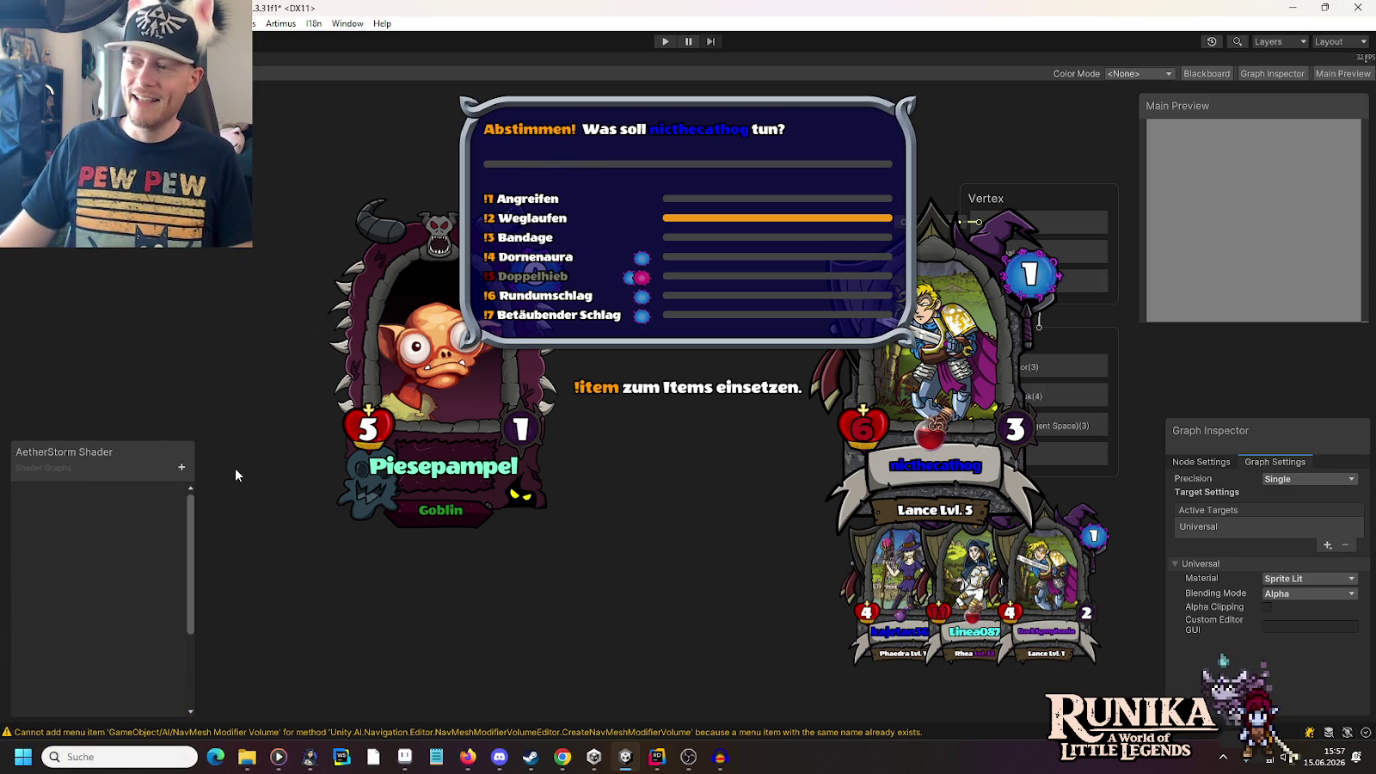
Add a Texture 2D property named _MainTex in the Blackboard and select it
{"action": "left_click", "coordinate": [181, 467]}
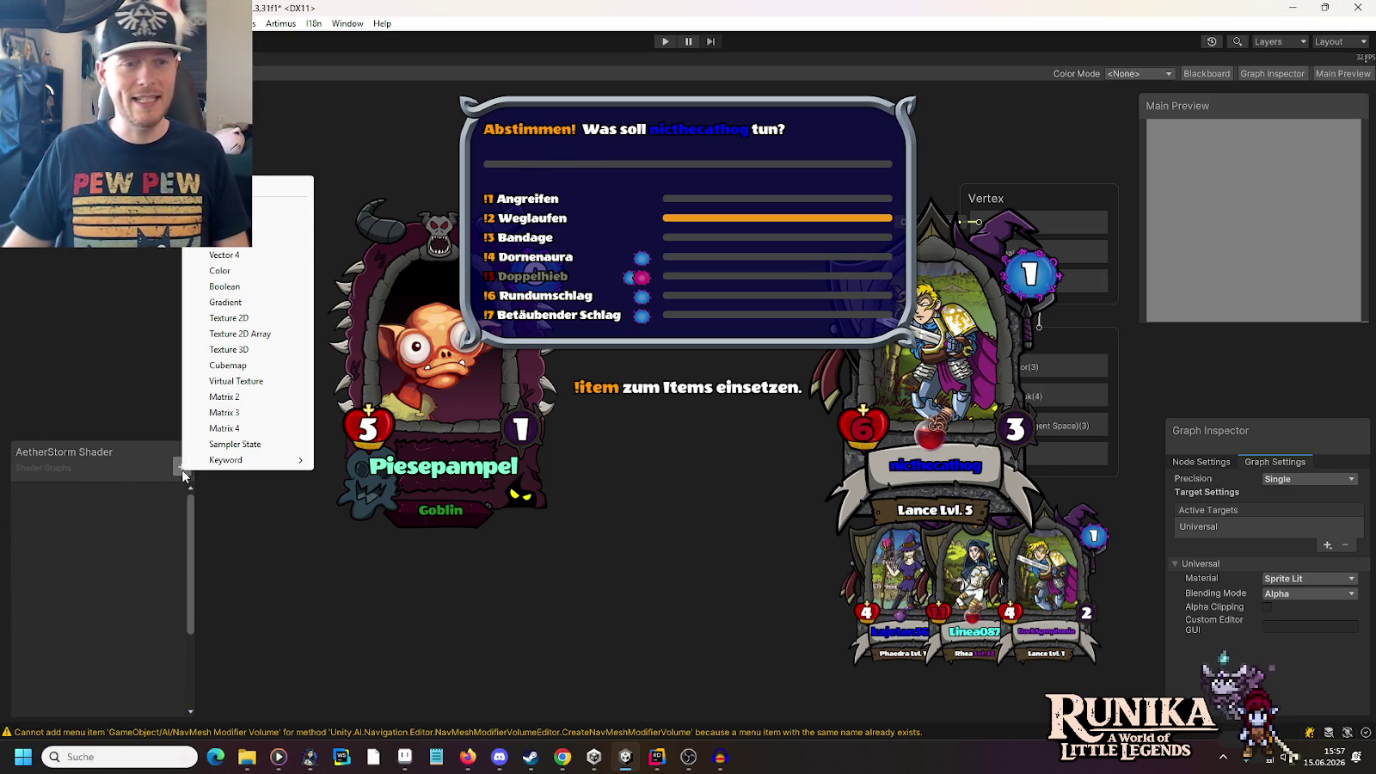
{"action": "left_click", "coordinate": [258, 320]}
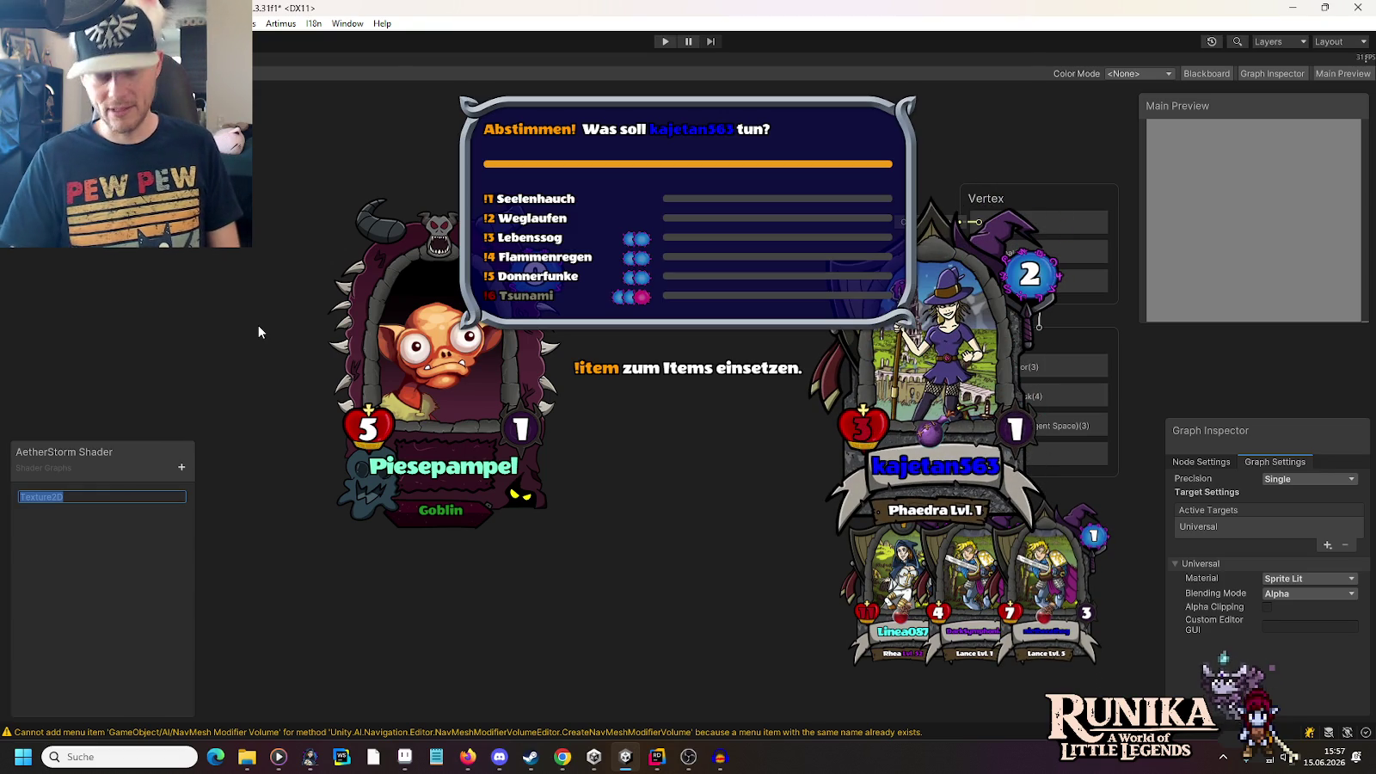
{"action": "key", "text": "BackSpace"}
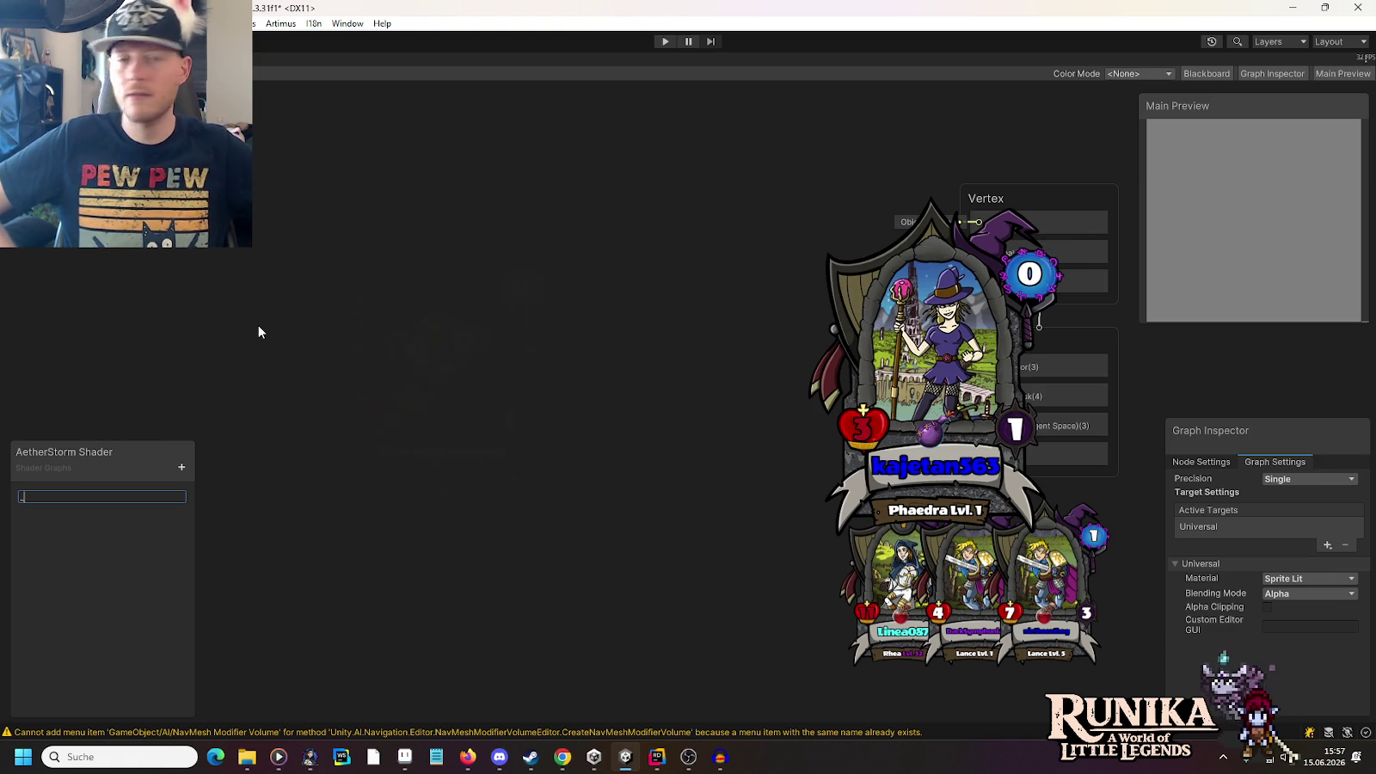
{"action": "type", "text": "MainTex"}
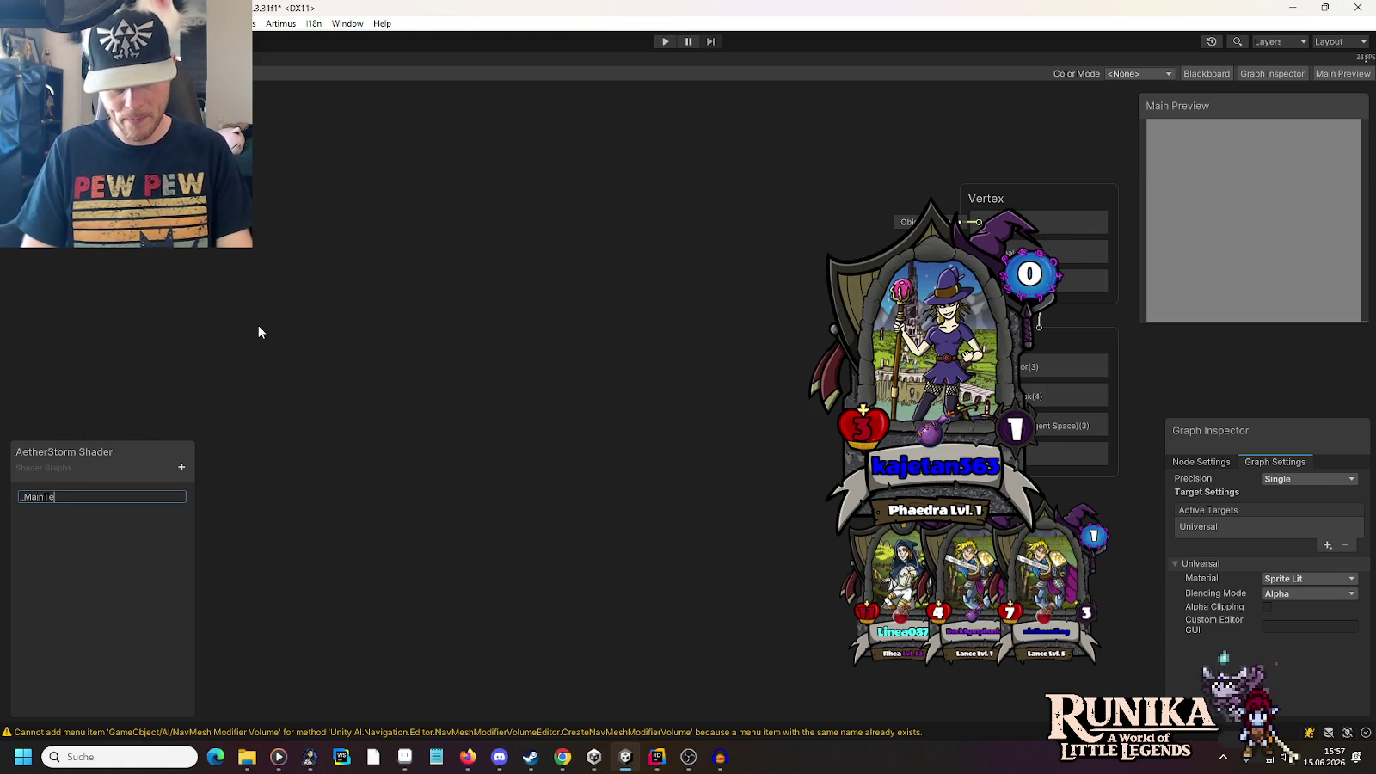
{"action": "key", "text": "Return"}
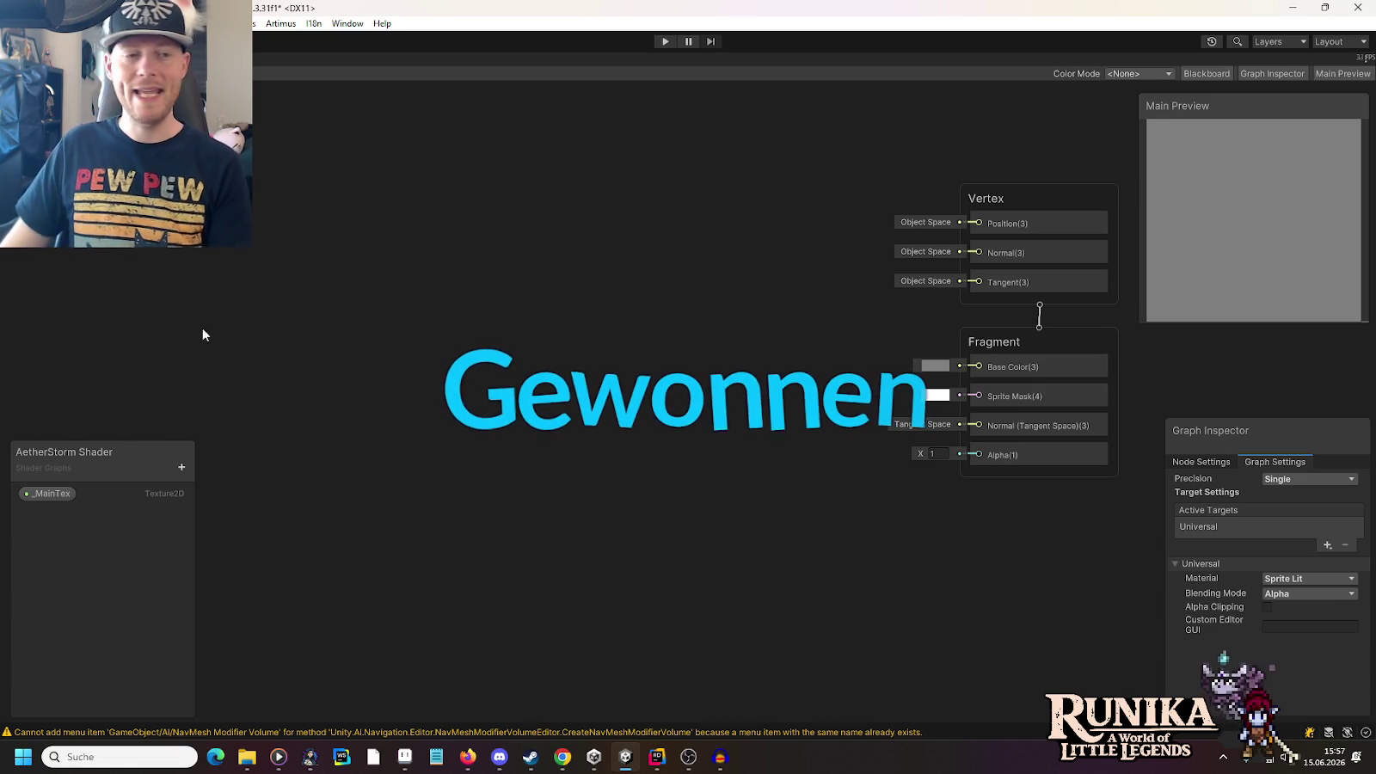
{"action": "left_click", "coordinate": [35, 500]}
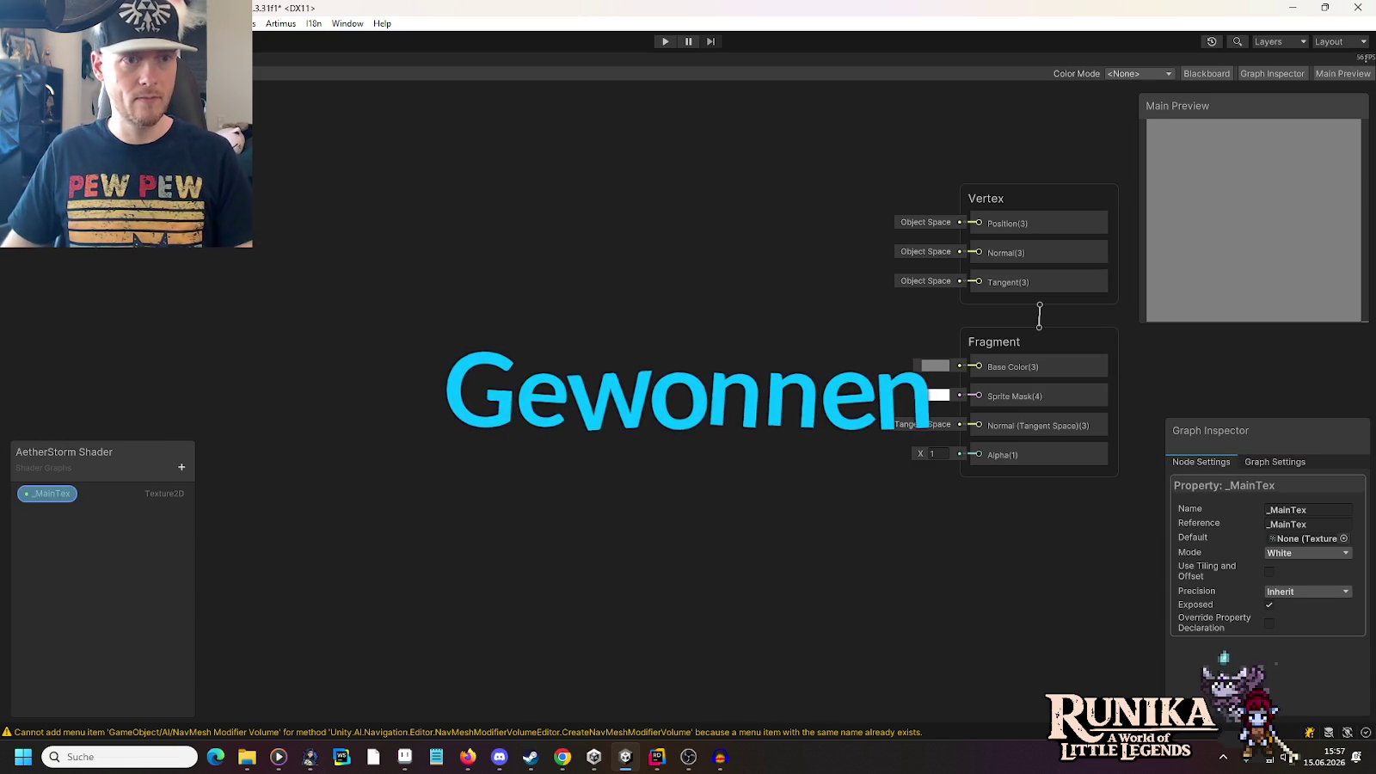
Add a PerlinOctave sub graph node and position it up and to the right
{"action": "right_click", "coordinate": [354, 244]}
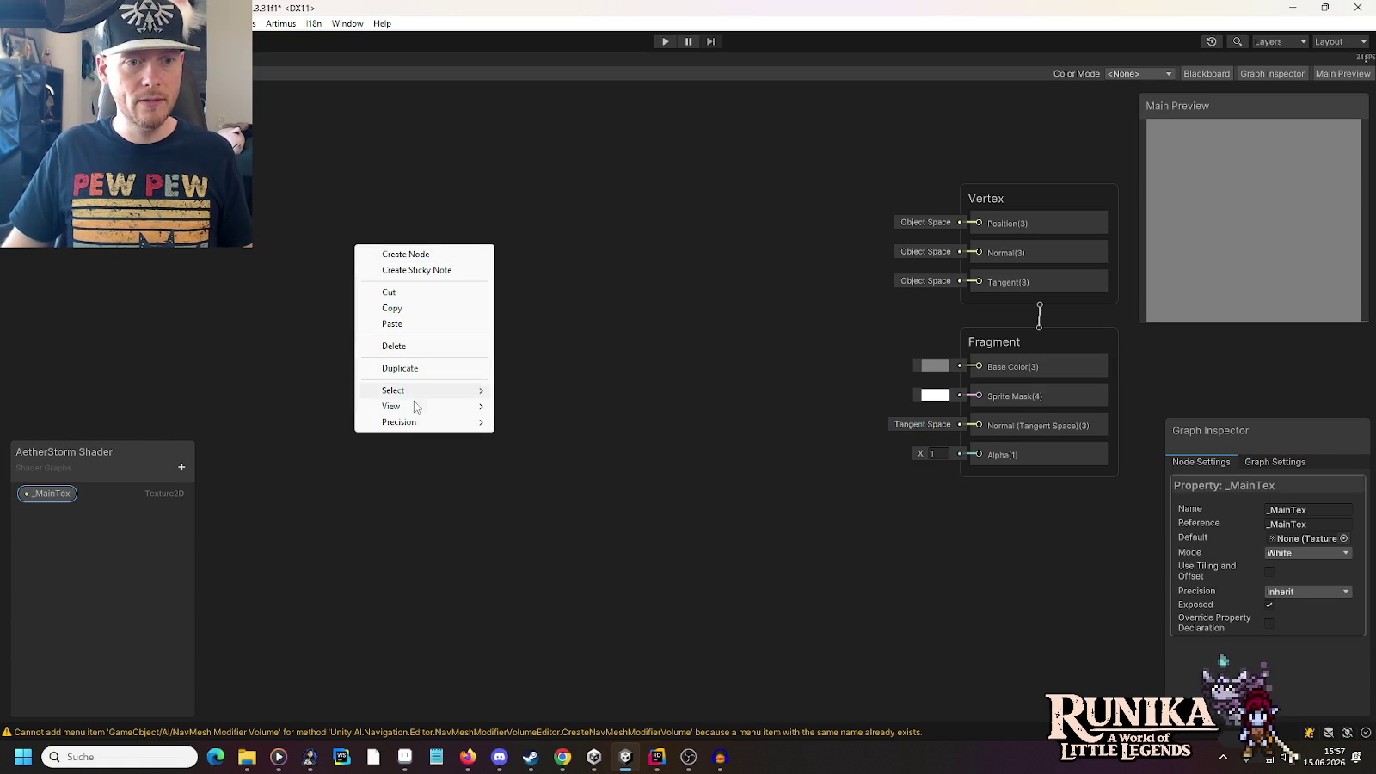
{"action": "left_click", "coordinate": [406, 252]}
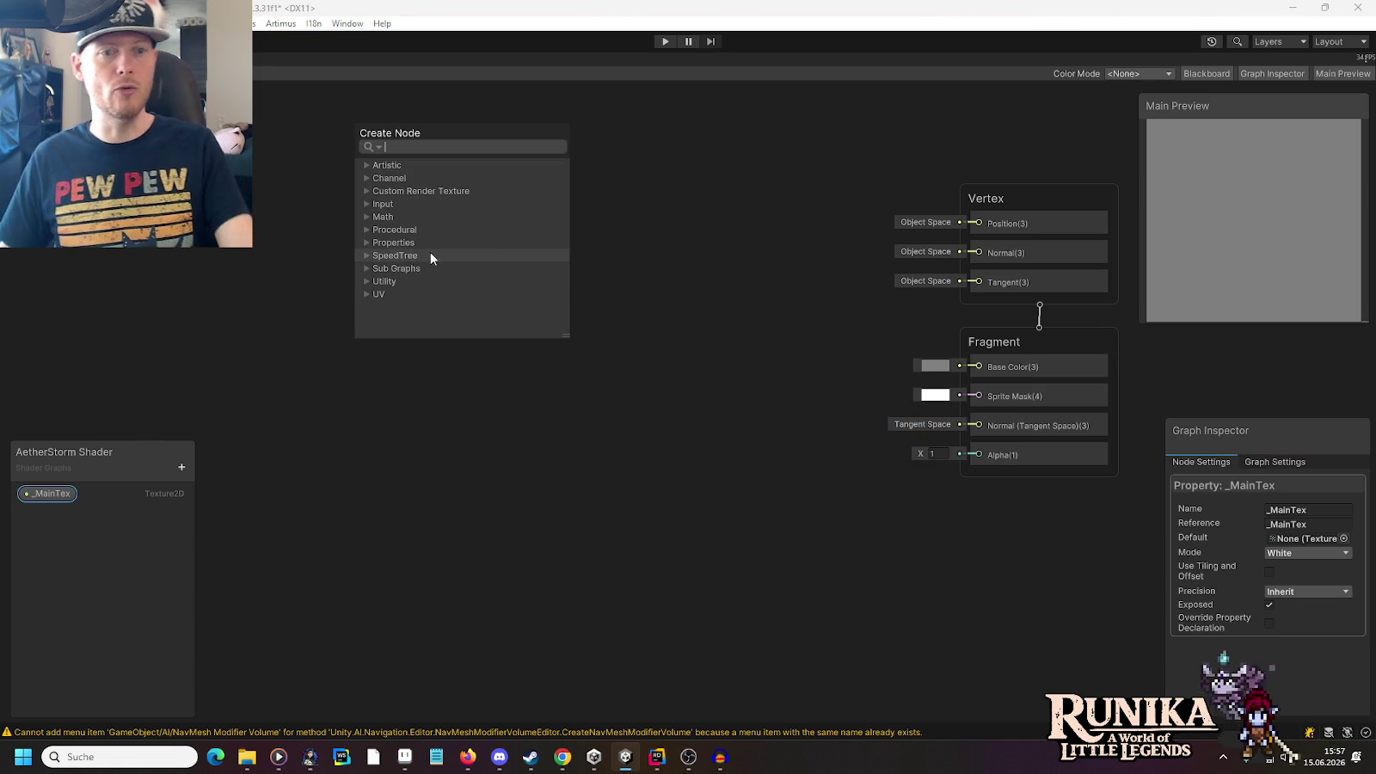
{"action": "left_click", "coordinate": [366, 269]}
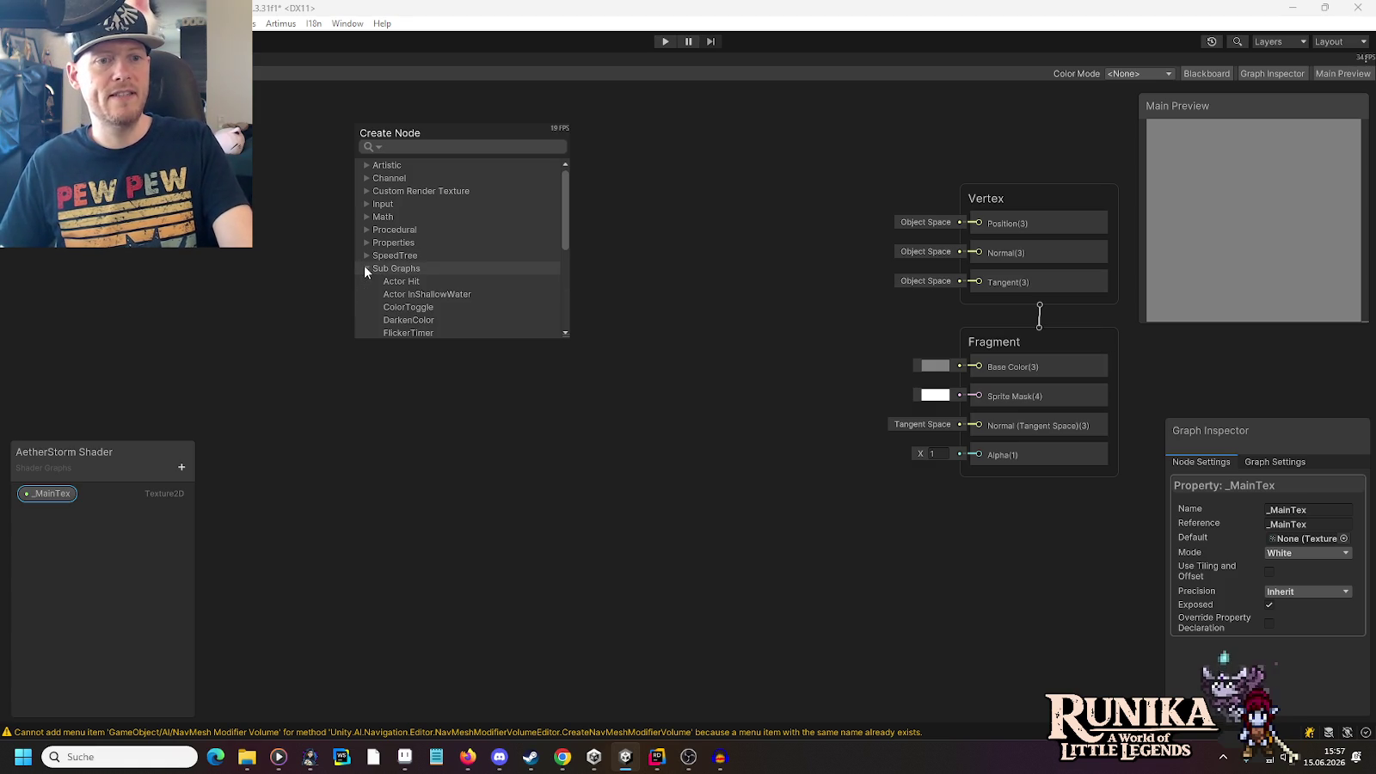
{"action": "scroll", "coordinate": [507, 252], "scroll_direction": "down", "scroll_amount": 5}
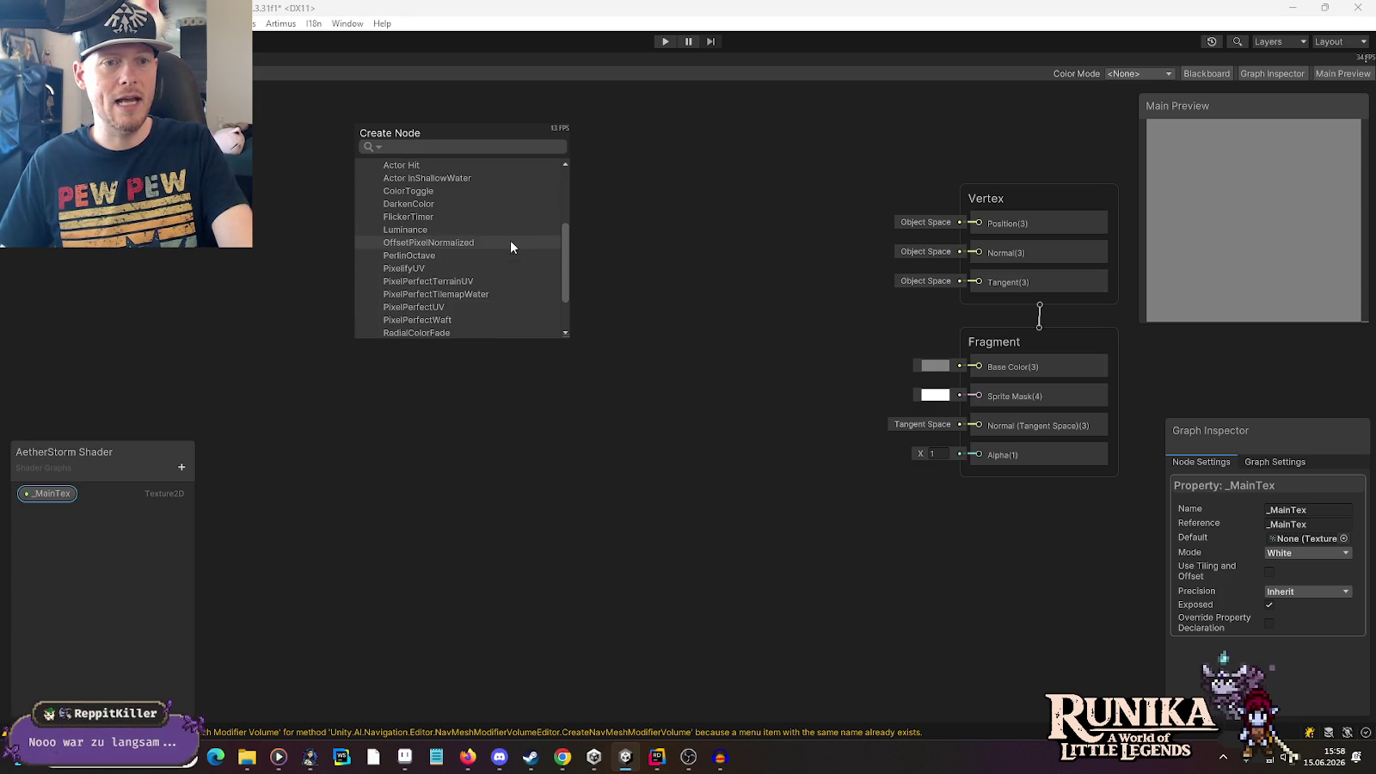
{"action": "left_click", "coordinate": [430, 259]}
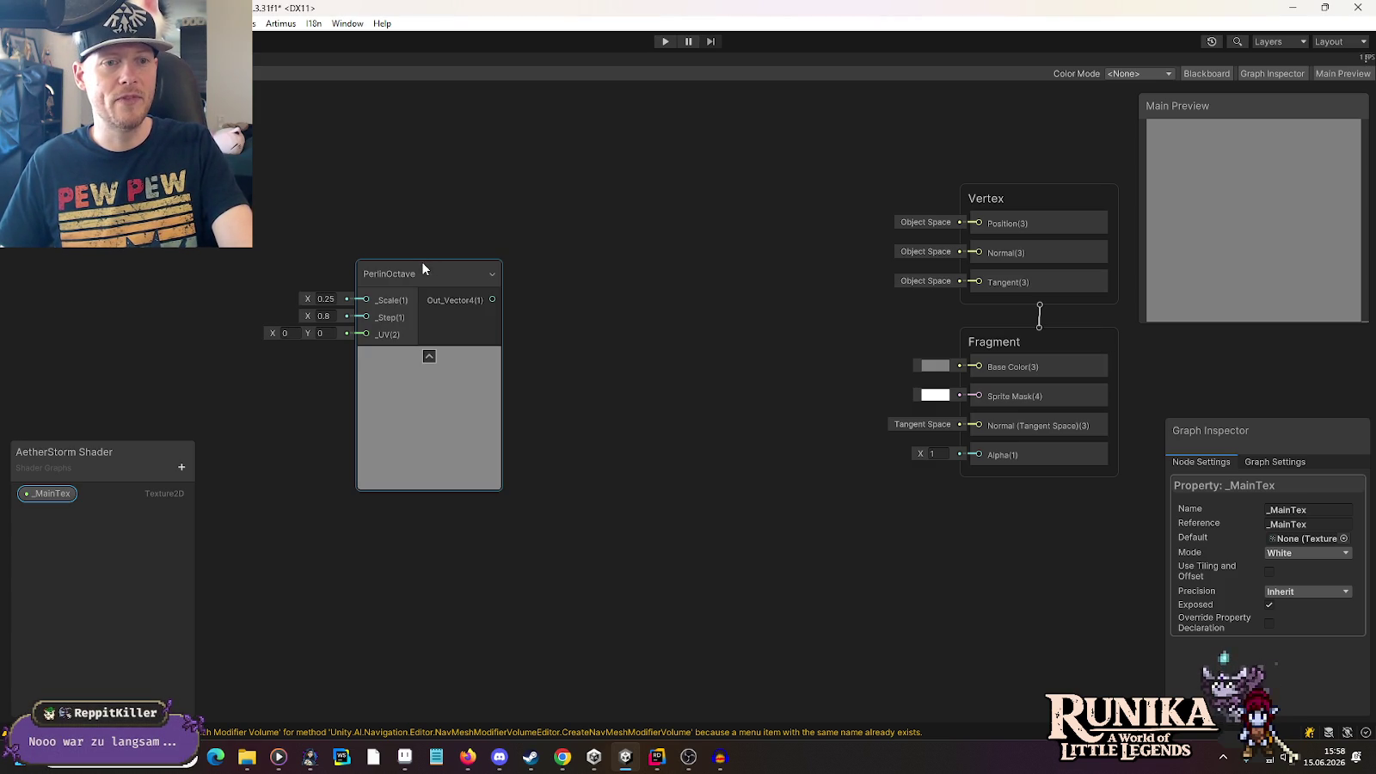
{"action": "left_click_drag", "start_coordinate": [415, 273], "coordinate": [430, 222]}
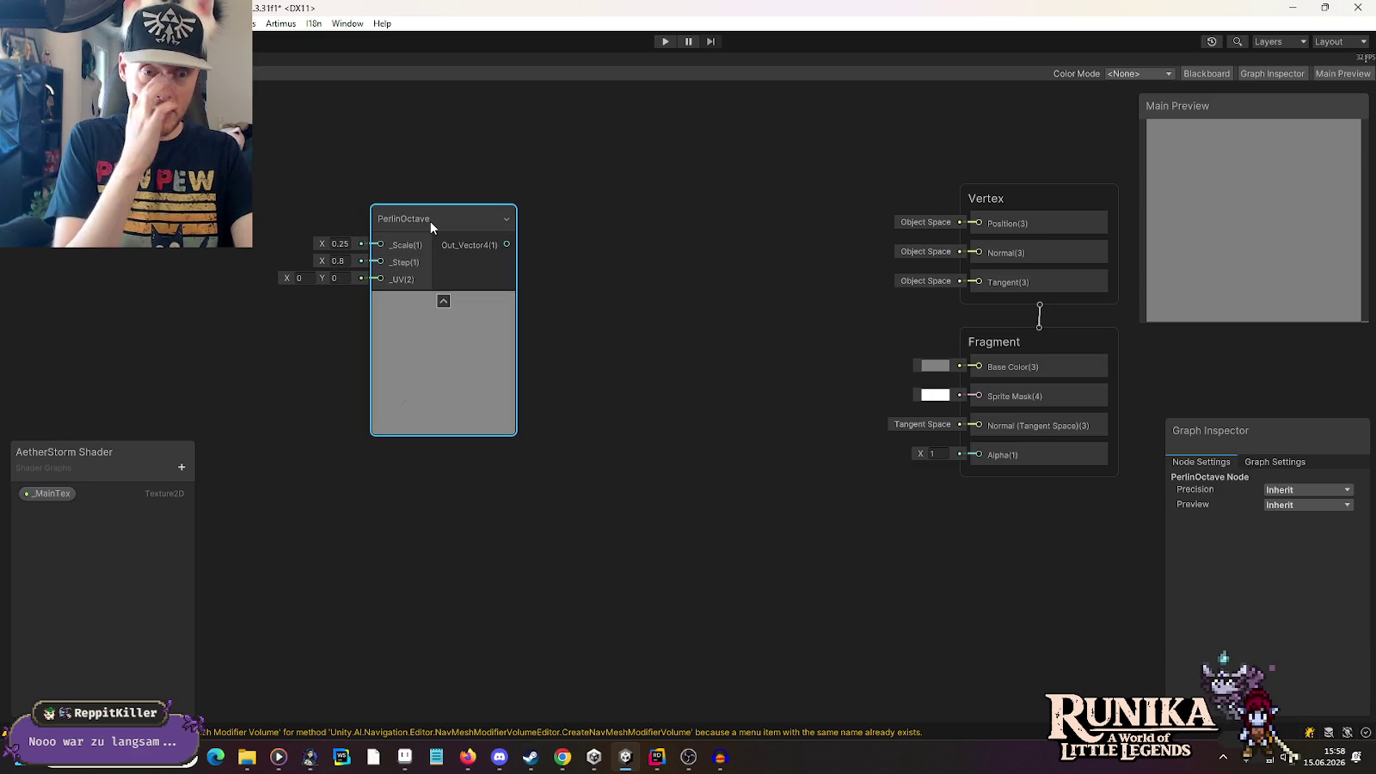
{"action": "left_click_drag", "start_coordinate": [431, 221], "coordinate": [472, 208]}
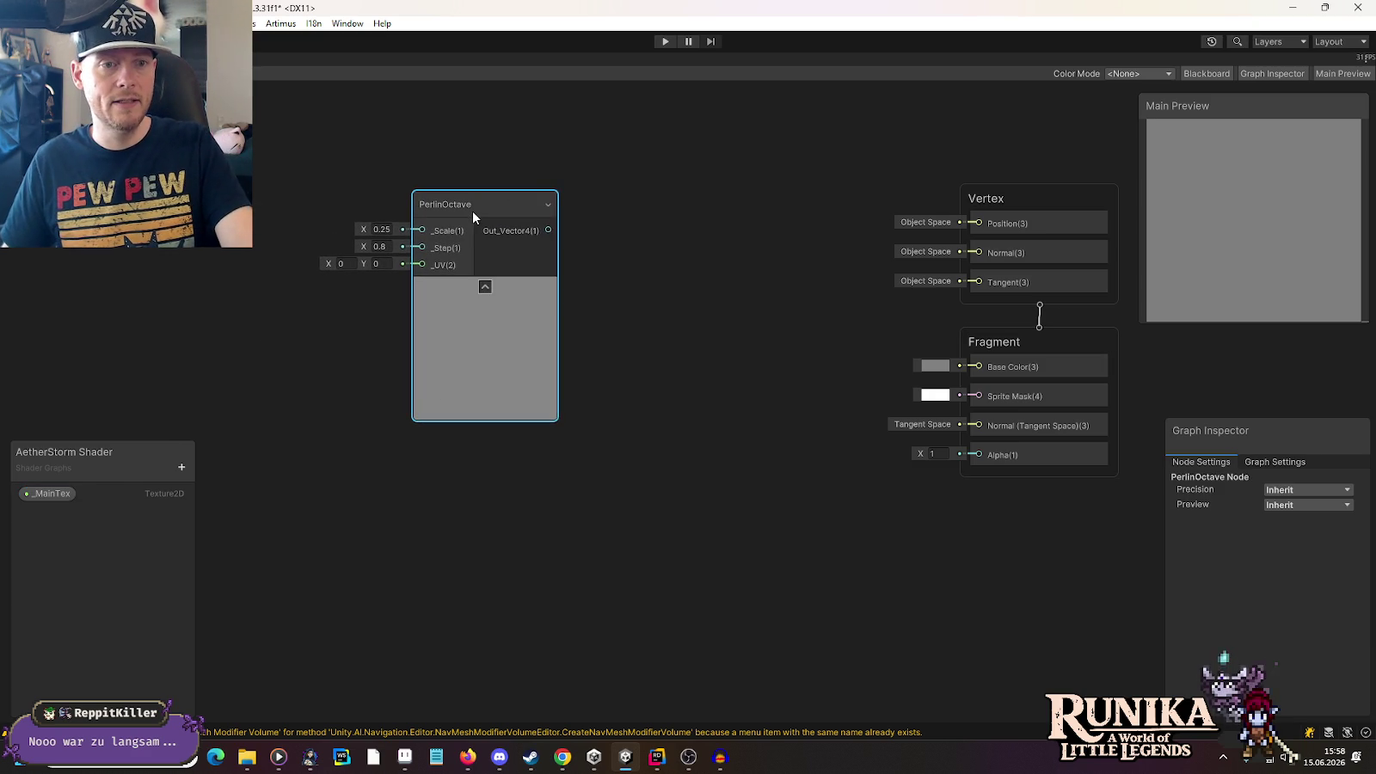
Reopen node creation and browse the Sub Graphs list for another node
{"action": "right_click", "coordinate": [153, 284]}
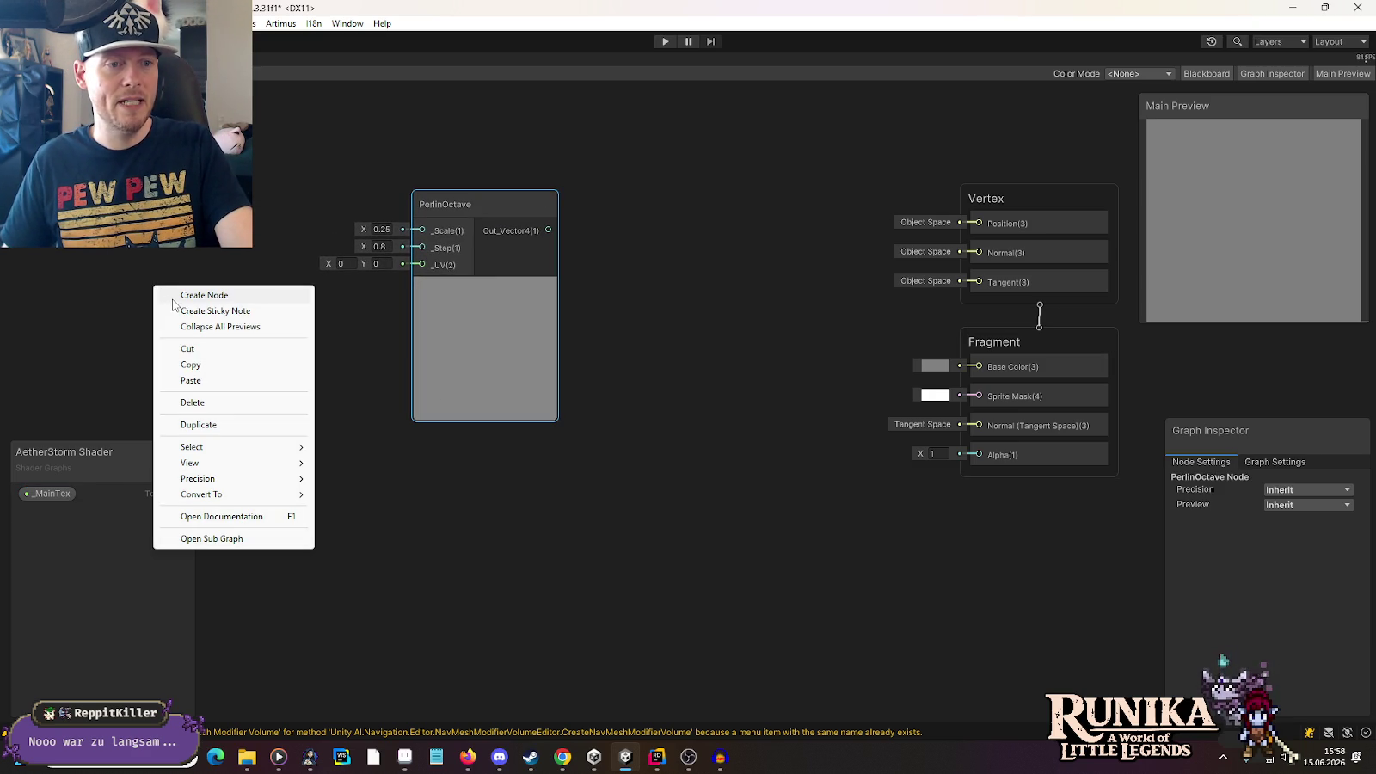
{"action": "left_click", "coordinate": [178, 295]}
{"action": "left_click", "coordinate": [165, 309]}
{"action": "scroll", "coordinate": [205, 318], "scroll_direction": "down", "scroll_amount": 3}
{"action": "scroll", "coordinate": [207, 322], "scroll_direction": "down", "scroll_amount": 1}
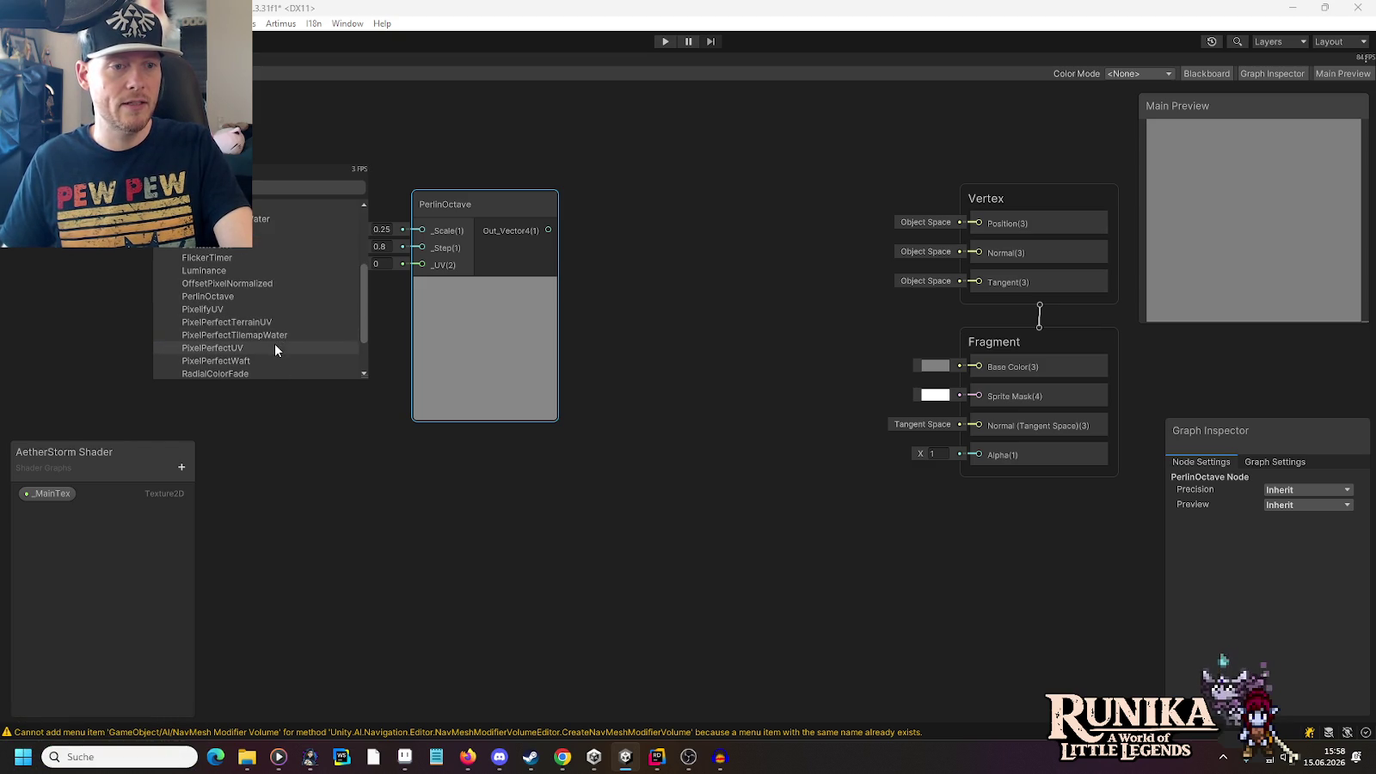
Add a PixelPerfectUV node and connect a _MainTex property node into its Texture input
{"action": "left_click", "coordinate": [276, 348]}
{"action": "scroll", "coordinate": [384, 391], "scroll_direction": "down", "scroll_amount": 2}
{"action": "left_click_drag", "start_coordinate": [384, 392], "coordinate": [606, 385]}
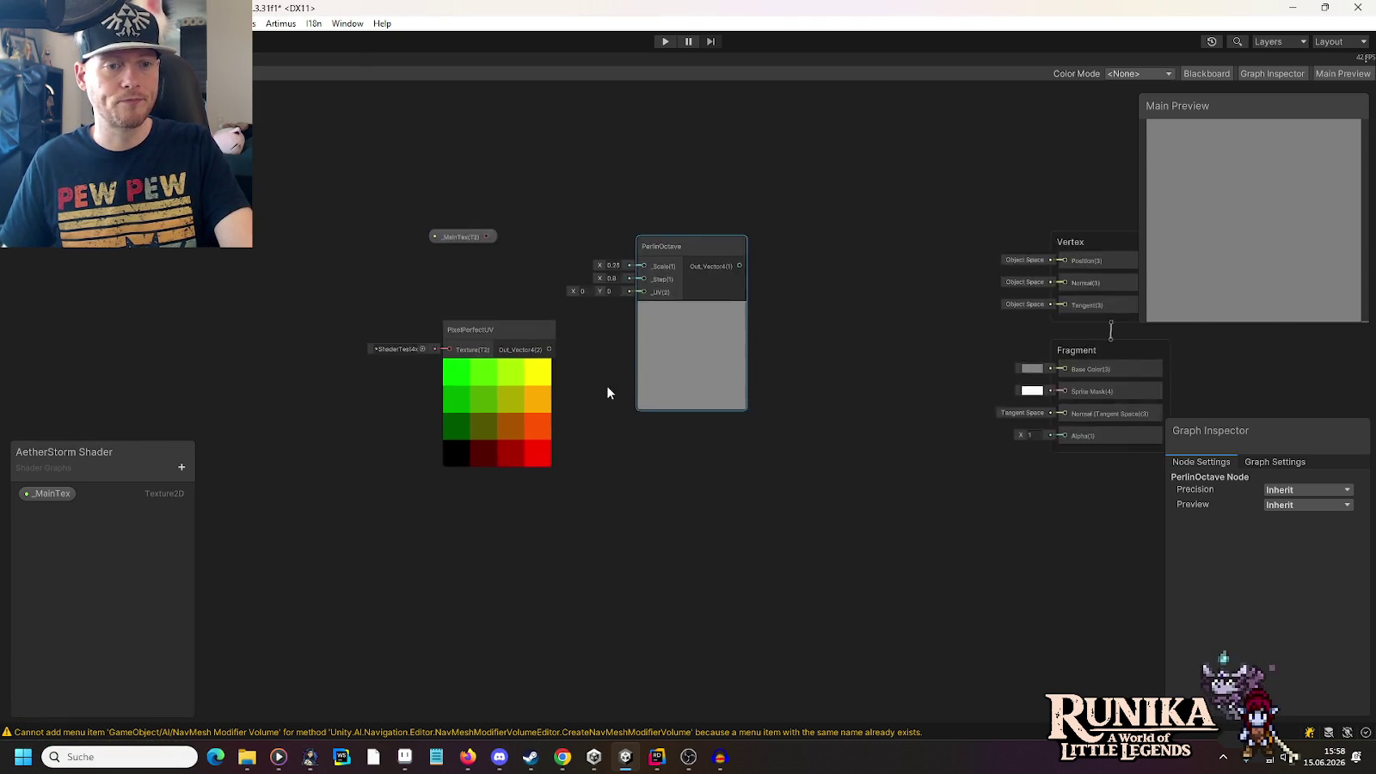
{"action": "scroll", "coordinate": [607, 385], "scroll_direction": "up", "scroll_amount": 2}
{"action": "left_click_drag", "start_coordinate": [422, 191], "coordinate": [291, 215]}
{"action": "left_click_drag", "start_coordinate": [419, 311], "coordinate": [412, 215]}
{"action": "left_click_drag", "start_coordinate": [310, 207], "coordinate": [384, 245]}
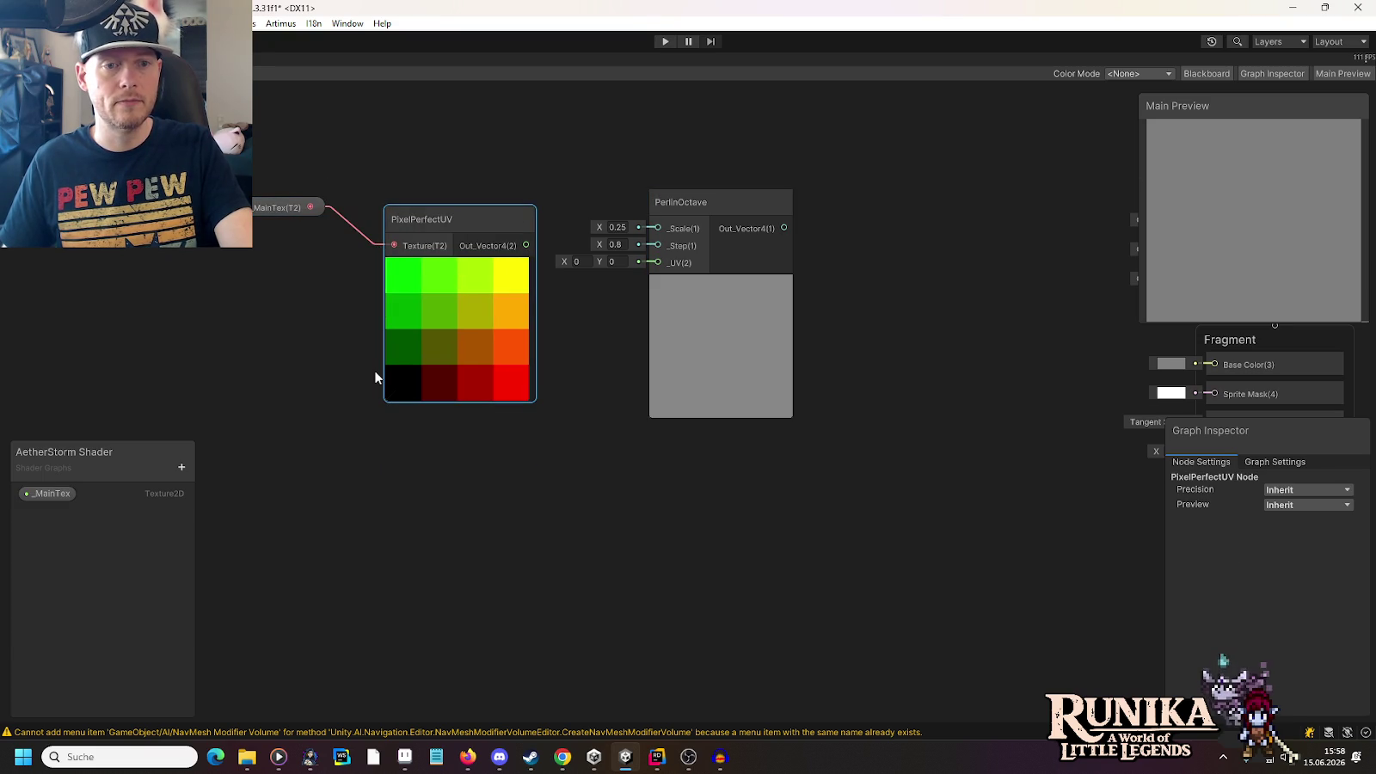
Set UISprite as the default texture of _MainTex
{"action": "left_click", "coordinate": [26, 496]}
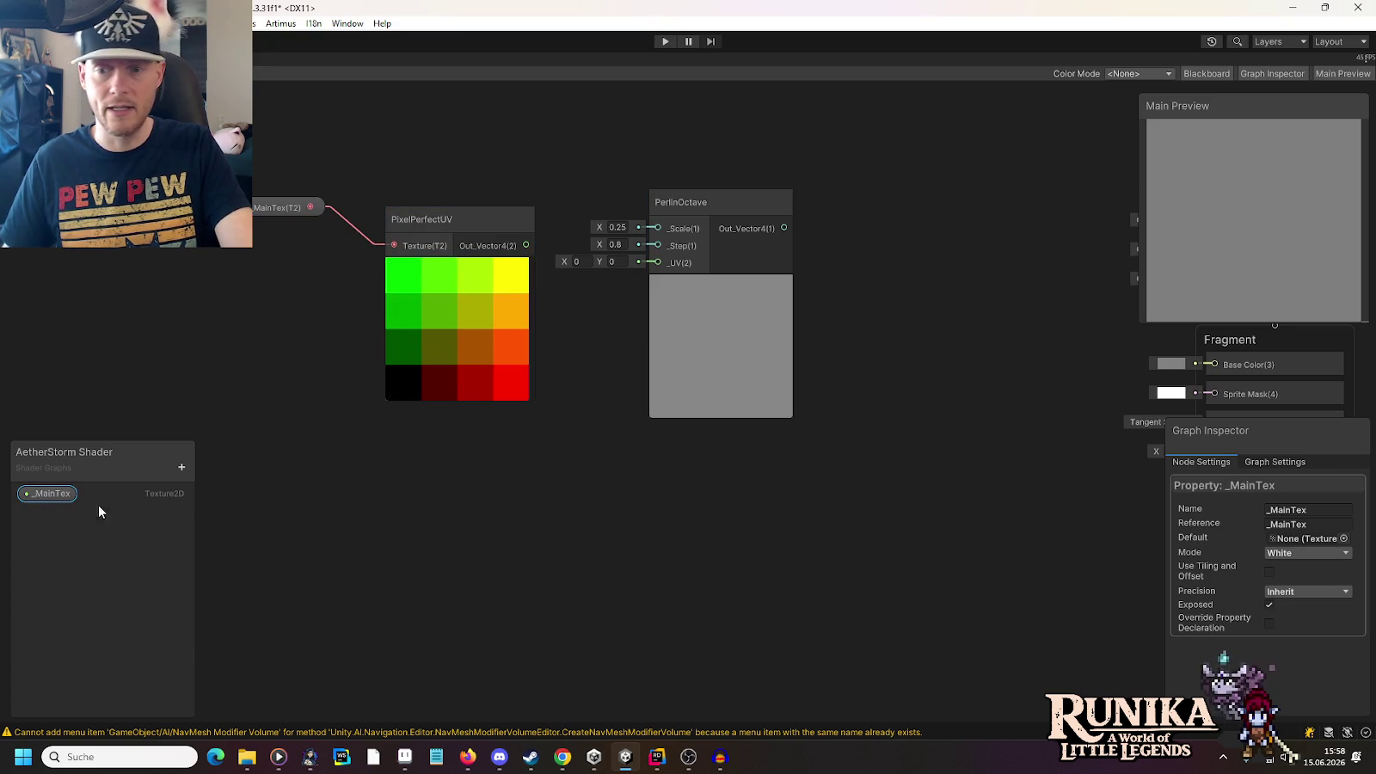
{"action": "left_click", "coordinate": [1344, 539]}
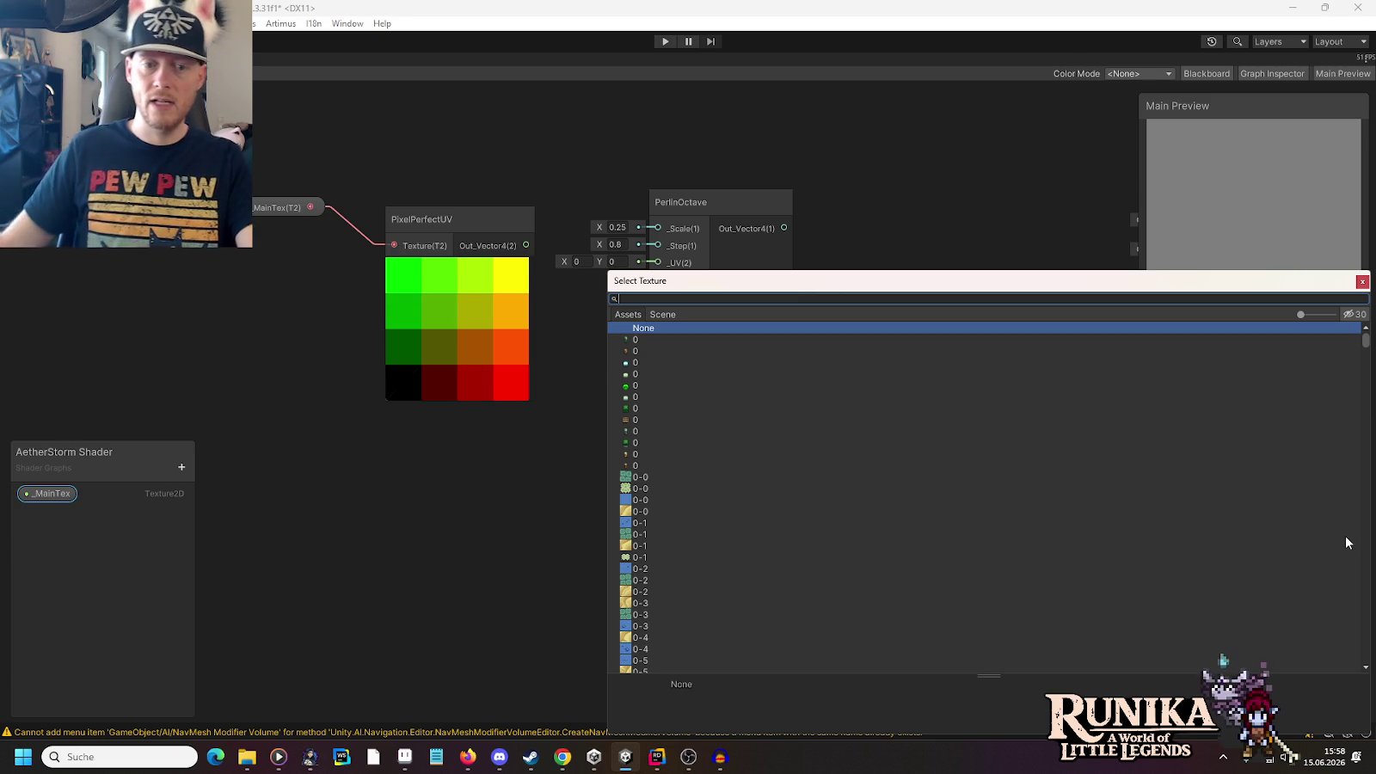
{"action": "type", "text": "s"}
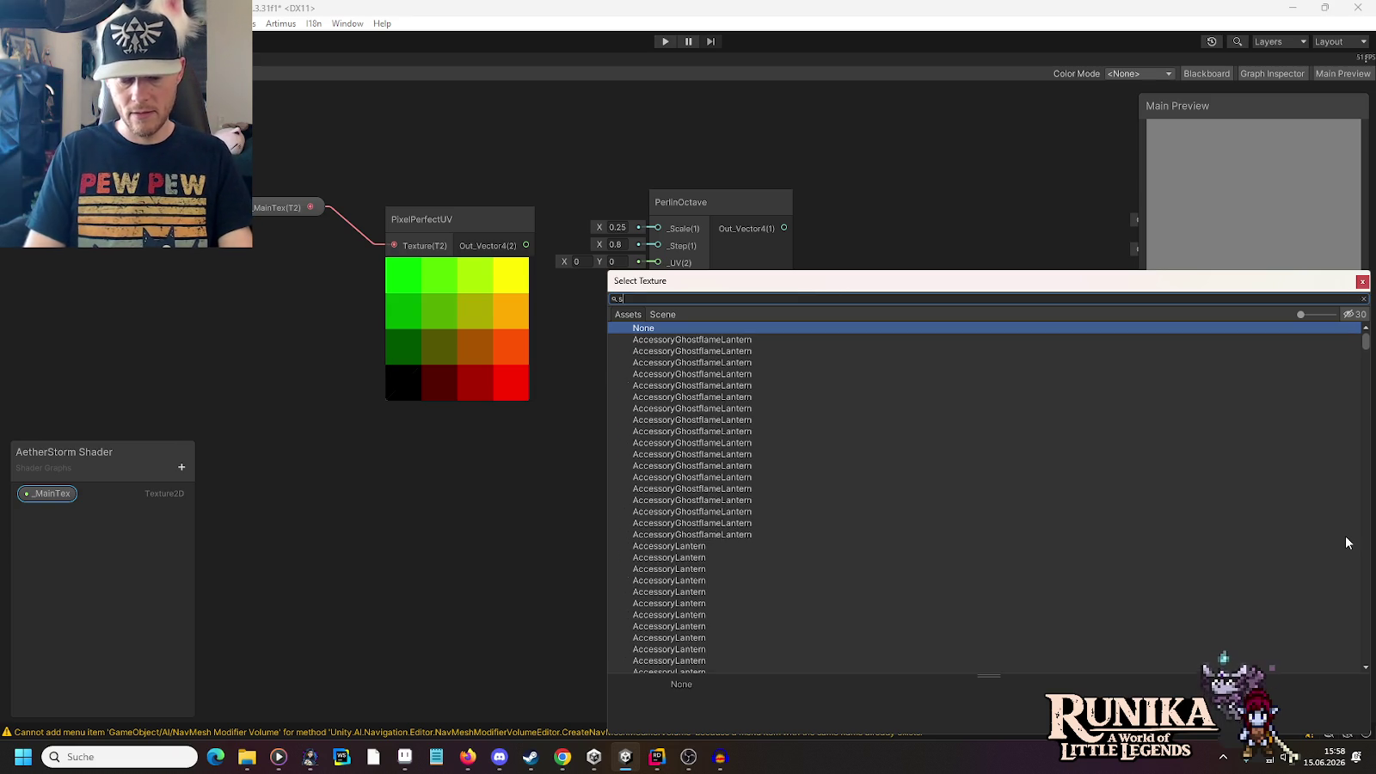
{"action": "type", "text": "prite"}
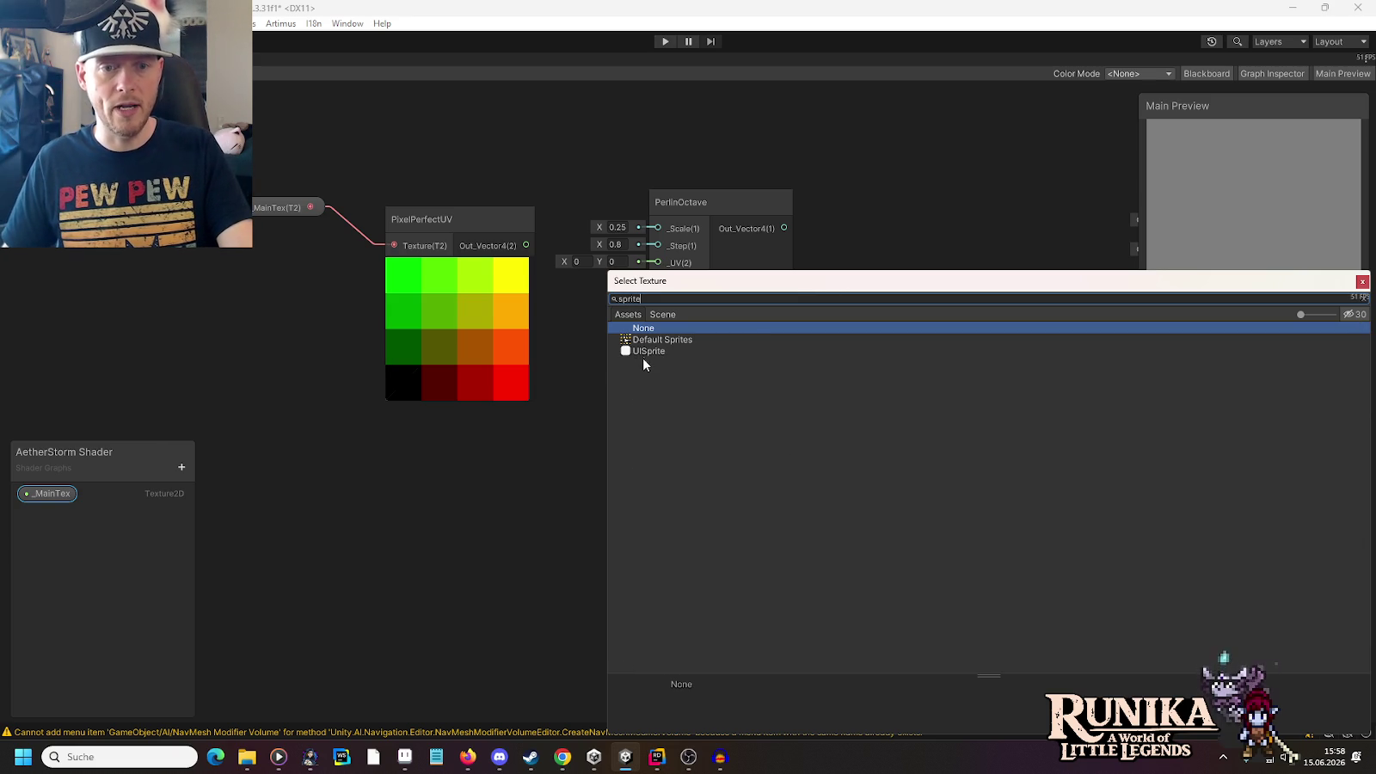
{"action": "left_click", "coordinate": [643, 352]}
{"action": "double_click", "coordinate": [643, 351]}
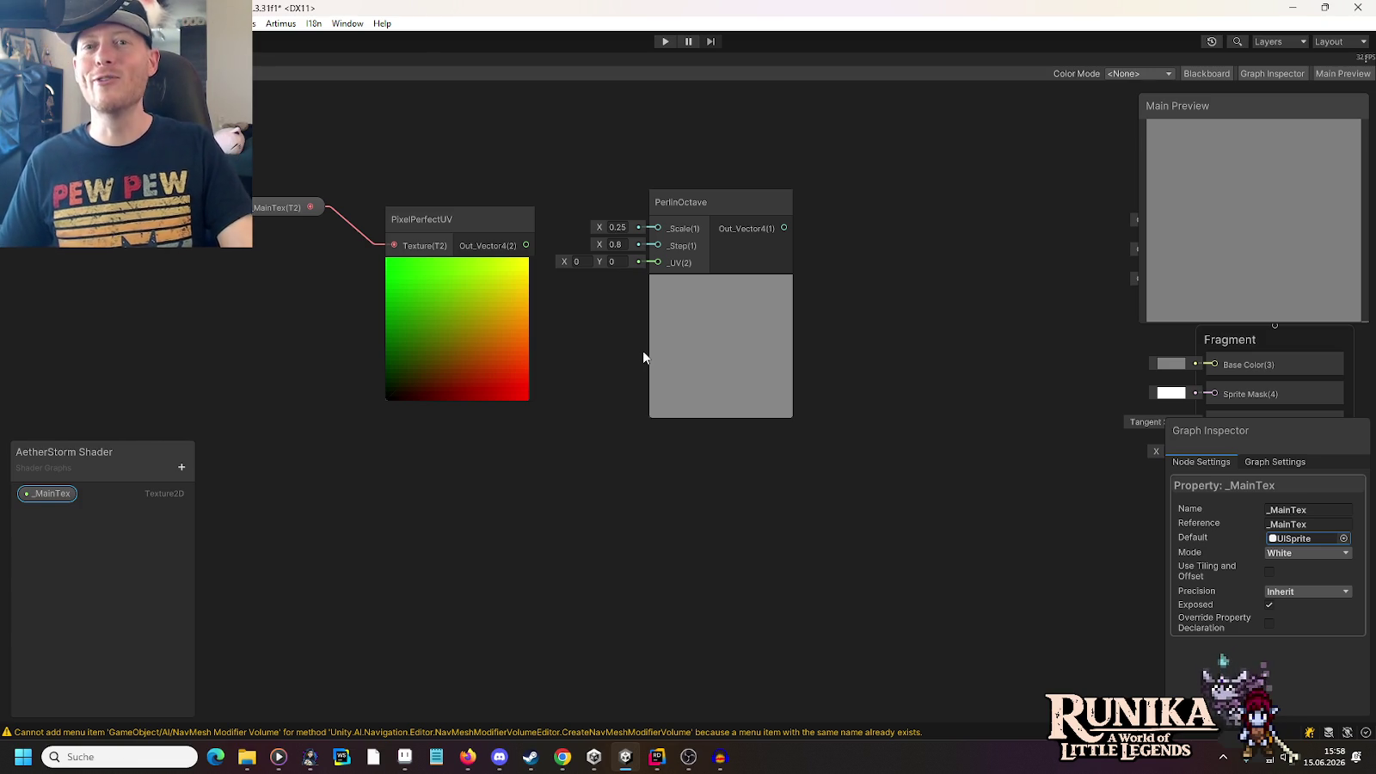
Wire PixelPerfectUV's Out_Vector4 into PerlinOctave's _UV input and tidy the layout
{"action": "mouse_move", "coordinate": [525, 245]}
{"action": "left_mouse_down"}
{"action": "mouse_move", "coordinate": [647, 277]}
{"action": "mouse_move", "coordinate": [657, 262]}
{"action": "left_mouse_up"}
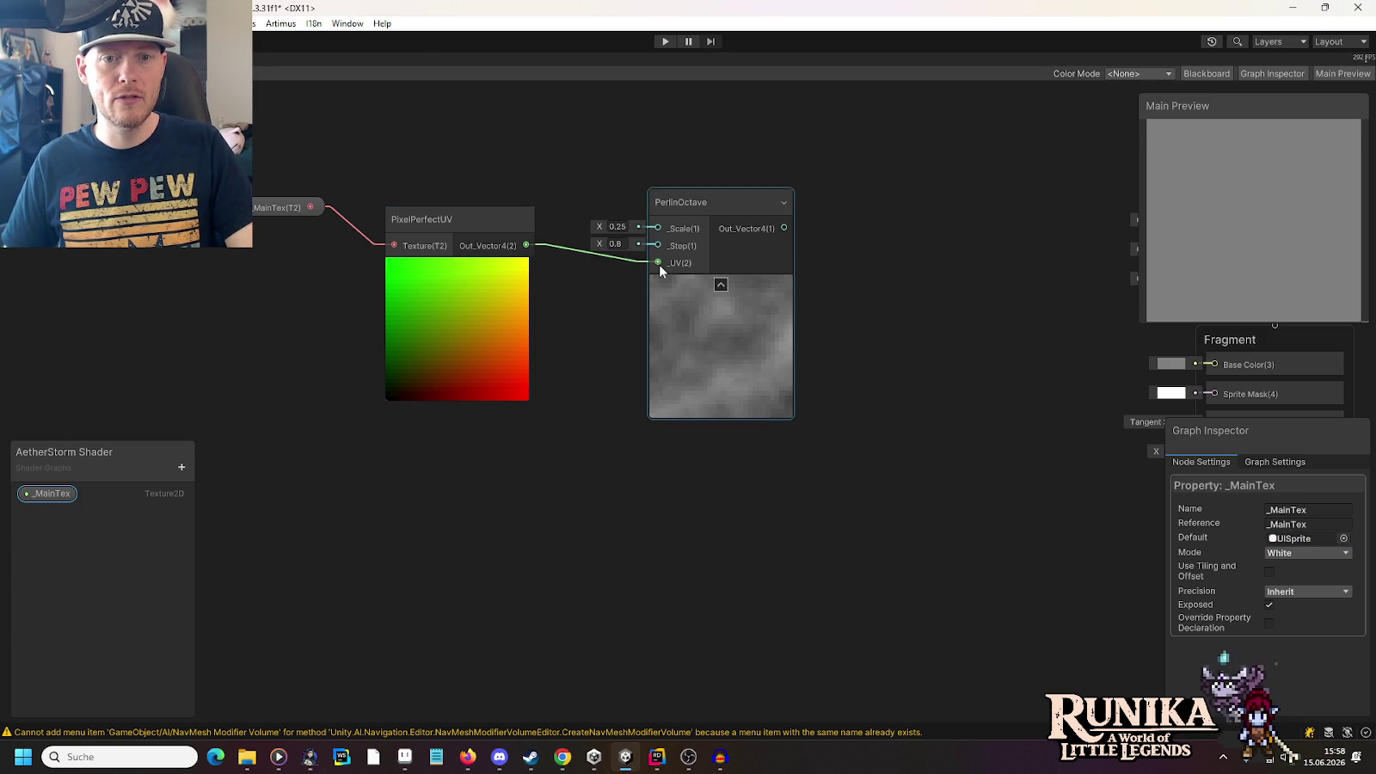
{"action": "scroll", "coordinate": [914, 343], "scroll_direction": "down", "scroll_amount": 1}
{"action": "left_click_drag", "start_coordinate": [914, 344], "coordinate": [750, 306]}
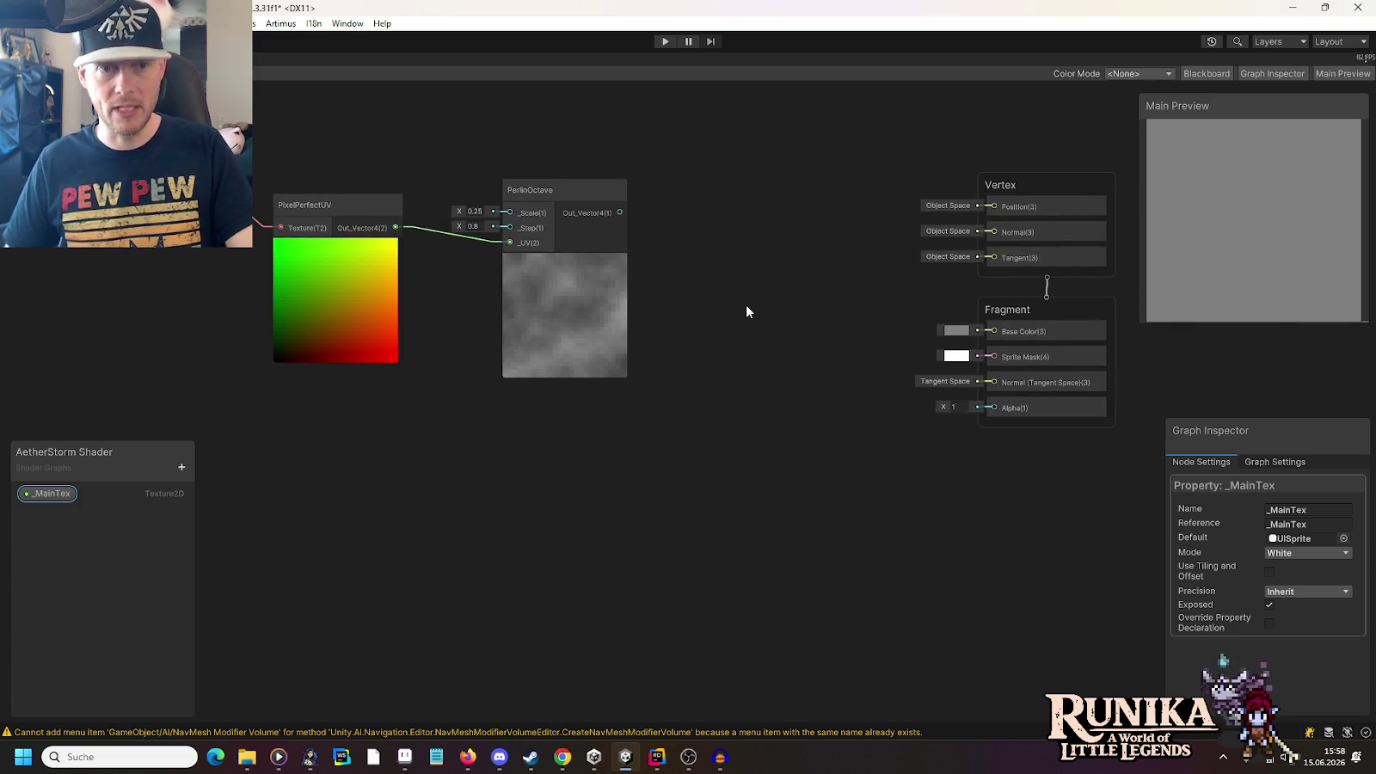
{"action": "mouse_move", "coordinate": [323, 211]}
{"action": "left_mouse_down"}
{"action": "mouse_move", "coordinate": [288, 182]}
{"action": "mouse_move", "coordinate": [252, 215]}
{"action": "left_mouse_up"}
{"action": "left_click", "coordinate": [644, 428]}
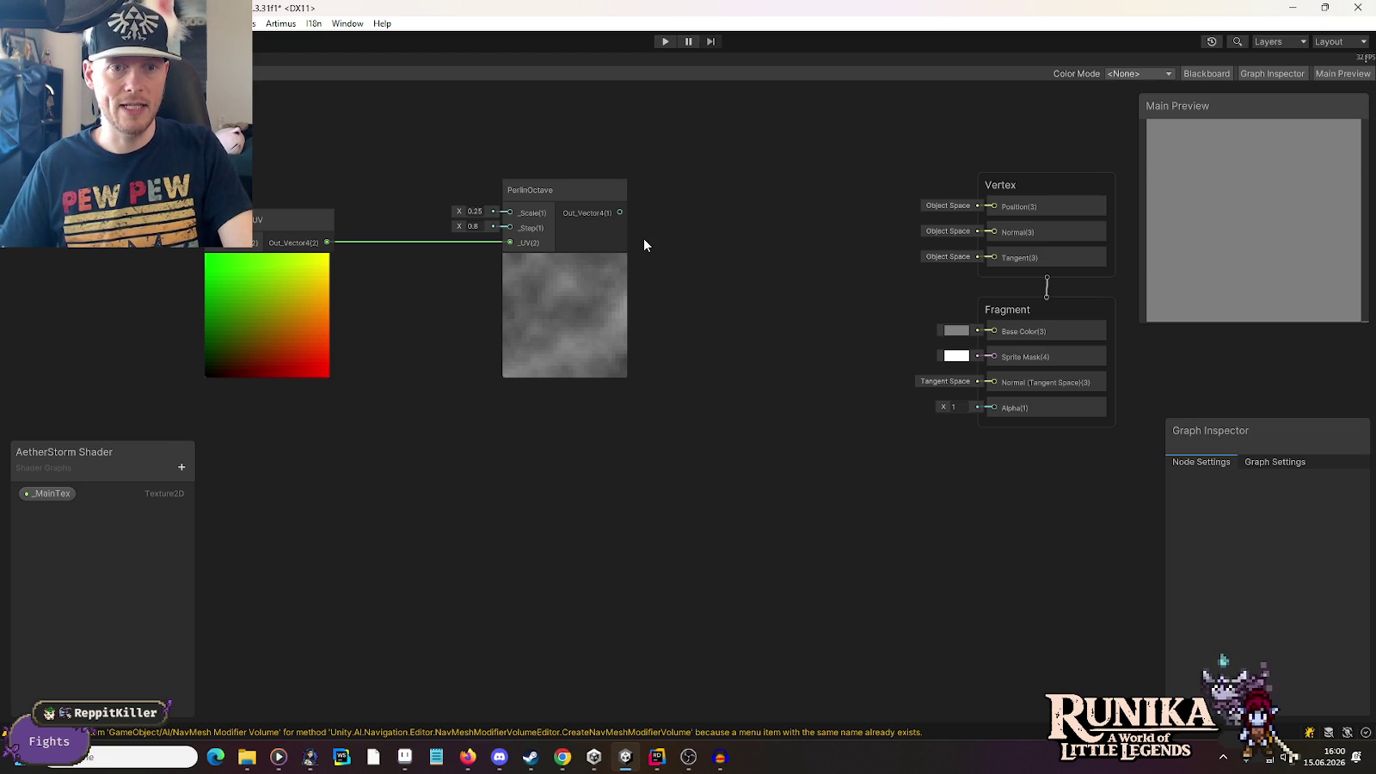
{"action": "key", "text": "space"}
Add a One Minus node fed by PerlinOctave and place it below
{"action": "type", "text": "one"}
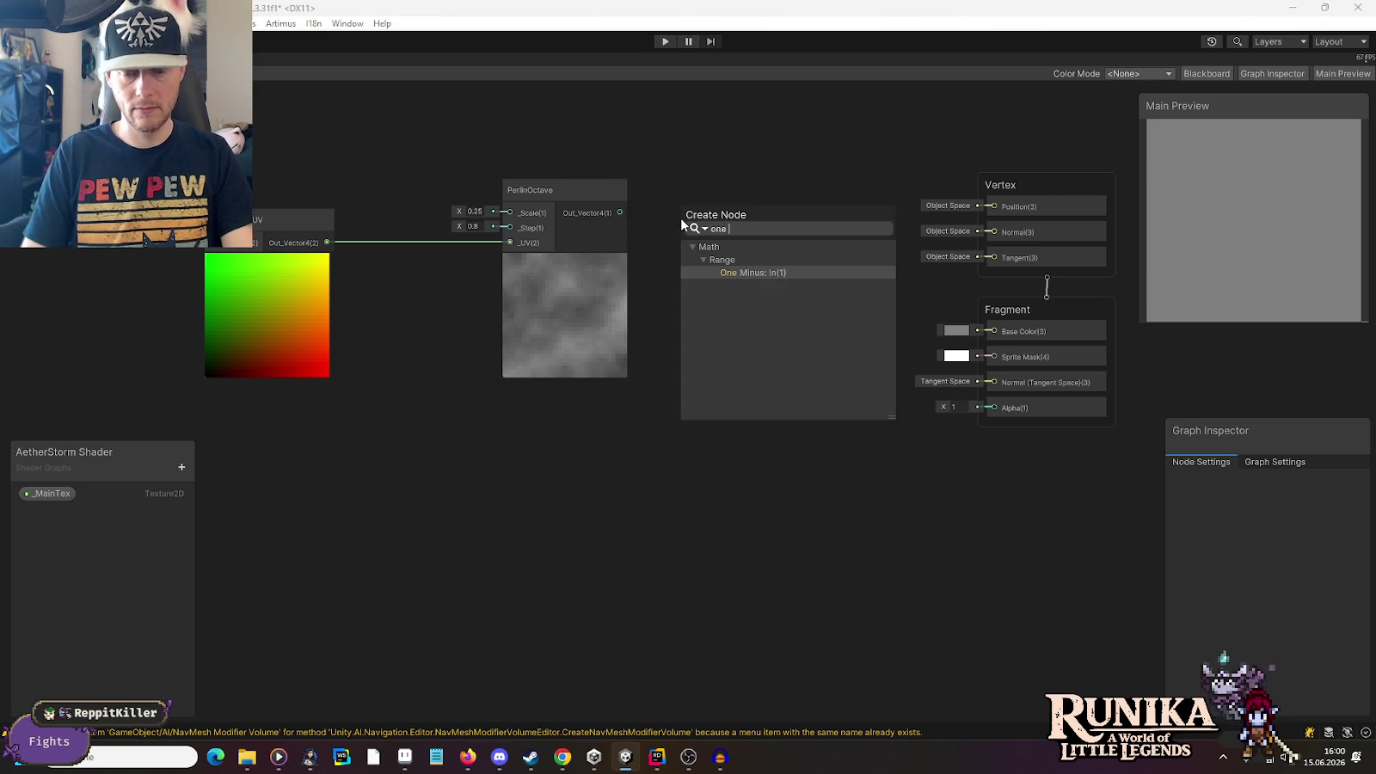
{"action": "key", "text": "Return"}
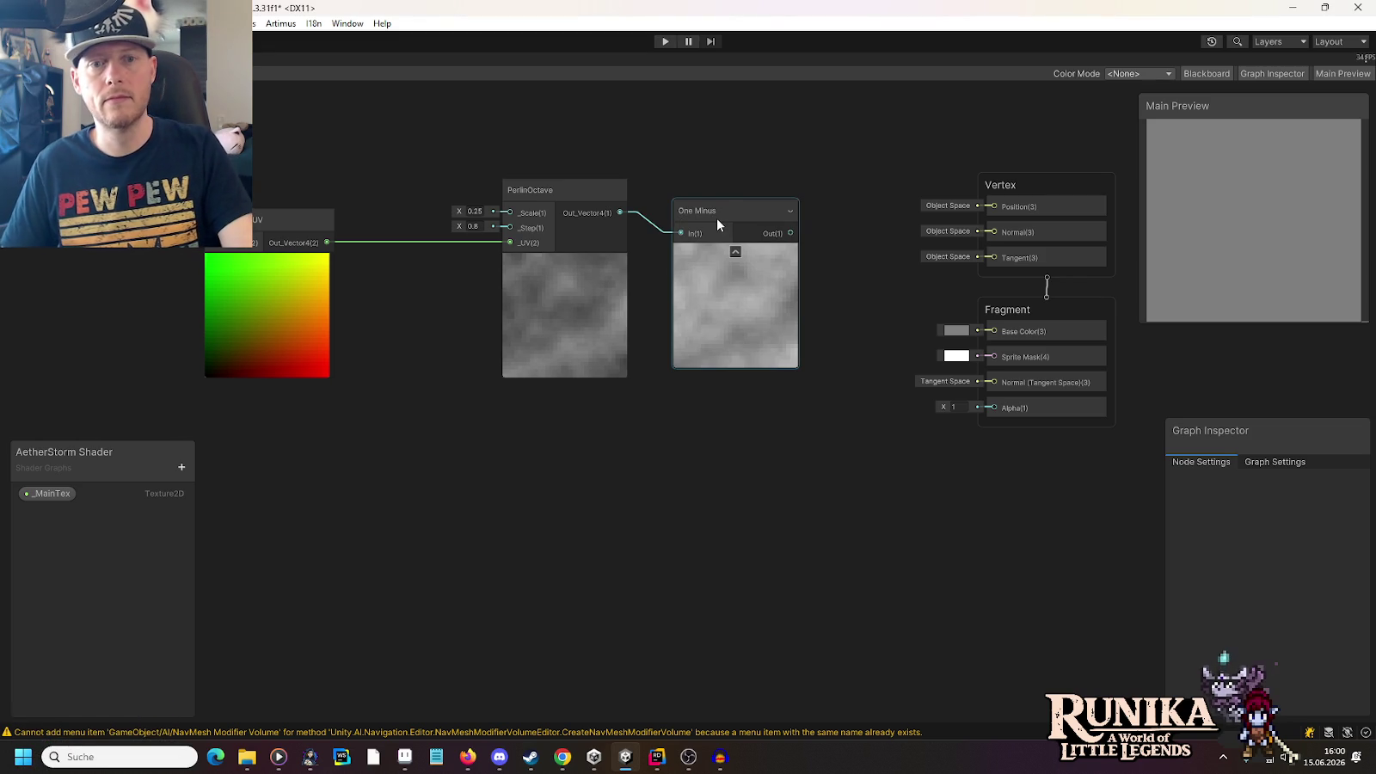
{"action": "mouse_move", "coordinate": [719, 211]}
{"action": "left_mouse_down"}
{"action": "mouse_move", "coordinate": [646, 497]}
{"action": "mouse_move", "coordinate": [576, 506]}
{"action": "mouse_move", "coordinate": [755, 513]}
{"action": "left_mouse_up"}
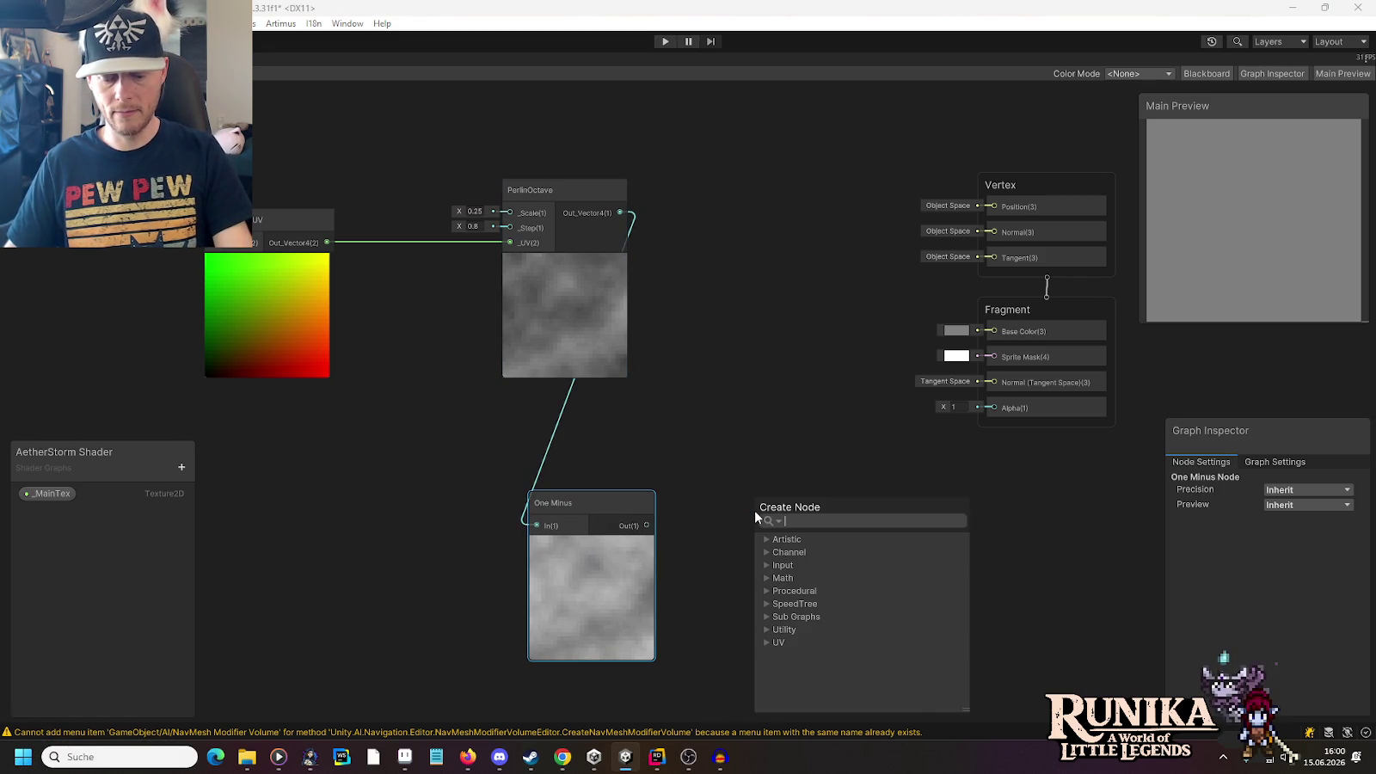
Add a trial Multiply node from One Minus, then delete it
{"action": "type", "text": "mul"}
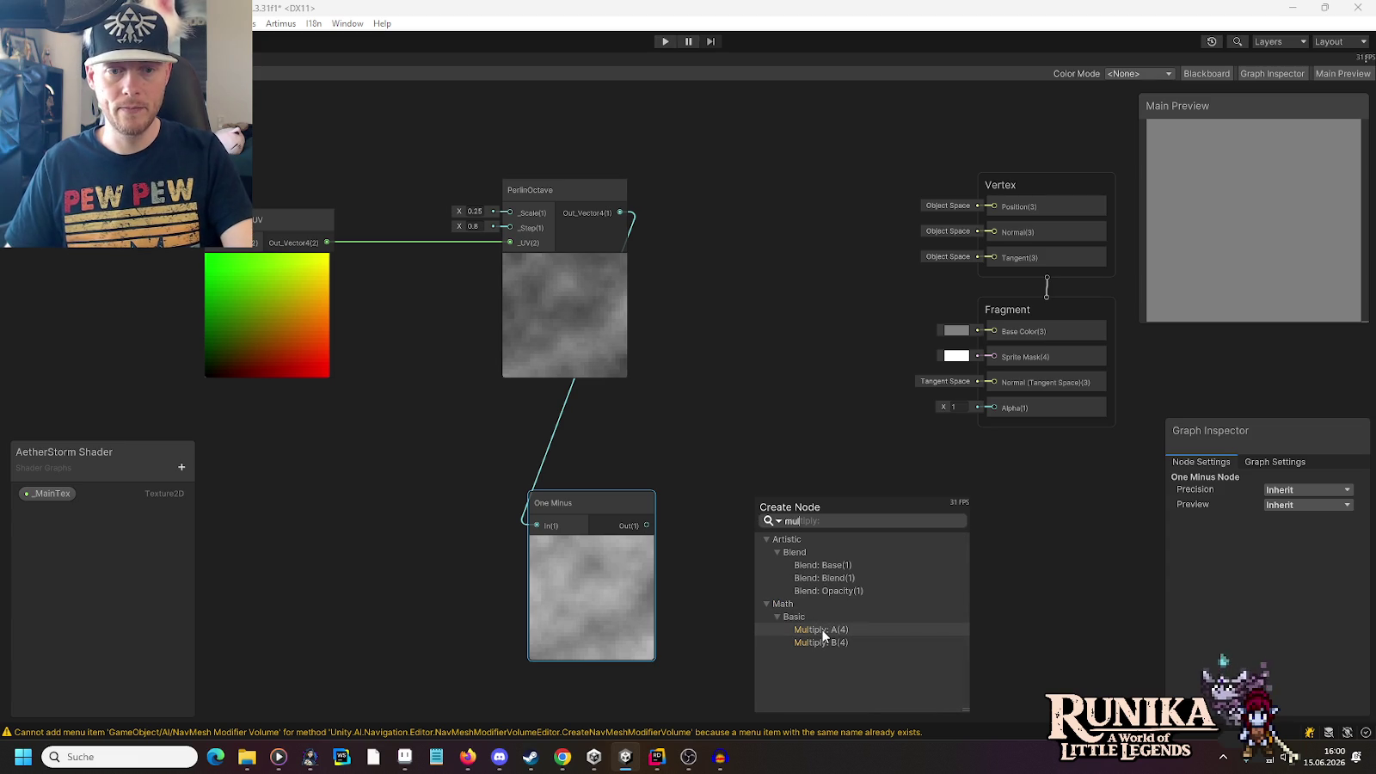
{"action": "left_click", "coordinate": [824, 631]}
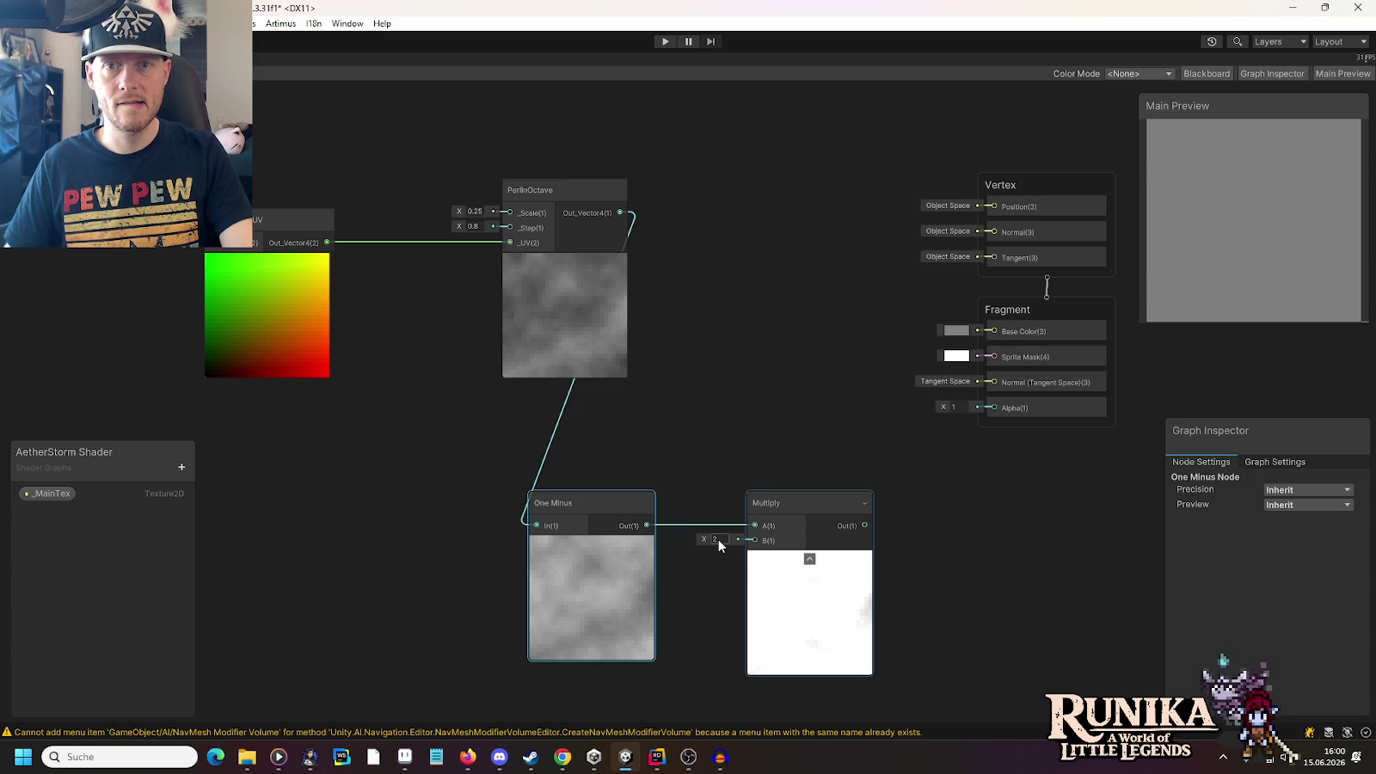
{"action": "left_click", "coordinate": [786, 501]}
{"action": "key", "text": "Delete"}
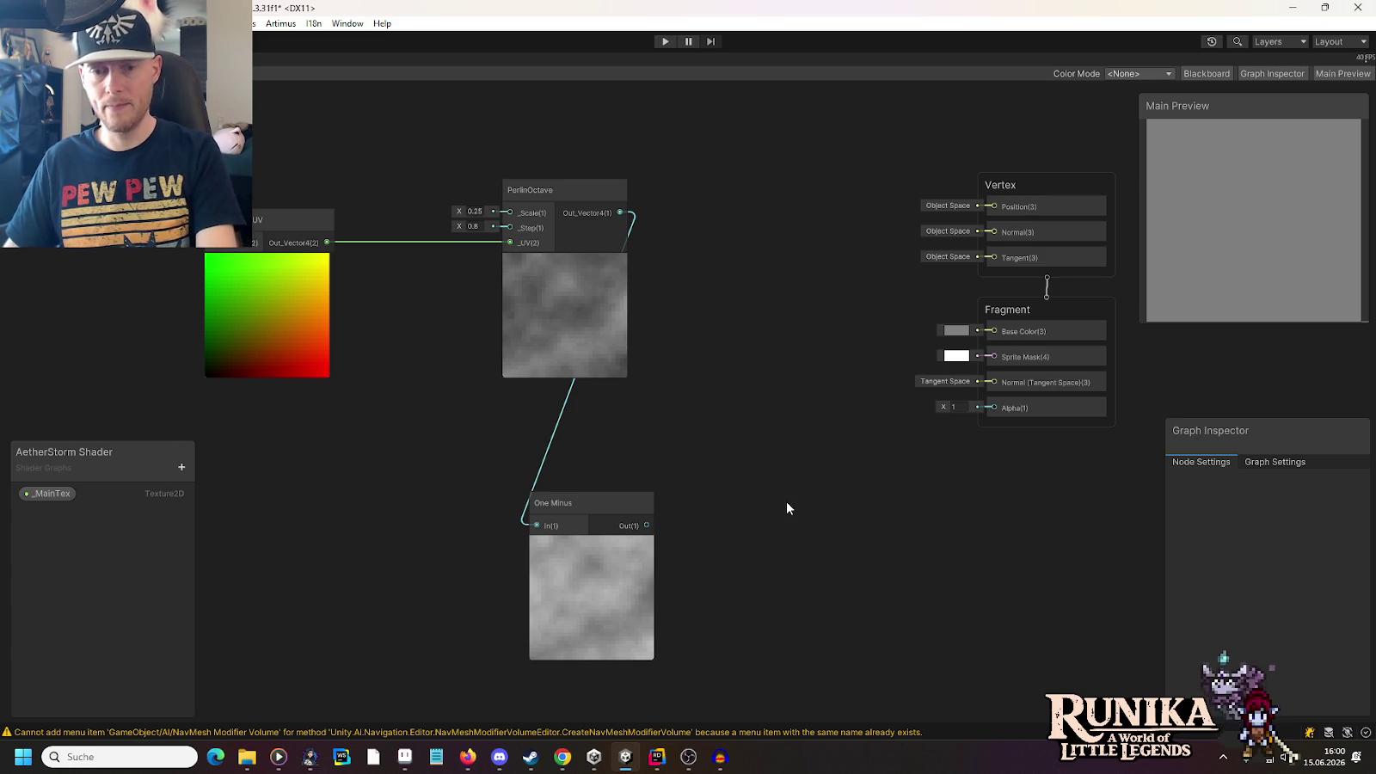
{"action": "left_click", "coordinate": [182, 467]}
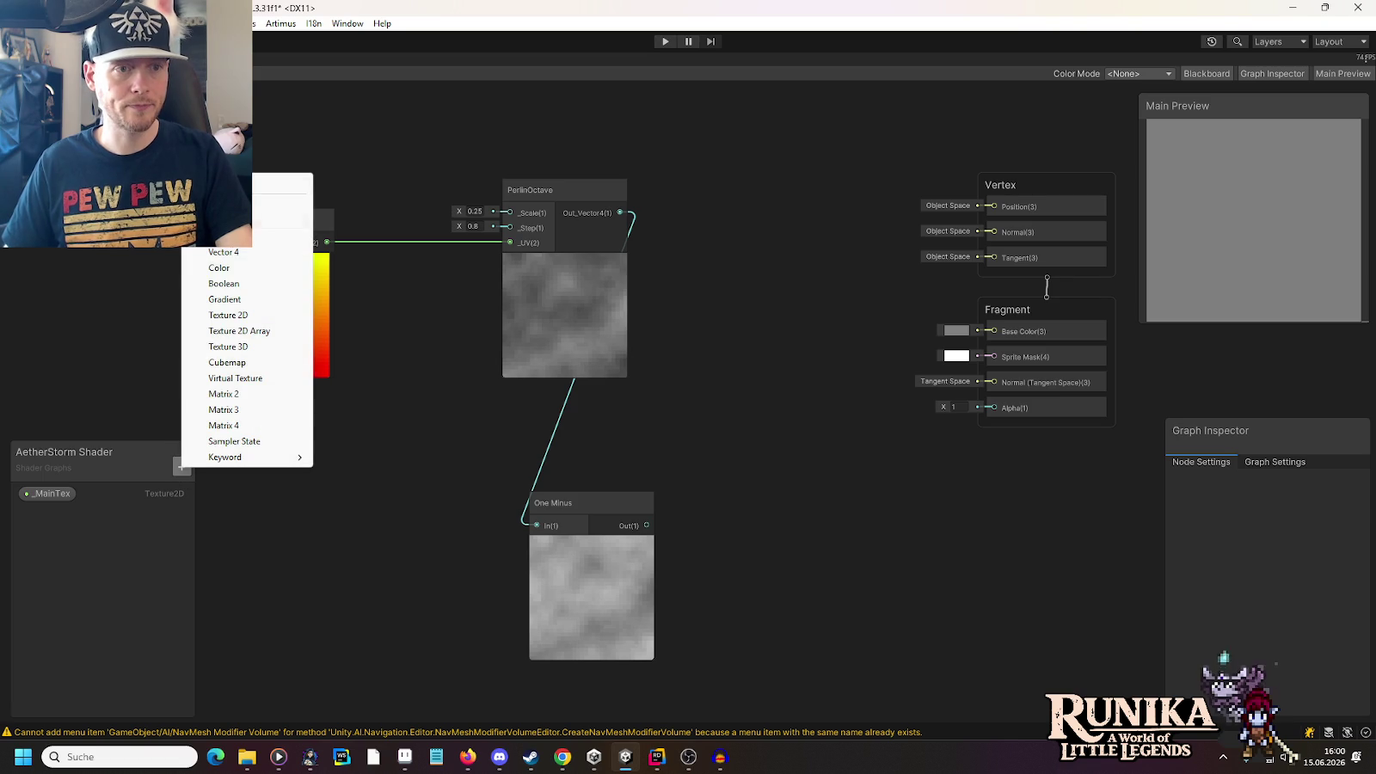
Add two Color properties named _LightColor and _DarkColor
{"action": "left_click", "coordinate": [252, 270]}
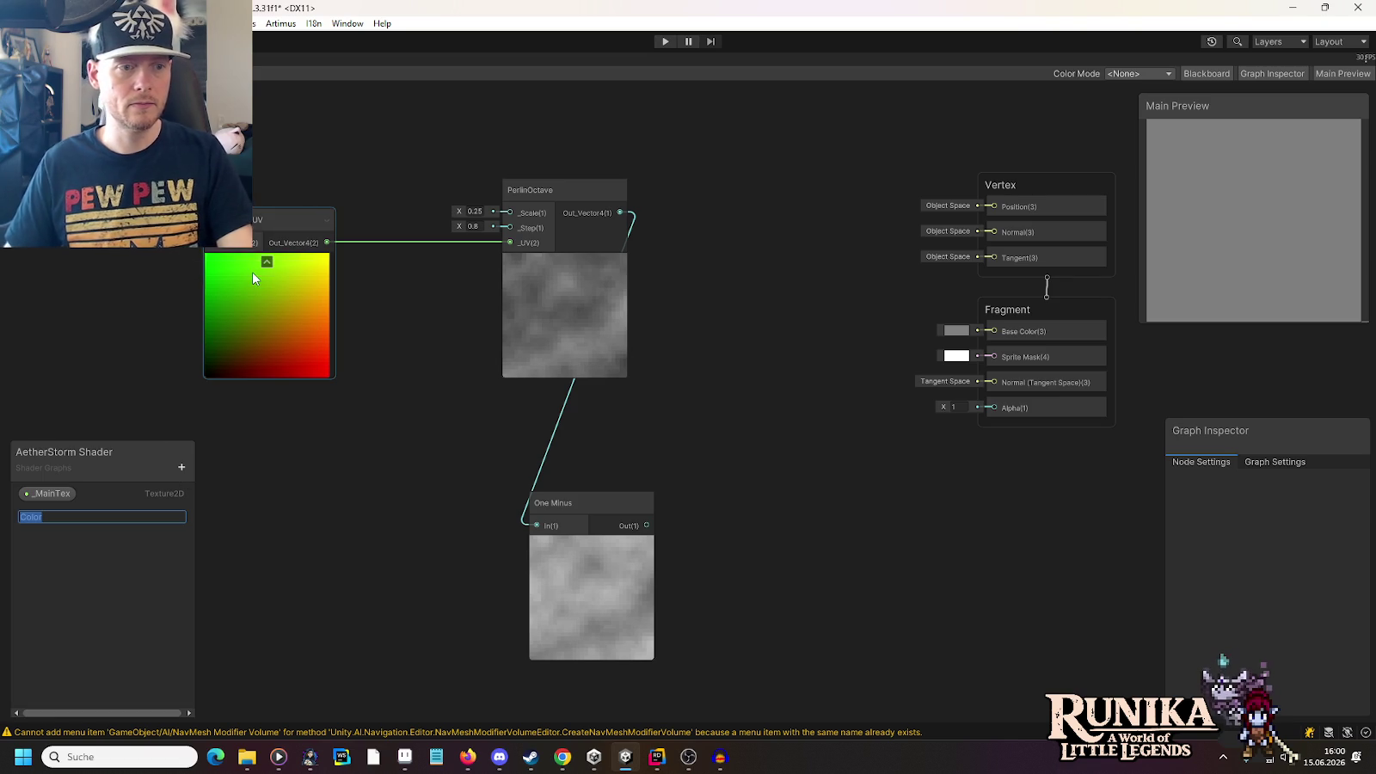
{"action": "type", "text": "_"}
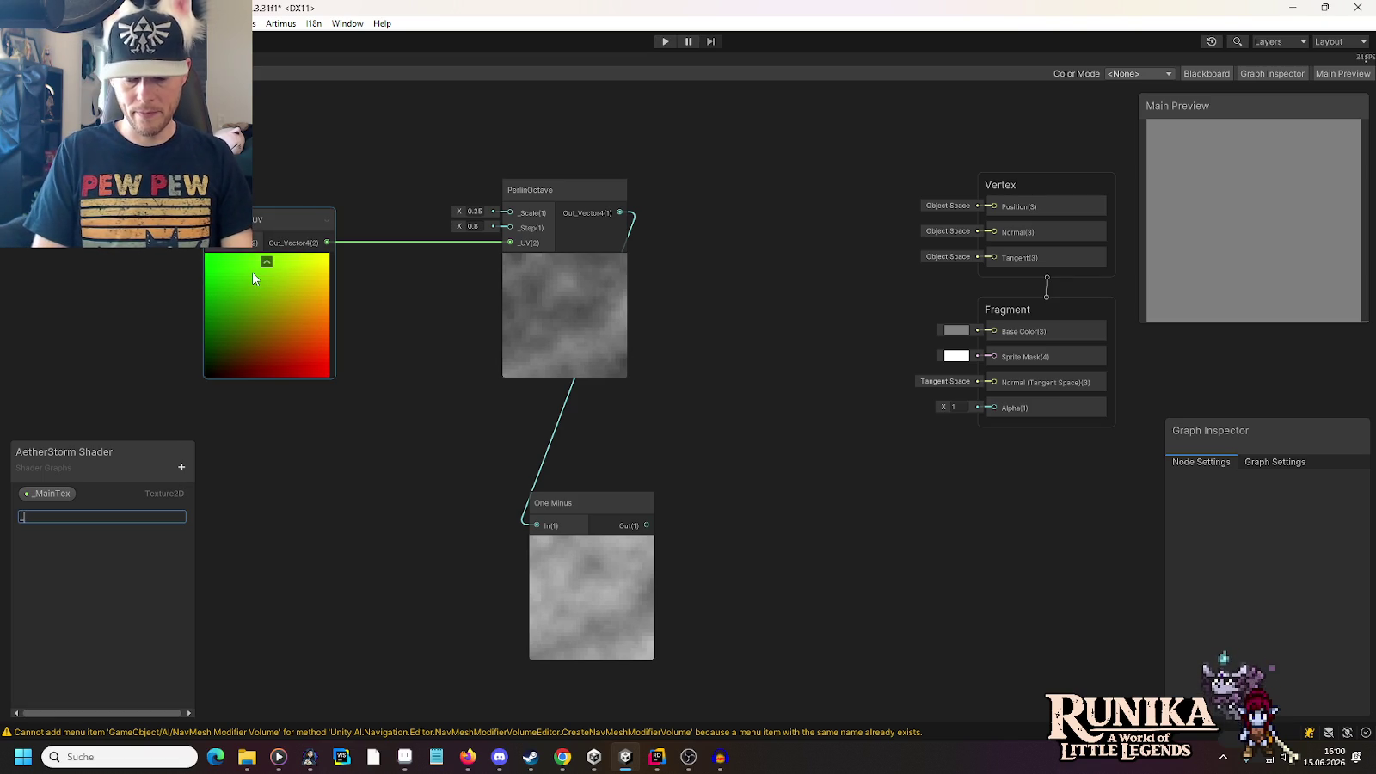
{"action": "type", "text": "LightColor"}
{"action": "key", "text": "Return"}
{"action": "left_click", "coordinate": [181, 466]}
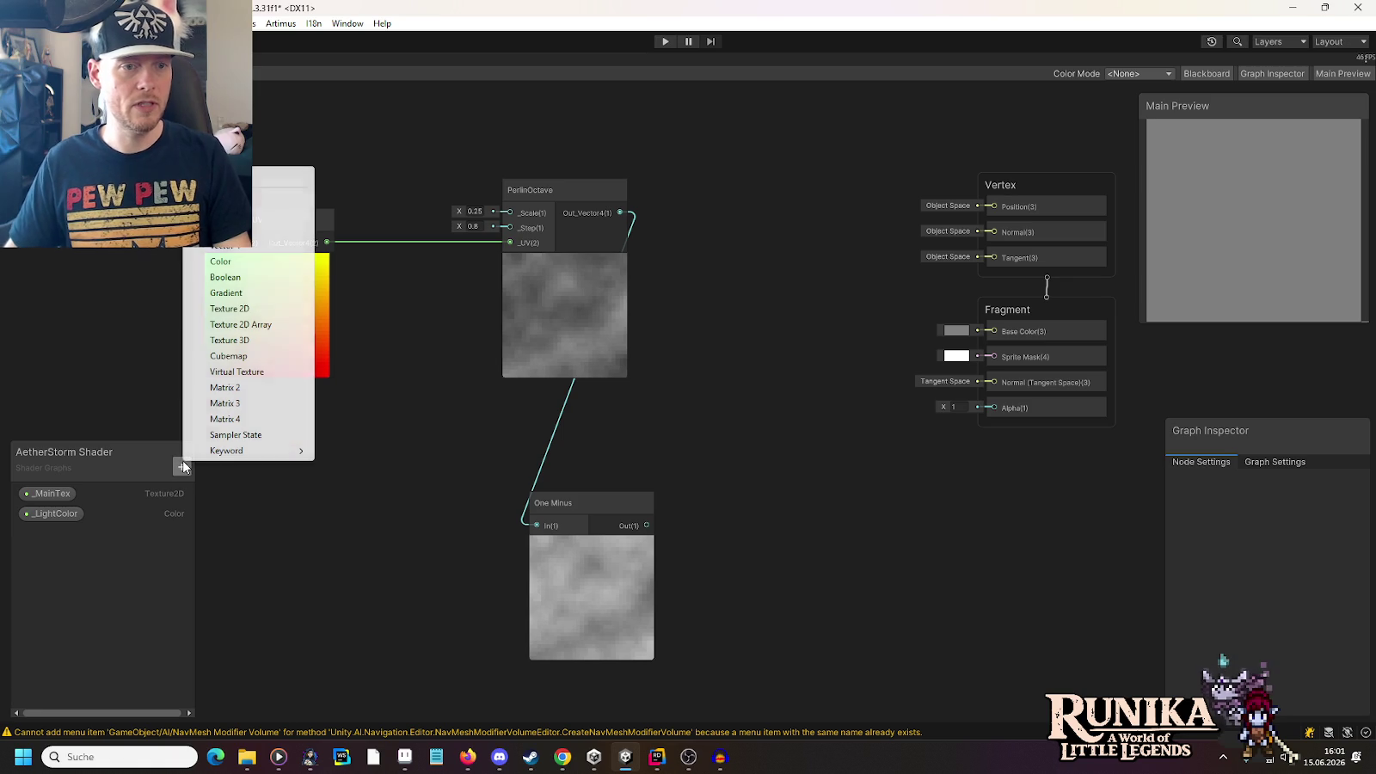
{"action": "left_click", "coordinate": [227, 263]}
{"action": "type", "text": "_DarkColor"}
{"action": "key", "text": "Return"}
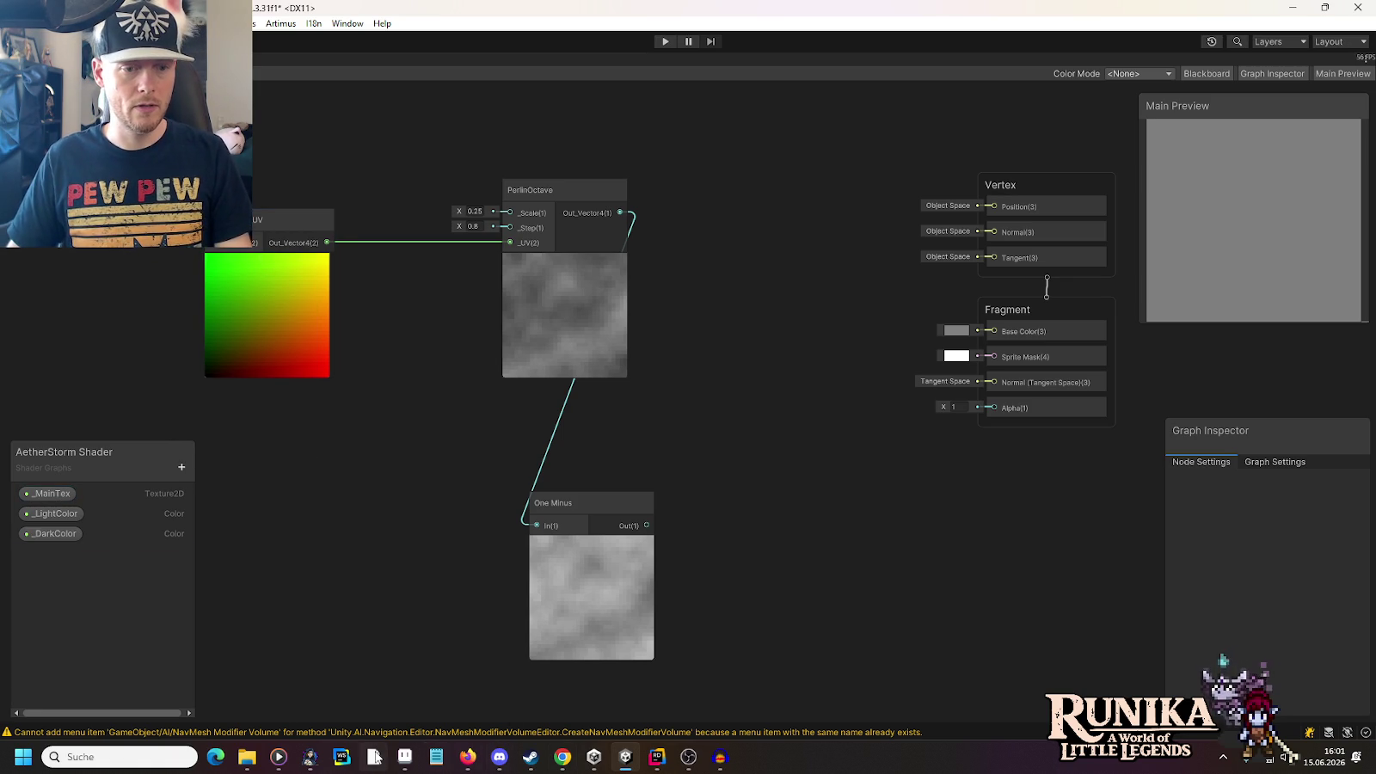
Switch to Aseprite and scroll around its canvas
{"action": "left_click", "coordinate": [405, 757]}
{"action": "scroll", "coordinate": [897, 209], "scroll_direction": "left", "scroll_amount": 5}
{"action": "scroll", "coordinate": [897, 209], "scroll_direction": "up", "scroll_amount": 2}
{"action": "scroll", "coordinate": [897, 209], "scroll_direction": "down", "scroll_amount": 2}
{"action": "scroll", "coordinate": [602, 258], "scroll_direction": "right", "scroll_amount": 10}
Close the AetherRay Beam, Source, Bubble and AetherSpore Slime documents
{"action": "scroll", "coordinate": [277, 153], "scroll_direction": "up", "scroll_amount": 2}
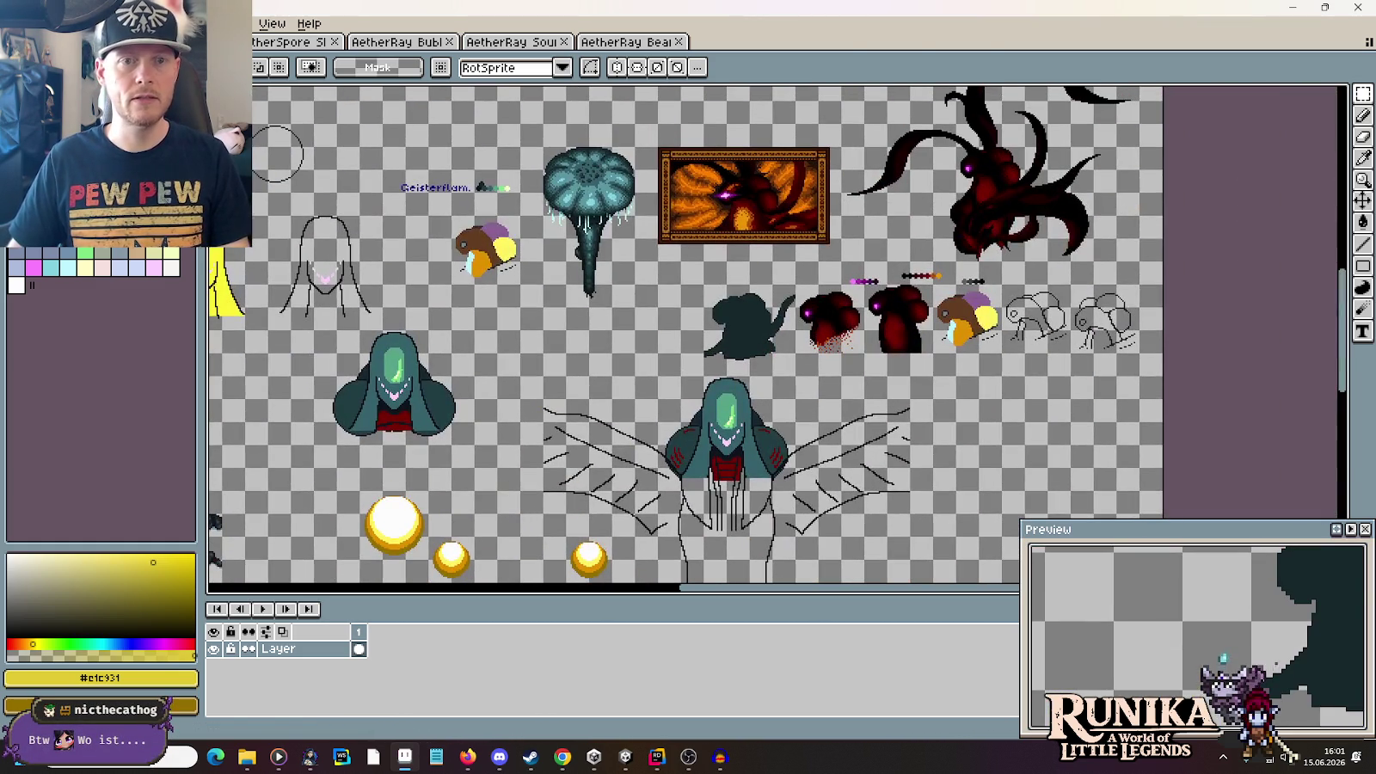
{"action": "left_click", "coordinate": [397, 41]}
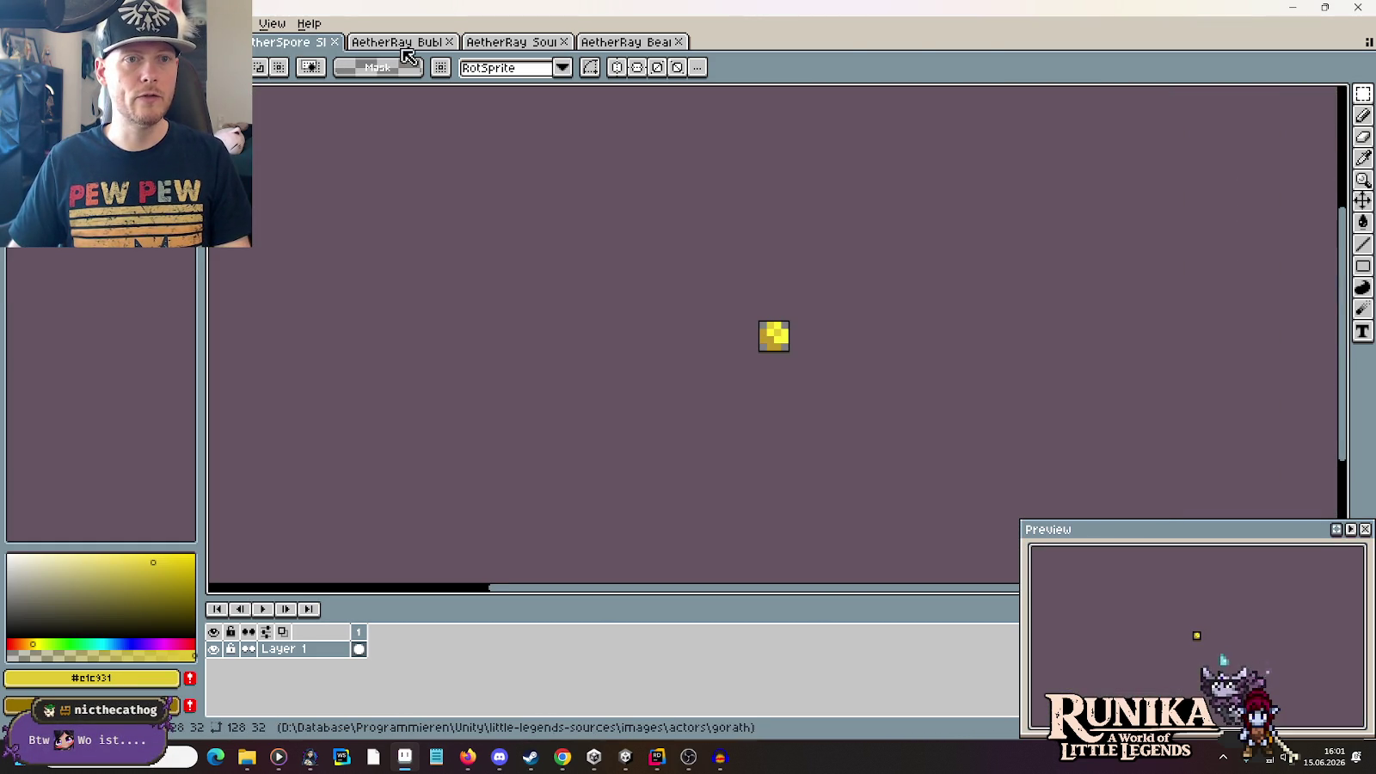
{"action": "left_click", "coordinate": [495, 43]}
{"action": "left_click", "coordinate": [636, 43]}
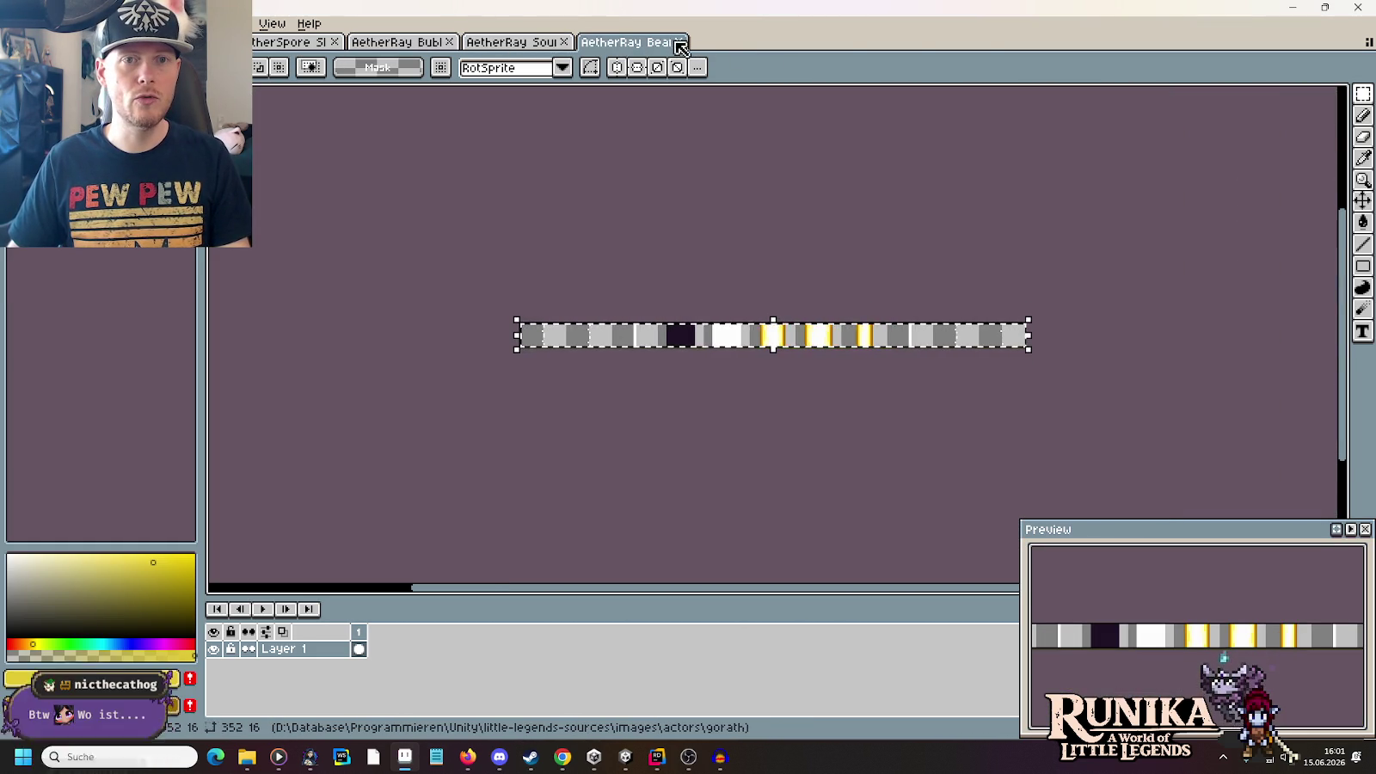
{"action": "left_click", "coordinate": [679, 43]}
{"action": "left_click", "coordinate": [599, 43]}
{"action": "left_click", "coordinate": [528, 43]}
{"action": "left_click", "coordinate": [417, 43]}
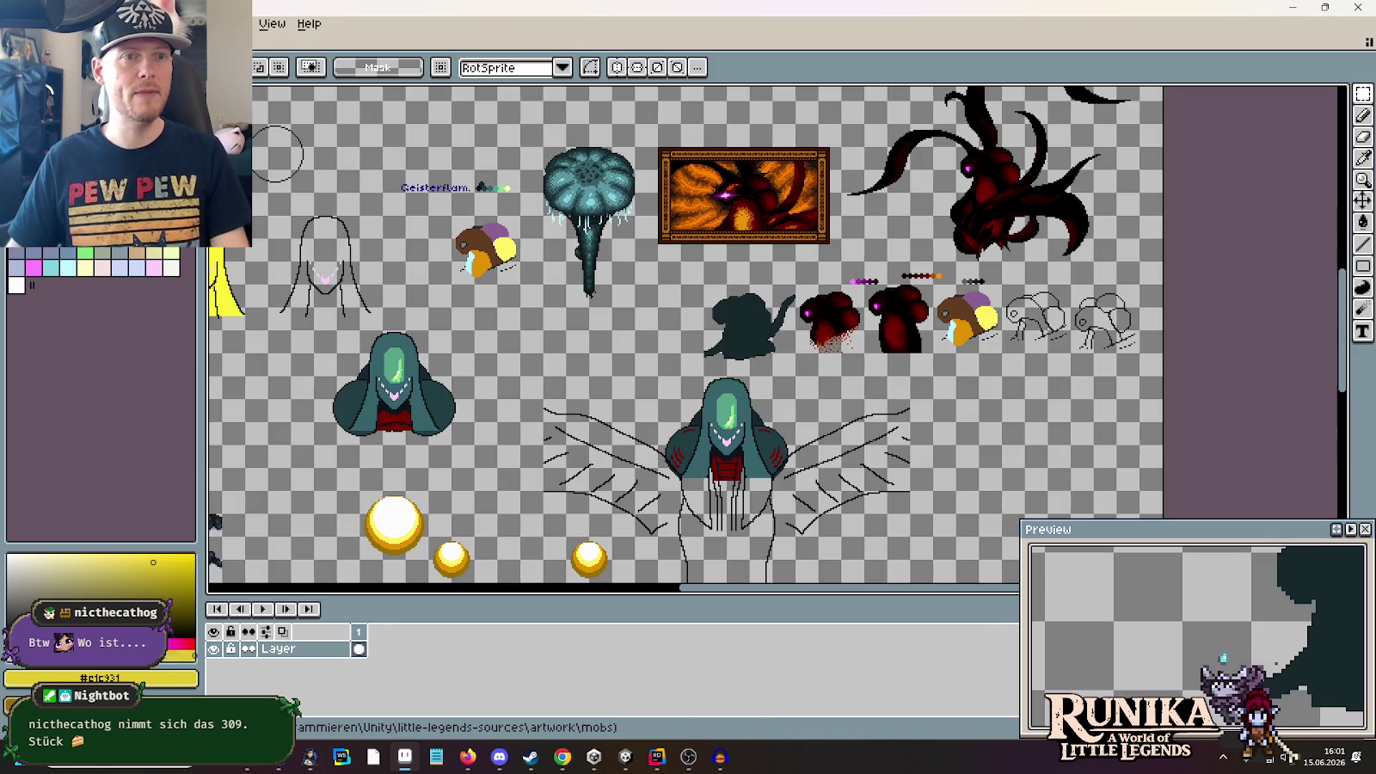
Open artwork/ui/hearts.png from the little-legends-sources folder
{"action": "key", "text": "alt+f"}
{"action": "key", "text": "o"}
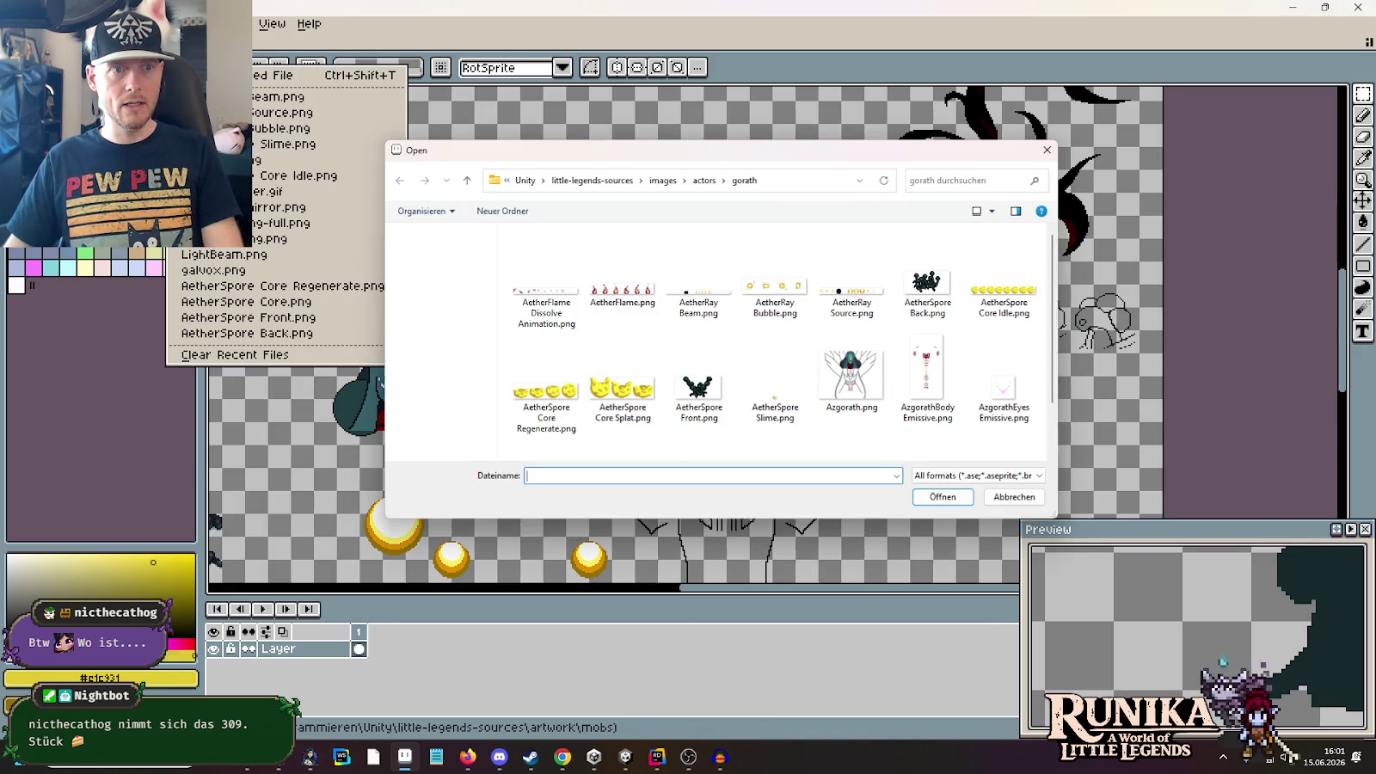
{"action": "left_click", "coordinate": [634, 179]}
{"action": "double_click", "coordinate": [688, 263]}
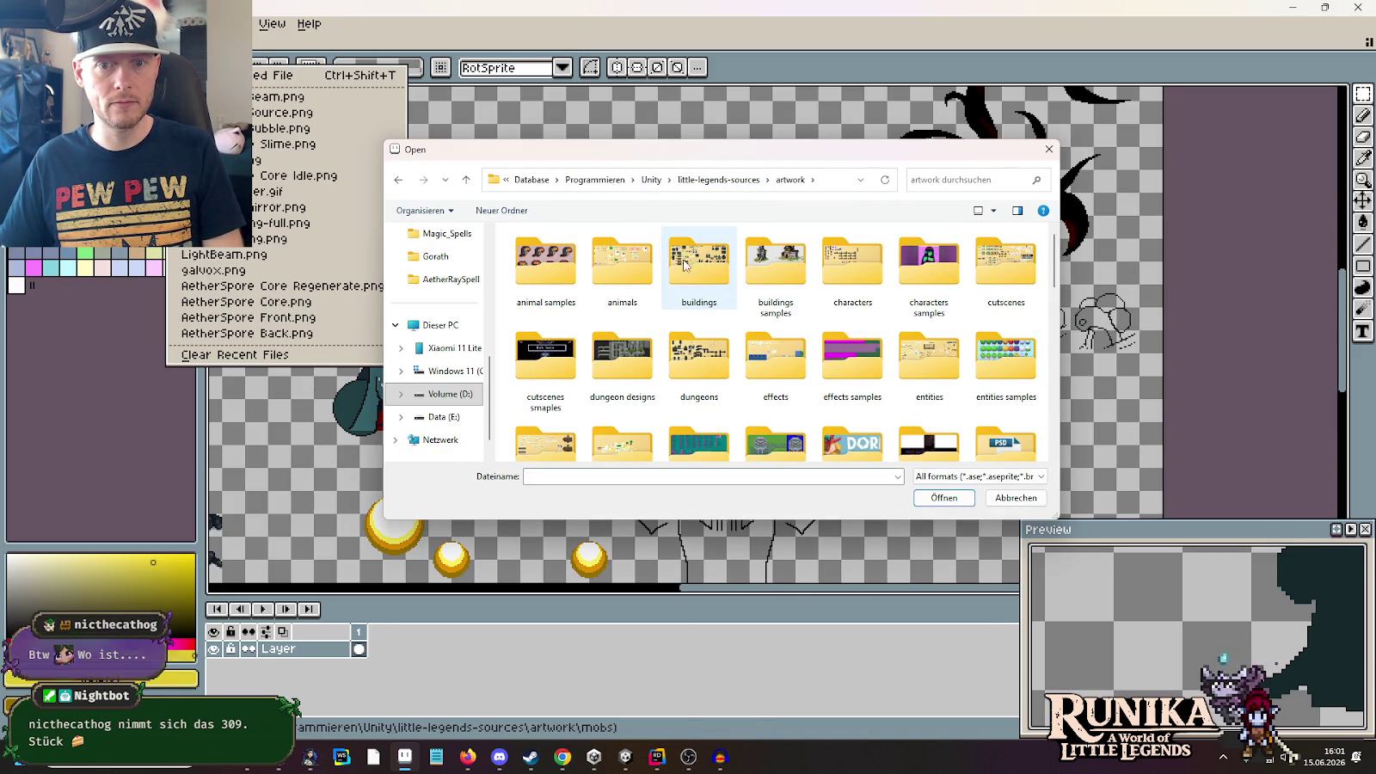
{"action": "scroll", "coordinate": [701, 293], "scroll_direction": "down", "scroll_amount": 5}
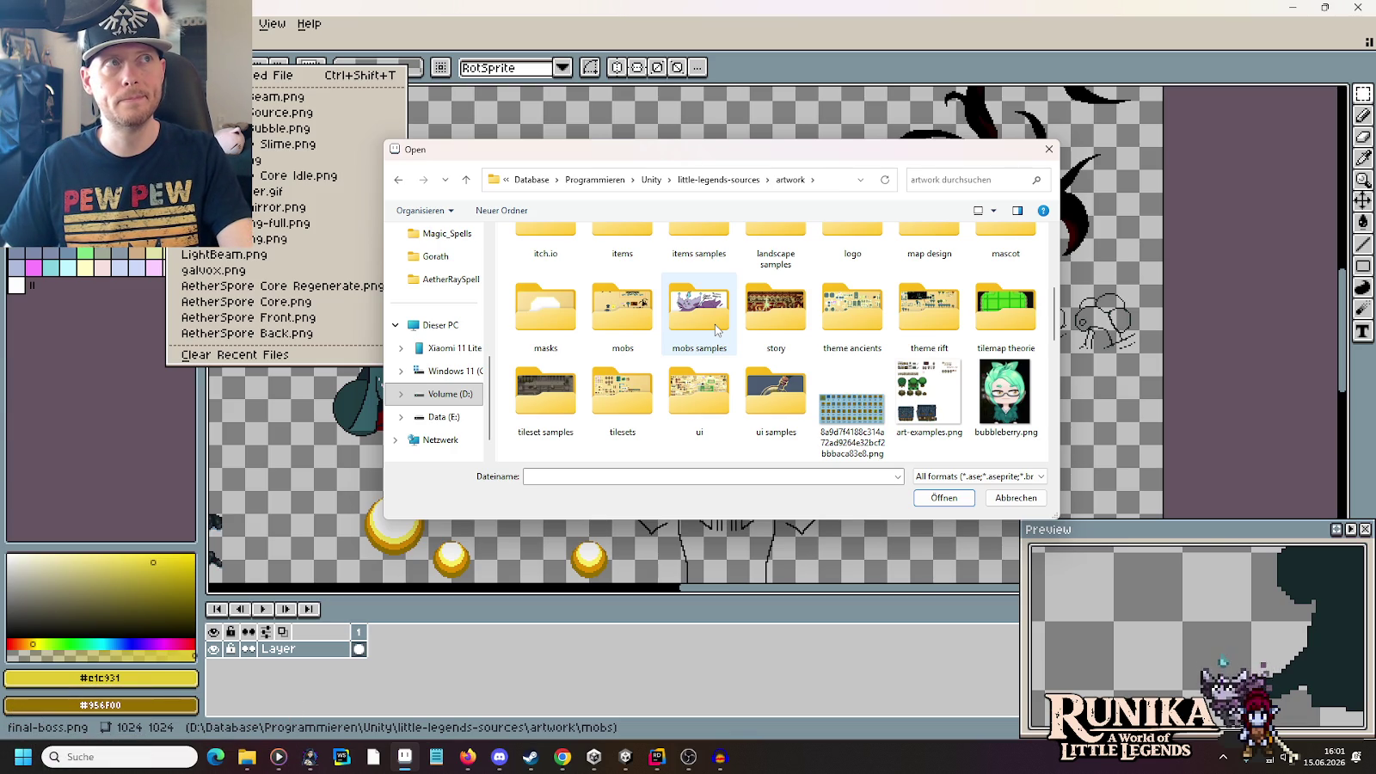
{"action": "double_click", "coordinate": [703, 386]}
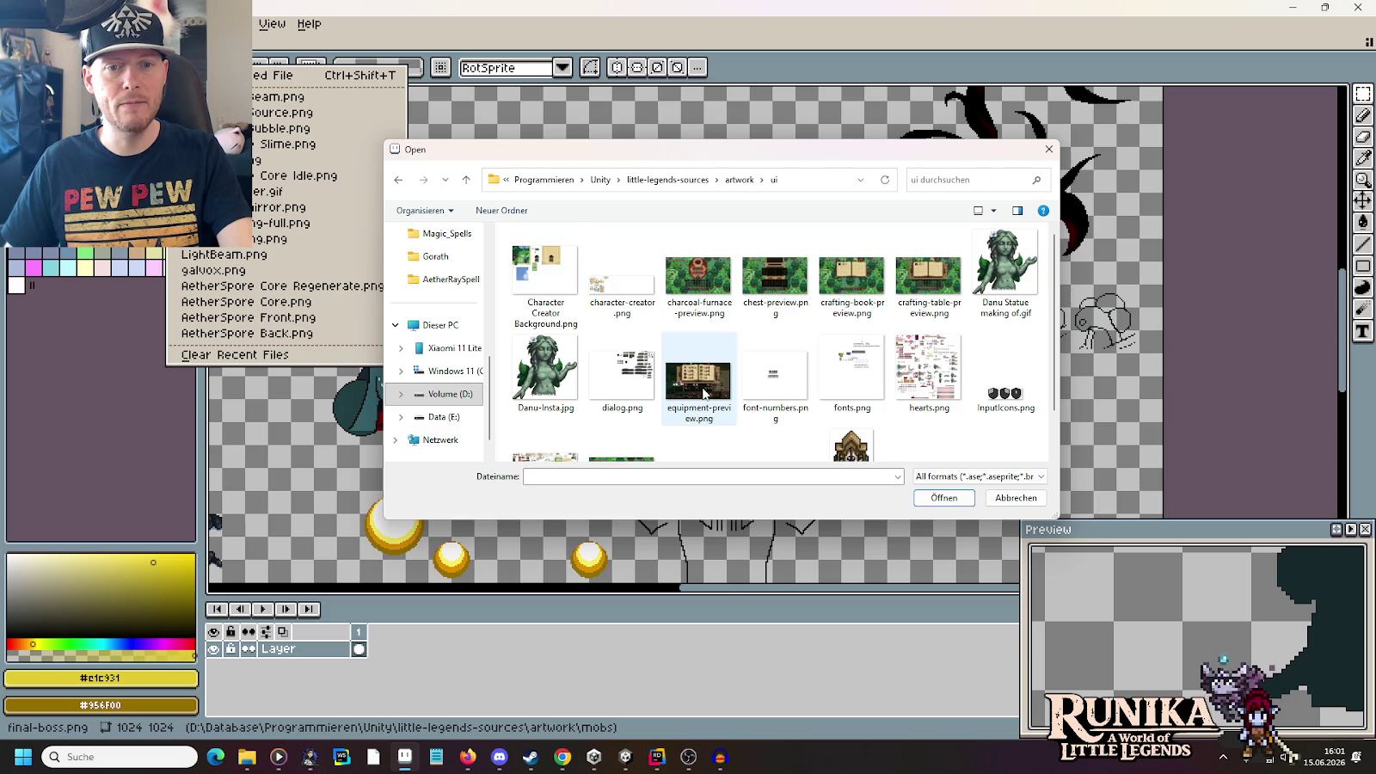
{"action": "double_click", "coordinate": [927, 370]}
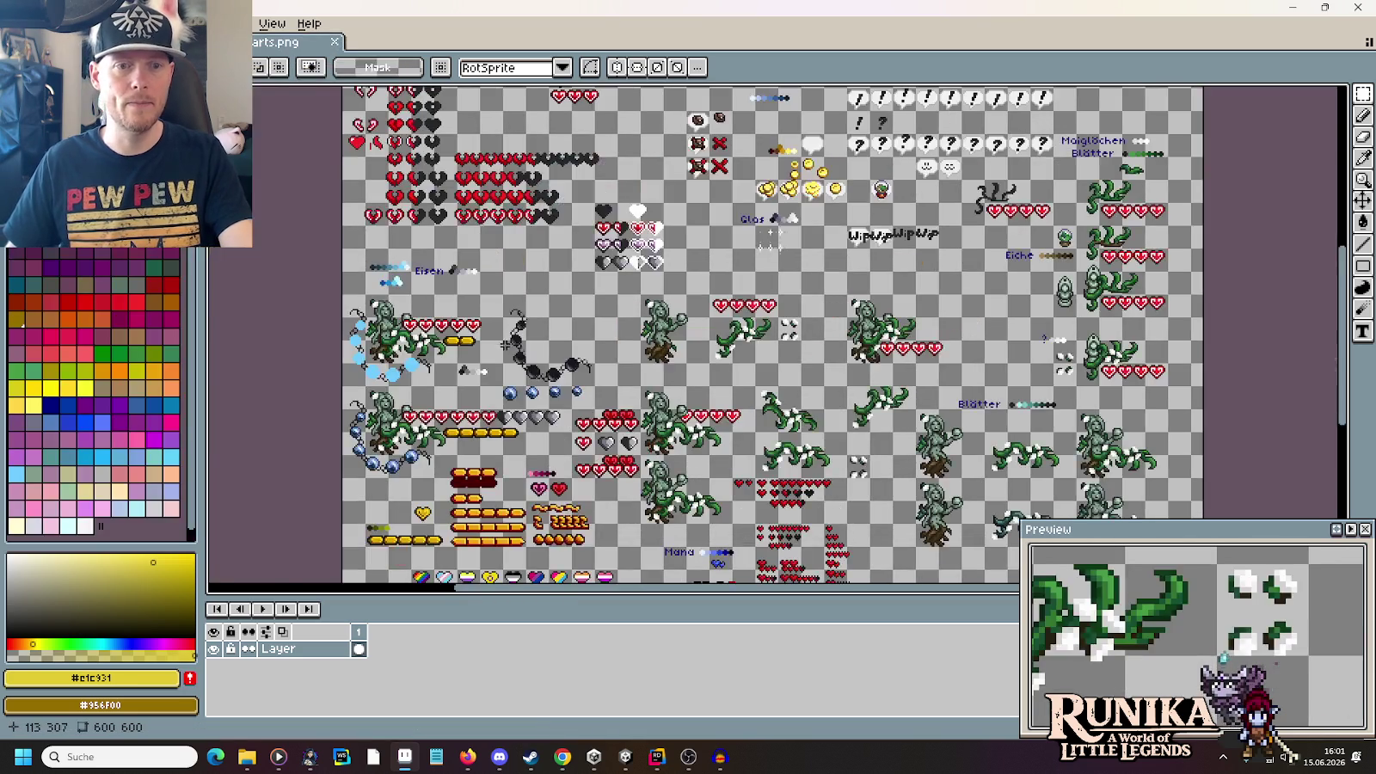
Eyedrop the light blue #e6efff from a blue orb and check its hex value
{"action": "scroll", "coordinate": [619, 462], "scroll_direction": "up", "scroll_amount": 5}
{"action": "left_click_drag", "start_coordinate": [619, 461], "coordinate": [499, 121]}
{"action": "scroll", "coordinate": [646, 319], "scroll_direction": "up", "scroll_amount": 1}
{"action": "key", "text": "i"}
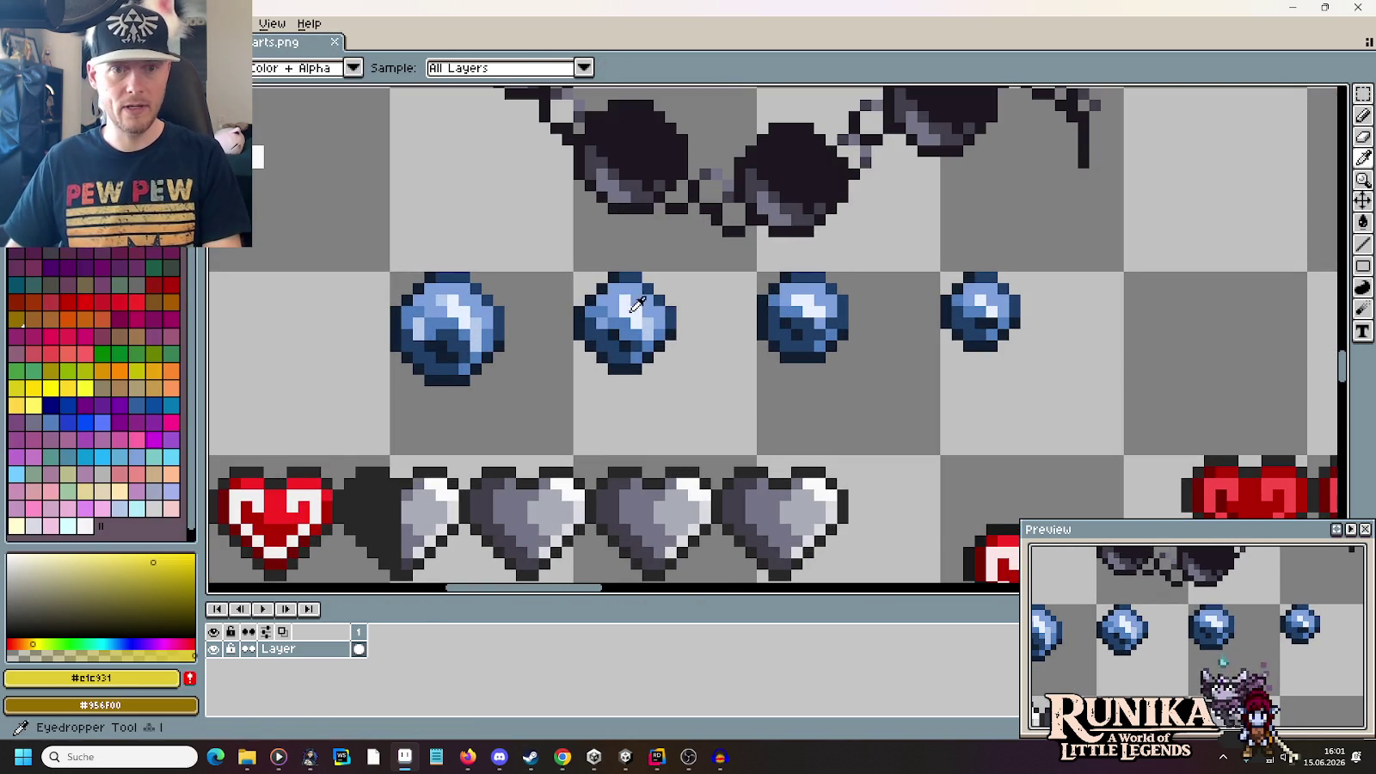
{"action": "left_click", "coordinate": [473, 318]}
{"action": "left_click", "coordinate": [92, 678]}
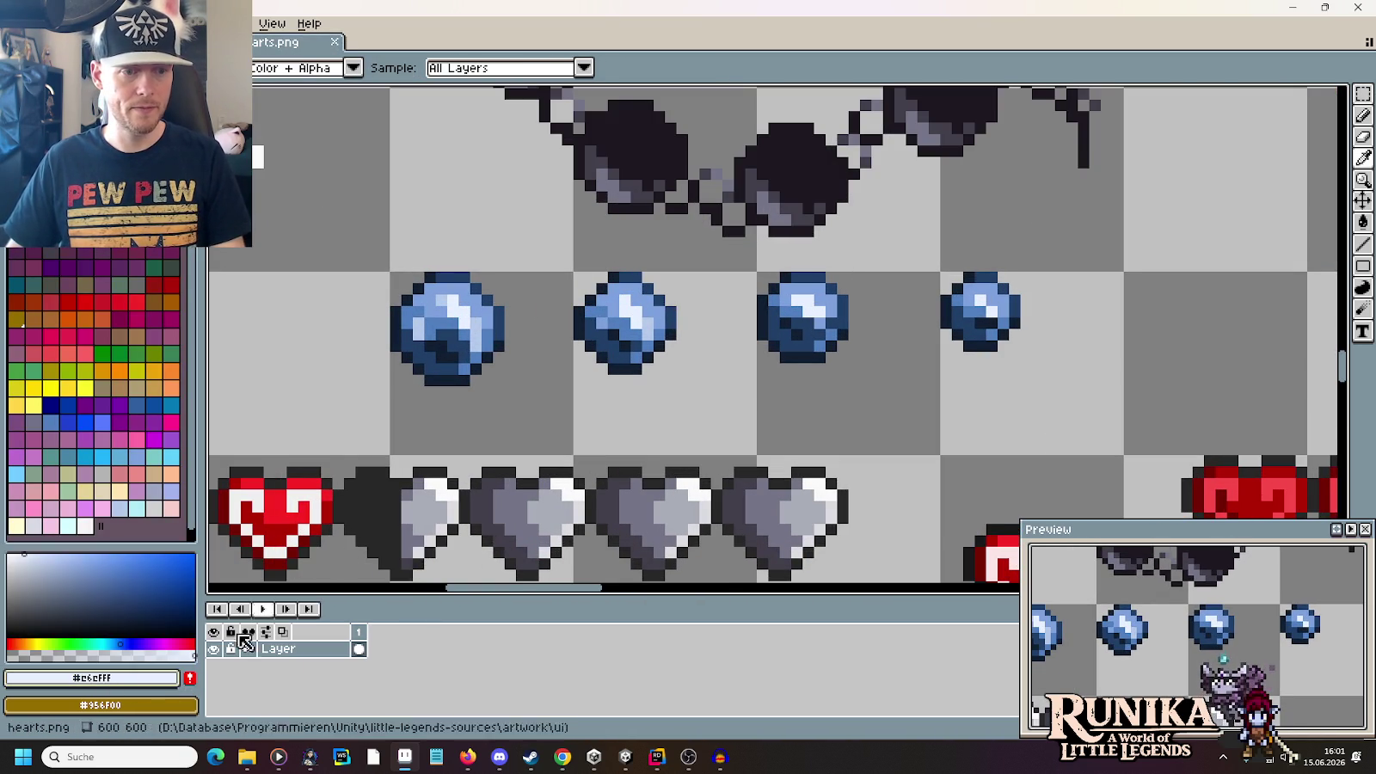
{"action": "left_click", "coordinate": [91, 678]}
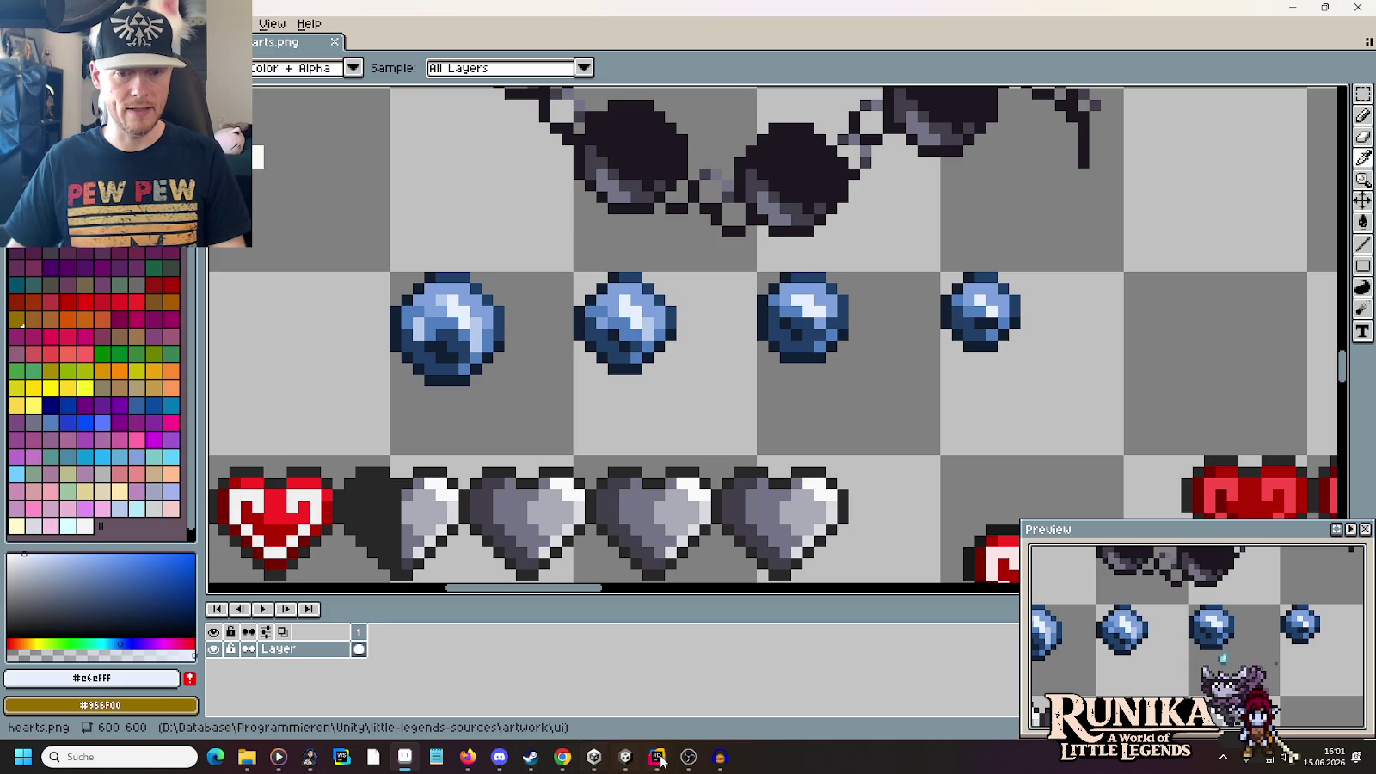
Back in Unity, set _LightColor's default colour to hex E6EFFF
{"action": "mouse_move", "coordinate": [688, 762]}
{"action": "left_click", "coordinate": [688, 679]}
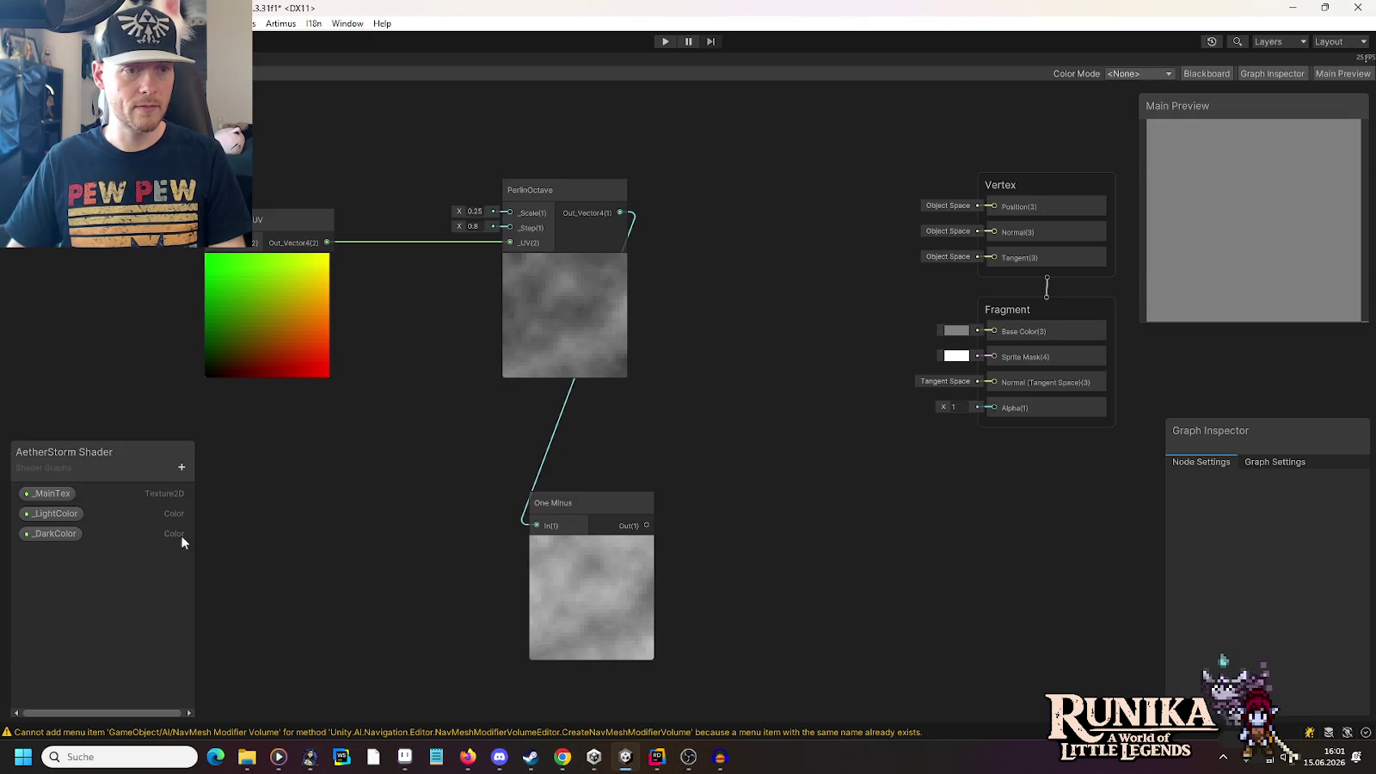
{"action": "left_click", "coordinate": [64, 521]}
{"action": "left_click", "coordinate": [1293, 537]}
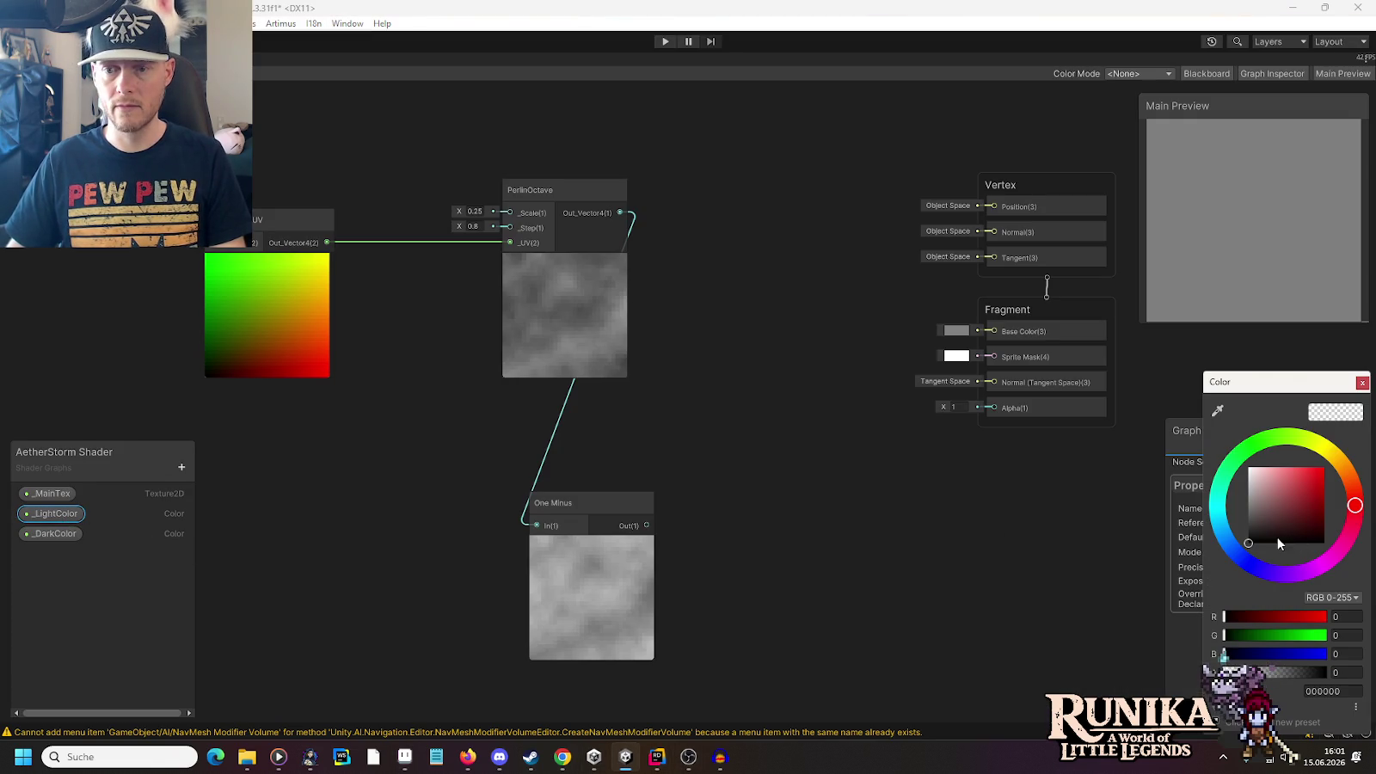
{"action": "left_click", "coordinate": [1323, 691]}
{"action": "type", "text": "E6EFFF"}
{"action": "left_click", "coordinate": [1263, 673]}
{"action": "left_click", "coordinate": [1362, 383]}
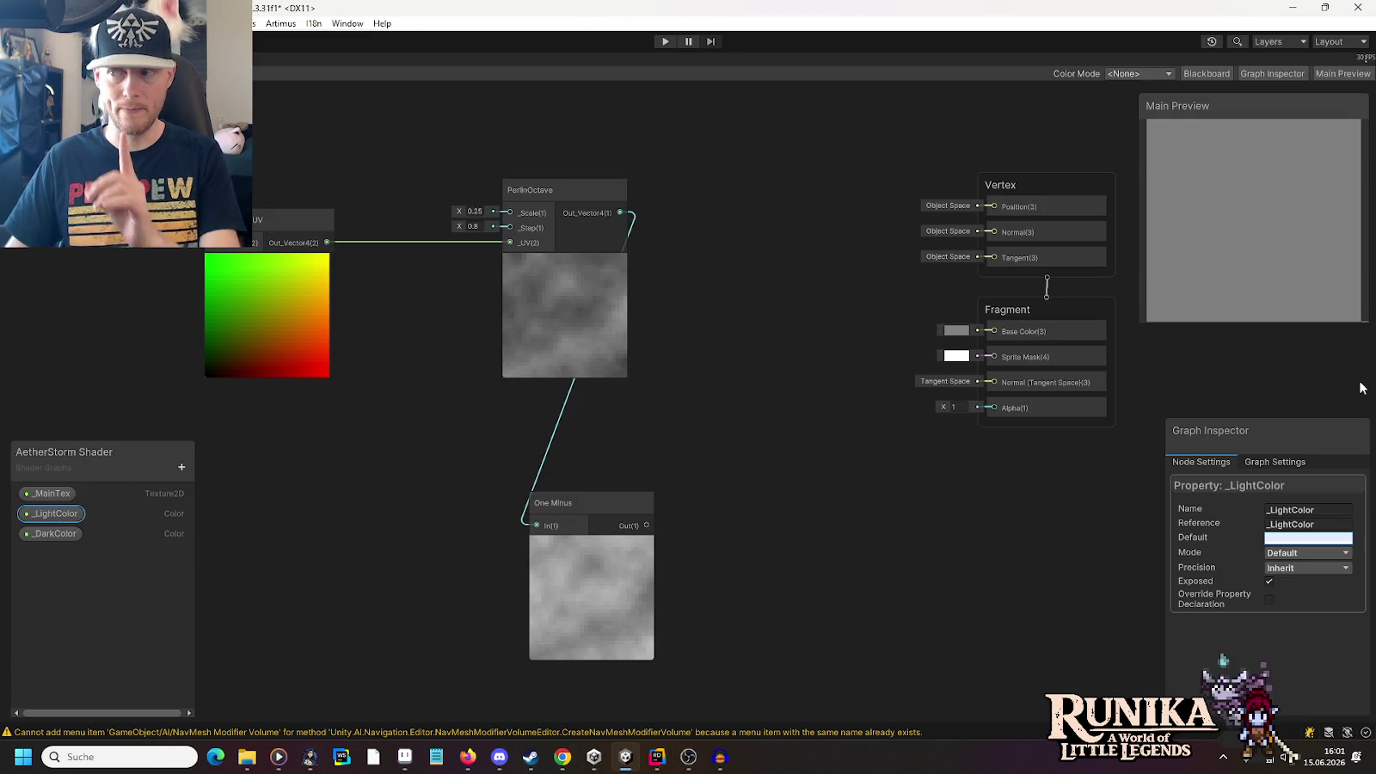
In Aseprite, sample the gem outline's dark blue and copy its hex 203F68
{"action": "key", "text": "alt+Tab"}
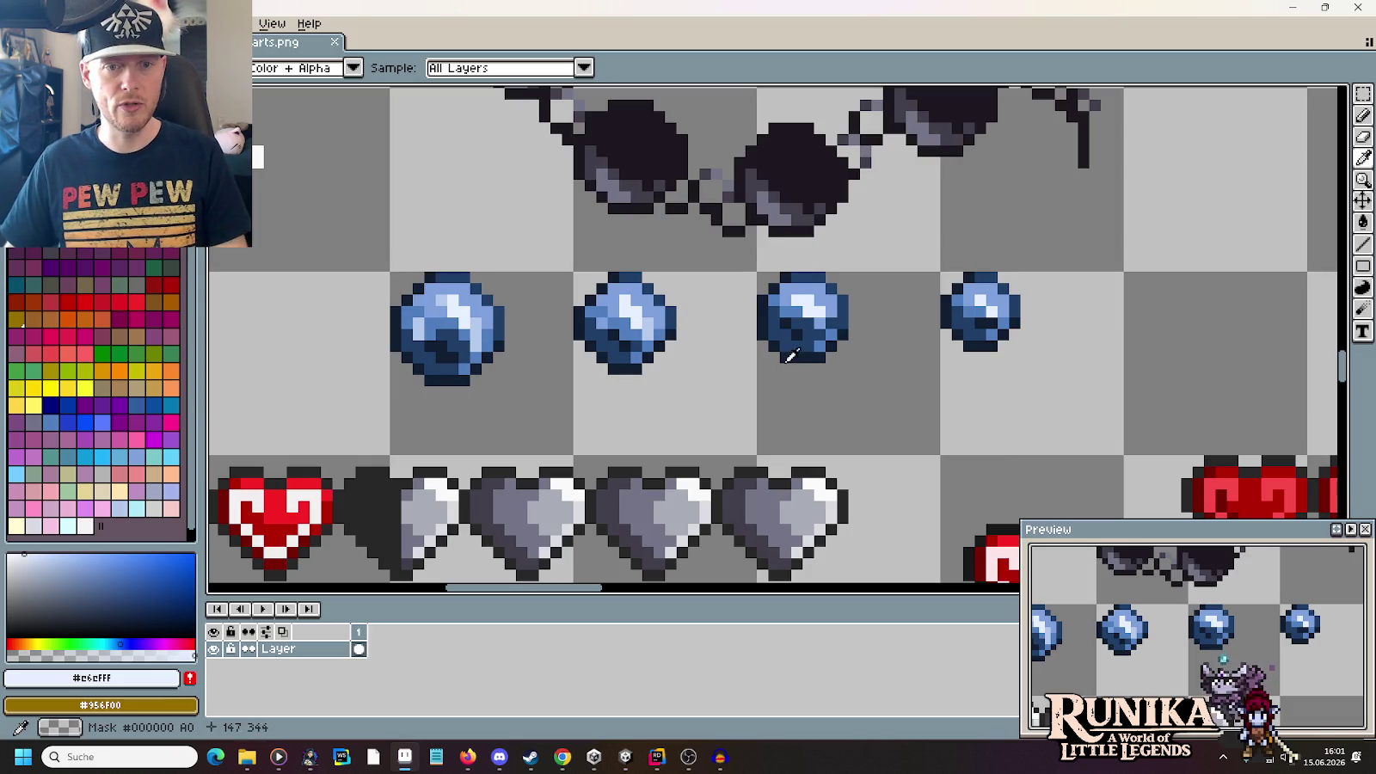
{"action": "left_click", "coordinate": [670, 312]}
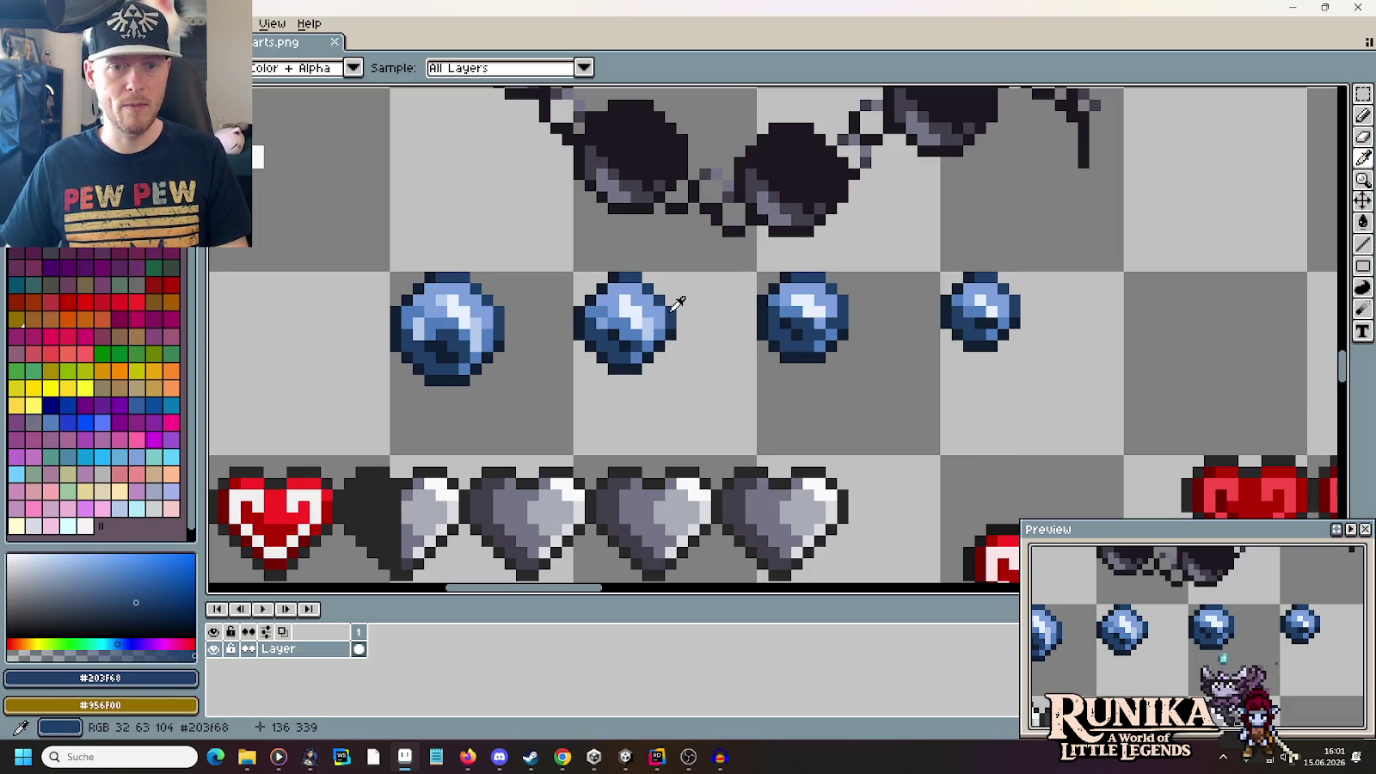
{"action": "left_click", "coordinate": [26, 682]}
{"action": "double_click", "coordinate": [228, 559]}
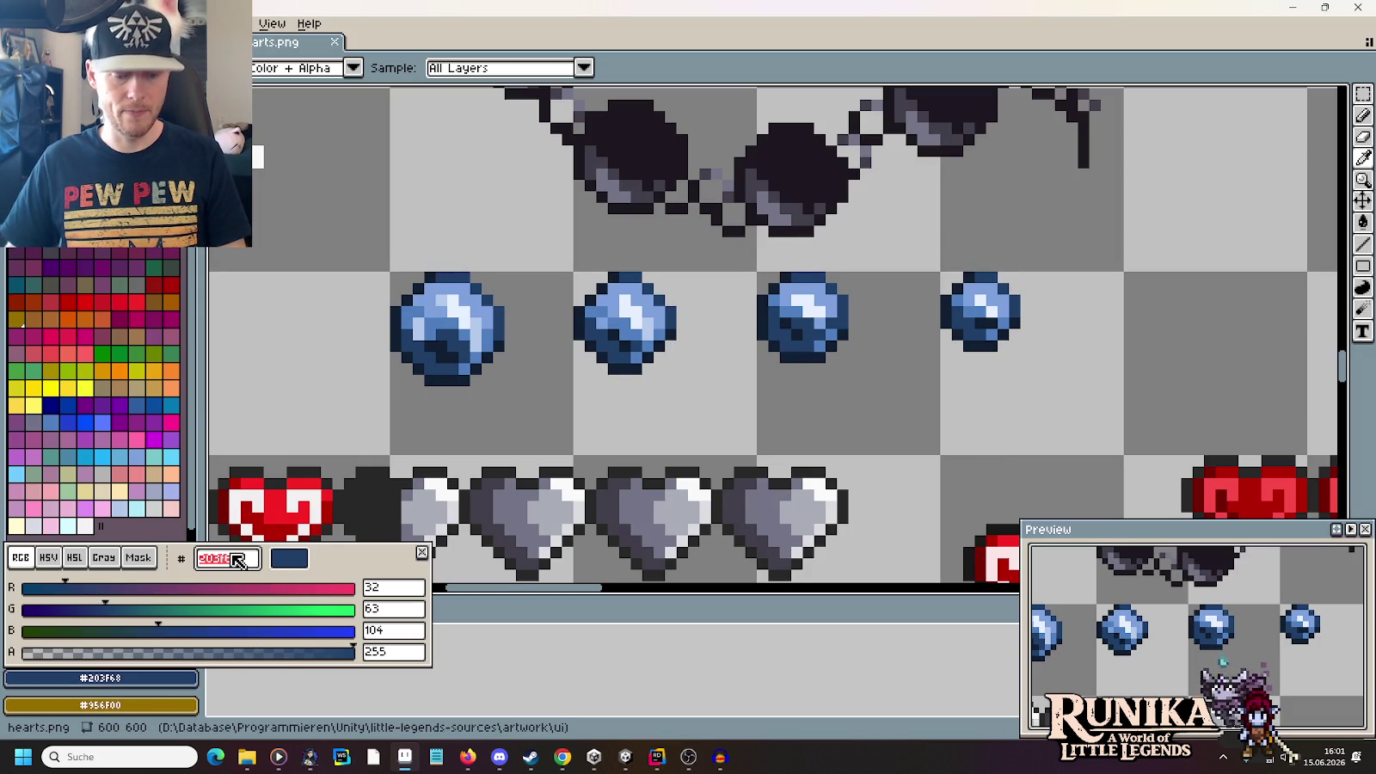
{"action": "key", "text": "Escape"}
{"action": "key", "text": "alt+Tab"}
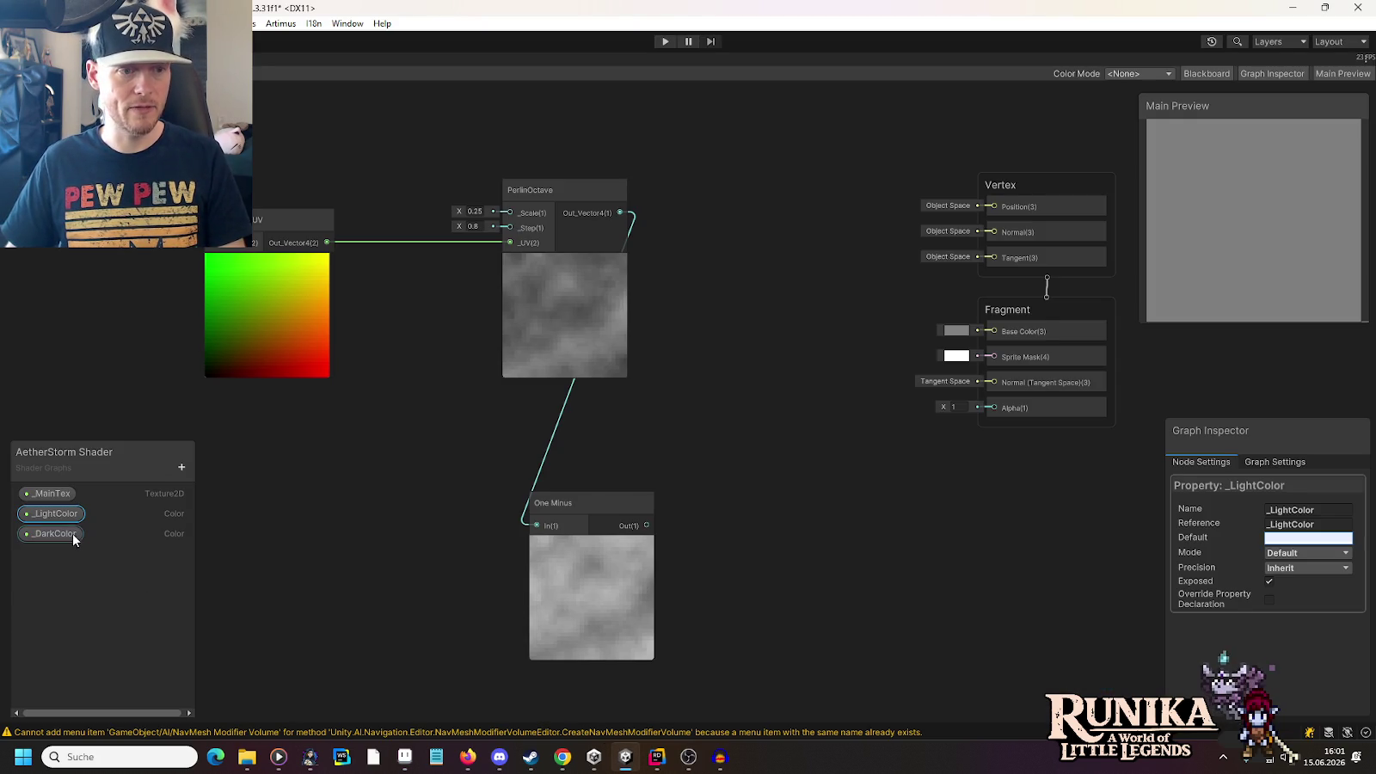
Set _DarkColor's default colour to the pasted hex 203F68
{"action": "left_click", "coordinate": [1283, 535]}
{"action": "left_click", "coordinate": [1333, 691]}
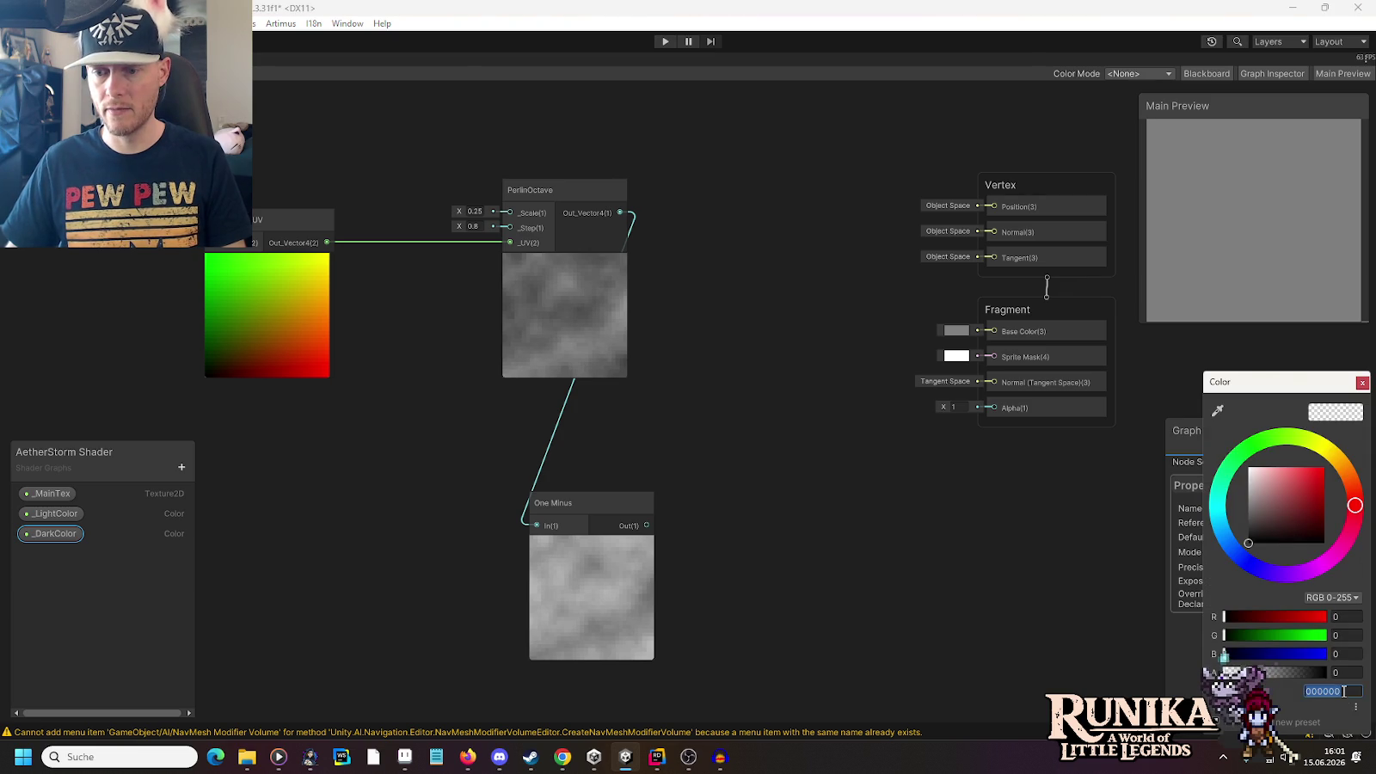
{"action": "type", "text": "203F68"}
{"action": "left_click", "coordinate": [1335, 671]}
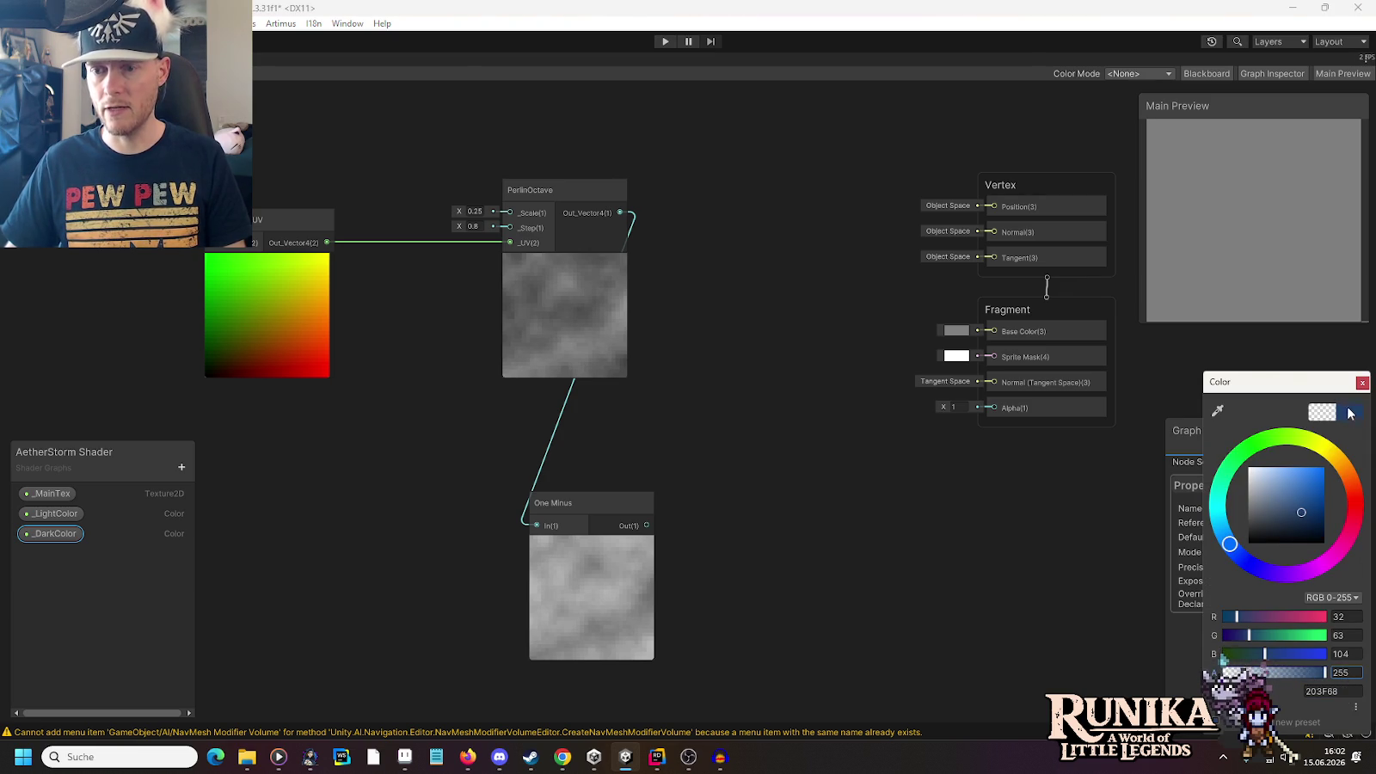
{"action": "left_click", "coordinate": [1361, 384]}
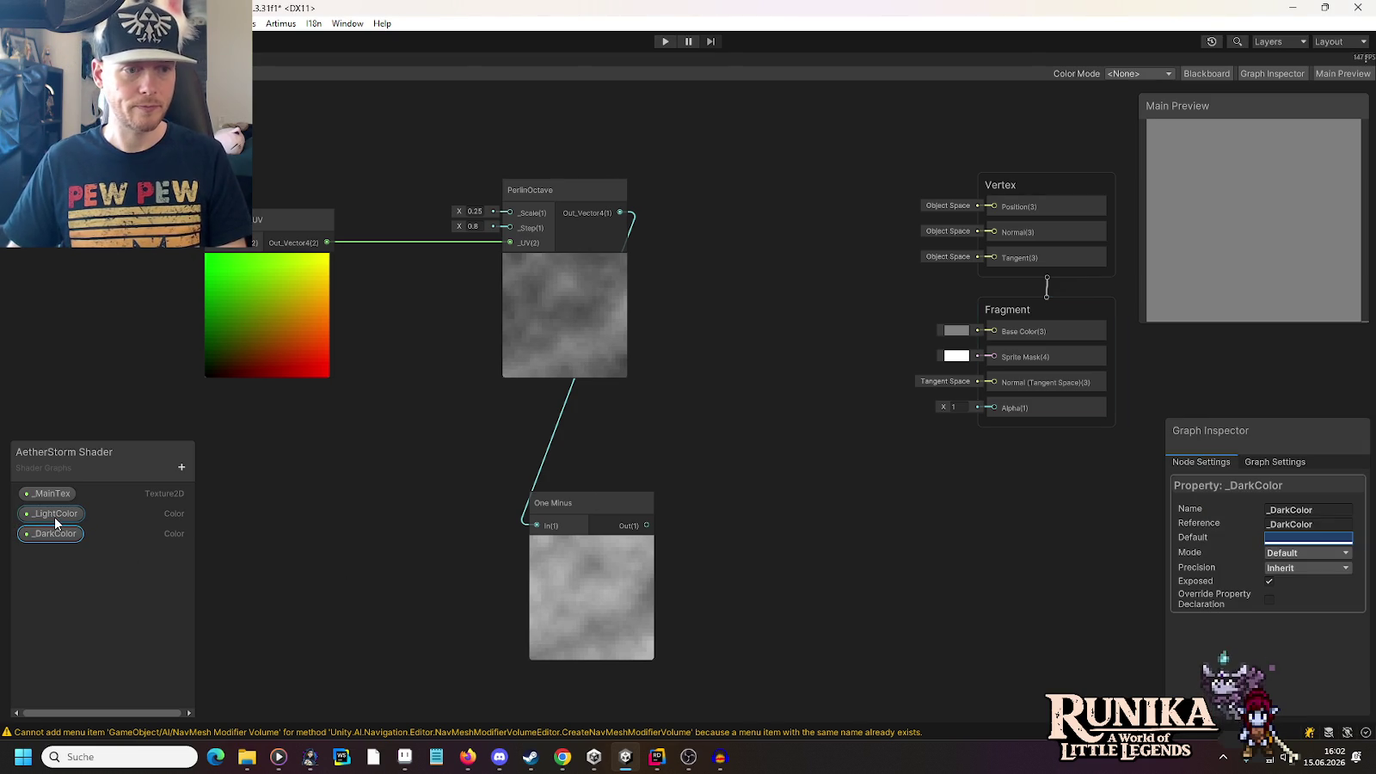
Multiply a _DarkColor node by the One Minus output, then place a _LightColor node
{"action": "mouse_move", "coordinate": [52, 531]}
{"action": "left_mouse_down"}
{"action": "mouse_move", "coordinate": [174, 544]}
{"action": "mouse_move", "coordinate": [622, 442]}
{"action": "mouse_move", "coordinate": [845, 507]}
{"action": "left_mouse_up"}
{"action": "type", "text": "mul"}
{"action": "left_click", "coordinate": [913, 626]}
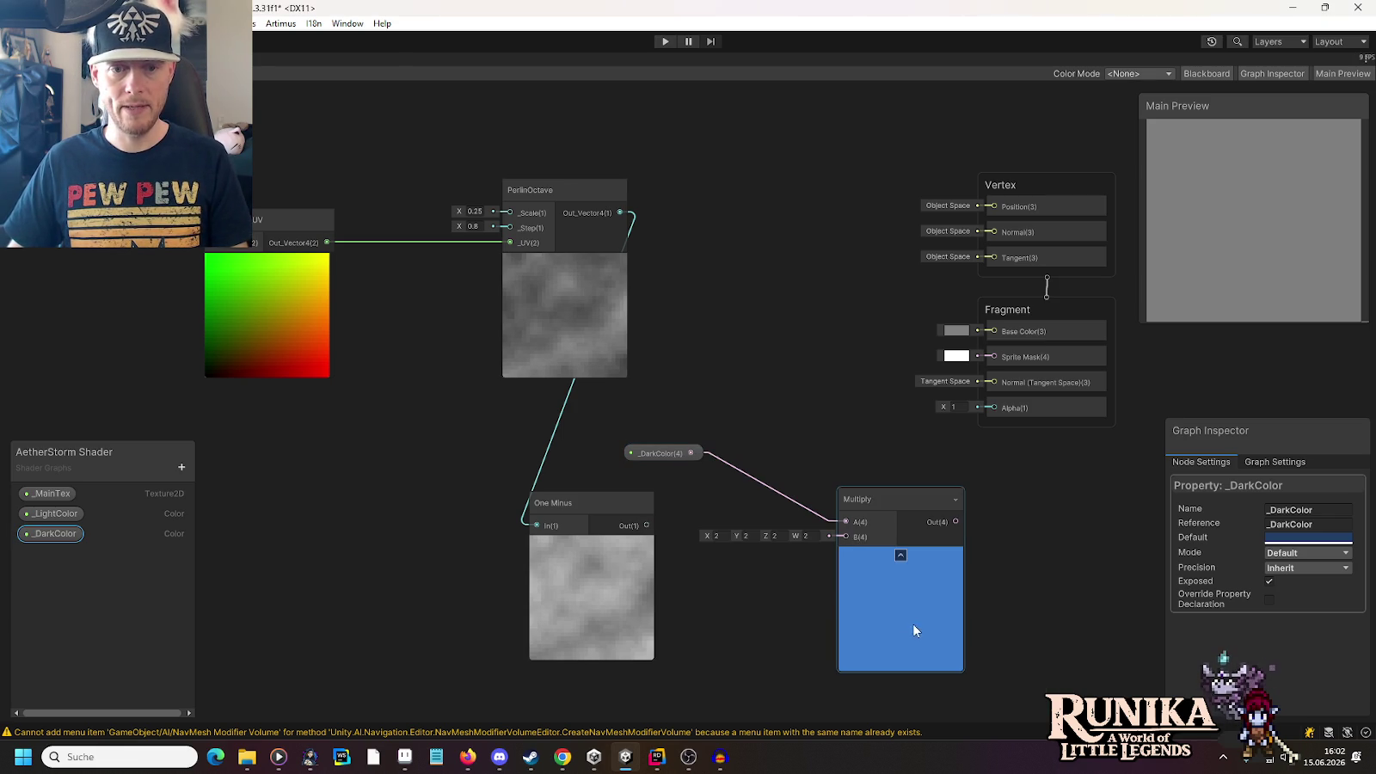
{"action": "mouse_move", "coordinate": [647, 526]}
{"action": "left_mouse_down"}
{"action": "mouse_move", "coordinate": [843, 539]}
{"action": "mouse_move", "coordinate": [793, 451]}
{"action": "mouse_move", "coordinate": [781, 455]}
{"action": "left_mouse_up"}
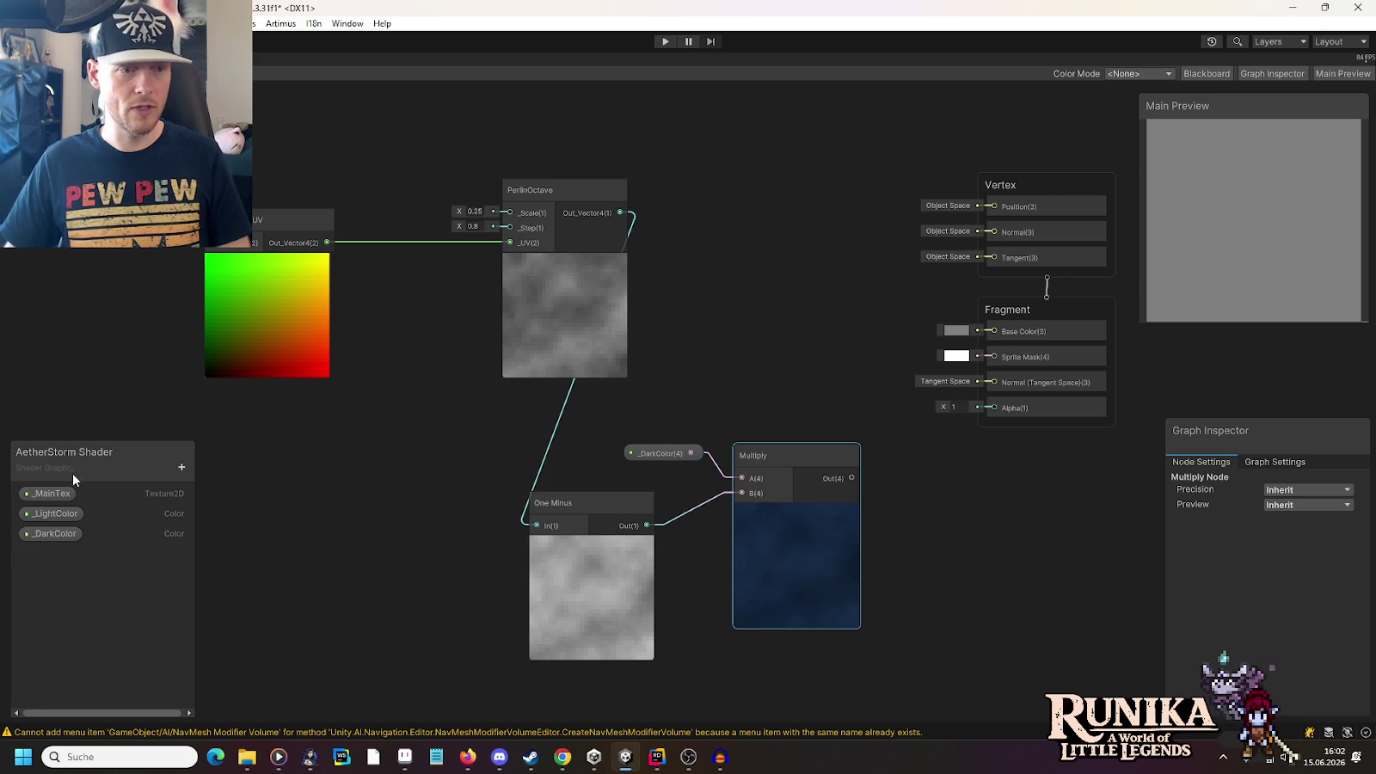
{"action": "left_click", "coordinate": [62, 509]}
{"action": "mouse_move", "coordinate": [61, 509]}
{"action": "left_mouse_down"}
{"action": "mouse_move", "coordinate": [598, 131]}
{"action": "mouse_move", "coordinate": [736, 150]}
{"action": "left_mouse_up"}
Multiply _LightColor by the PerlinOctave noise in a new Multiply node
{"action": "type", "text": "multiply"}
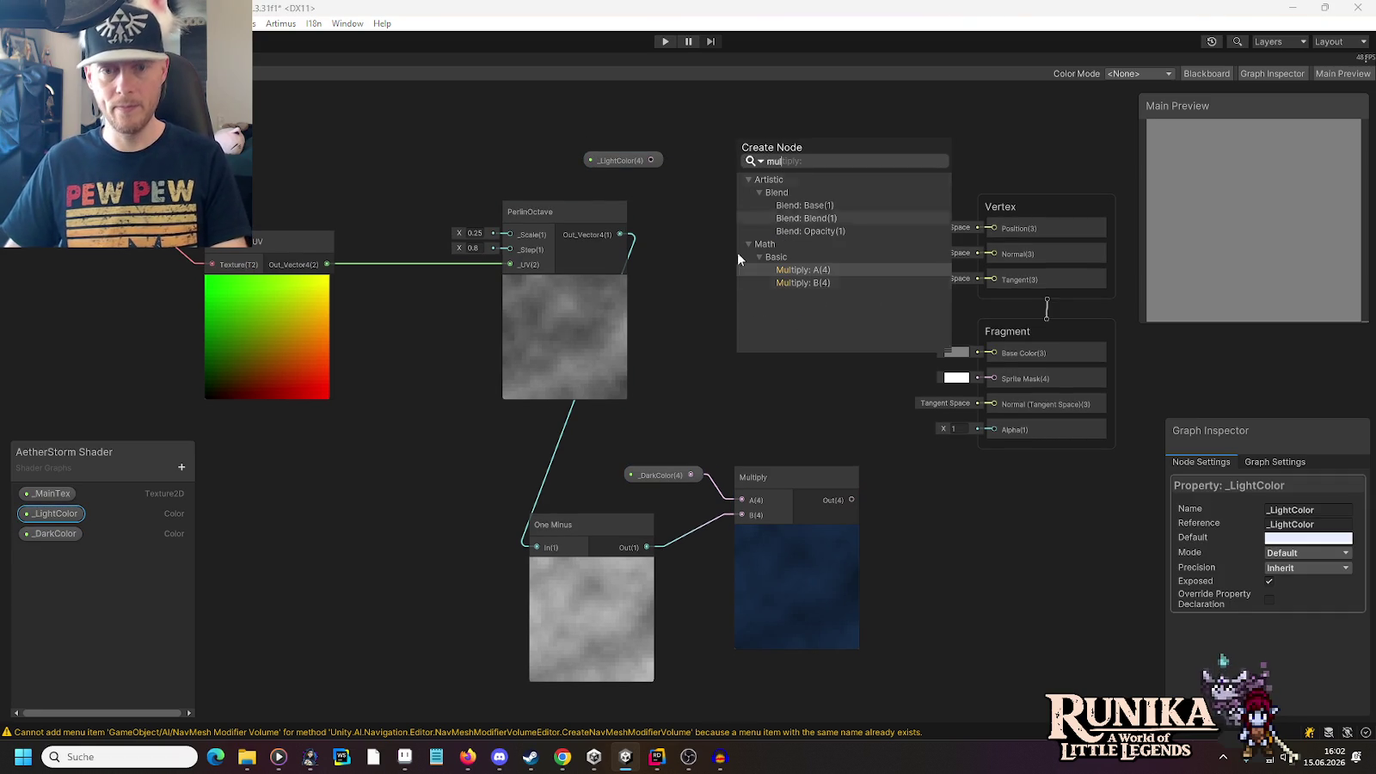
{"action": "left_click", "coordinate": [817, 279]}
{"action": "left_click_drag", "start_coordinate": [619, 234], "coordinate": [736, 180]}
Box-select the UV, PerlinOctave and One Minus nodes and move them left
{"action": "scroll", "coordinate": [695, 320], "scroll_direction": "down", "scroll_amount": 3}
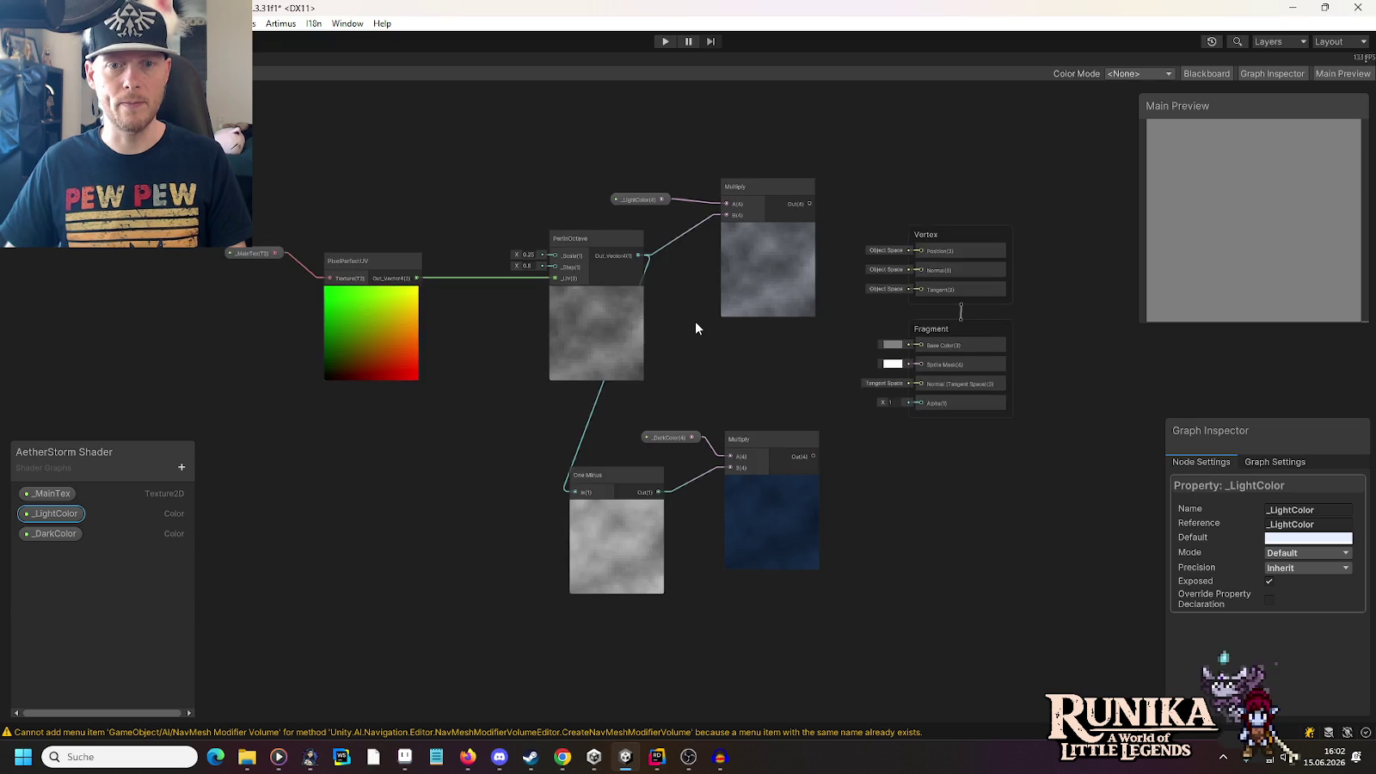
{"action": "left_click_drag", "start_coordinate": [318, 205], "coordinate": [610, 509]}
{"action": "left_click_drag", "start_coordinate": [693, 570], "coordinate": [694, 569]}
{"action": "mouse_move", "coordinate": [683, 248]}
{"action": "left_mouse_down"}
{"action": "mouse_move", "coordinate": [438, 193]}
{"action": "mouse_move", "coordinate": [352, 196]}
{"action": "left_mouse_up"}
Reposition the _LightColor and _DarkColor nodes beside their Multiply nodes
{"action": "left_click", "coordinate": [740, 208]}
{"action": "left_click", "coordinate": [743, 181]}
{"action": "mouse_move", "coordinate": [724, 213]}
{"action": "left_mouse_down"}
{"action": "mouse_move", "coordinate": [770, 192]}
{"action": "mouse_move", "coordinate": [552, 149]}
{"action": "mouse_move", "coordinate": [524, 204]}
{"action": "mouse_move", "coordinate": [557, 193]}
{"action": "left_mouse_up"}
{"action": "left_click", "coordinate": [837, 198], "text": "shift"}
{"action": "left_click", "coordinate": [774, 474]}
{"action": "left_click", "coordinate": [779, 488]}
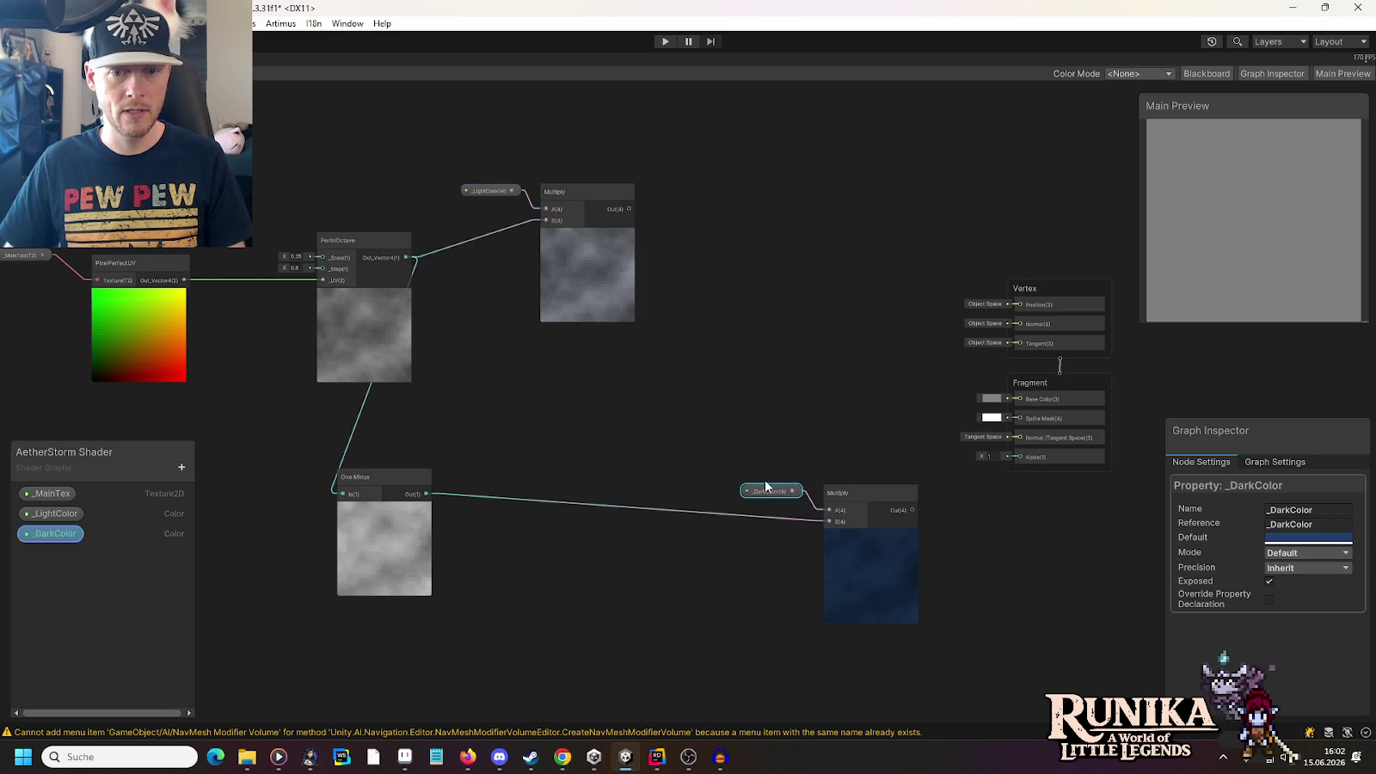
{"action": "left_click", "coordinate": [848, 495], "text": "shift"}
{"action": "mouse_move", "coordinate": [849, 494]}
{"action": "left_mouse_down"}
{"action": "mouse_move", "coordinate": [547, 395]}
{"action": "mouse_move", "coordinate": [567, 396]}
{"action": "left_mouse_up"}
{"action": "left_click", "coordinate": [688, 421]}
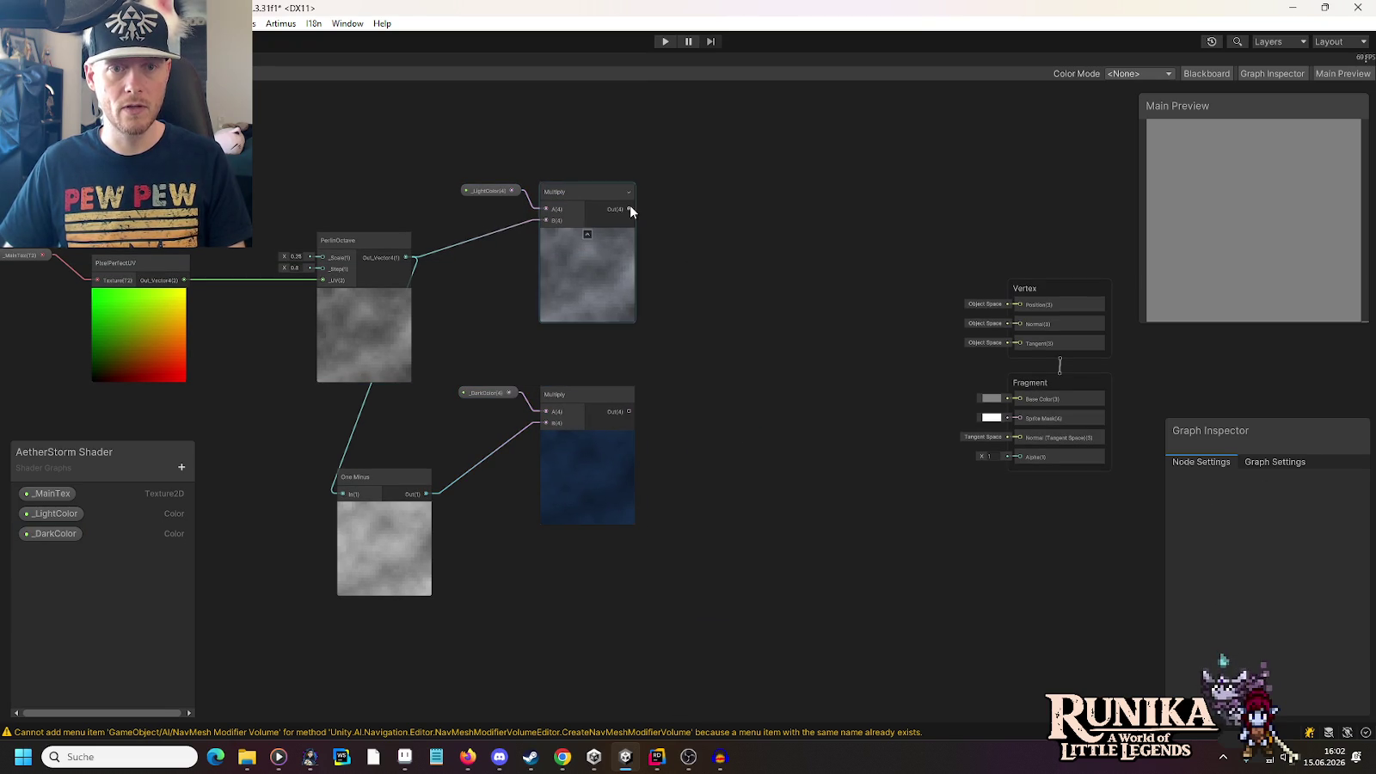
Sum the light and dark Multiply results in a new Add node
{"action": "left_click_drag", "start_coordinate": [630, 210], "coordinate": [718, 256]}
{"action": "type", "text": "add"}
{"action": "left_click", "coordinate": [766, 311]}
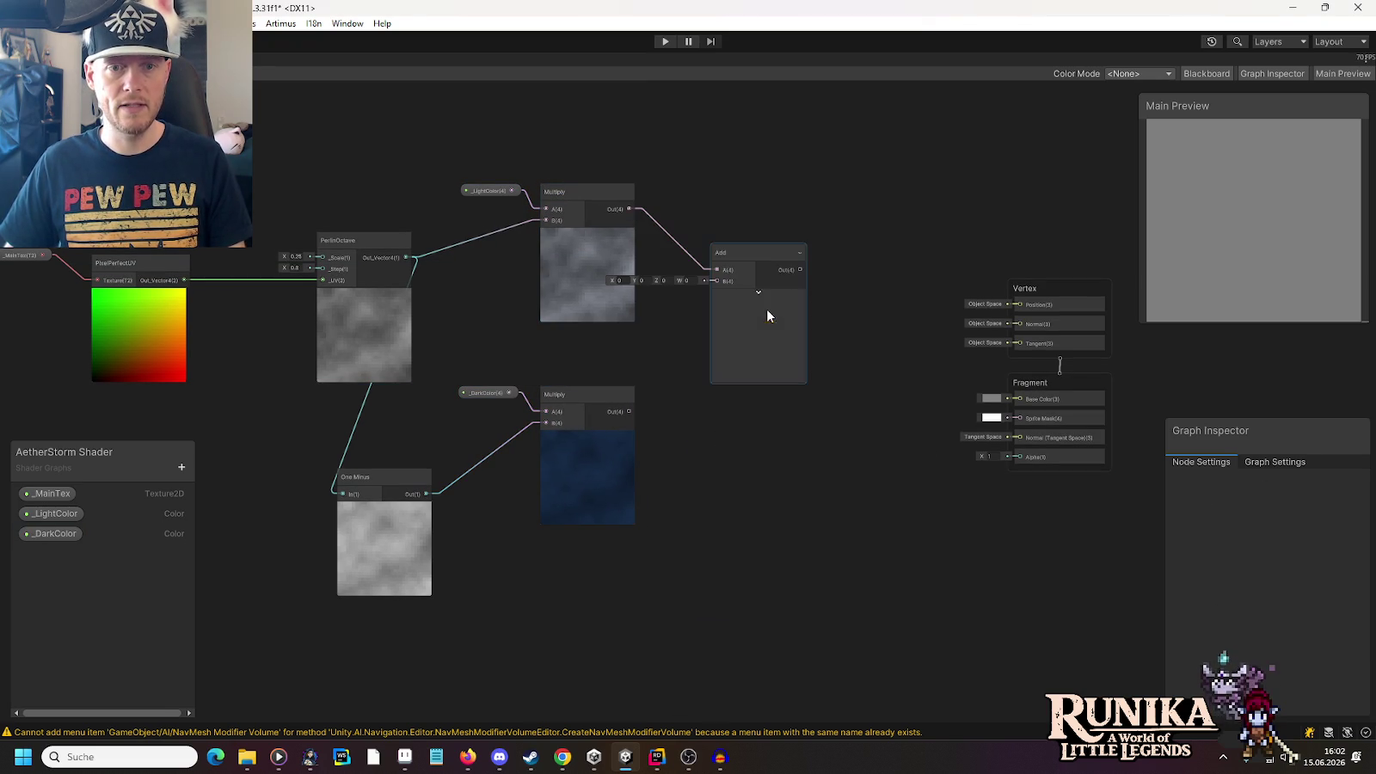
{"action": "left_click_drag", "start_coordinate": [629, 412], "coordinate": [716, 281]}
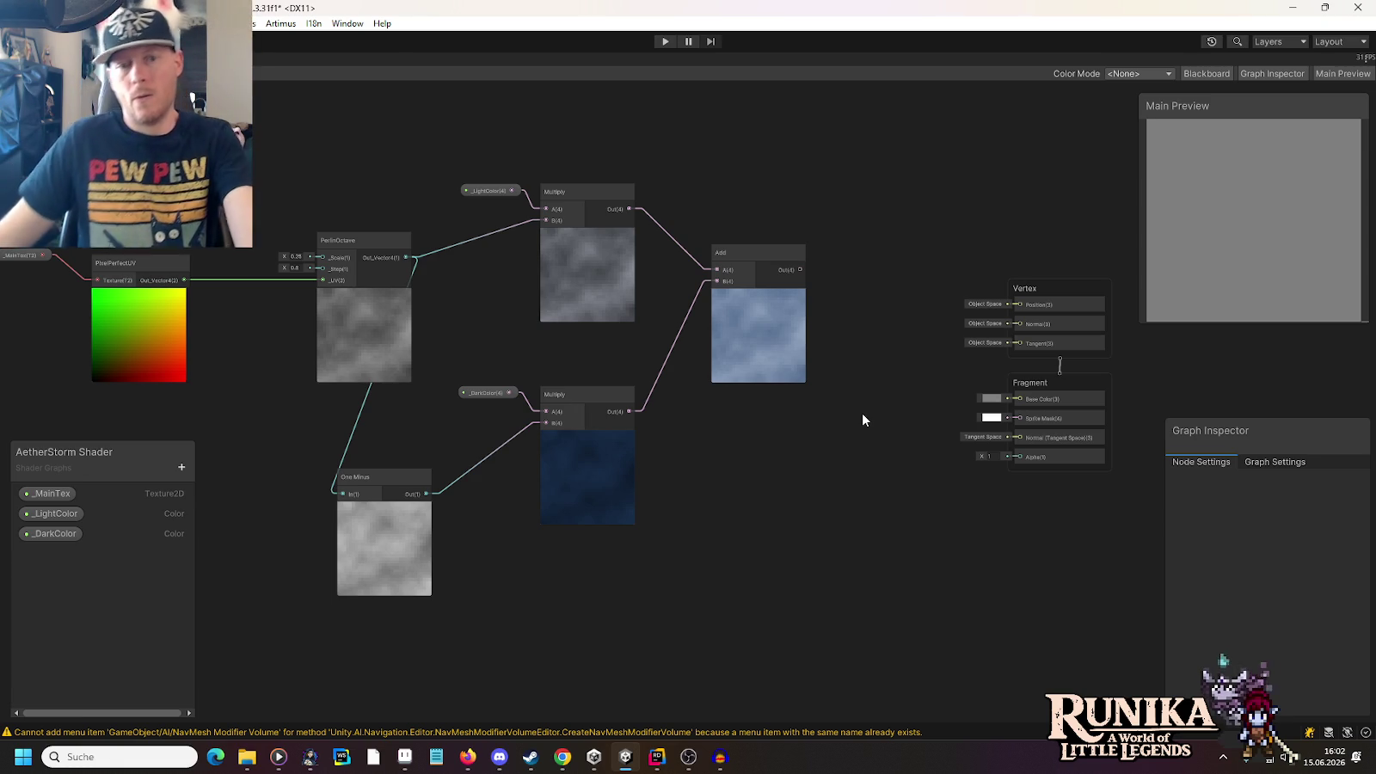
{"action": "key", "text": "space"}
Feed the Add output into a new Divide node's A input
{"action": "type", "text": "div"}
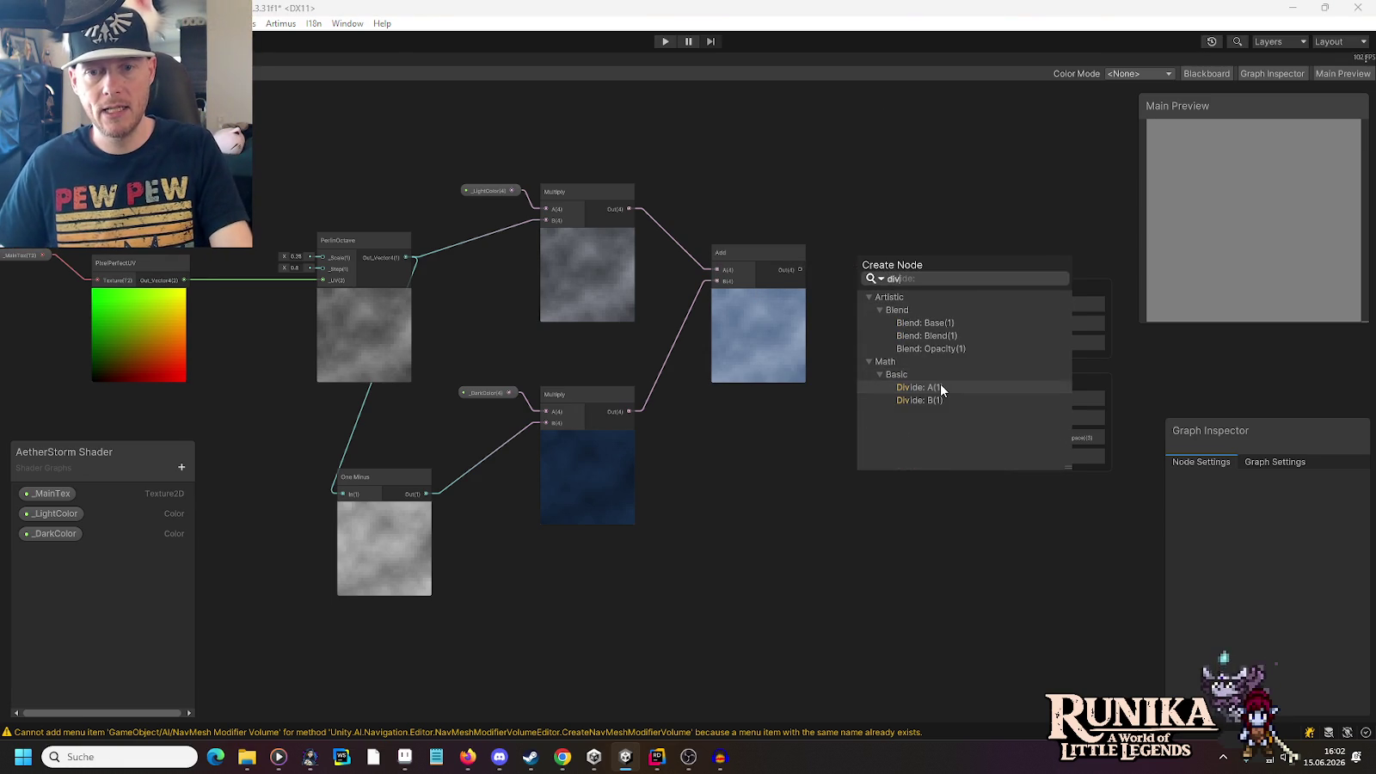
{"action": "left_click", "coordinate": [941, 387]}
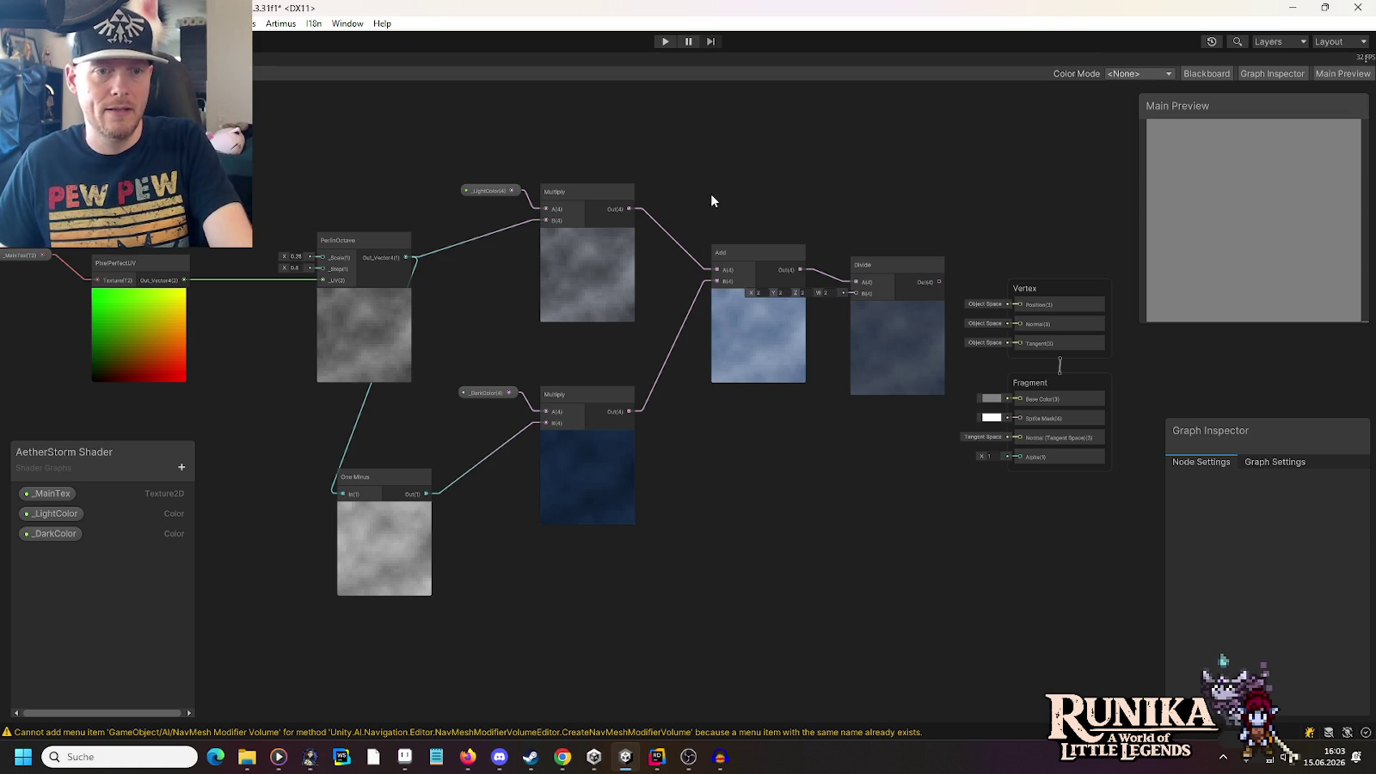
{"action": "left_click_drag", "start_coordinate": [409, 257], "coordinate": [443, 174]}
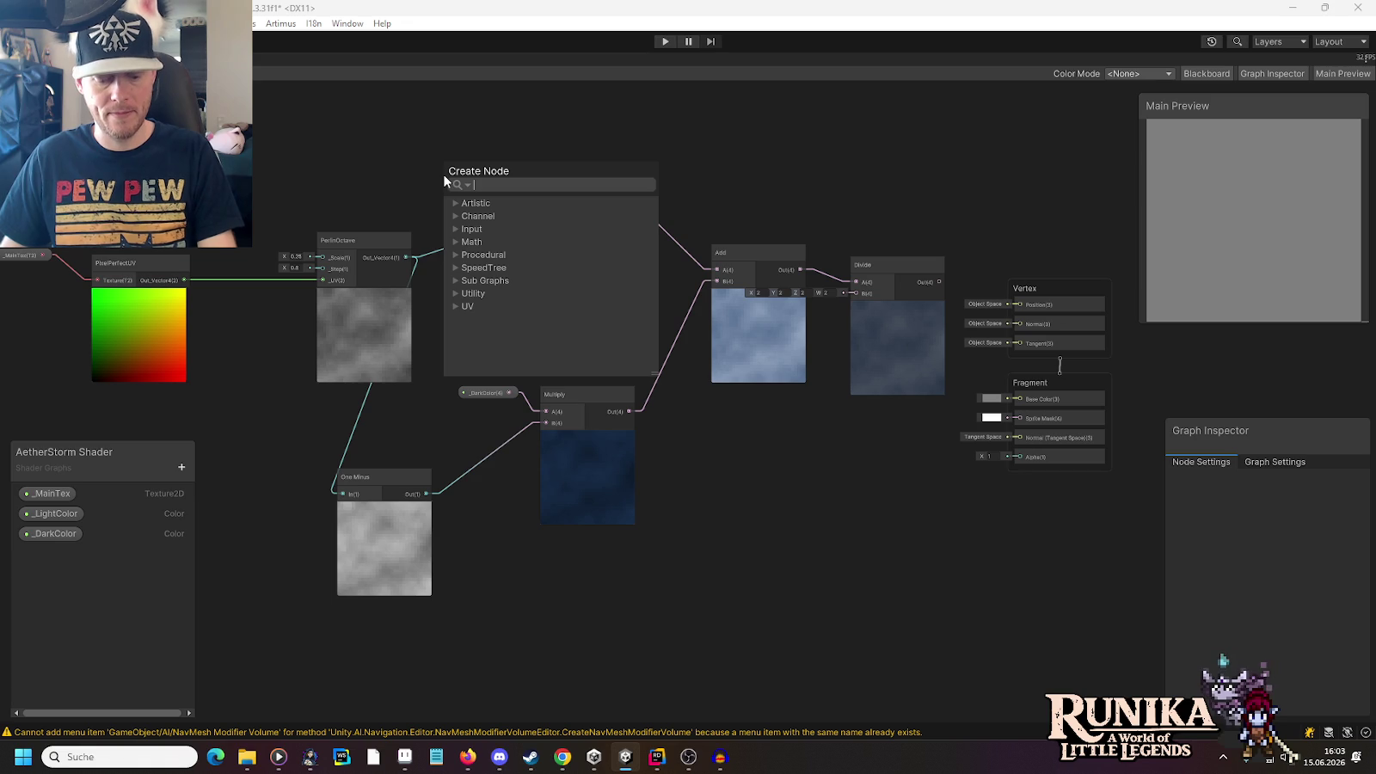
Add a Multiply node doubling the PerlinOctave noise and feed it into the _LightColor Multiply's B input
{"action": "type", "text": "mul"}
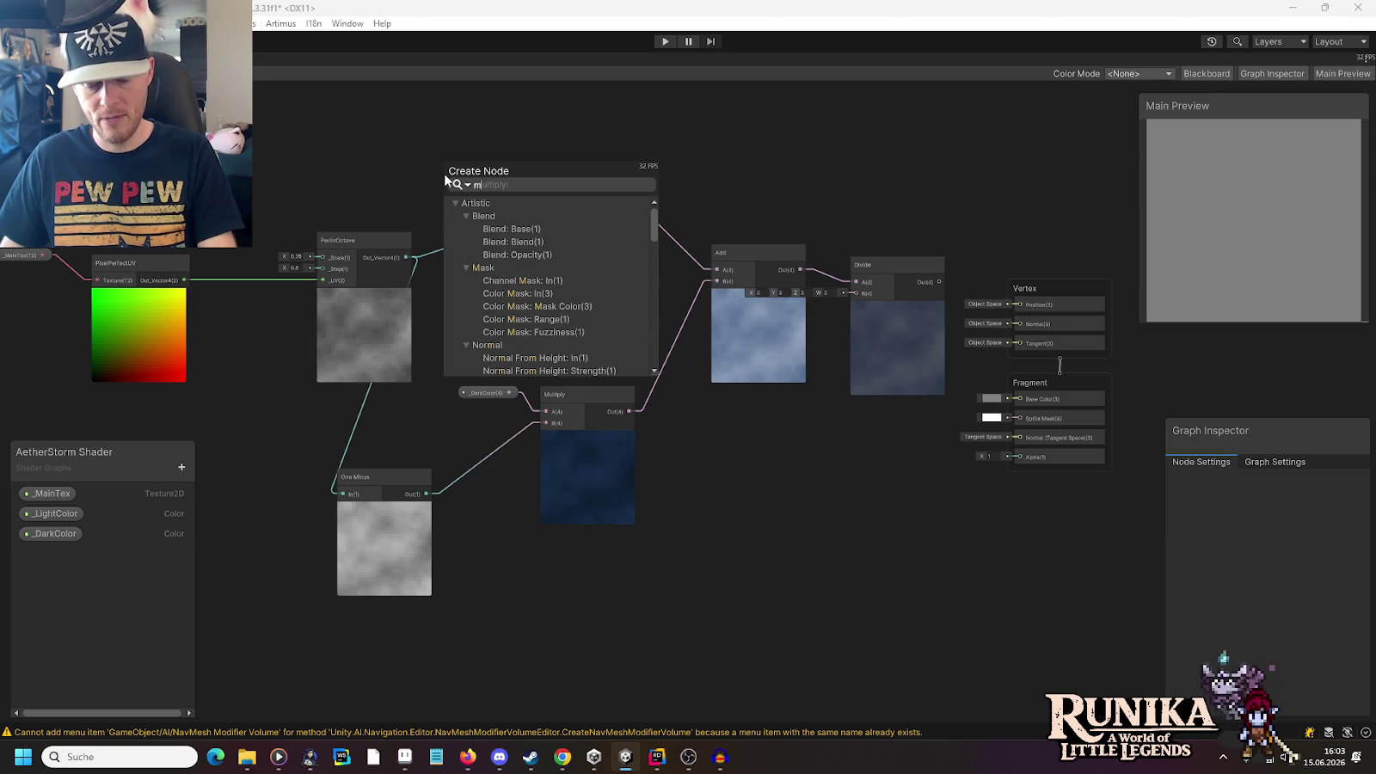
{"action": "left_click", "coordinate": [496, 294]}
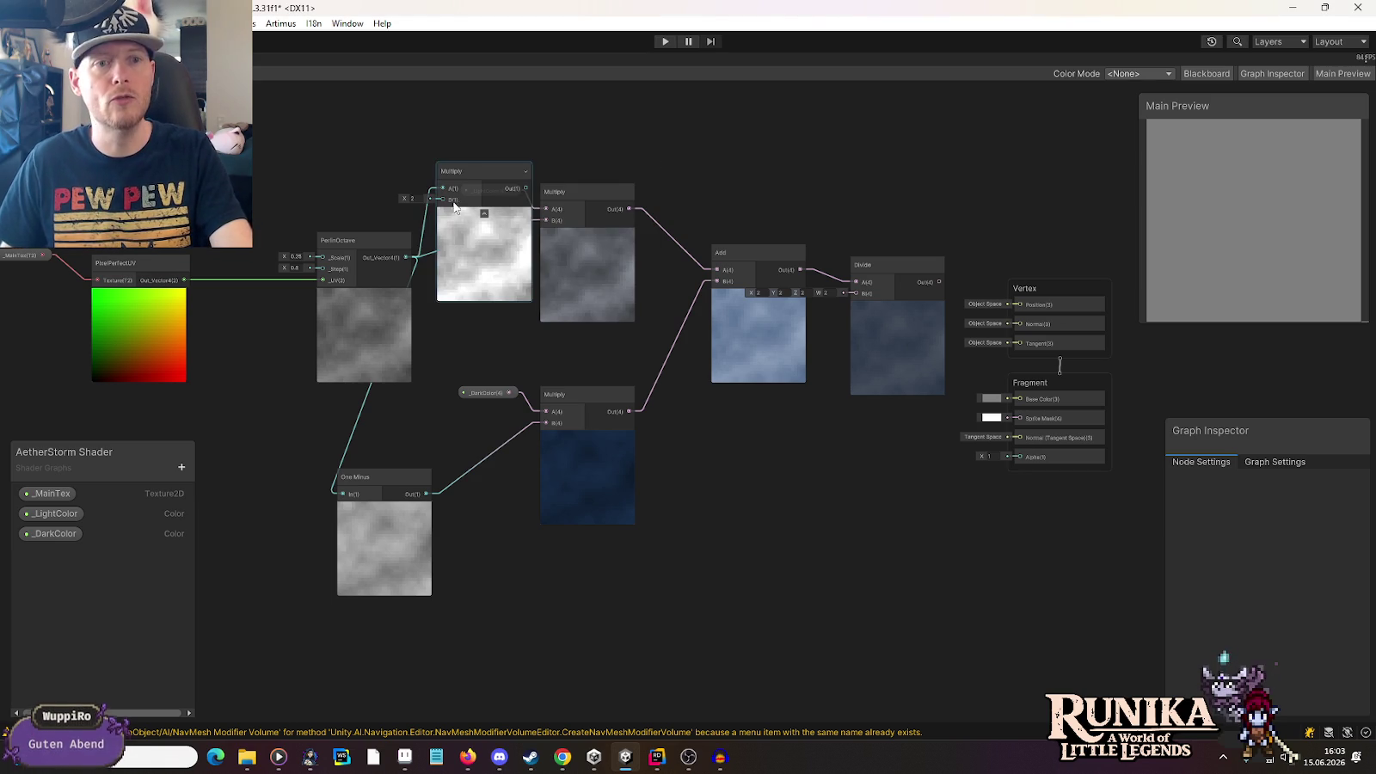
{"action": "left_click_drag", "start_coordinate": [572, 192], "coordinate": [707, 176]}
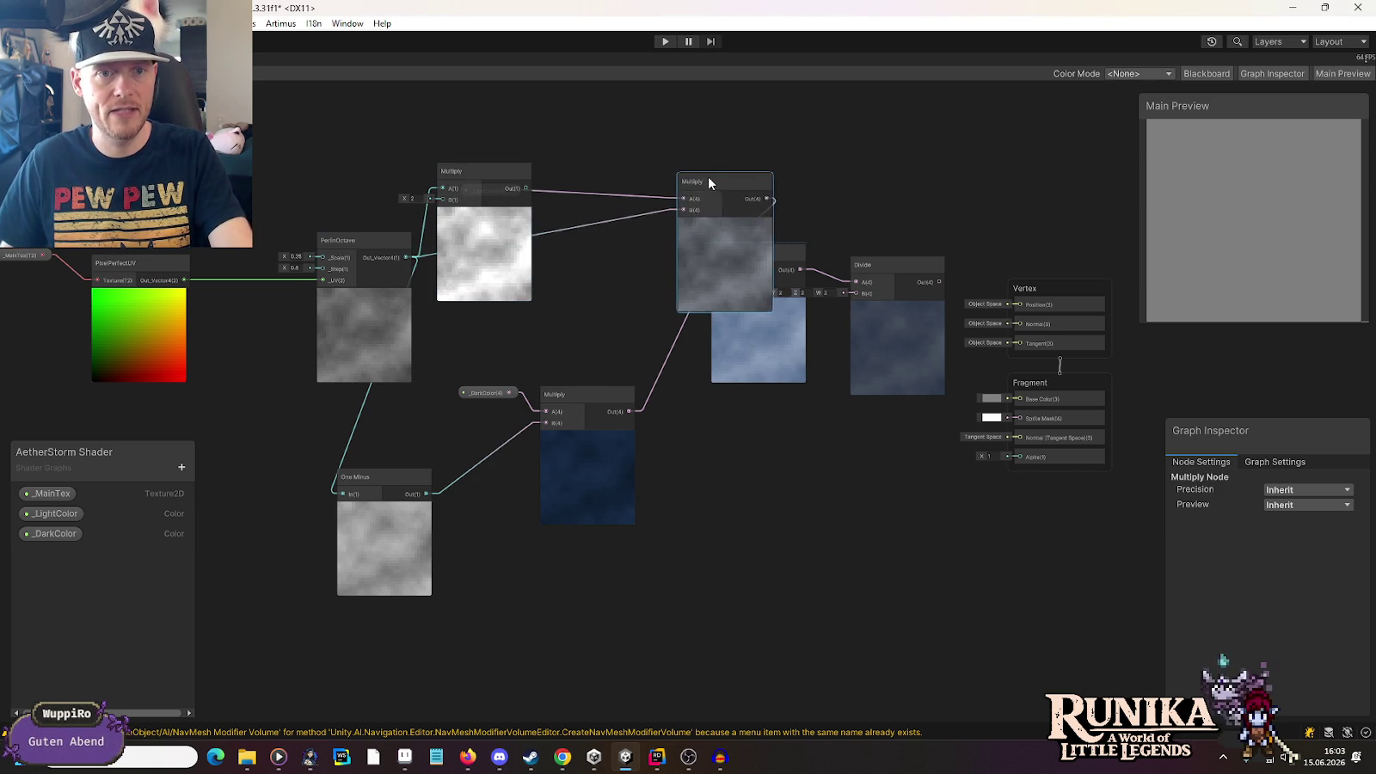
{"action": "mouse_move", "coordinate": [482, 179]}
{"action": "left_mouse_down"}
{"action": "mouse_move", "coordinate": [578, 162]}
{"action": "mouse_move", "coordinate": [537, 177]}
{"action": "left_mouse_up"}
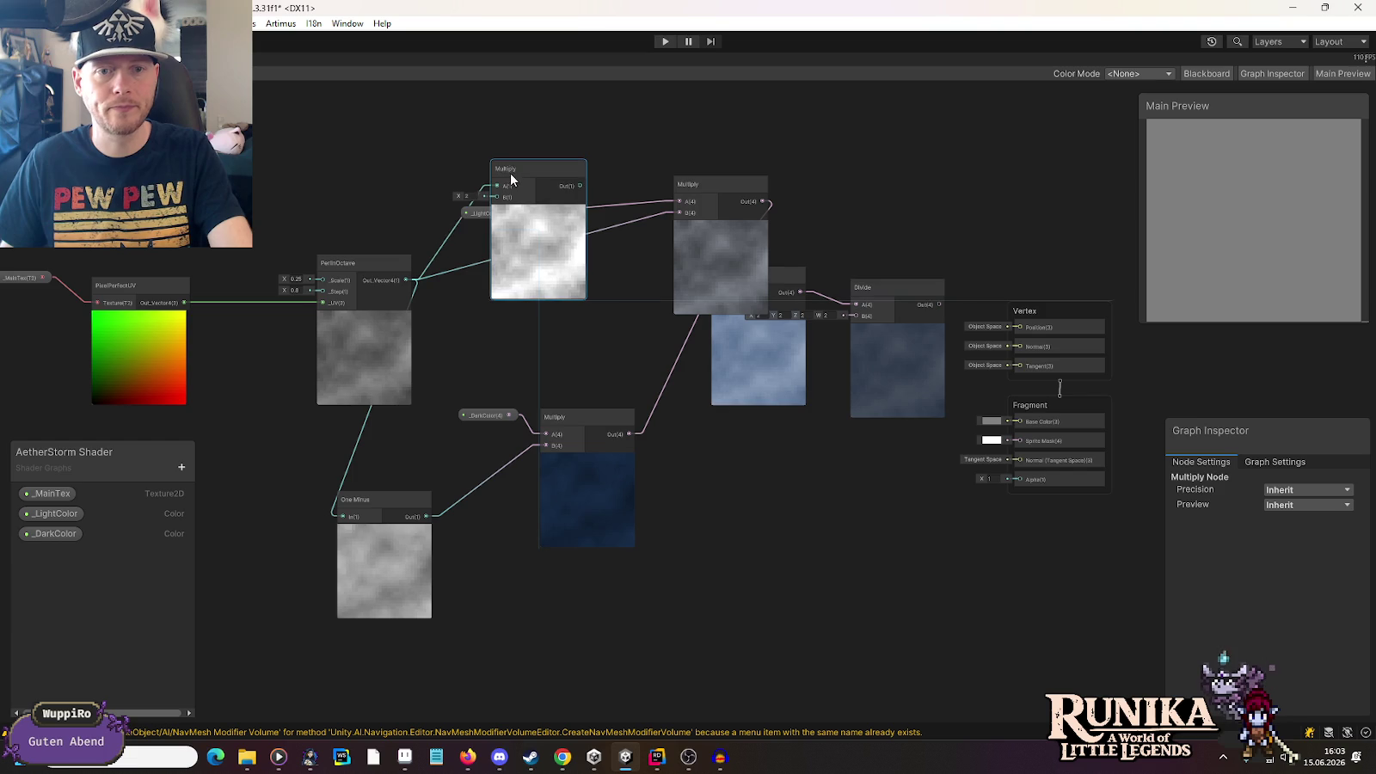
{"action": "left_click_drag", "start_coordinate": [687, 191], "coordinate": [677, 221]}
Rearrange the nodes so _LightColor sits above its Multiply, which sits above the Add node
{"action": "left_click_drag", "start_coordinate": [468, 214], "coordinate": [614, 167]}
{"action": "left_click", "coordinate": [715, 179]}
{"action": "mouse_move", "coordinate": [715, 179]}
{"action": "left_mouse_down"}
{"action": "mouse_move", "coordinate": [746, 131]}
{"action": "mouse_move", "coordinate": [753, 172]}
{"action": "left_mouse_up"}
{"action": "left_click", "coordinate": [638, 225]}
{"action": "left_click_drag", "start_coordinate": [638, 226], "coordinate": [651, 172]}
{"action": "left_click", "coordinate": [886, 245]}
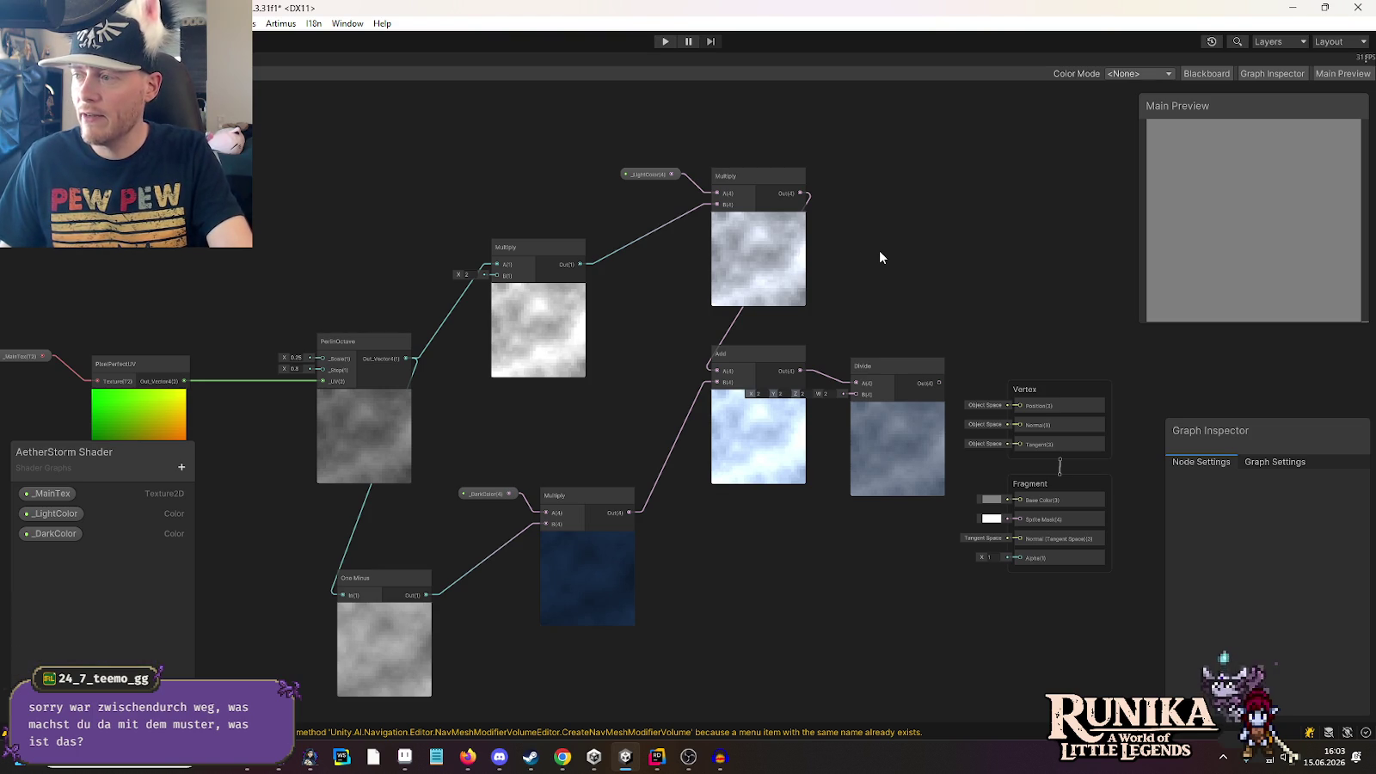
{"action": "scroll", "coordinate": [879, 250], "scroll_direction": "down", "scroll_amount": 5}
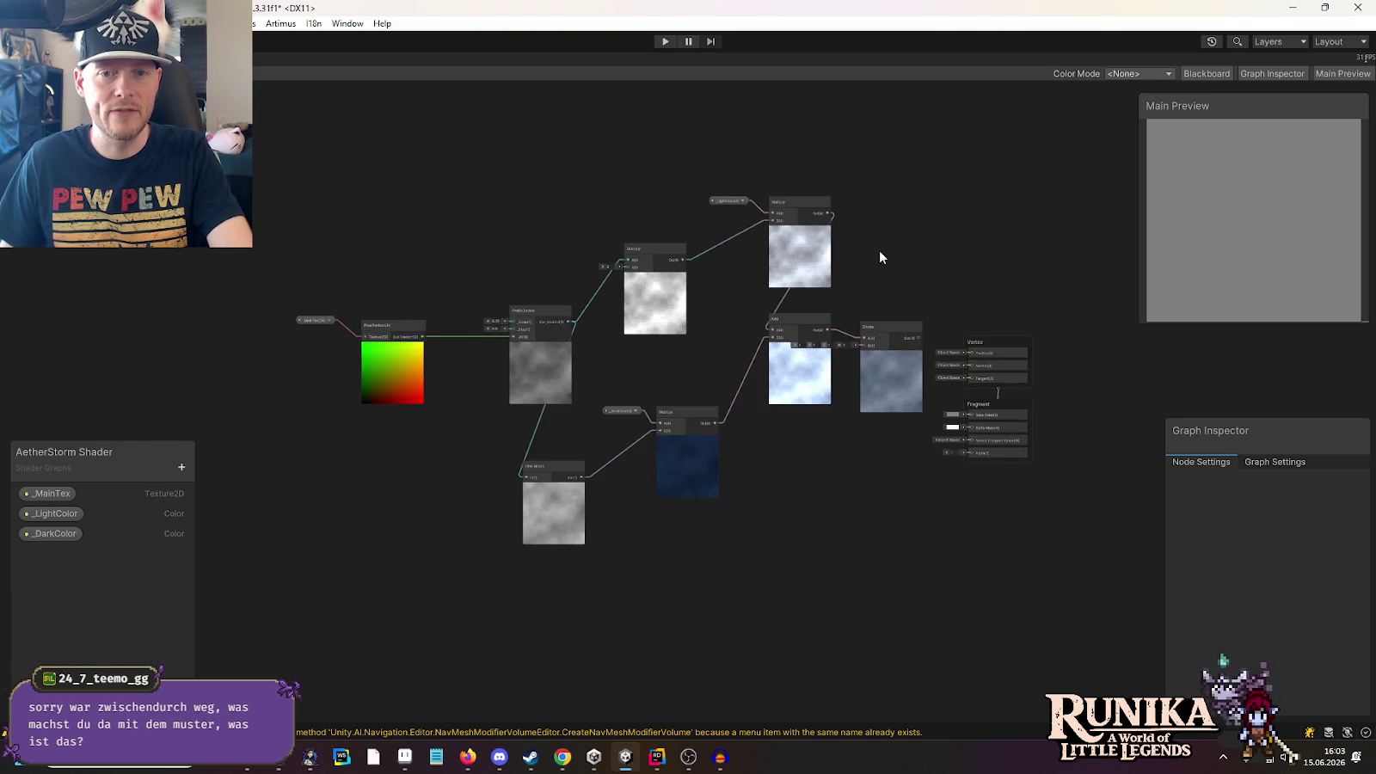
Shift the graph nodes left, then move the Add and Divide nodes to the right
{"action": "mouse_move", "coordinate": [347, 126]}
{"action": "left_mouse_down"}
{"action": "mouse_move", "coordinate": [904, 420]}
{"action": "mouse_move", "coordinate": [1008, 544]}
{"action": "left_mouse_up"}
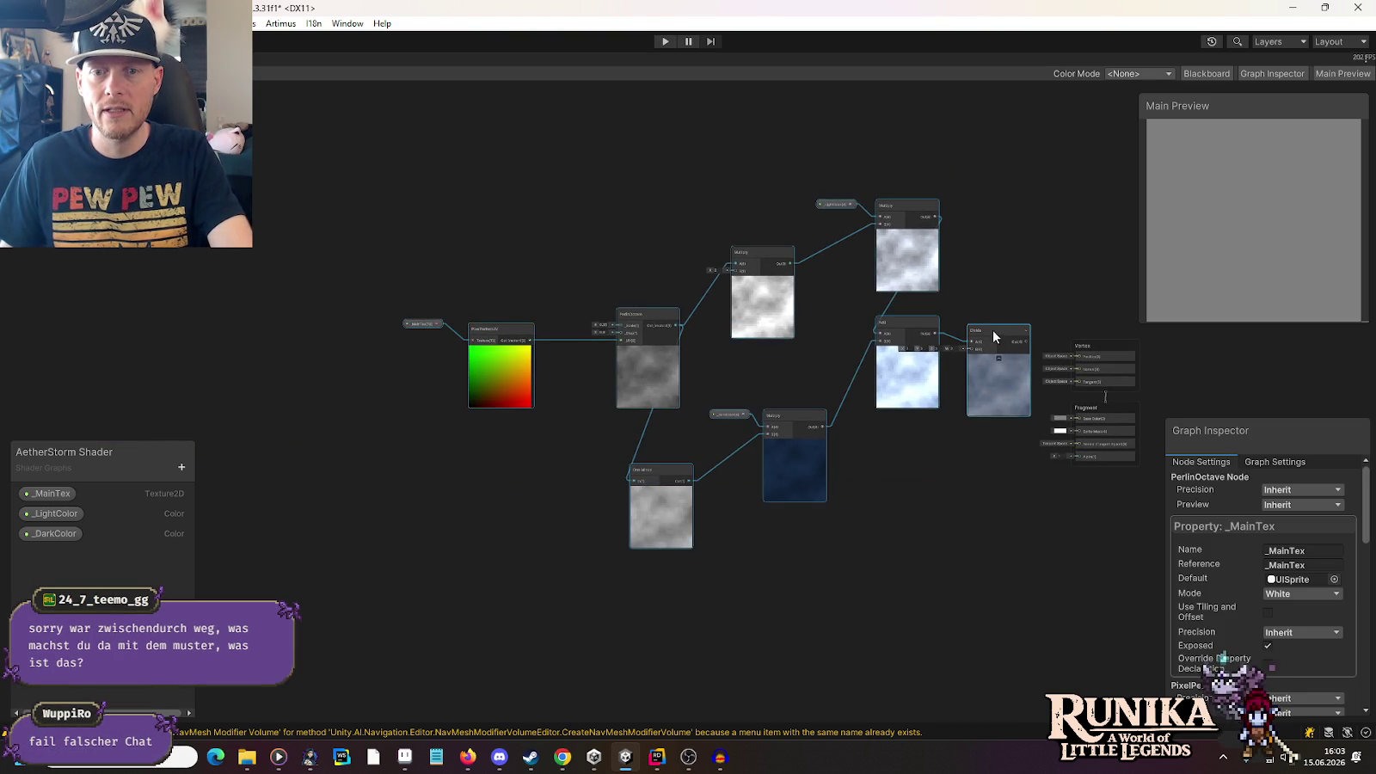
{"action": "left_click_drag", "start_coordinate": [992, 328], "coordinate": [836, 346]}
{"action": "left_click", "coordinate": [919, 346]}
{"action": "scroll", "coordinate": [835, 271], "scroll_direction": "up", "scroll_amount": 5}
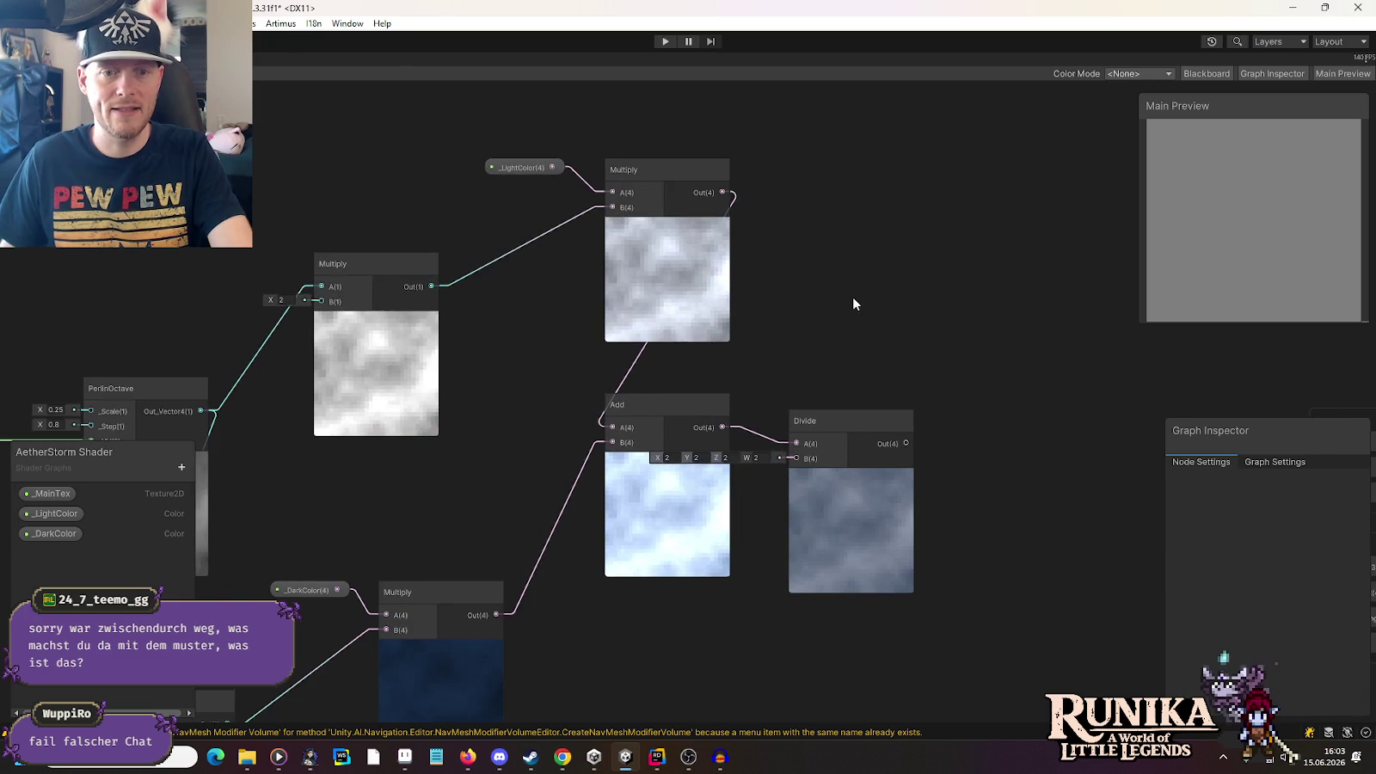
{"action": "scroll", "coordinate": [853, 297], "scroll_direction": "up", "scroll_amount": 1}
{"action": "left_click_drag", "start_coordinate": [697, 353], "coordinate": [844, 451]}
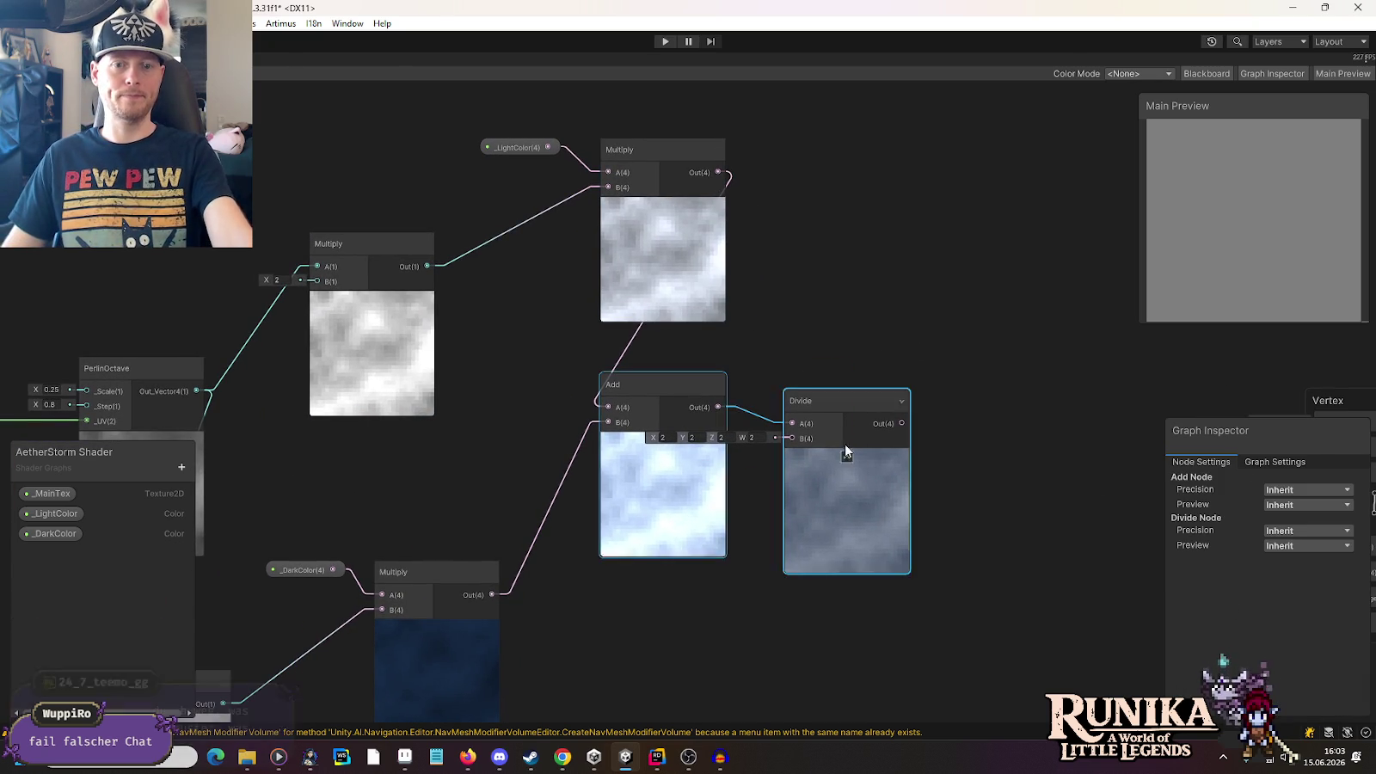
{"action": "left_click_drag", "start_coordinate": [690, 377], "coordinate": [871, 369]}
{"action": "left_click", "coordinate": [646, 381]}
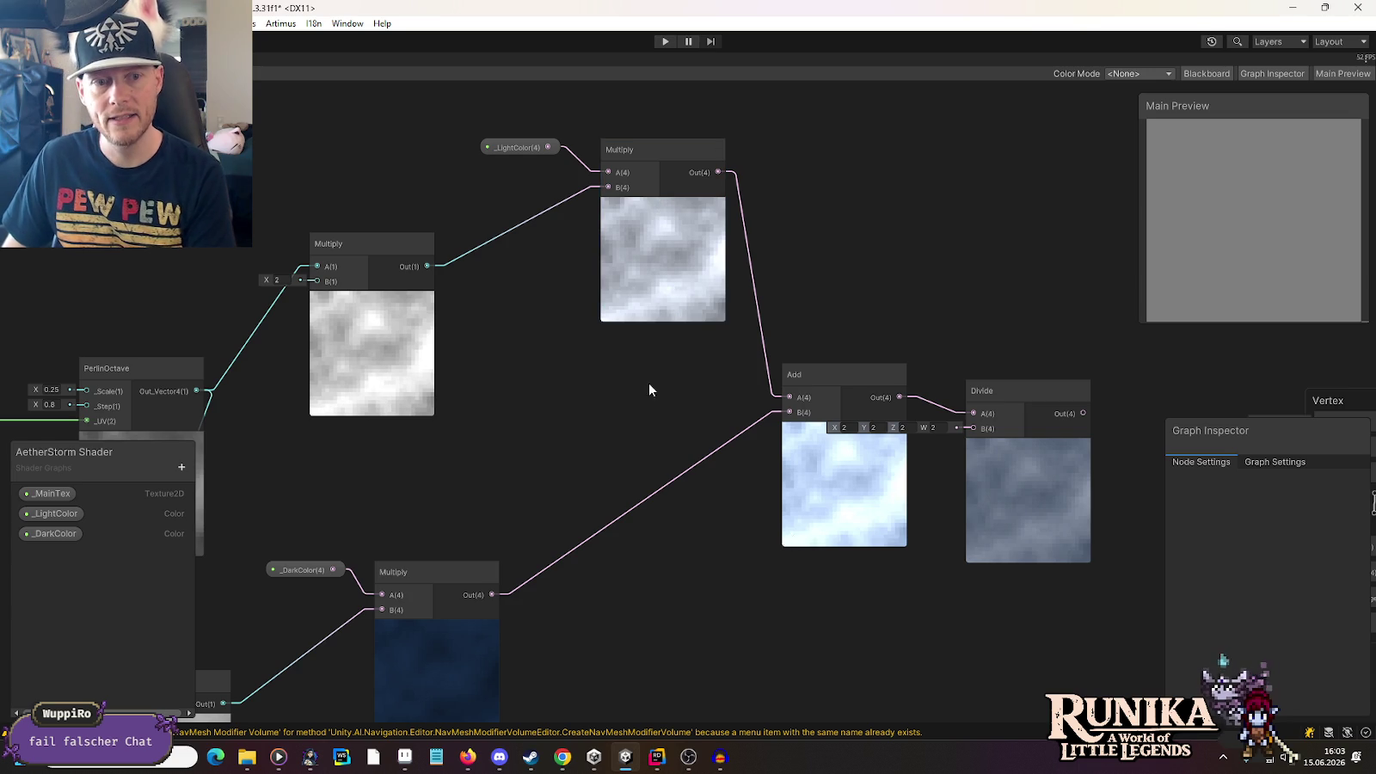
Square the One Minus output with a new Multiply node and feed it into the _DarkColor Multiply
{"action": "scroll", "coordinate": [648, 390], "scroll_direction": "down", "scroll_amount": 3}
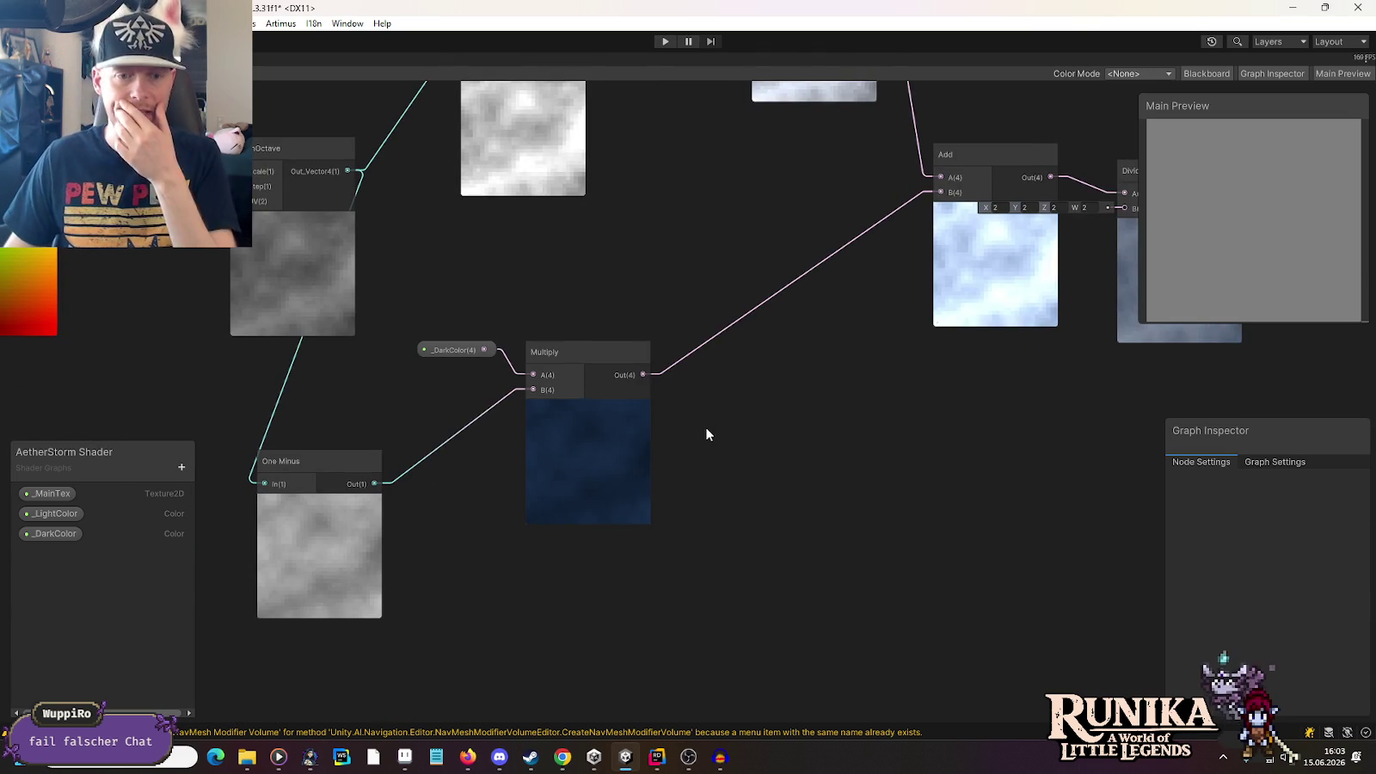
{"action": "left_click_drag", "start_coordinate": [816, 320], "coordinate": [681, 533]}
{"action": "left_click_drag", "start_coordinate": [626, 411], "coordinate": [620, 416]}
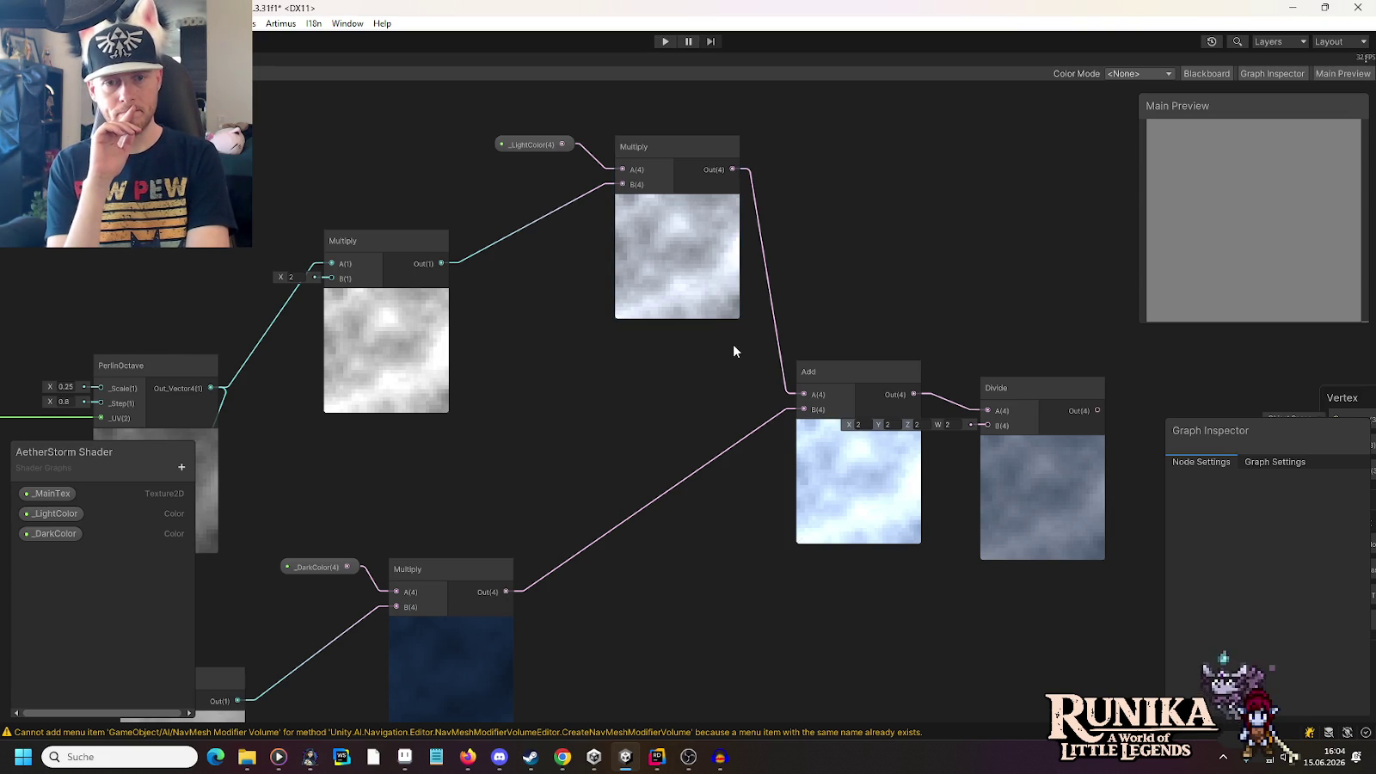
{"action": "left_click_drag", "start_coordinate": [569, 453], "coordinate": [708, 282]}
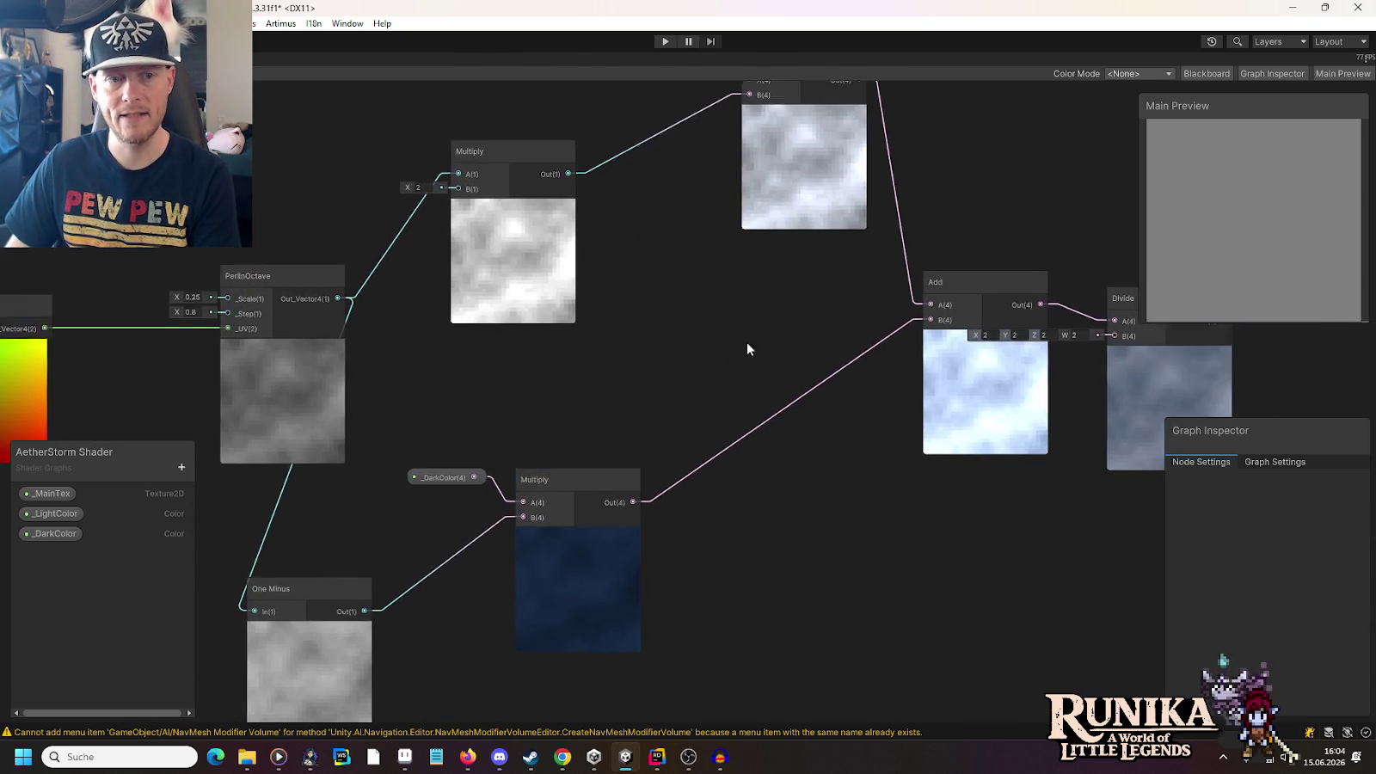
{"action": "left_click_drag", "start_coordinate": [746, 343], "coordinate": [895, 271]}
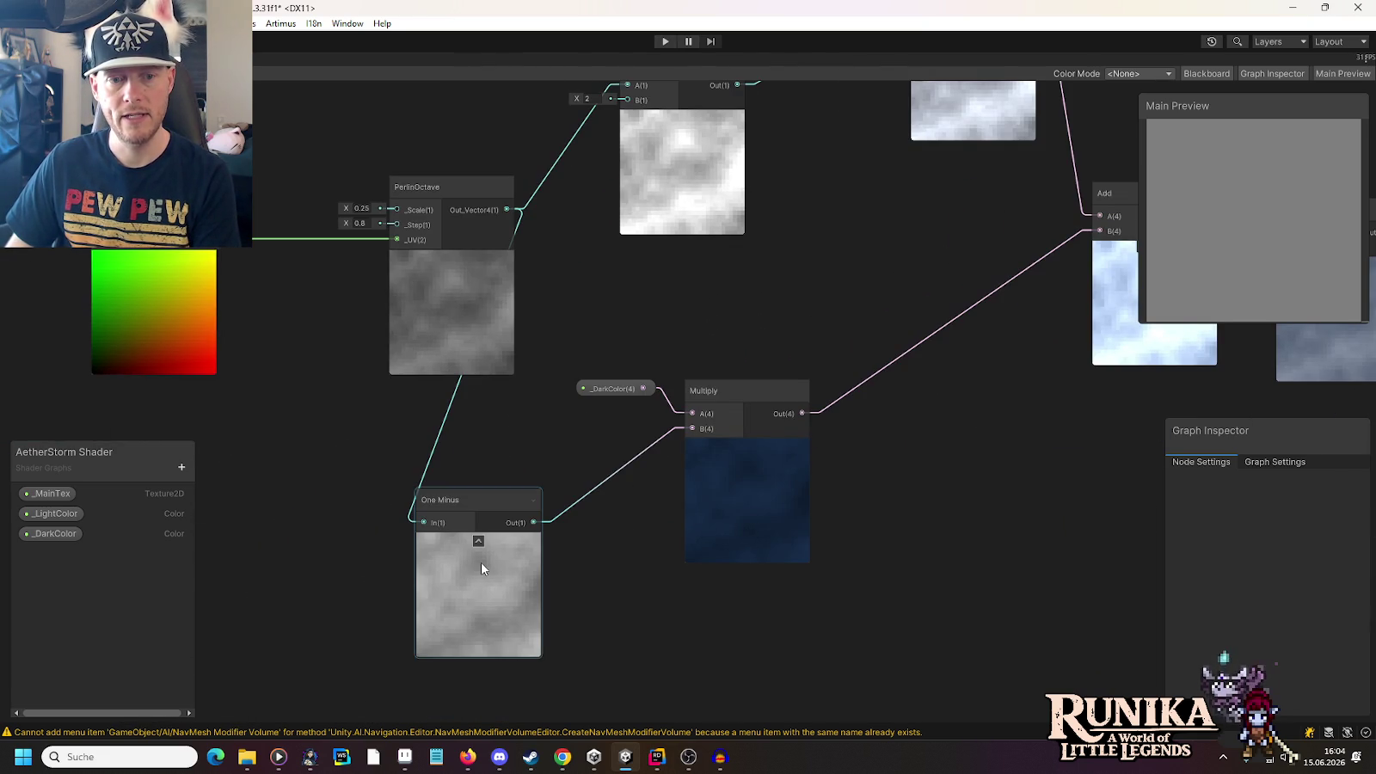
{"action": "left_click_drag", "start_coordinate": [919, 284], "coordinate": [804, 481]}
{"action": "mouse_move", "coordinate": [785, 377]}
{"action": "left_mouse_down"}
{"action": "mouse_move", "coordinate": [700, 358]}
{"action": "mouse_move", "coordinate": [637, 310]}
{"action": "left_mouse_up"}
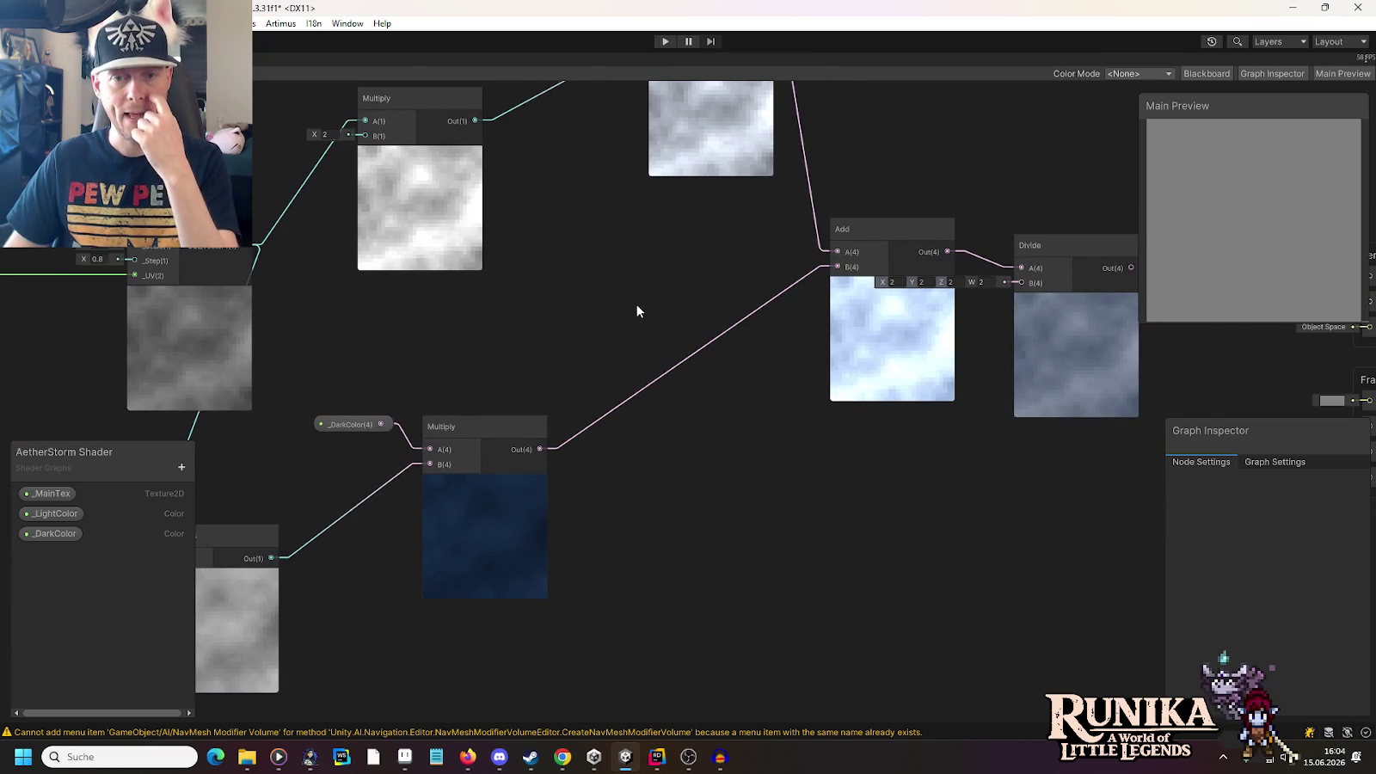
{"action": "mouse_move", "coordinate": [636, 311]}
{"action": "left_mouse_down"}
{"action": "mouse_move", "coordinate": [691, 311]}
{"action": "mouse_move", "coordinate": [685, 436]}
{"action": "mouse_move", "coordinate": [714, 263]}
{"action": "mouse_move", "coordinate": [791, 185]}
{"action": "left_mouse_up"}
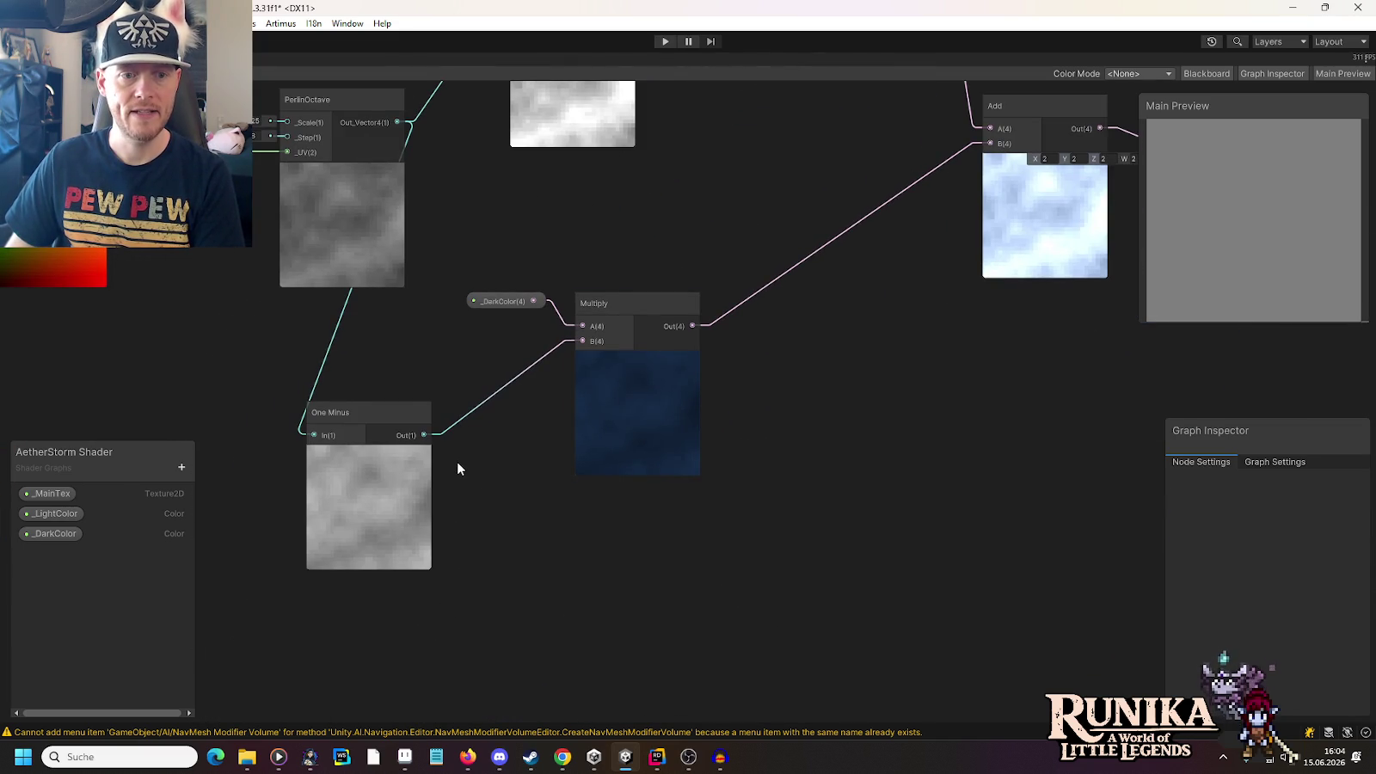
{"action": "left_click_drag", "start_coordinate": [424, 435], "coordinate": [476, 444]}
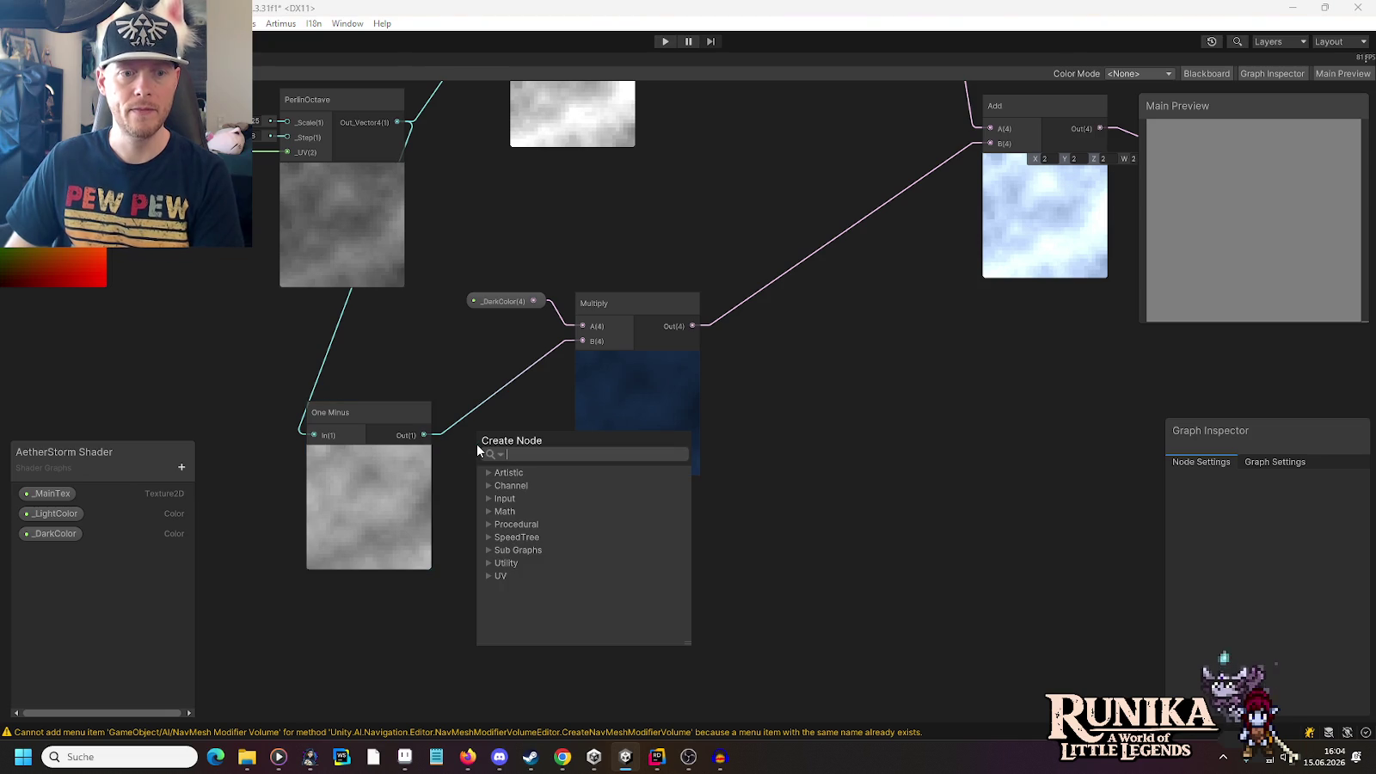
{"action": "type", "text": "mul"}
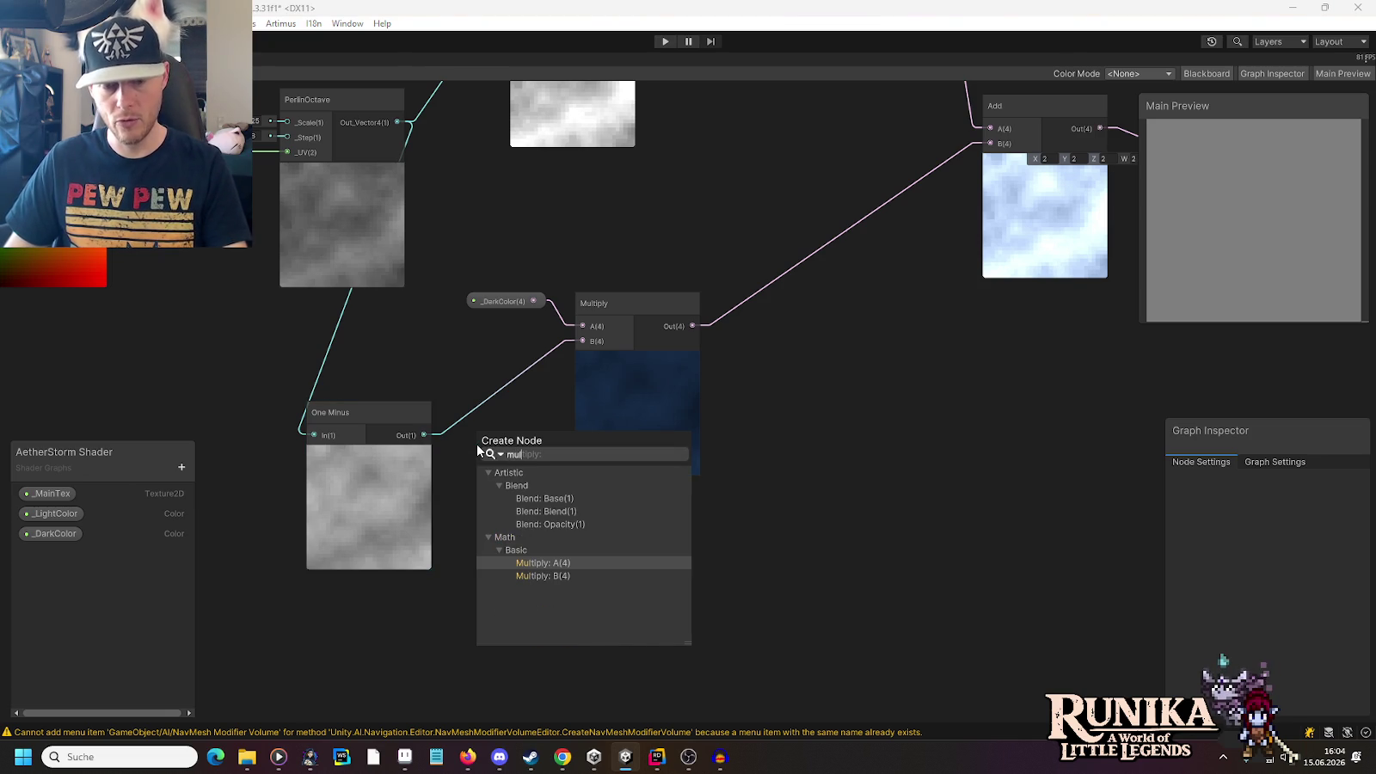
{"action": "key", "text": "Return"}
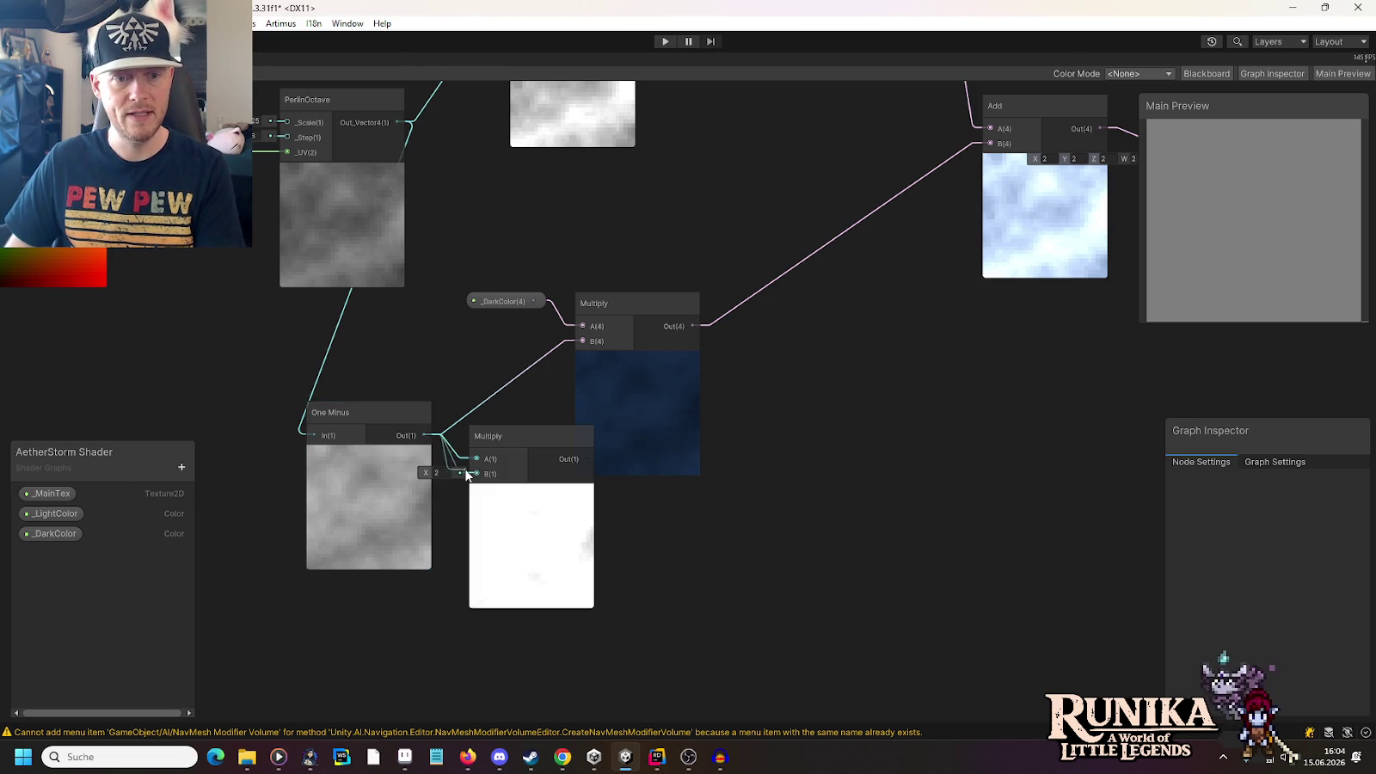
{"action": "left_click_drag", "start_coordinate": [467, 476], "coordinate": [476, 474]}
{"action": "mouse_move", "coordinate": [392, 376]}
{"action": "left_mouse_down"}
{"action": "mouse_move", "coordinate": [447, 451]}
{"action": "mouse_move", "coordinate": [376, 412]}
{"action": "left_mouse_up"}
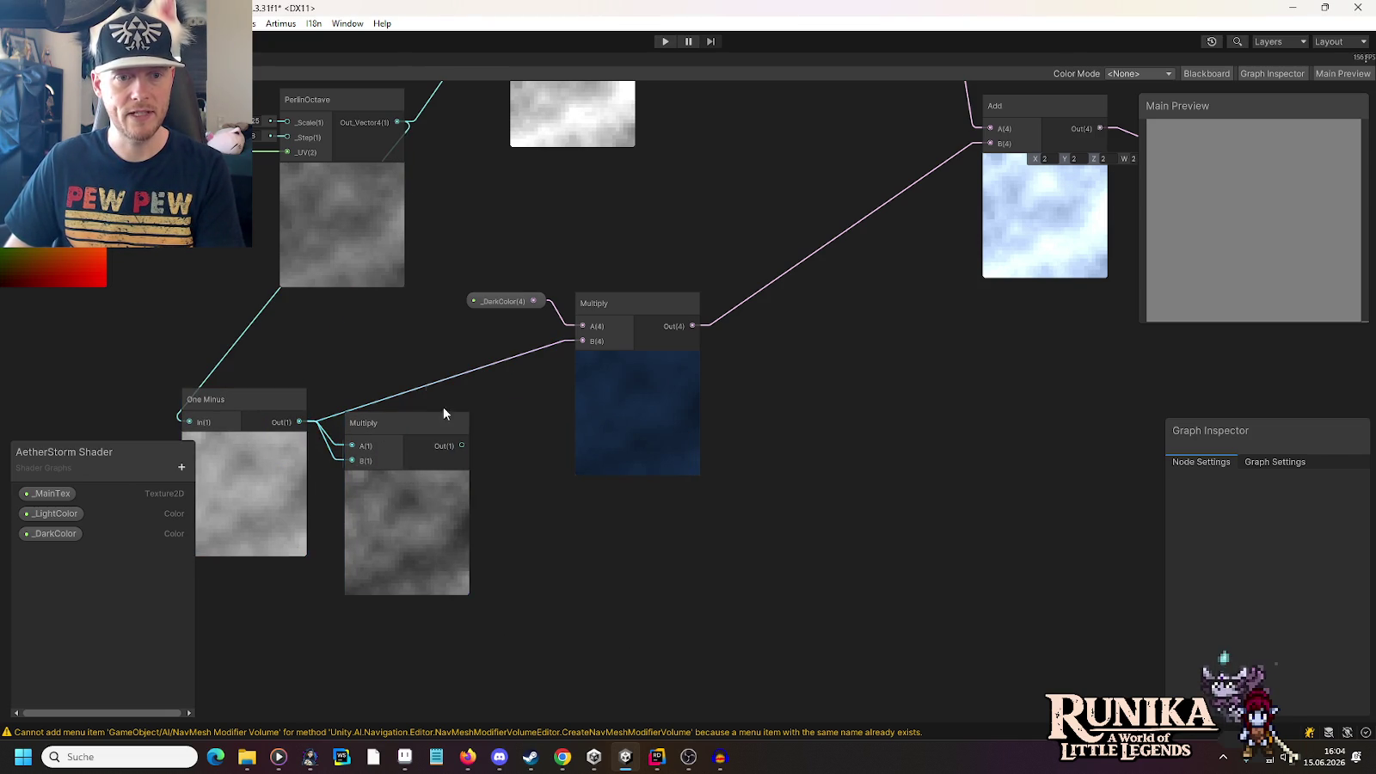
{"action": "left_click_drag", "start_coordinate": [462, 446], "coordinate": [582, 341]}
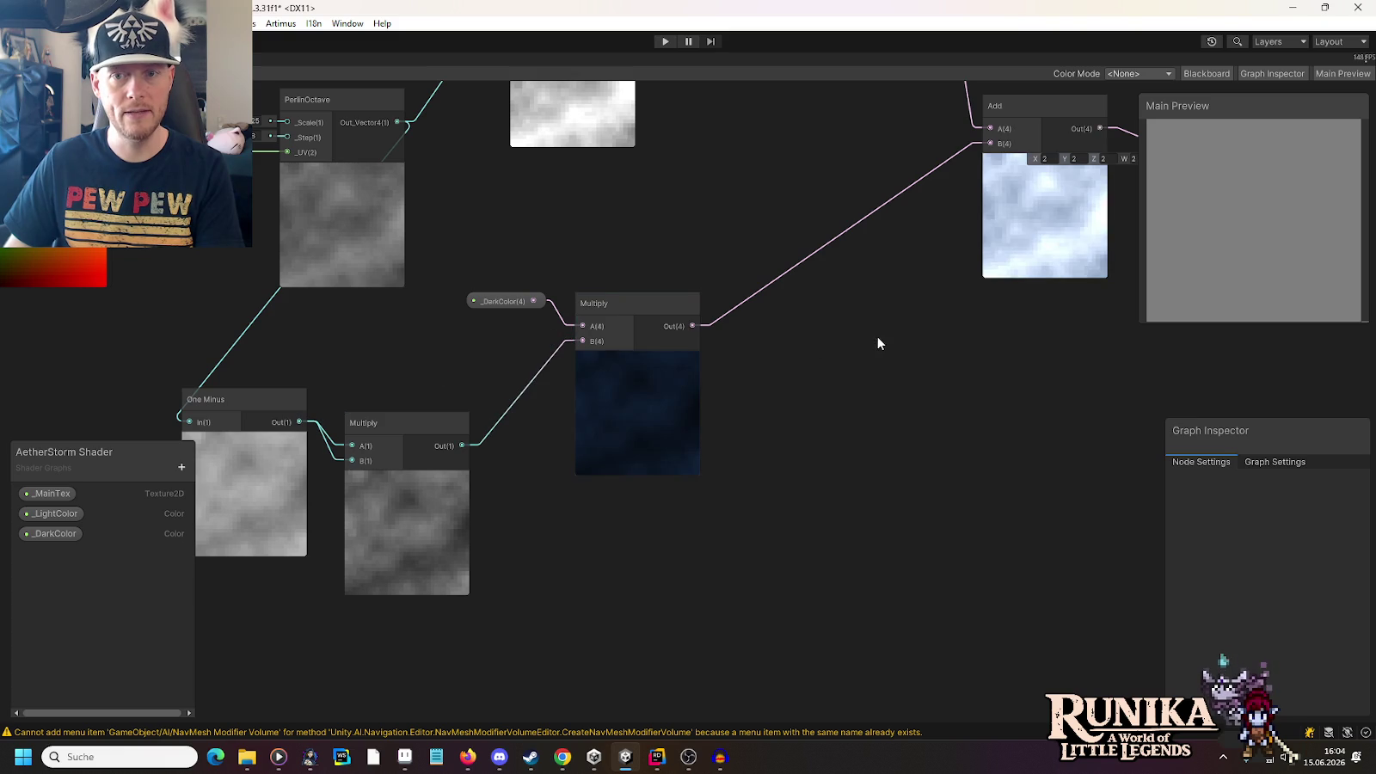
Move the _DarkColor Multiply up-right and begin another Multiply from the squared noise output
{"action": "left_click_drag", "start_coordinate": [877, 343], "coordinate": [691, 440]}
{"action": "left_click_drag", "start_coordinate": [531, 556], "coordinate": [893, 467]}
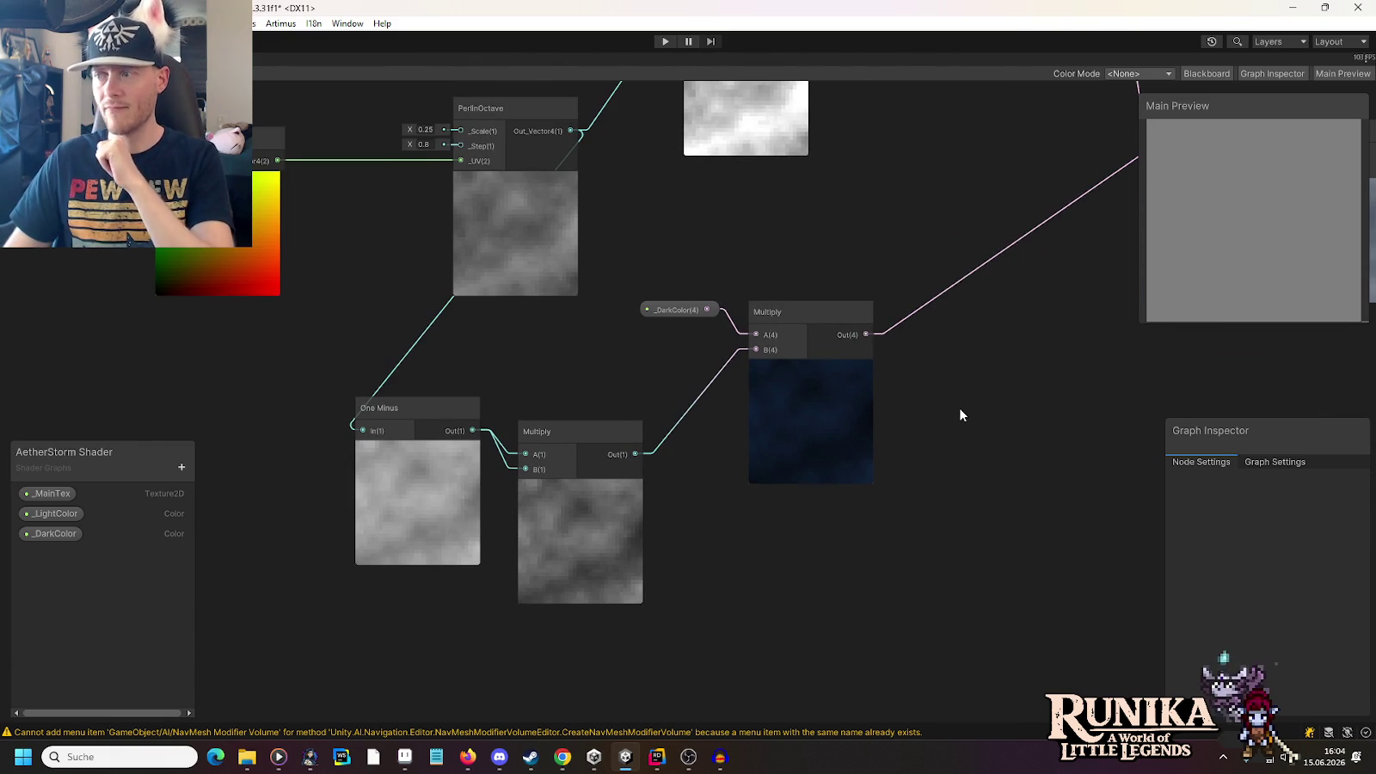
{"action": "left_click_drag", "start_coordinate": [961, 415], "coordinate": [817, 464]}
{"action": "left_click", "coordinate": [656, 376]}
{"action": "left_click_drag", "start_coordinate": [657, 377], "coordinate": [753, 349]}
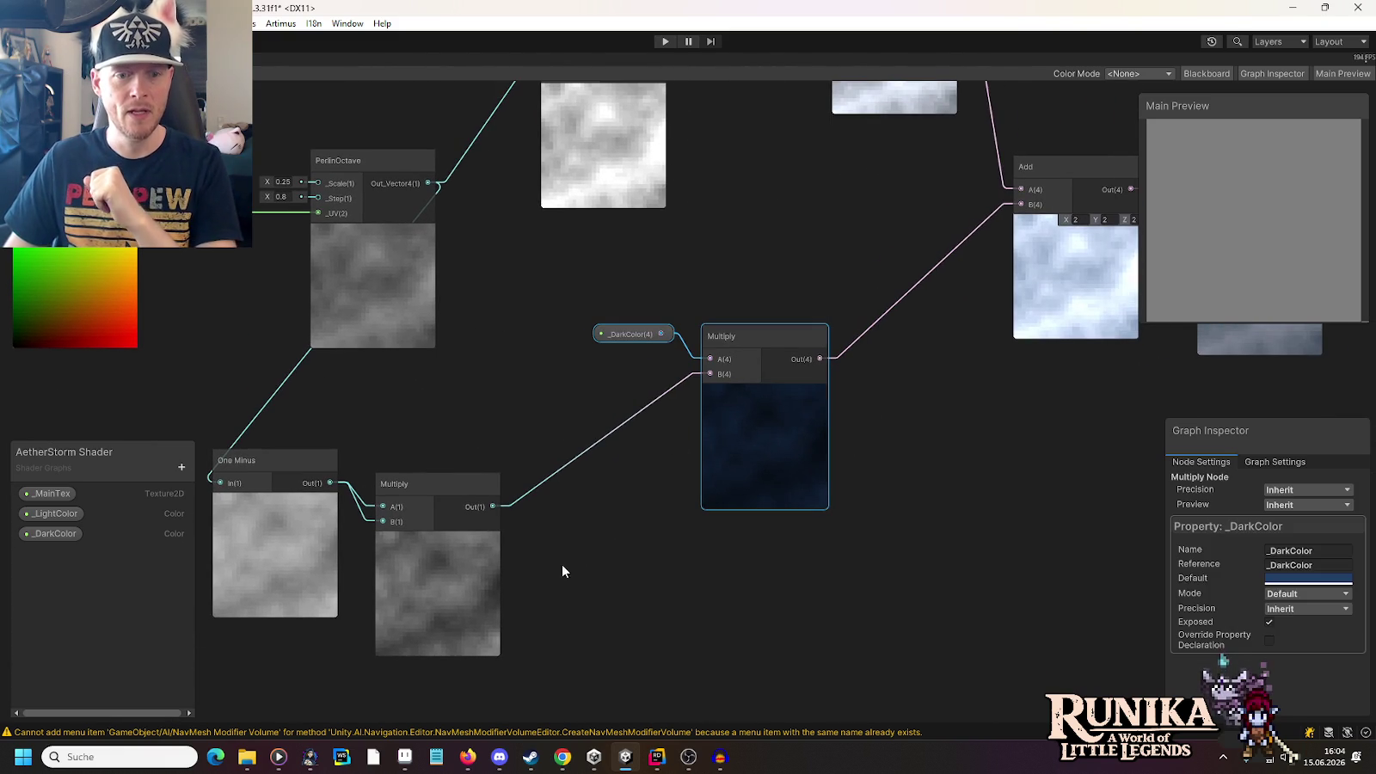
{"action": "left_click_drag", "start_coordinate": [492, 507], "coordinate": [555, 495]}
{"action": "type", "text": "mul"}
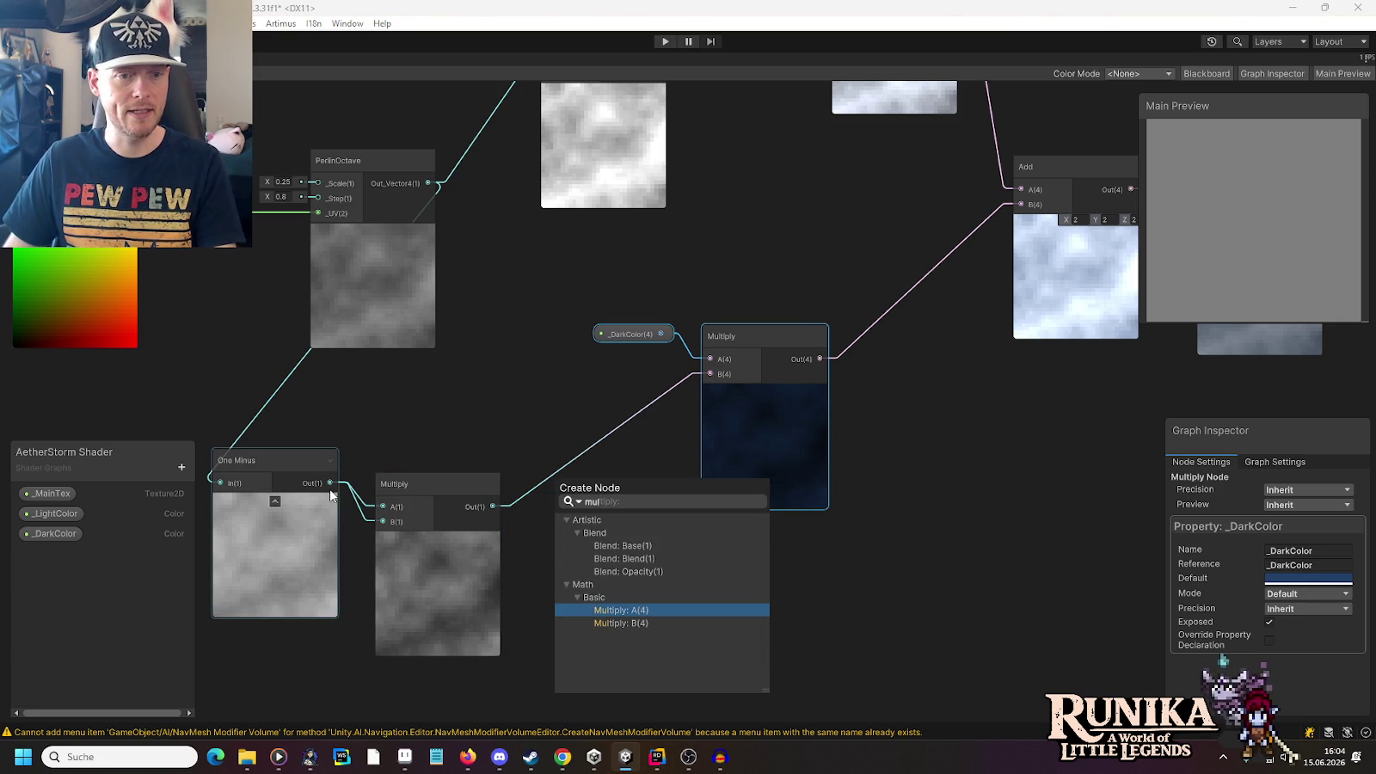
Try an Exponential node on the noise, then delete it
{"action": "key", "text": "Escape"}
{"action": "key", "text": "space"}
{"action": "type", "text": "exp"}
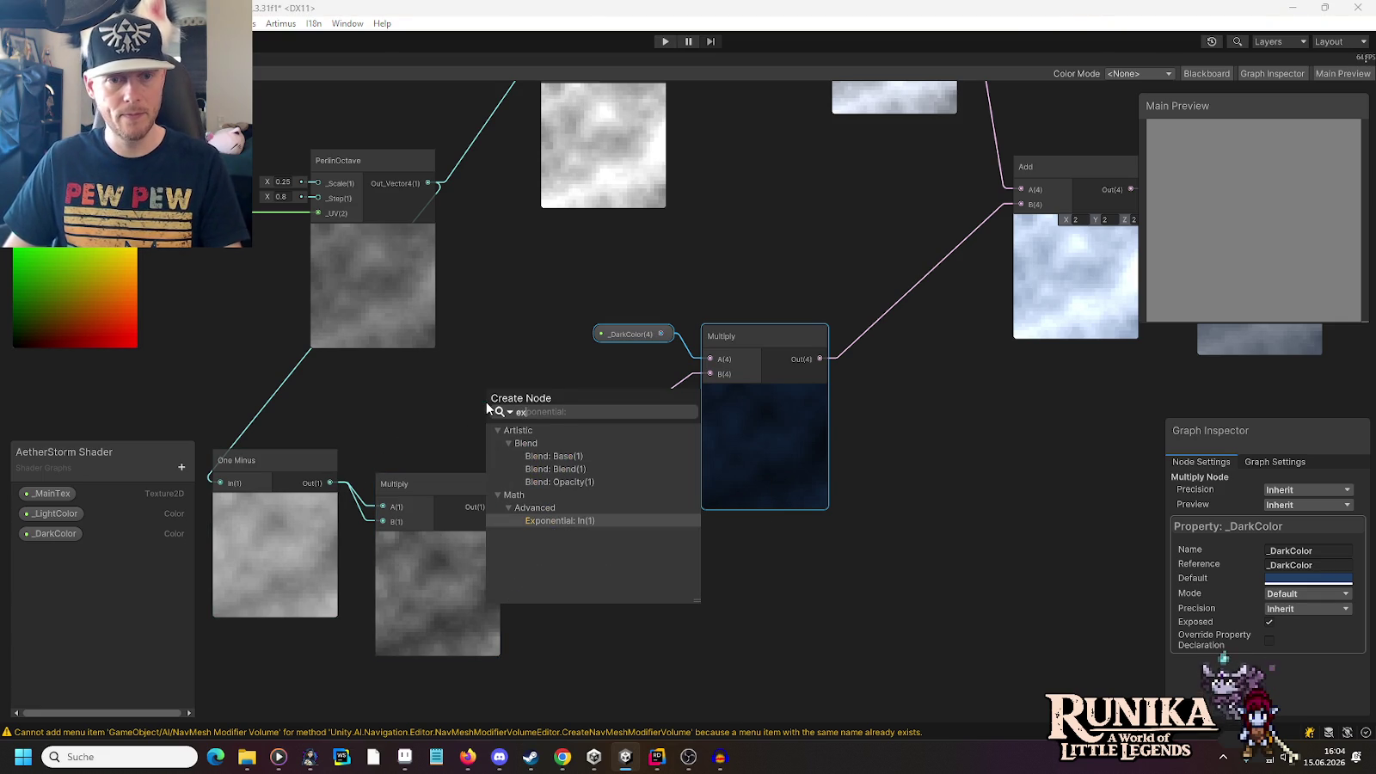
{"action": "left_click", "coordinate": [578, 525]}
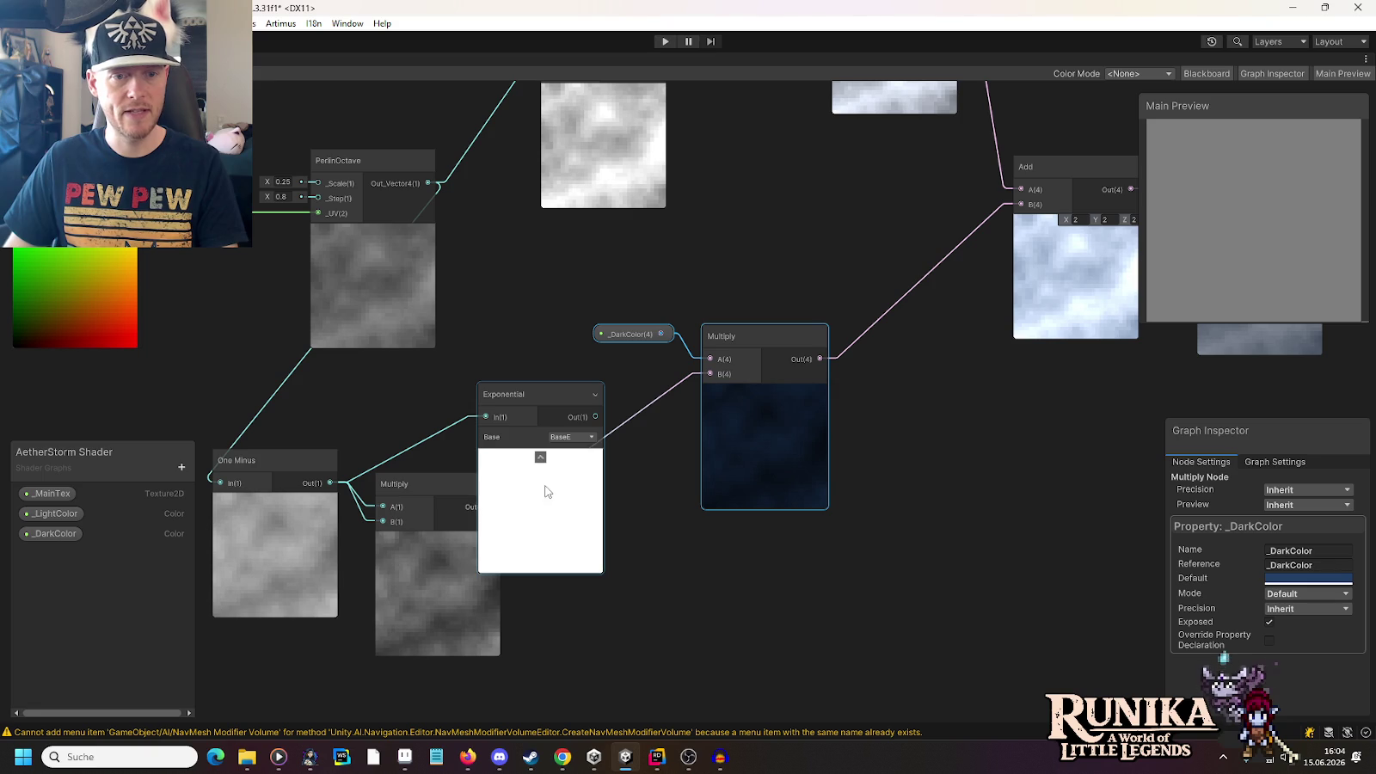
{"action": "left_click", "coordinate": [576, 439]}
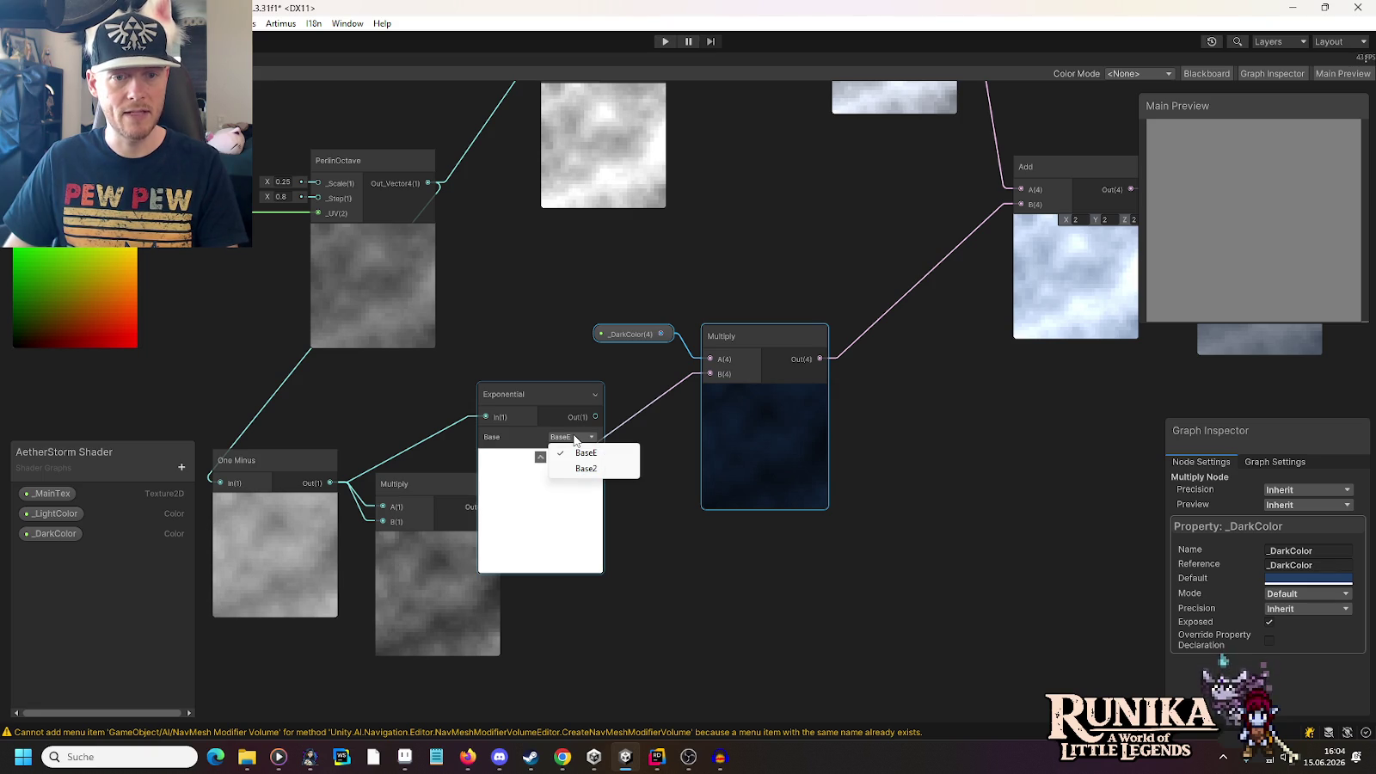
{"action": "left_click", "coordinate": [523, 389]}
{"action": "left_click", "coordinate": [523, 389]}
{"action": "key", "text": "Delete"}
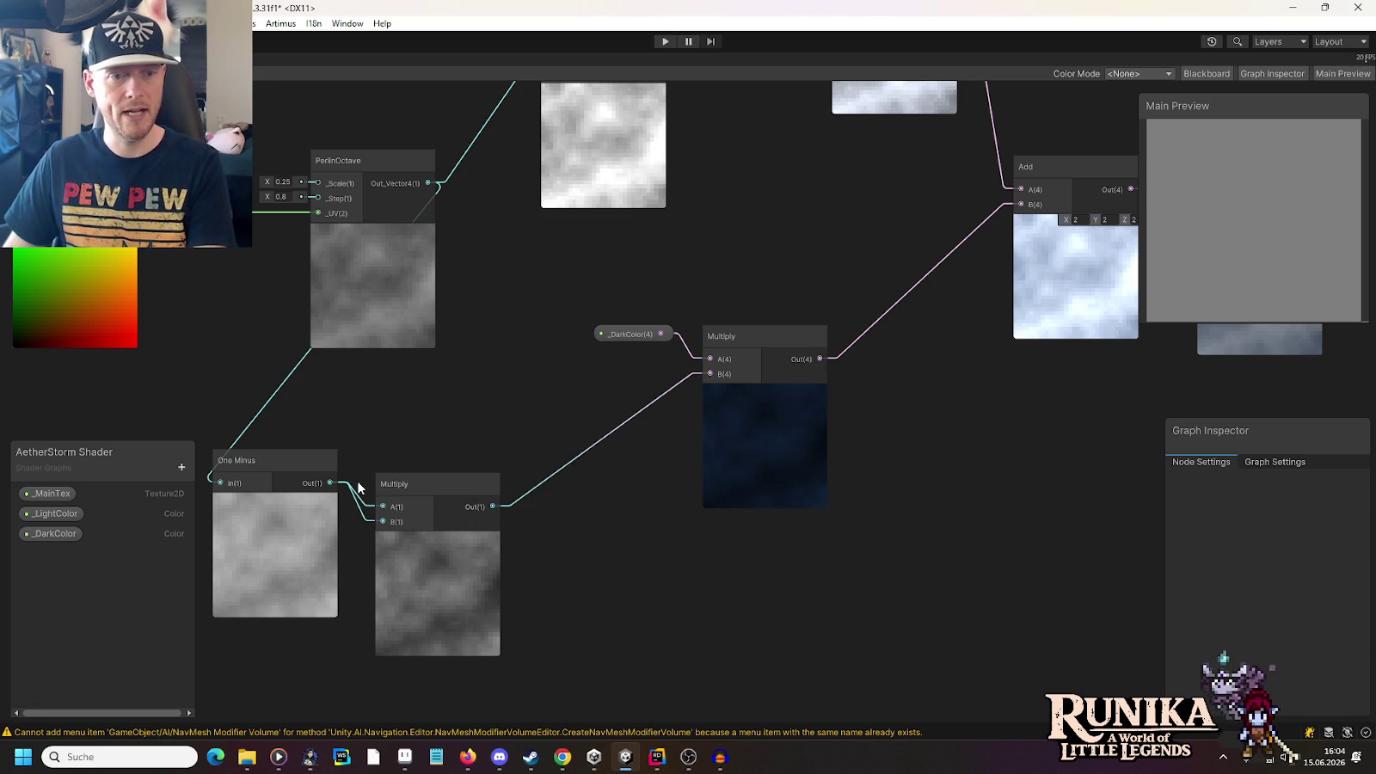
Replace the squaring Multiply with a One Minus–fed Power node (exponent 3) wired into the _DarkColor Multiply
{"action": "left_click_drag", "start_coordinate": [332, 483], "coordinate": [476, 413]}
{"action": "type", "text": "pow"}
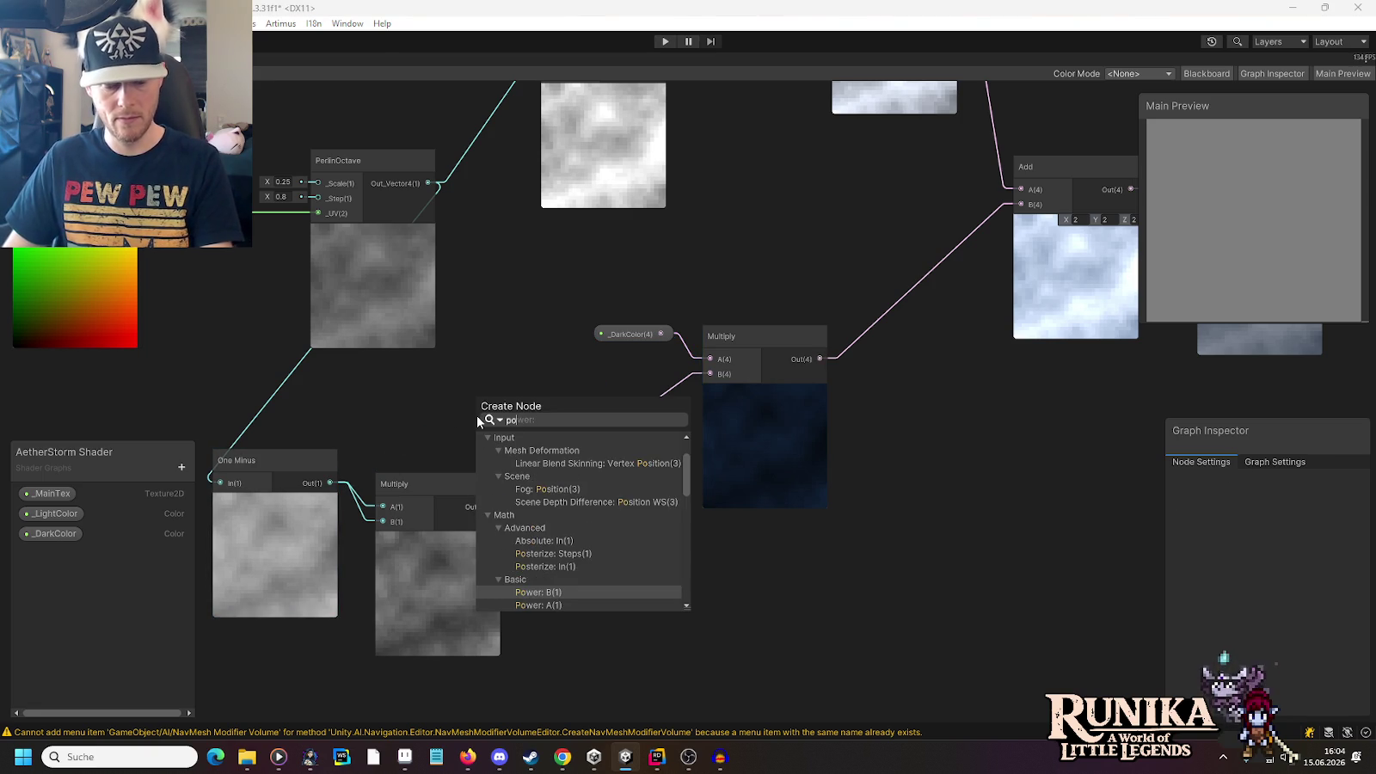
{"action": "left_click", "coordinate": [526, 476]}
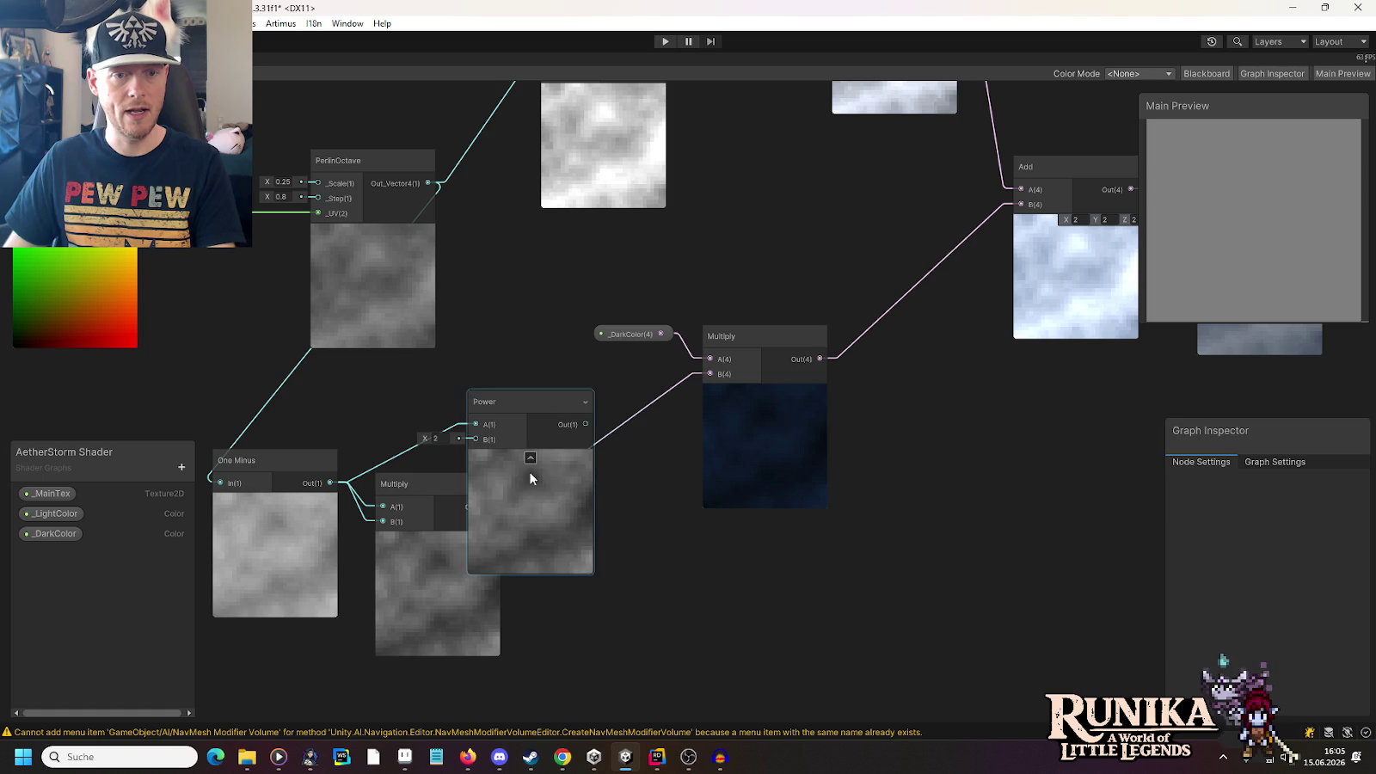
{"action": "left_click", "coordinate": [429, 479]}
{"action": "key", "text": "Delete"}
{"action": "left_click_drag", "start_coordinate": [585, 424], "coordinate": [710, 373]}
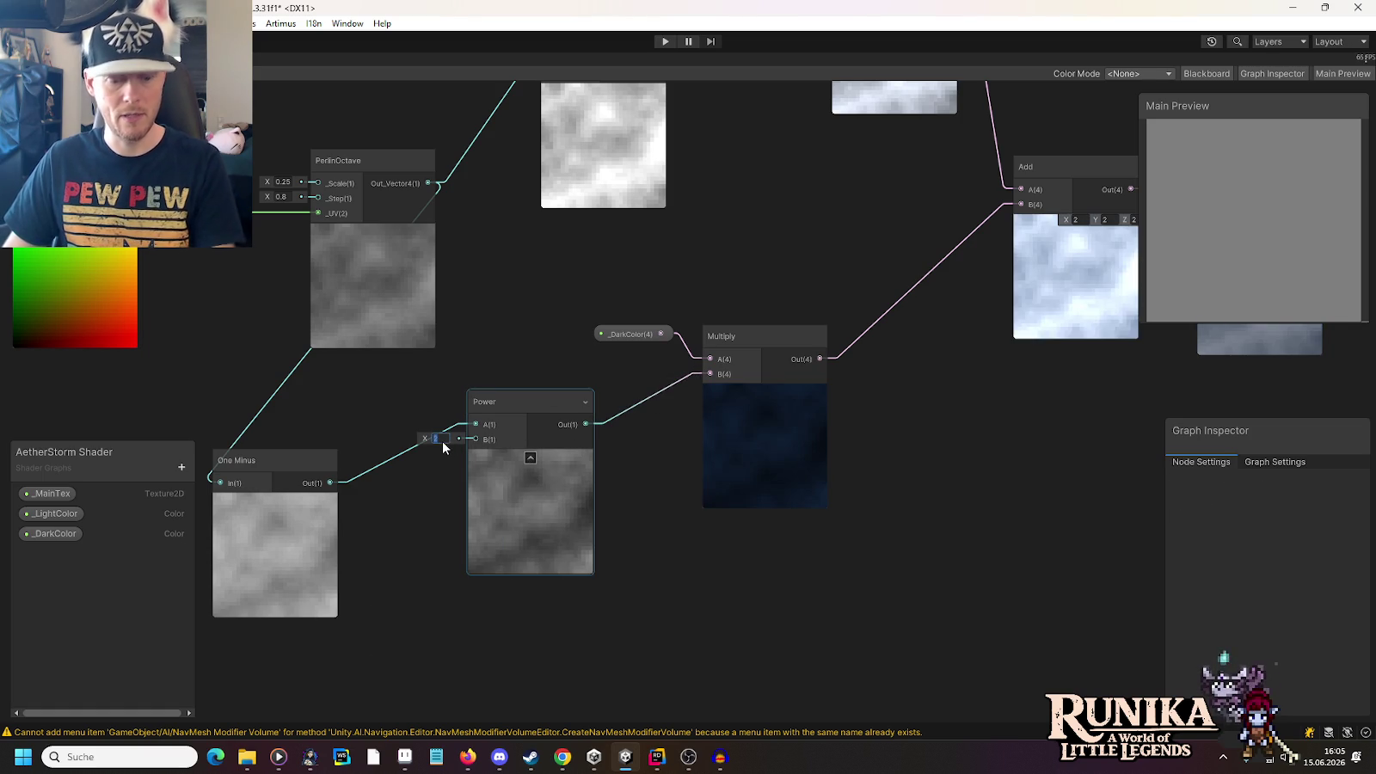
{"action": "type", "text": "3"}
{"action": "left_click", "coordinate": [840, 456]}
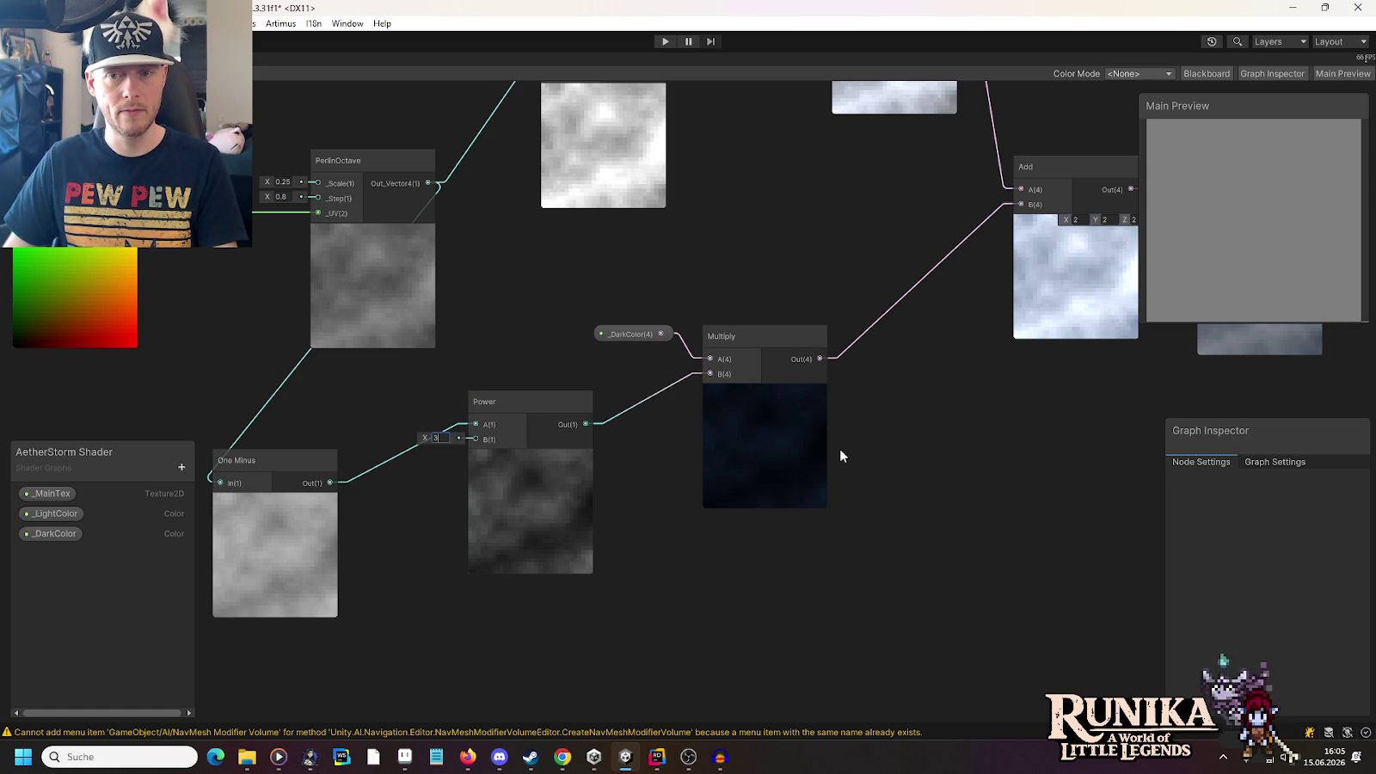
Try Power exponents 1, 2 and 3, settling on an exponent of 2
{"action": "left_click_drag", "start_coordinate": [902, 446], "coordinate": [776, 466]}
{"action": "left_click", "coordinate": [959, 293]}
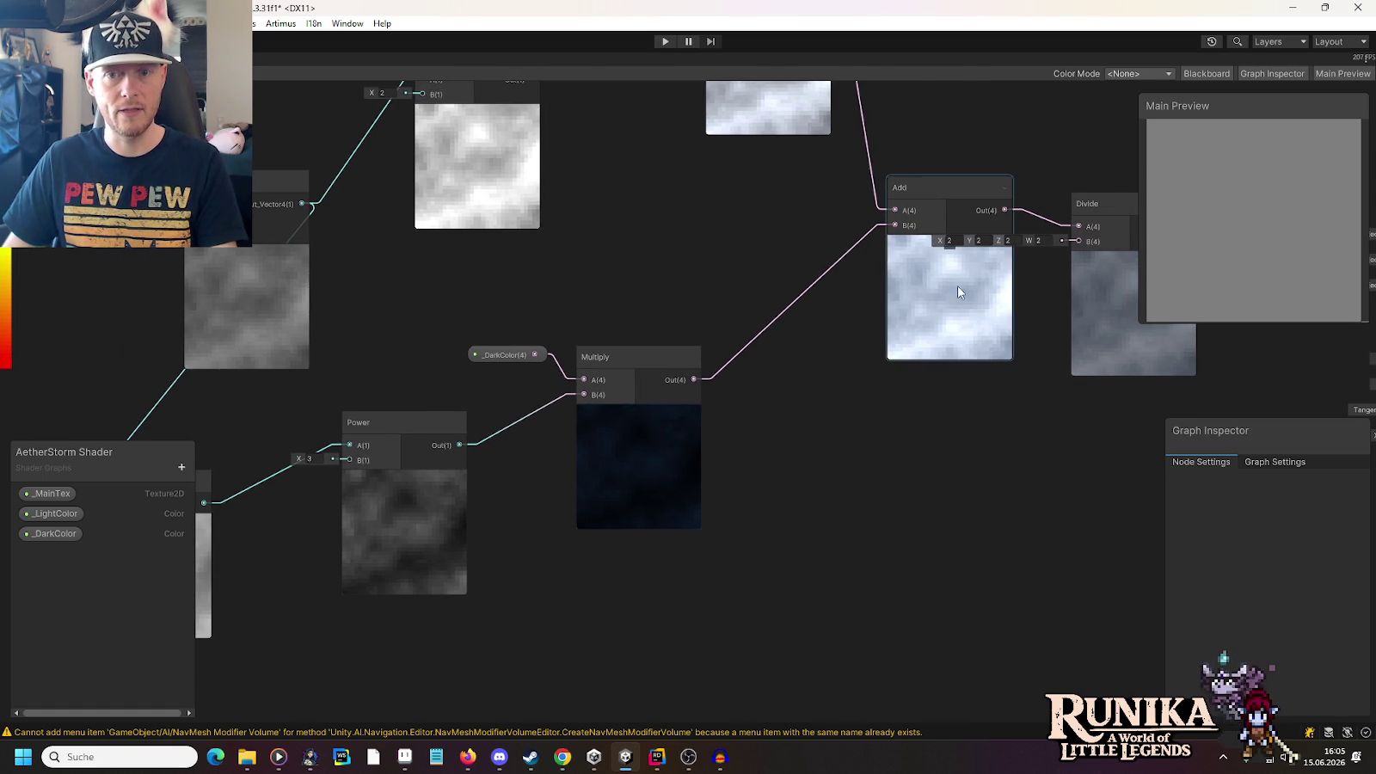
{"action": "left_click", "coordinate": [386, 491]}
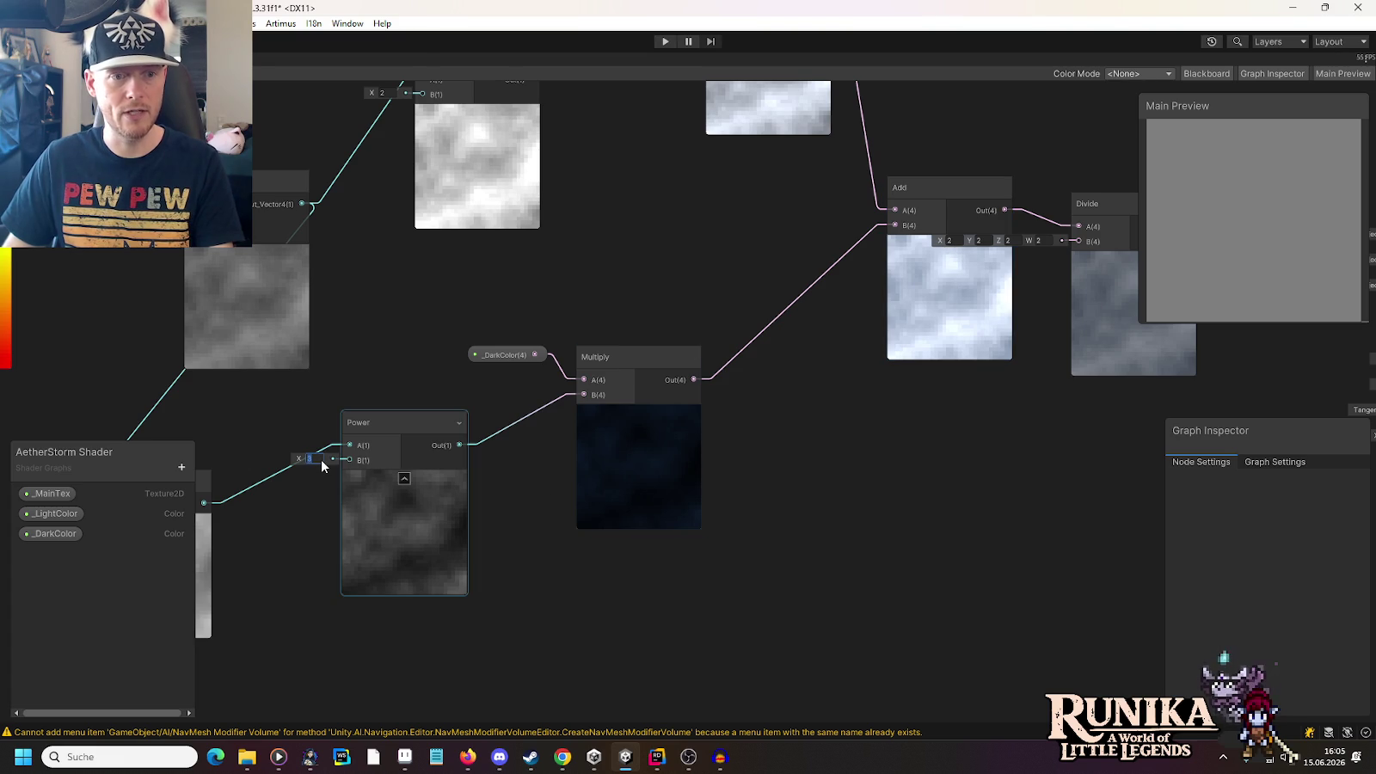
{"action": "type", "text": "1"}
{"action": "key", "text": "BackSpace"}
{"action": "type", "text": "2"}
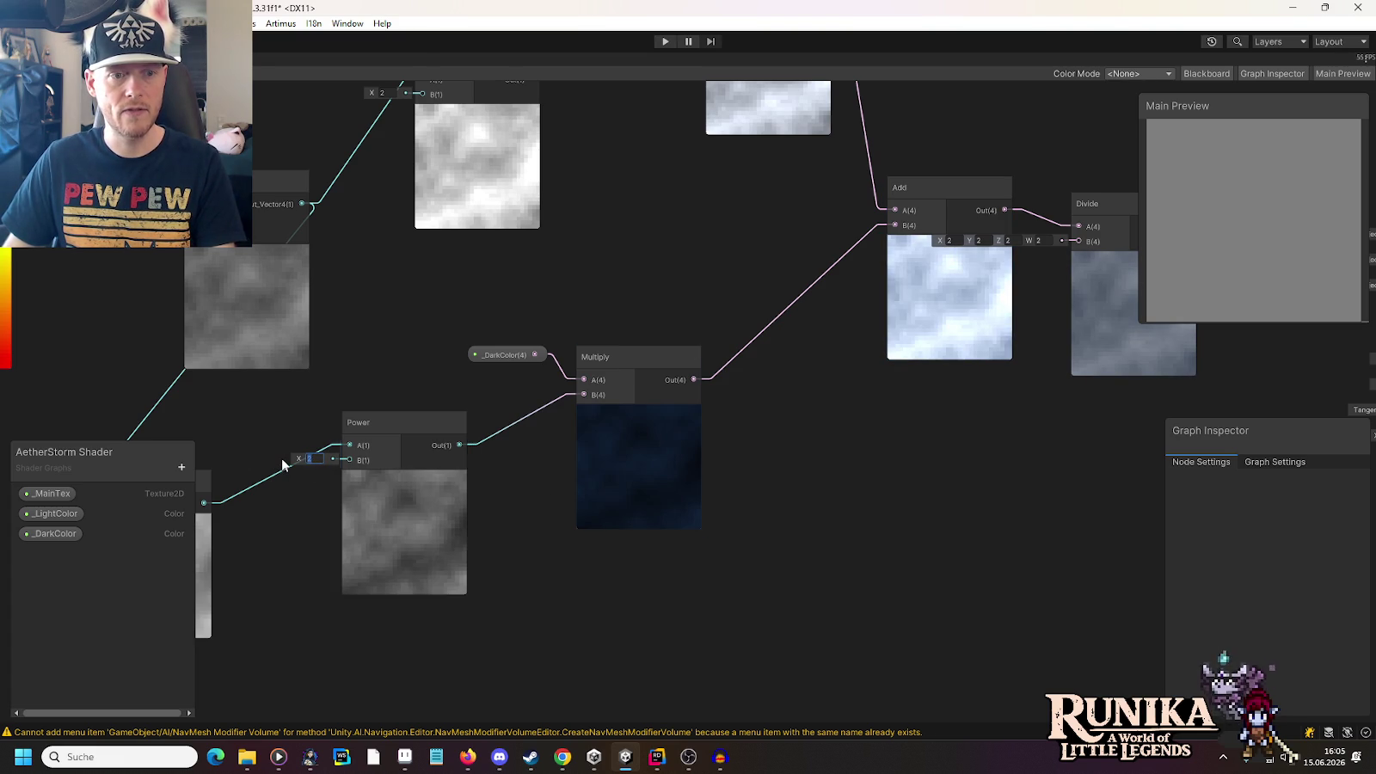
{"action": "key", "text": "BackSpace"}
{"action": "type", "text": "3"}
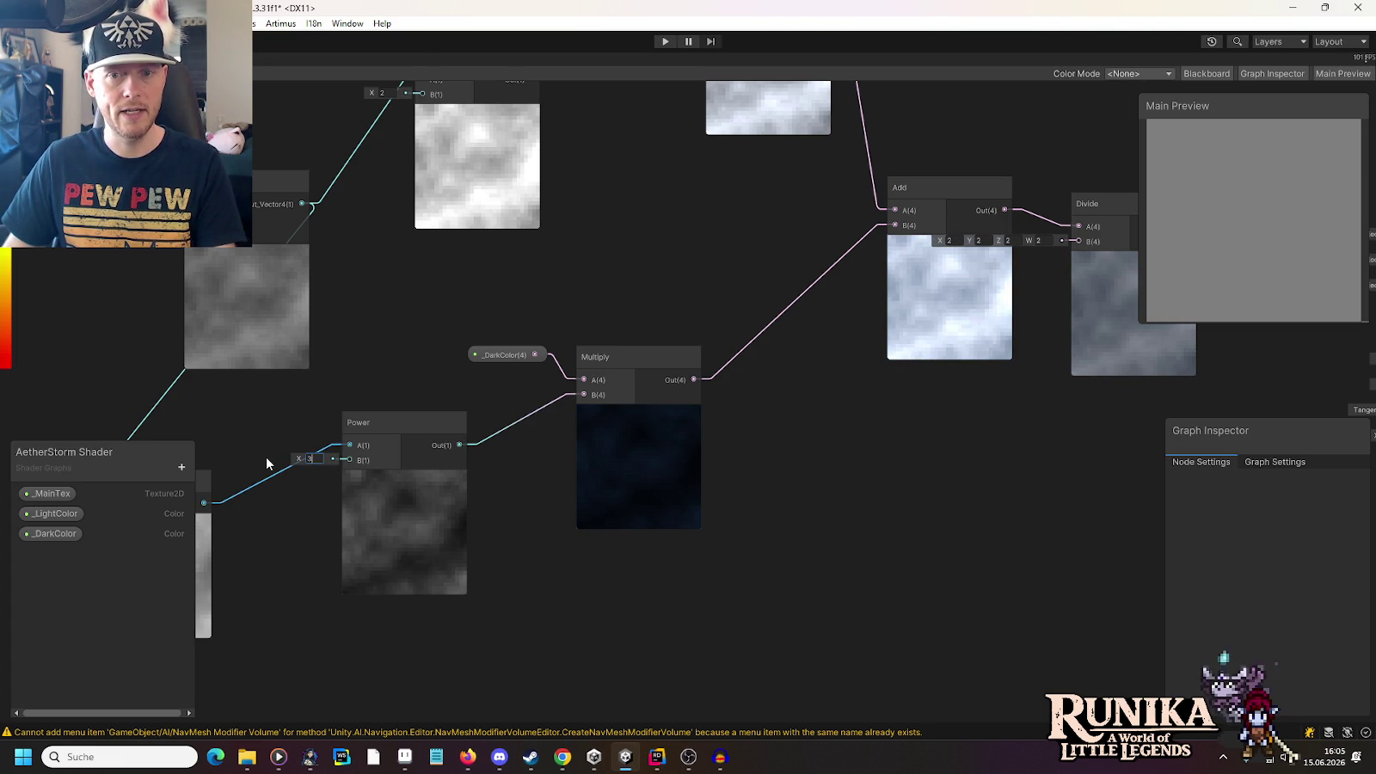
{"action": "left_click", "coordinate": [304, 461]}
{"action": "type", "text": "2"}
{"action": "key", "text": "Return"}
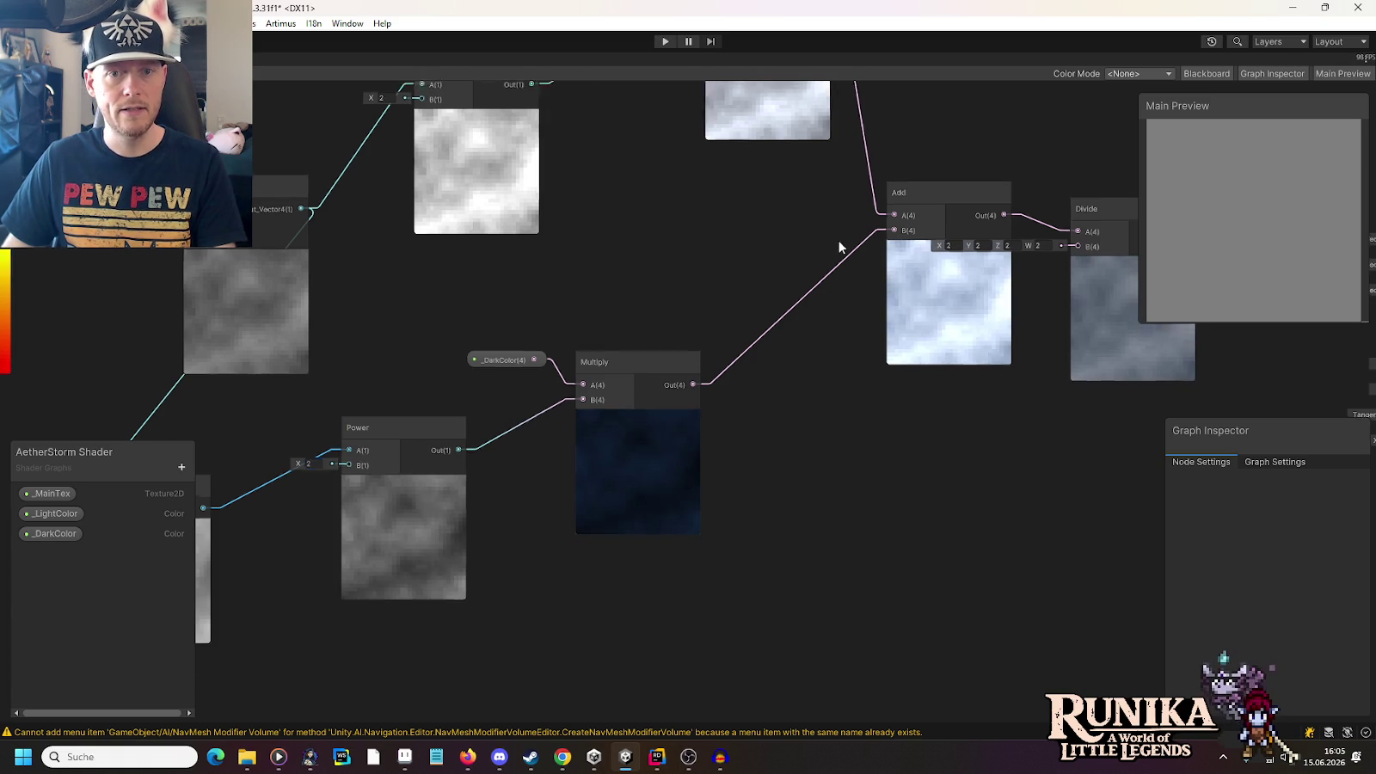
{"action": "left_click_drag", "start_coordinate": [839, 240], "coordinate": [801, 471]}
{"action": "left_click_drag", "start_coordinate": [527, 337], "coordinate": [712, 329]}
Swap the light branch's middle Multiply for a Power node placed after the PerlinOctave noise
{"action": "left_click", "coordinate": [612, 282]}
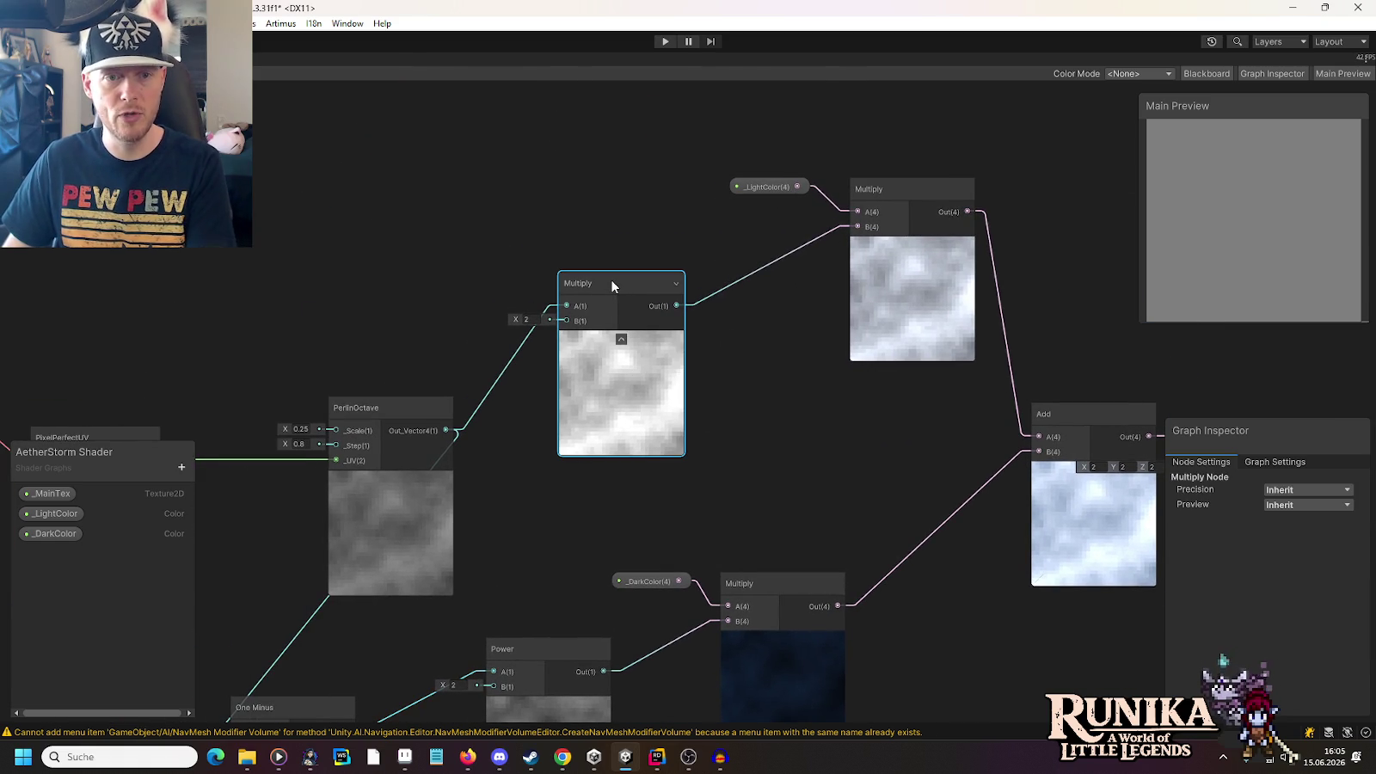
{"action": "key", "text": "Delete"}
{"action": "key", "text": "space"}
{"action": "type", "text": "po"}
{"action": "key", "text": "Down"}
{"action": "left_click", "coordinate": [619, 528]}
{"action": "mouse_move", "coordinate": [628, 330]}
{"action": "left_mouse_down"}
{"action": "mouse_move", "coordinate": [578, 263]}
{"action": "mouse_move", "coordinate": [669, 285]}
{"action": "mouse_move", "coordinate": [857, 226]}
{"action": "left_mouse_up"}
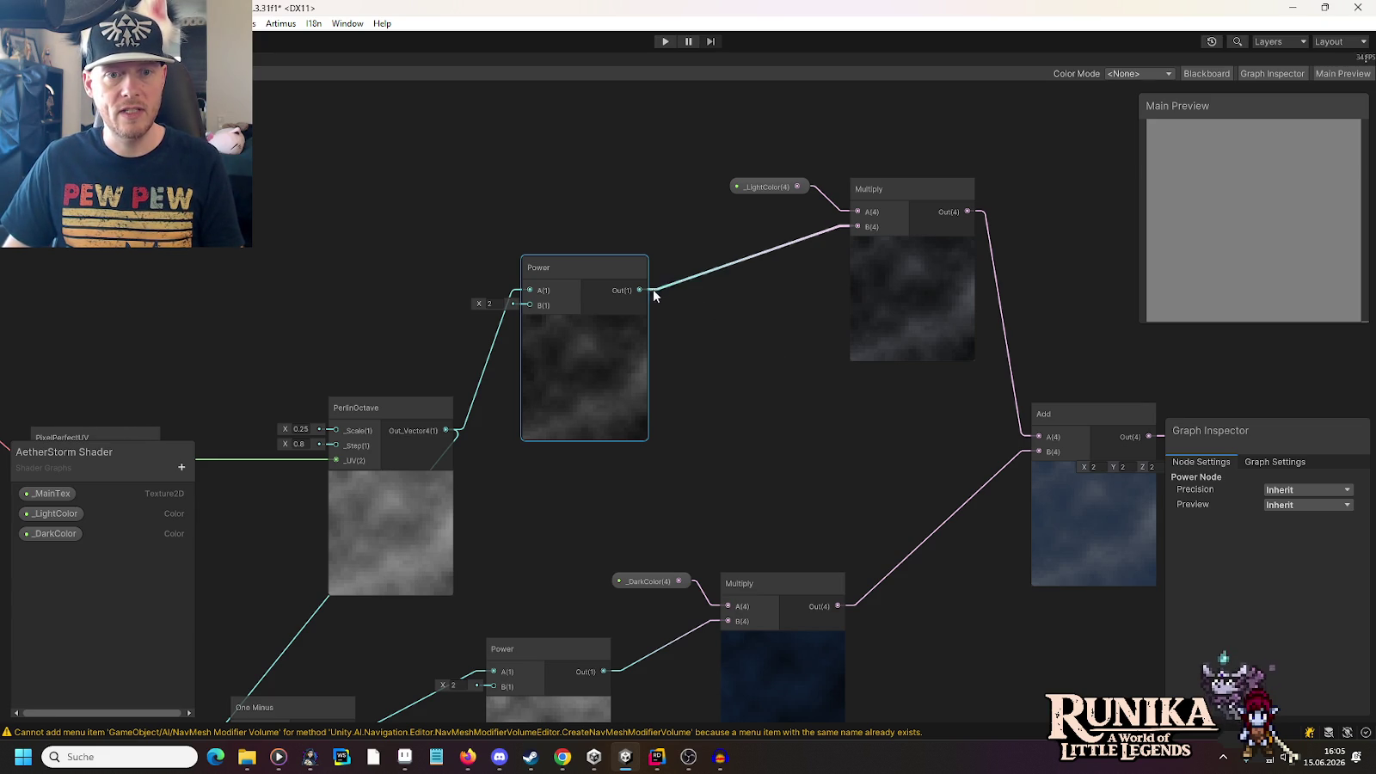
Add a Multiply after the Power node and wire it into the _LightColor Multiply
{"action": "key", "text": "space"}
{"action": "type", "text": "multiply"}
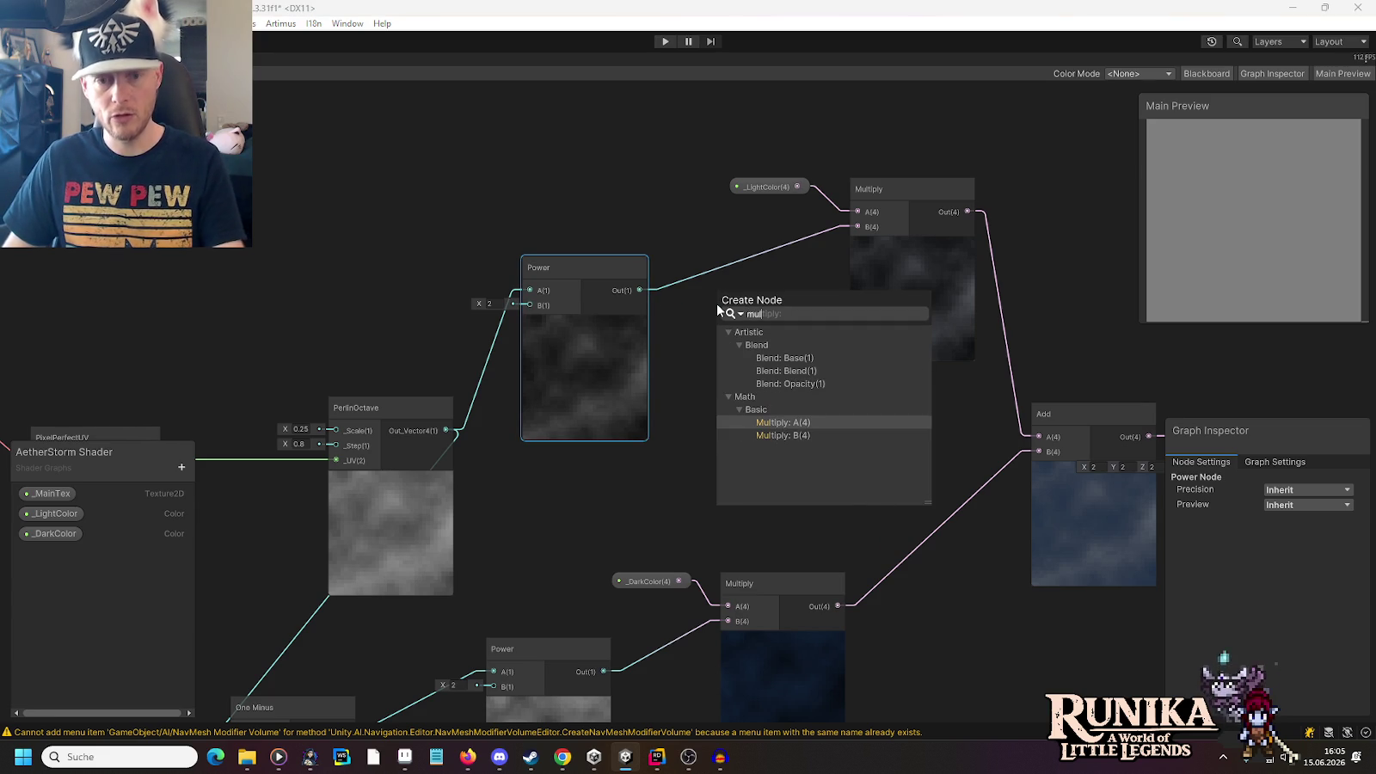
{"action": "left_click", "coordinate": [761, 430]}
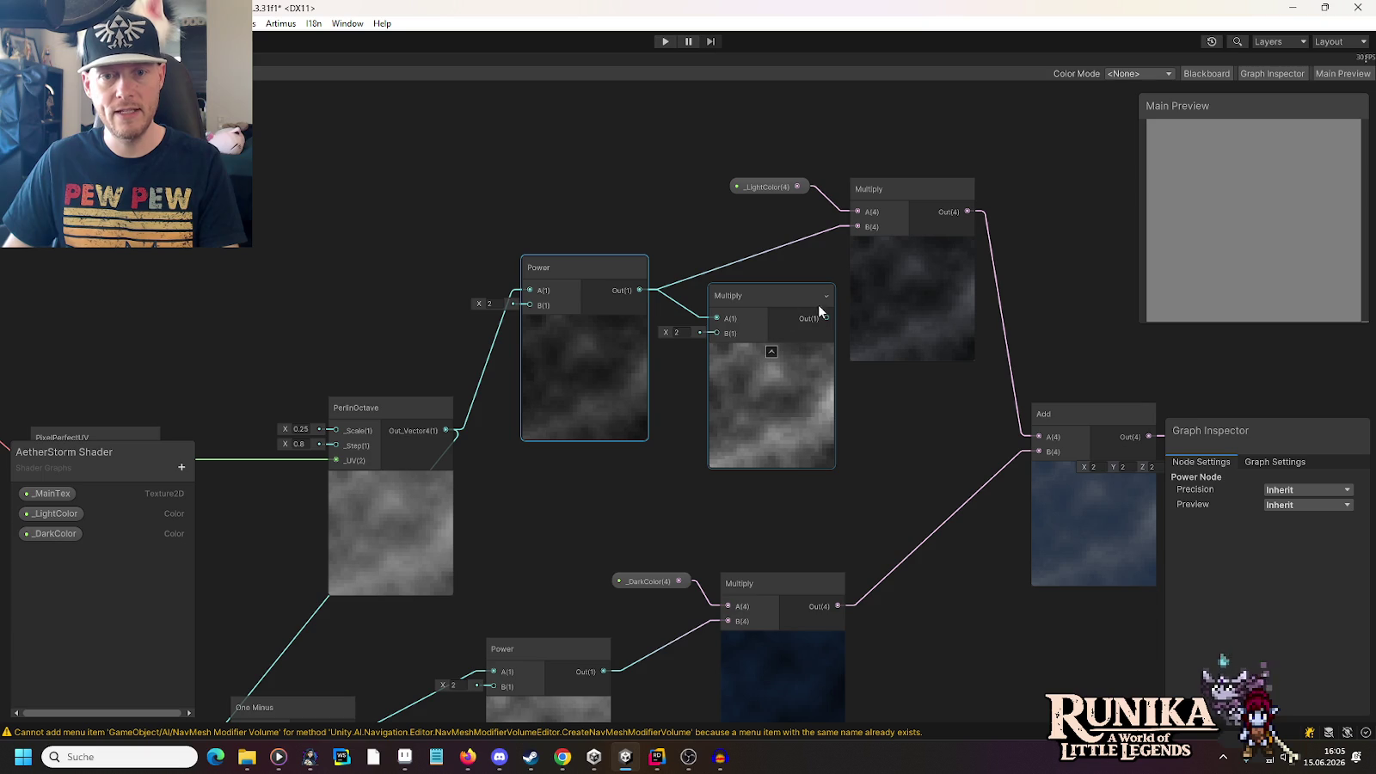
{"action": "left_click_drag", "start_coordinate": [826, 318], "coordinate": [858, 227]}
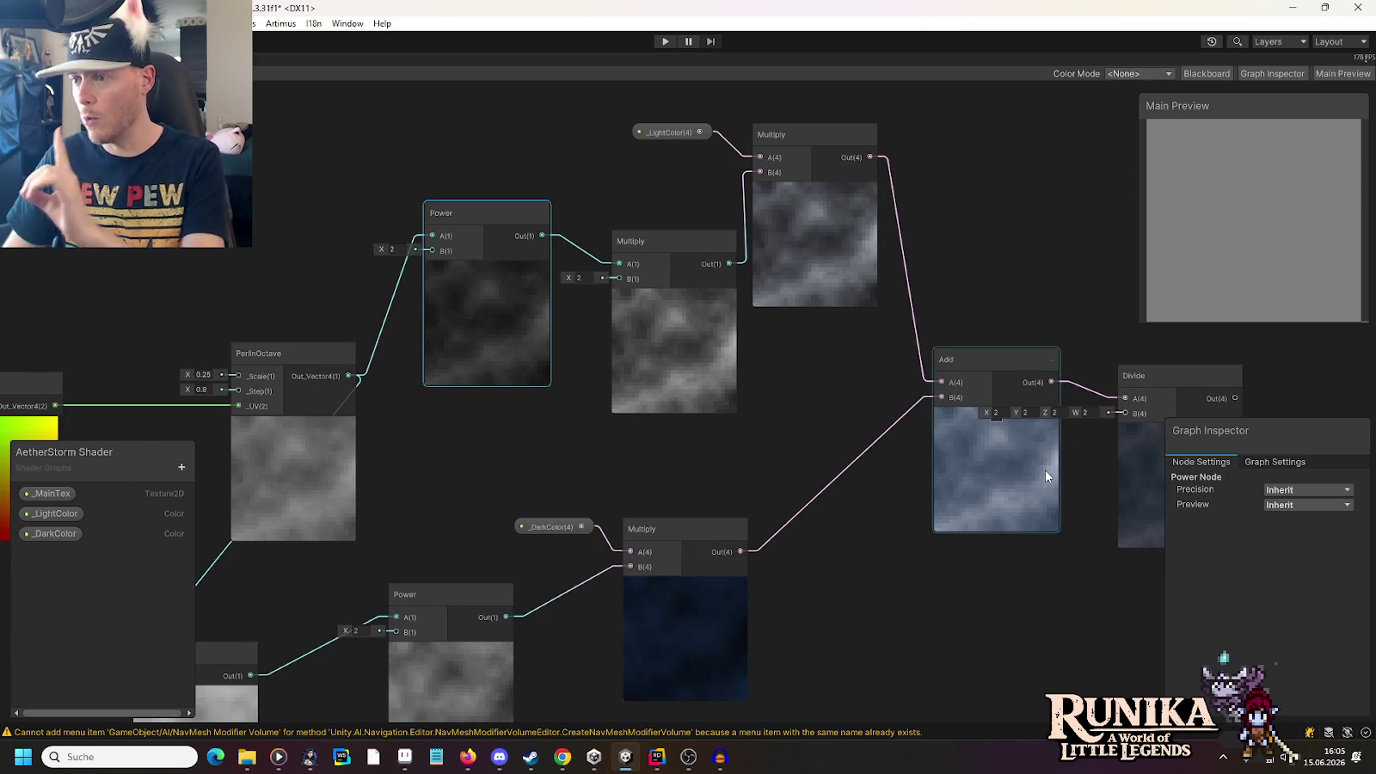
{"action": "scroll", "coordinate": [773, 384], "scroll_direction": "down", "scroll_amount": 4}
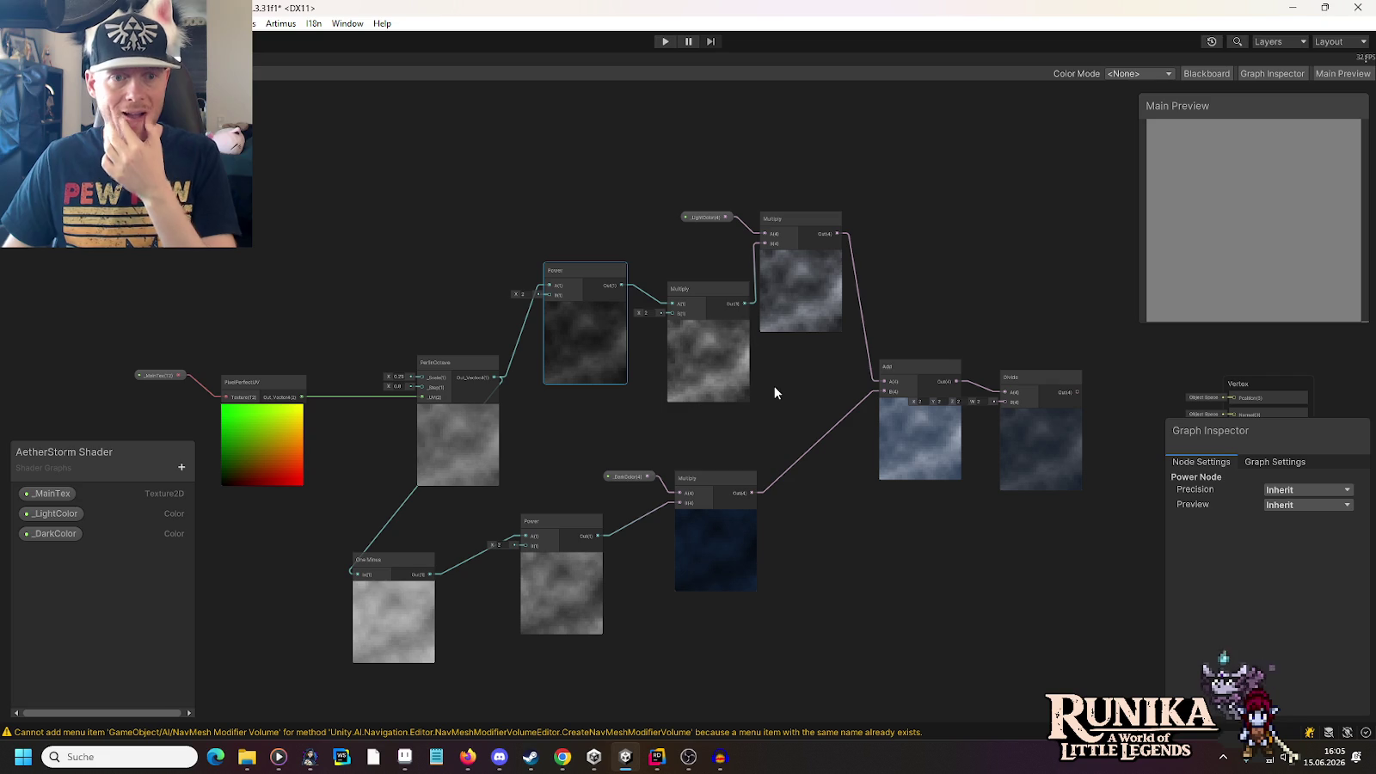
Move the noise and branch nodes up-left and set the light-branch Multiply factor to 3
{"action": "left_click_drag", "start_coordinate": [155, 183], "coordinate": [591, 594]}
{"action": "left_click_drag", "start_coordinate": [689, 670], "coordinate": [689, 671]}
{"action": "left_click_drag", "start_coordinate": [686, 287], "coordinate": [596, 239]}
{"action": "left_click_drag", "start_coordinate": [608, 169], "coordinate": [707, 213]}
{"action": "left_click", "coordinate": [554, 267]}
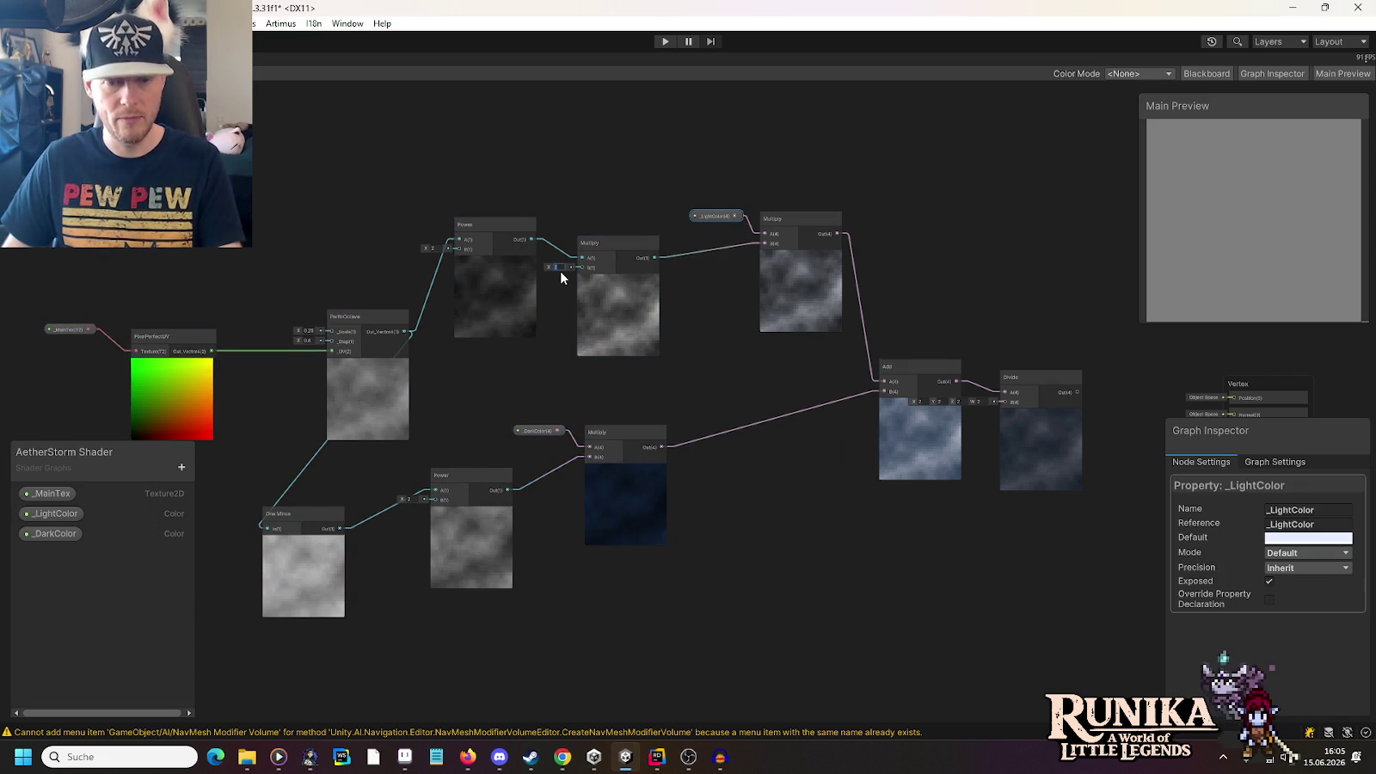
{"action": "type", "text": "8"}
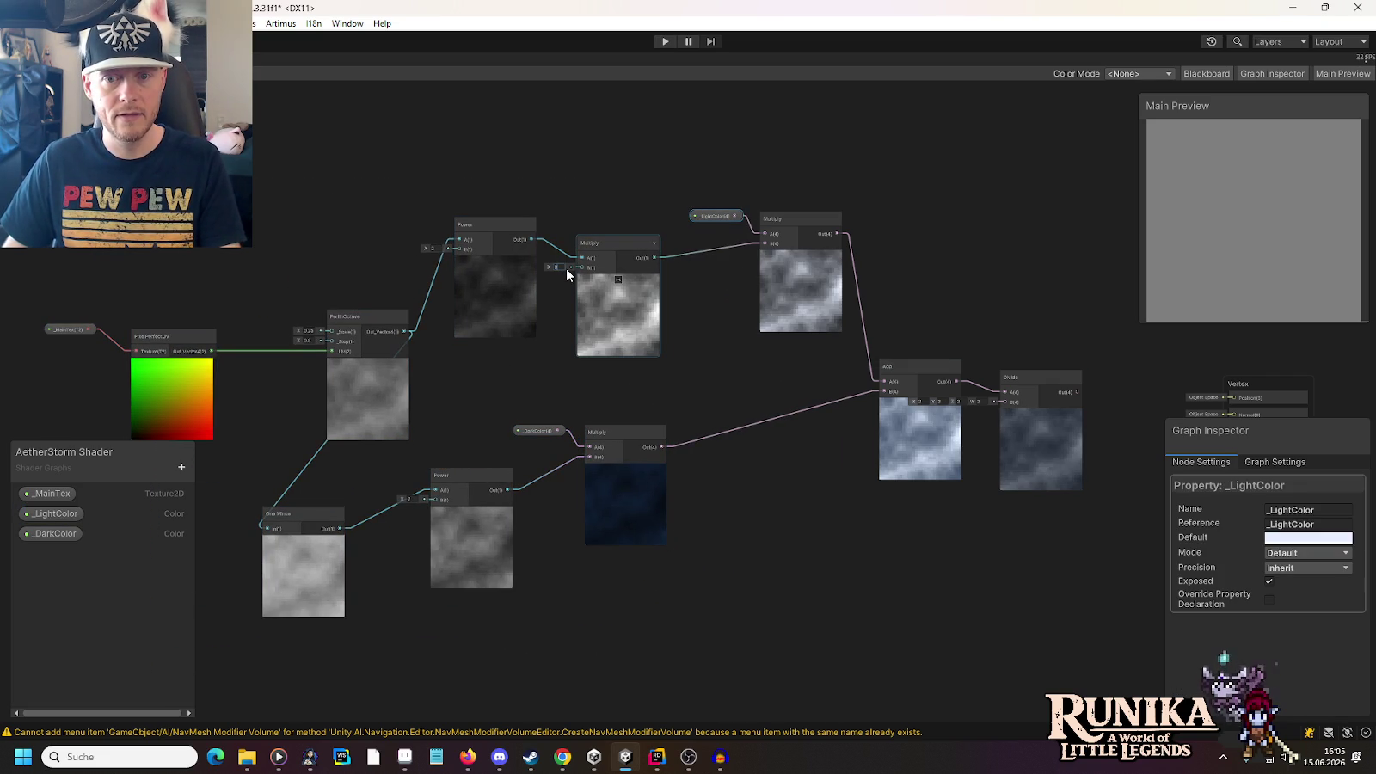
{"action": "scroll", "coordinate": [720, 532], "scroll_direction": "down", "scroll_amount": 2}
{"action": "scroll", "coordinate": [721, 533], "scroll_direction": "up", "scroll_amount": 5}
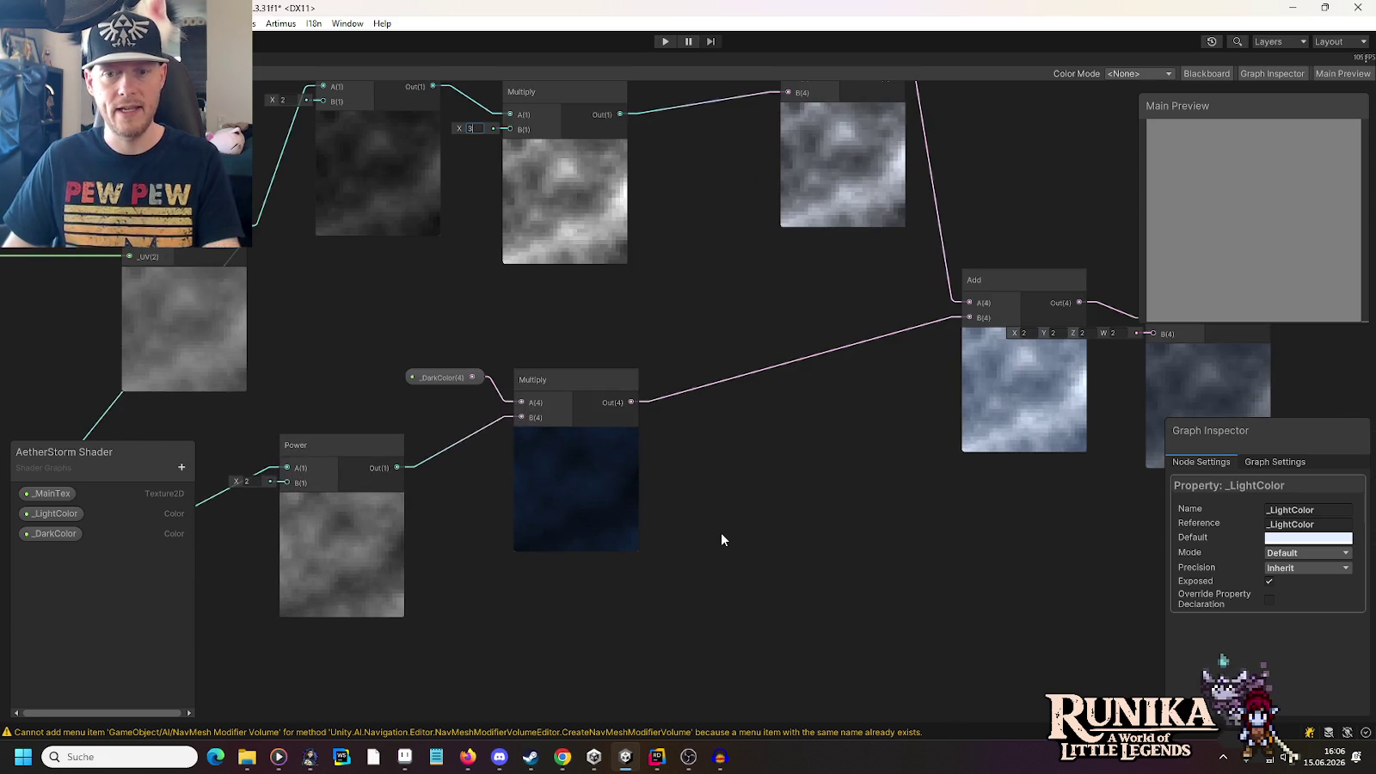
Connect the PerlinOctave result to the Fragment block's Alpha input
{"action": "mouse_move", "coordinate": [756, 469]}
{"action": "left_mouse_down"}
{"action": "mouse_move", "coordinate": [621, 541]}
{"action": "mouse_move", "coordinate": [586, 540]}
{"action": "left_mouse_up"}
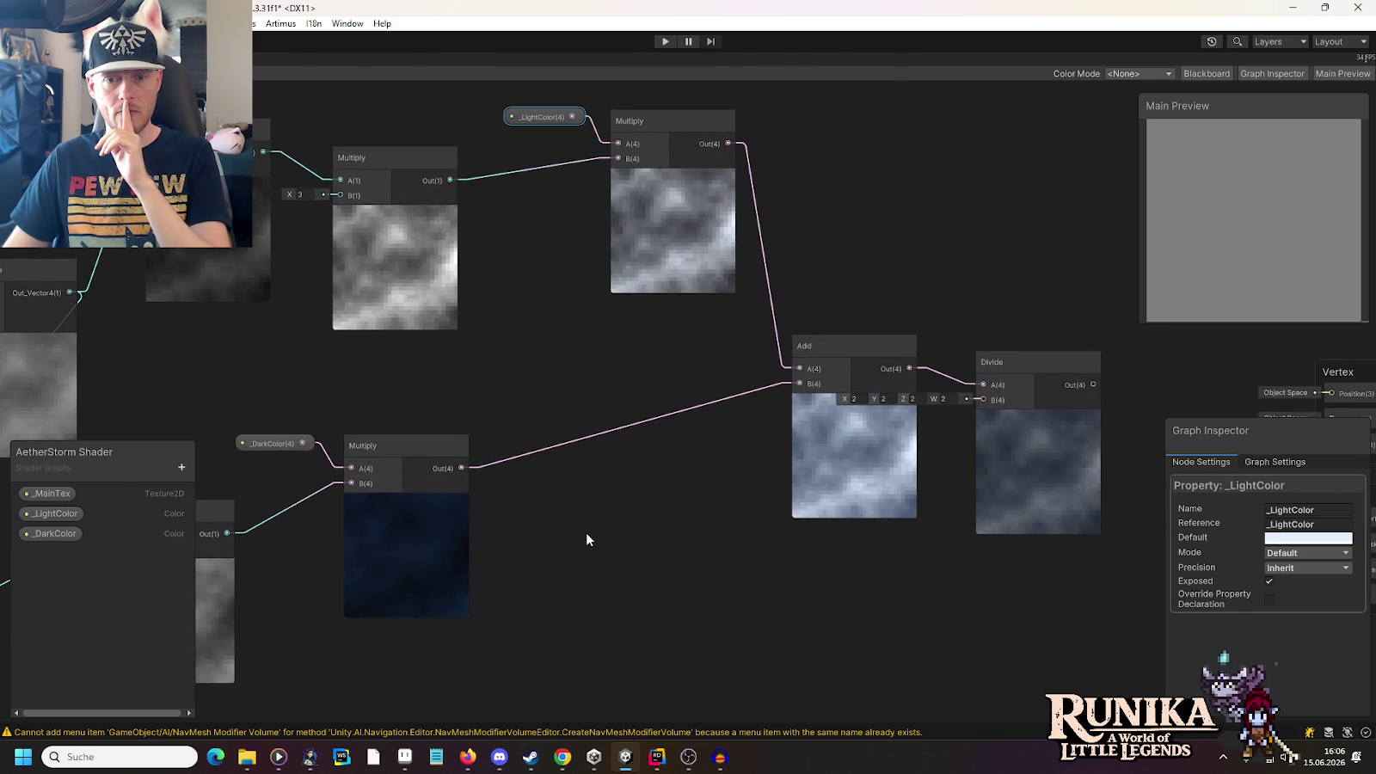
{"action": "scroll", "coordinate": [586, 540], "scroll_direction": "down", "scroll_amount": 4}
{"action": "mouse_move", "coordinate": [578, 568]}
{"action": "left_mouse_down"}
{"action": "mouse_move", "coordinate": [824, 539]}
{"action": "mouse_move", "coordinate": [813, 464]}
{"action": "left_mouse_up"}
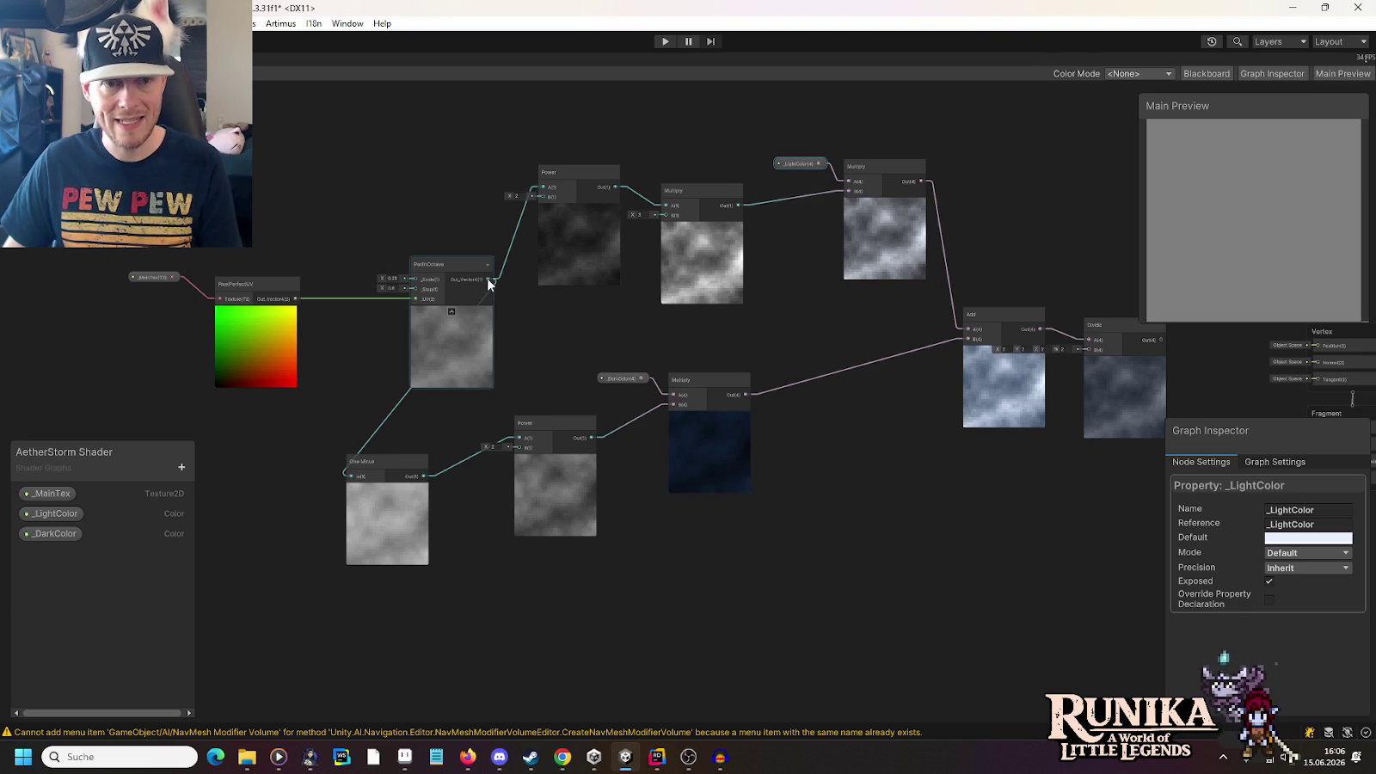
{"action": "mouse_move", "coordinate": [487, 277]}
{"action": "left_mouse_down"}
{"action": "mouse_move", "coordinate": [1118, 448]}
{"action": "mouse_move", "coordinate": [1139, 479]}
{"action": "mouse_move", "coordinate": [1008, 474]}
{"action": "left_mouse_up"}
{"action": "scroll", "coordinate": [951, 529], "scroll_direction": "up", "scroll_amount": 3}
{"action": "left_click_drag", "start_coordinate": [951, 529], "coordinate": [755, 508]}
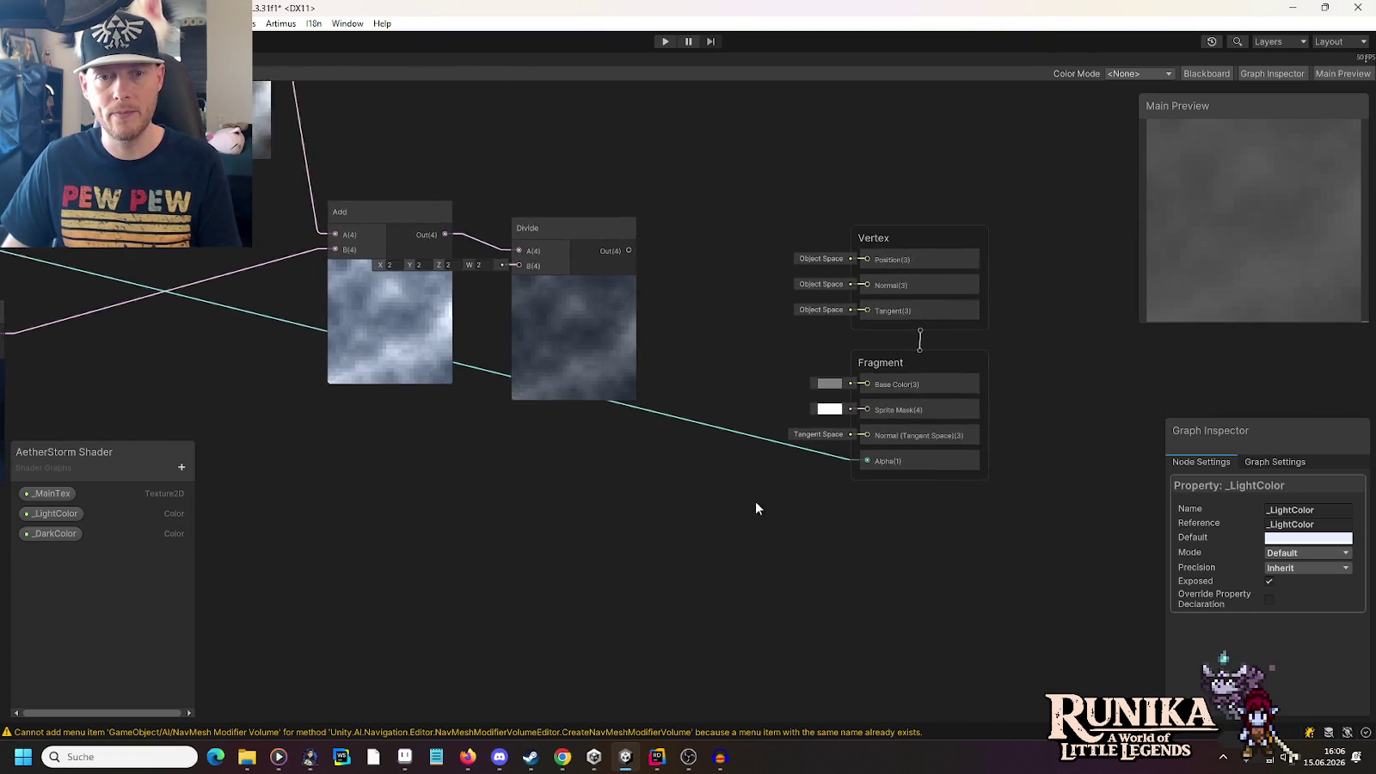
Delete the Divide node and wire the Add result into the Fragment Base Color
{"action": "scroll", "coordinate": [706, 412], "scroll_direction": "up", "scroll_amount": 1}
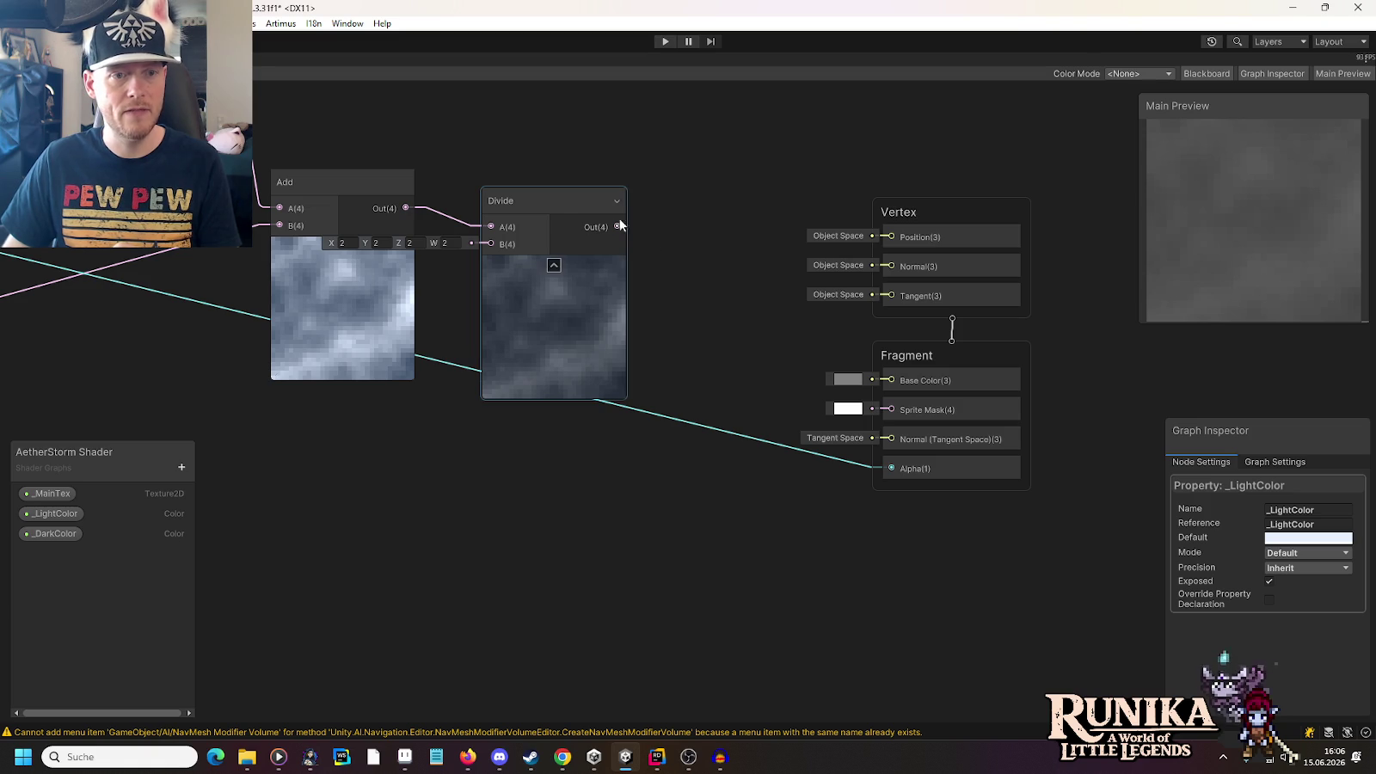
{"action": "left_click", "coordinate": [552, 199]}
{"action": "key", "text": "Delete"}
{"action": "mouse_move", "coordinate": [406, 208]}
{"action": "left_mouse_down"}
{"action": "mouse_move", "coordinate": [768, 331]}
{"action": "mouse_move", "coordinate": [831, 375]}
{"action": "mouse_move", "coordinate": [886, 380]}
{"action": "left_mouse_up"}
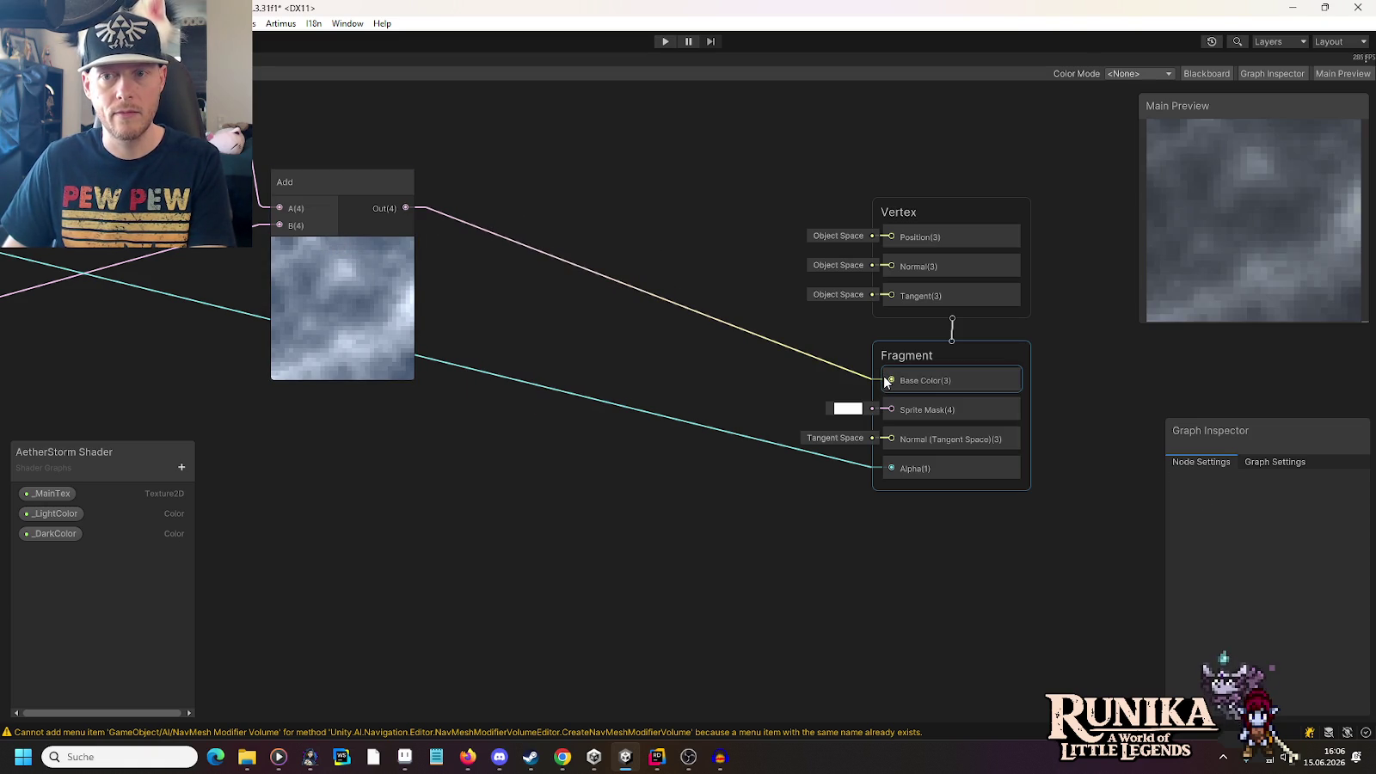
{"action": "scroll", "coordinate": [696, 363], "scroll_direction": "down", "scroll_amount": 5}
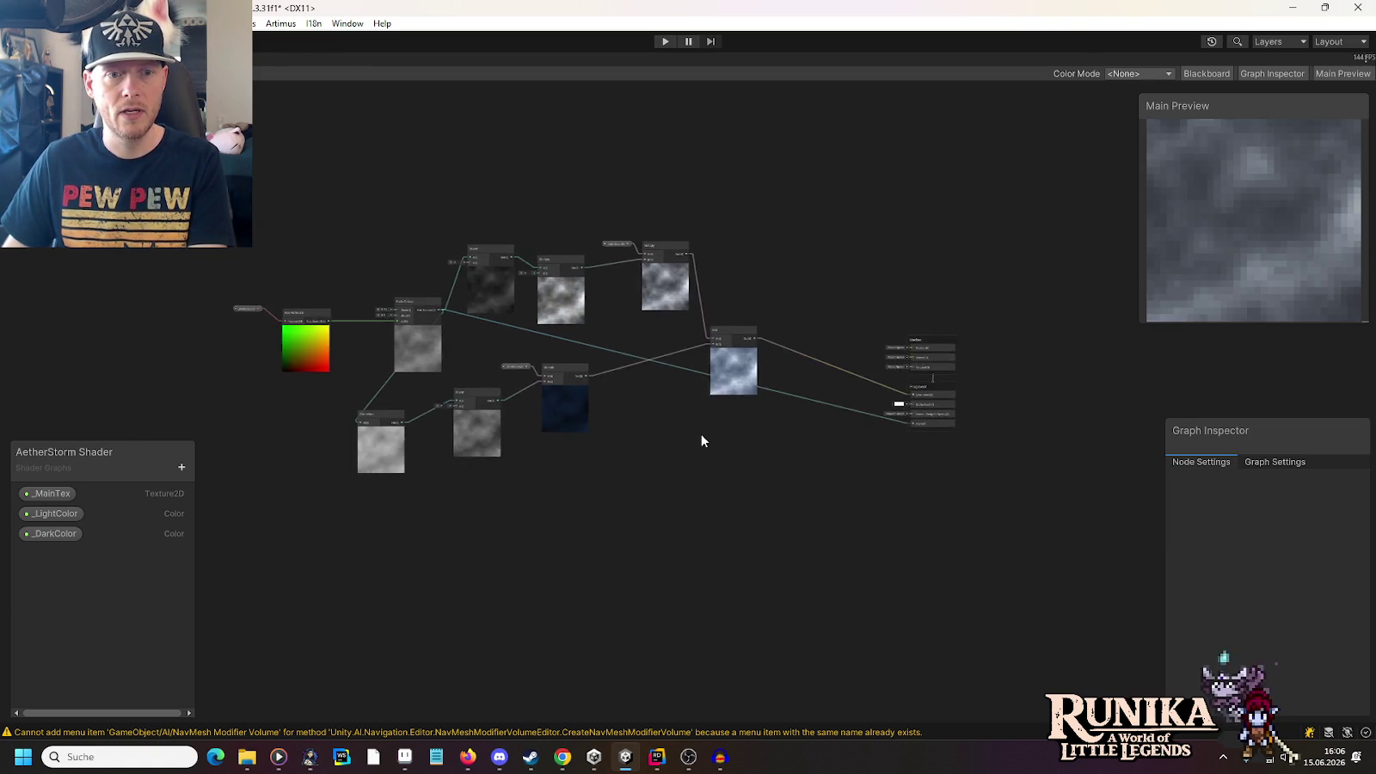
{"action": "scroll", "coordinate": [702, 440], "scroll_direction": "up", "scroll_amount": 2}
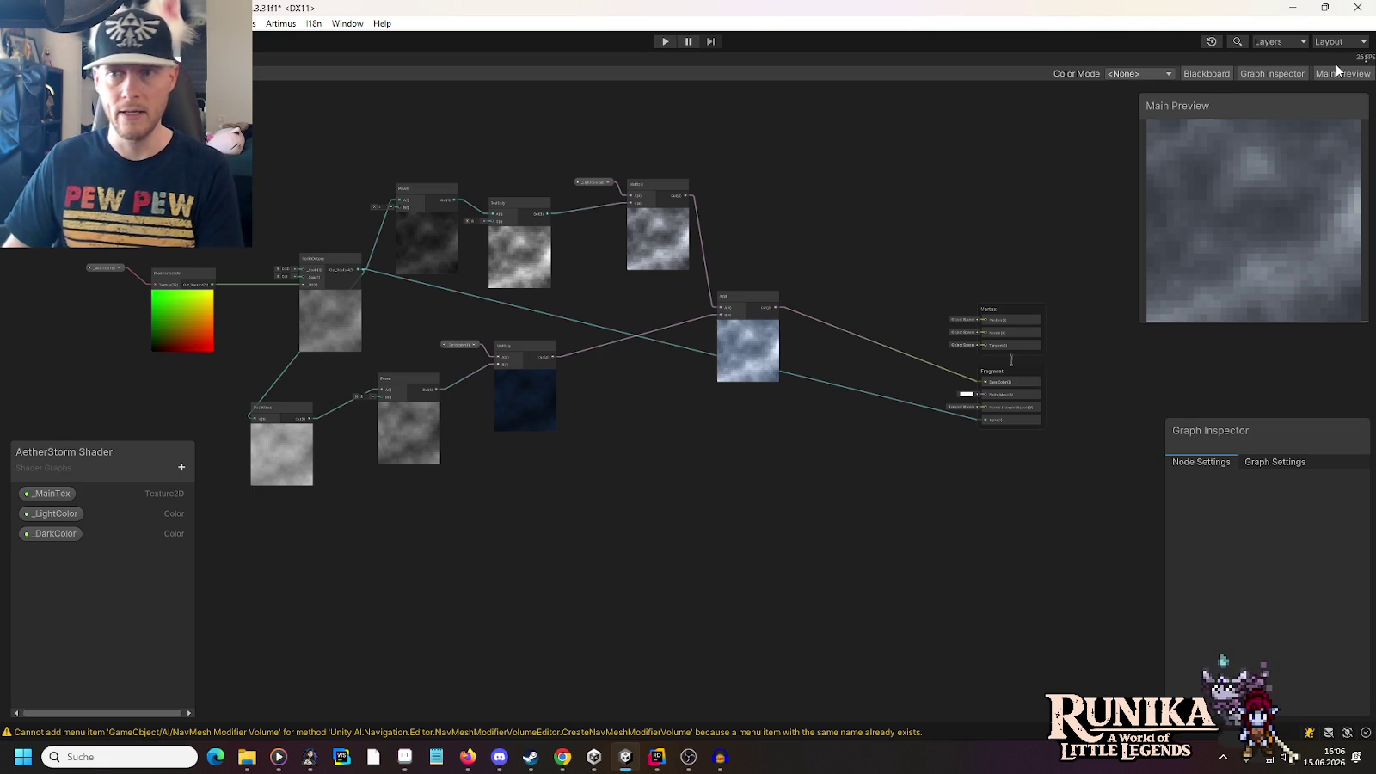
Bring up the Shader Graph window's layout options menu
{"action": "left_click", "coordinate": [1367, 58]}
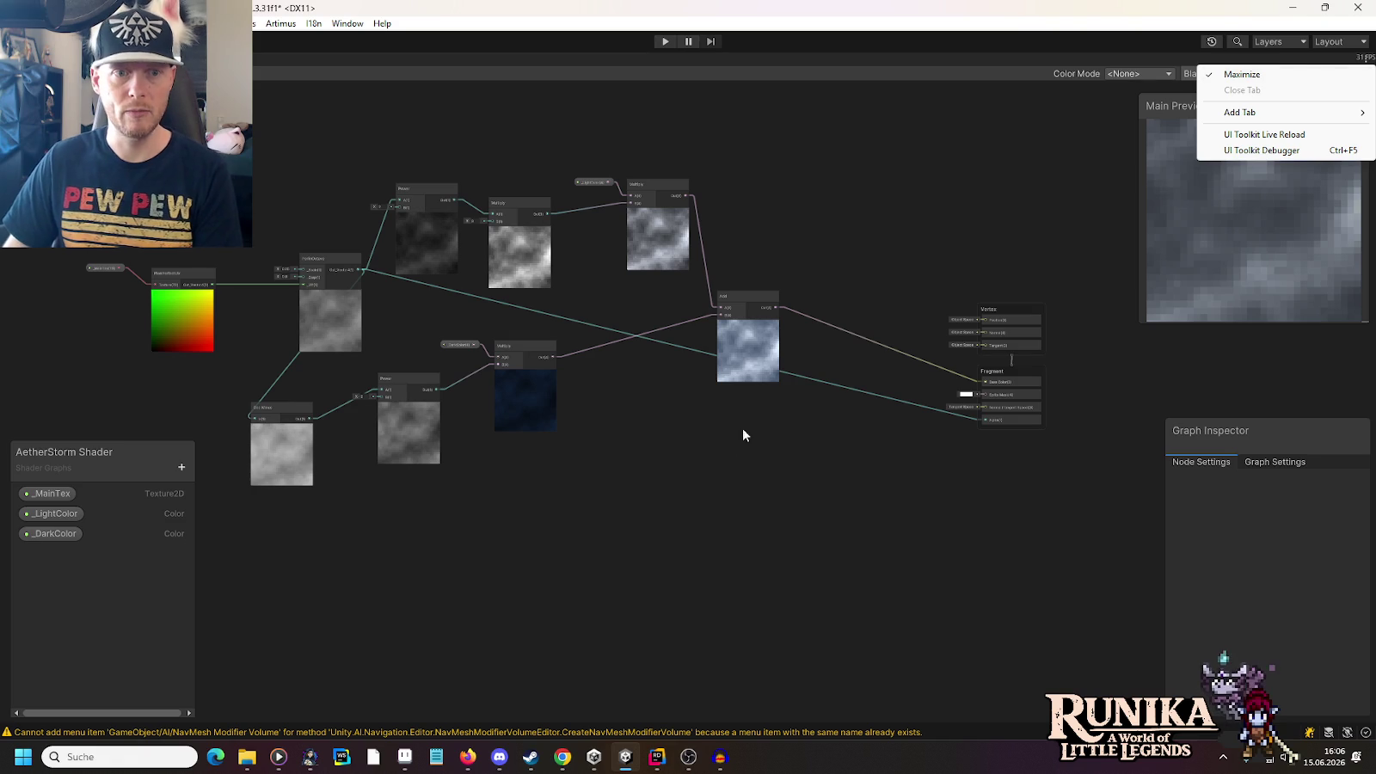
{"action": "left_click", "coordinate": [689, 425]}
{"action": "scroll", "coordinate": [631, 423], "scroll_direction": "up", "scroll_amount": 3}
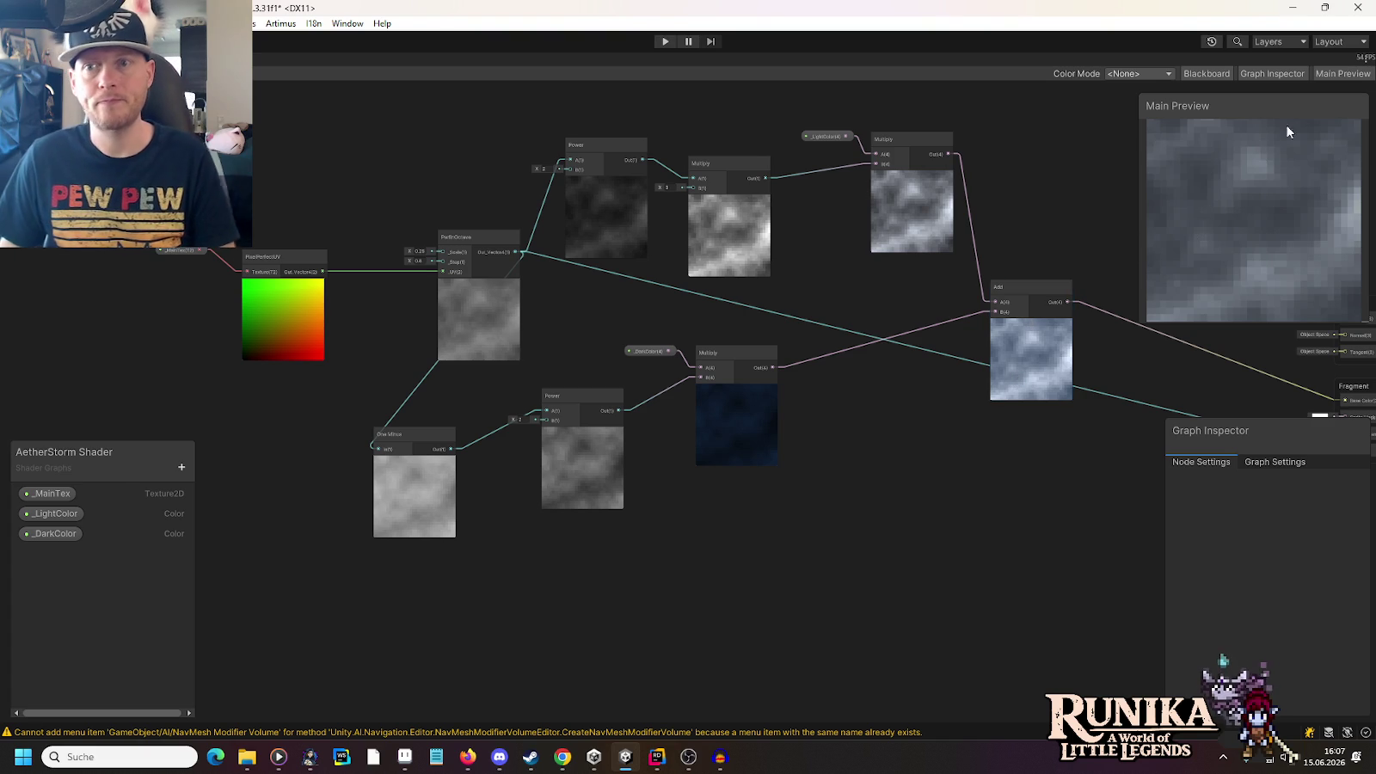
{"action": "left_click", "coordinate": [1366, 57]}
Restore the graph window, switch to the Scene view and open the Scene Core Base prefab from Cores
{"action": "left_click", "coordinate": [1323, 71]}
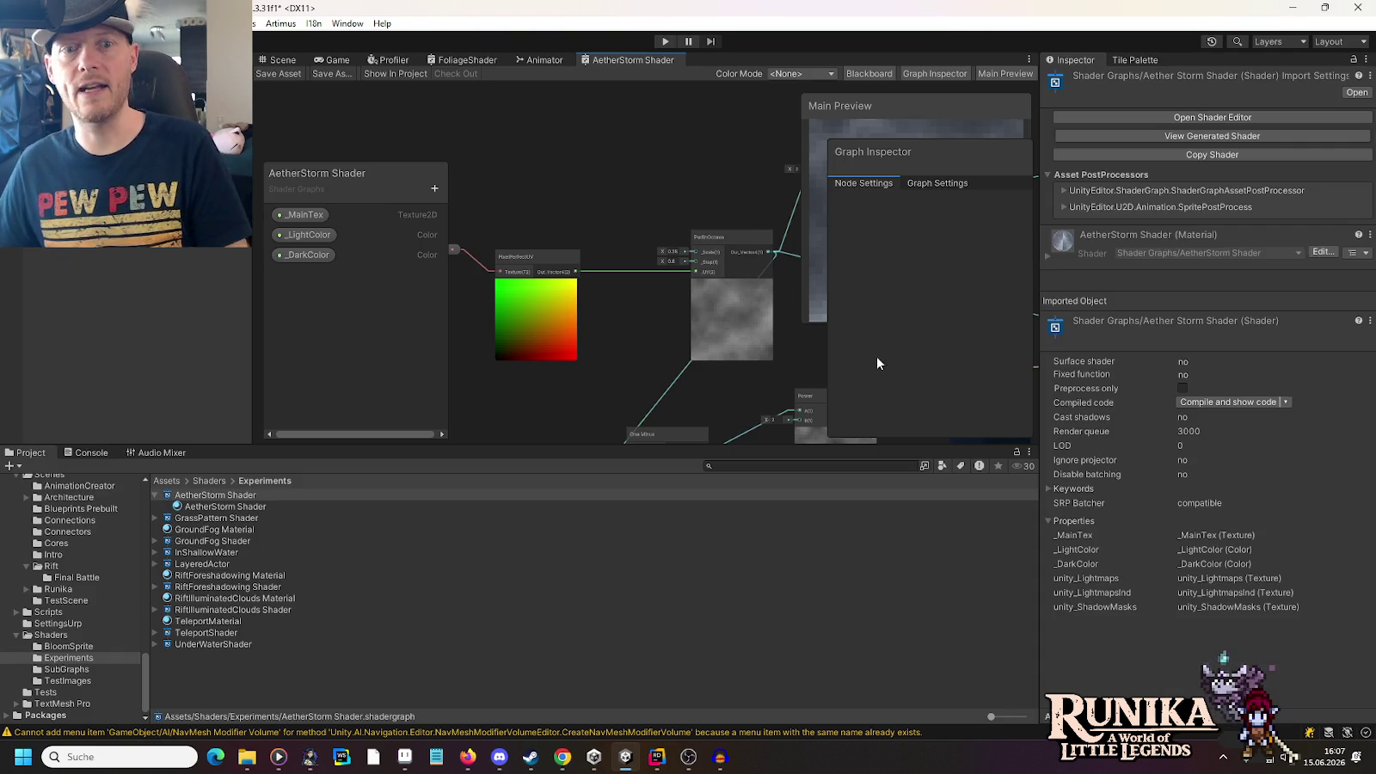
{"action": "left_click", "coordinate": [281, 60]}
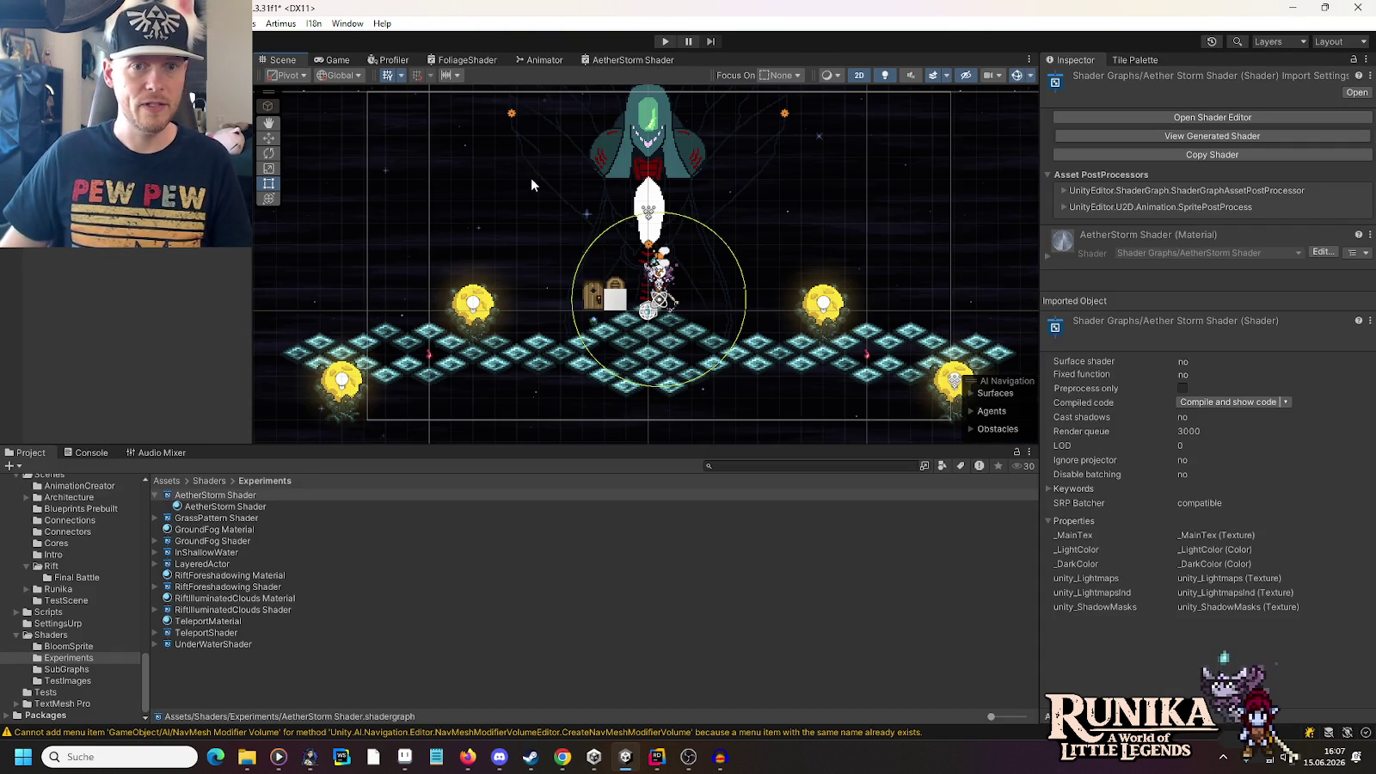
{"action": "scroll", "coordinate": [662, 274], "scroll_direction": "down", "scroll_amount": 5}
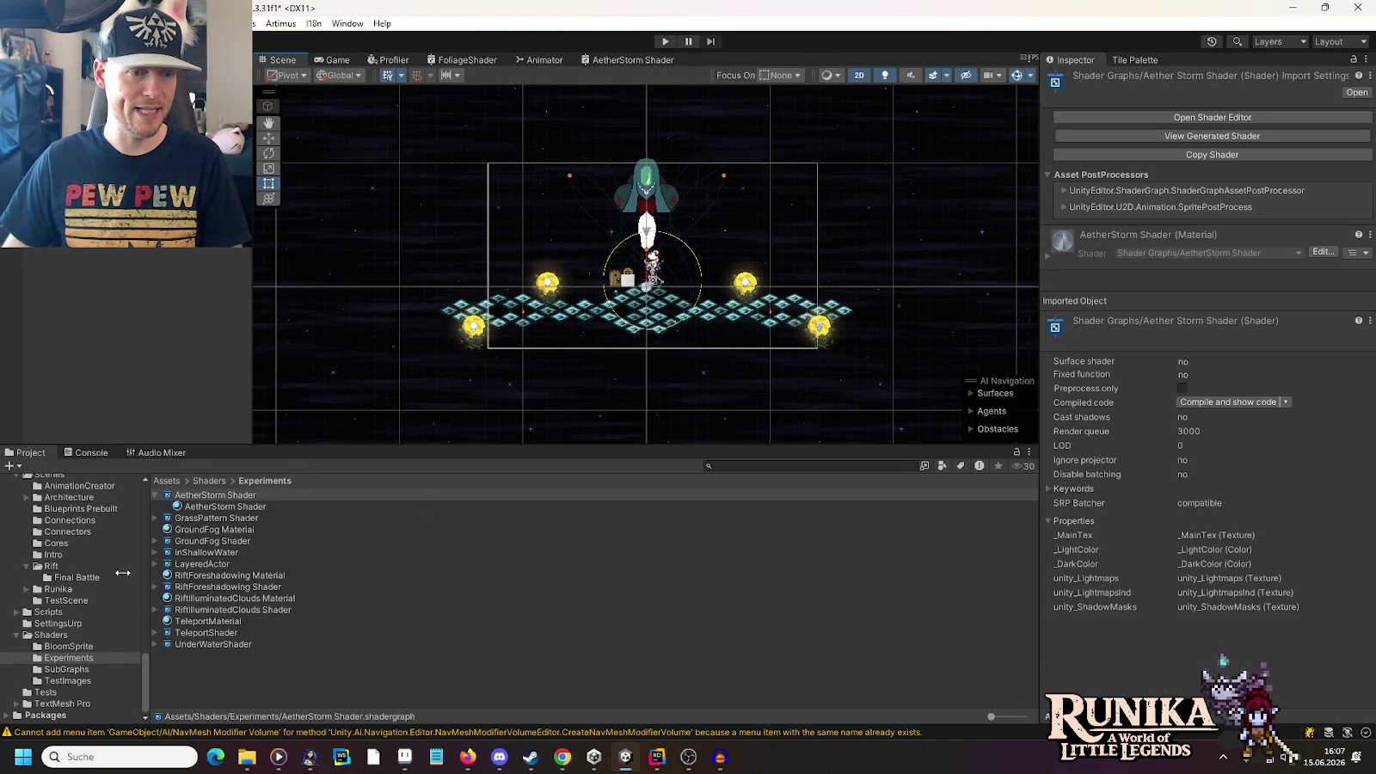
{"action": "scroll", "coordinate": [75, 568], "scroll_direction": "up", "scroll_amount": 4}
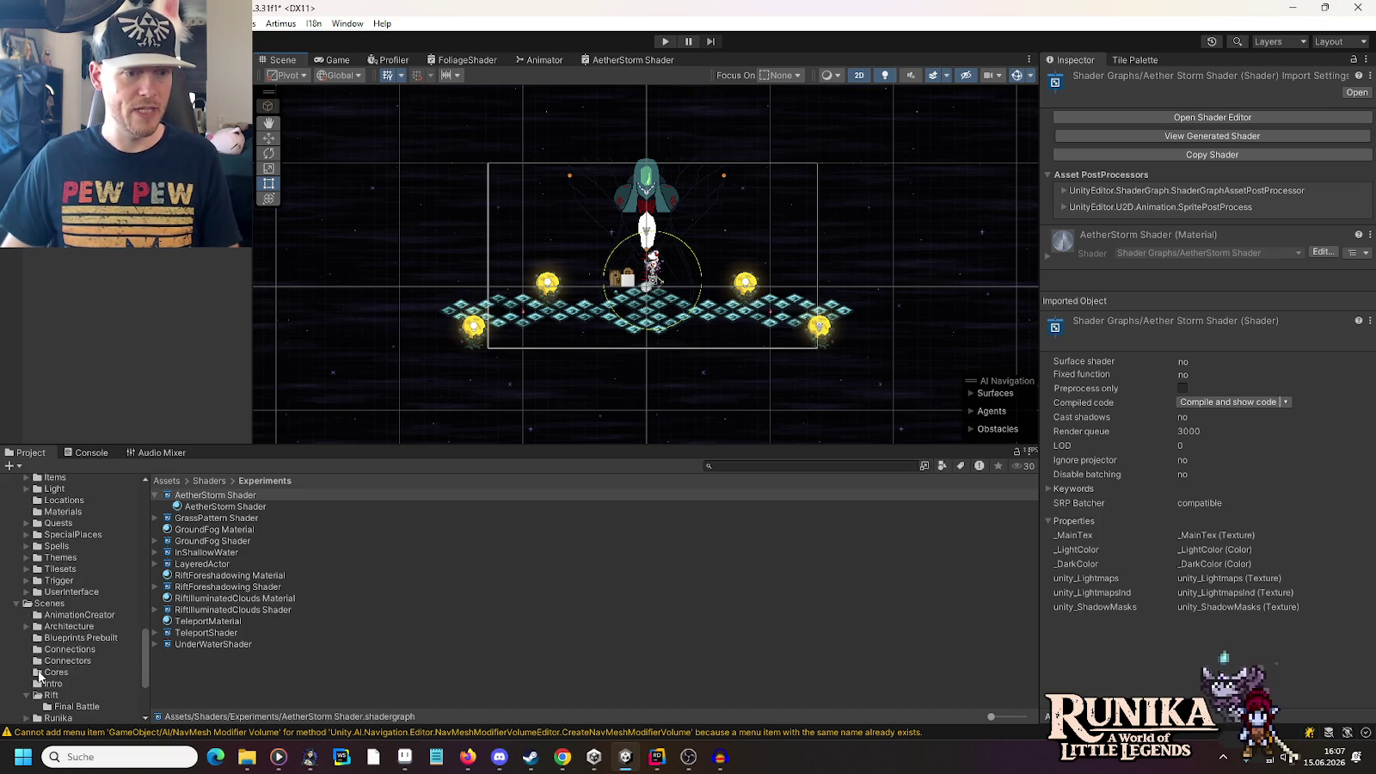
{"action": "left_click", "coordinate": [54, 672]}
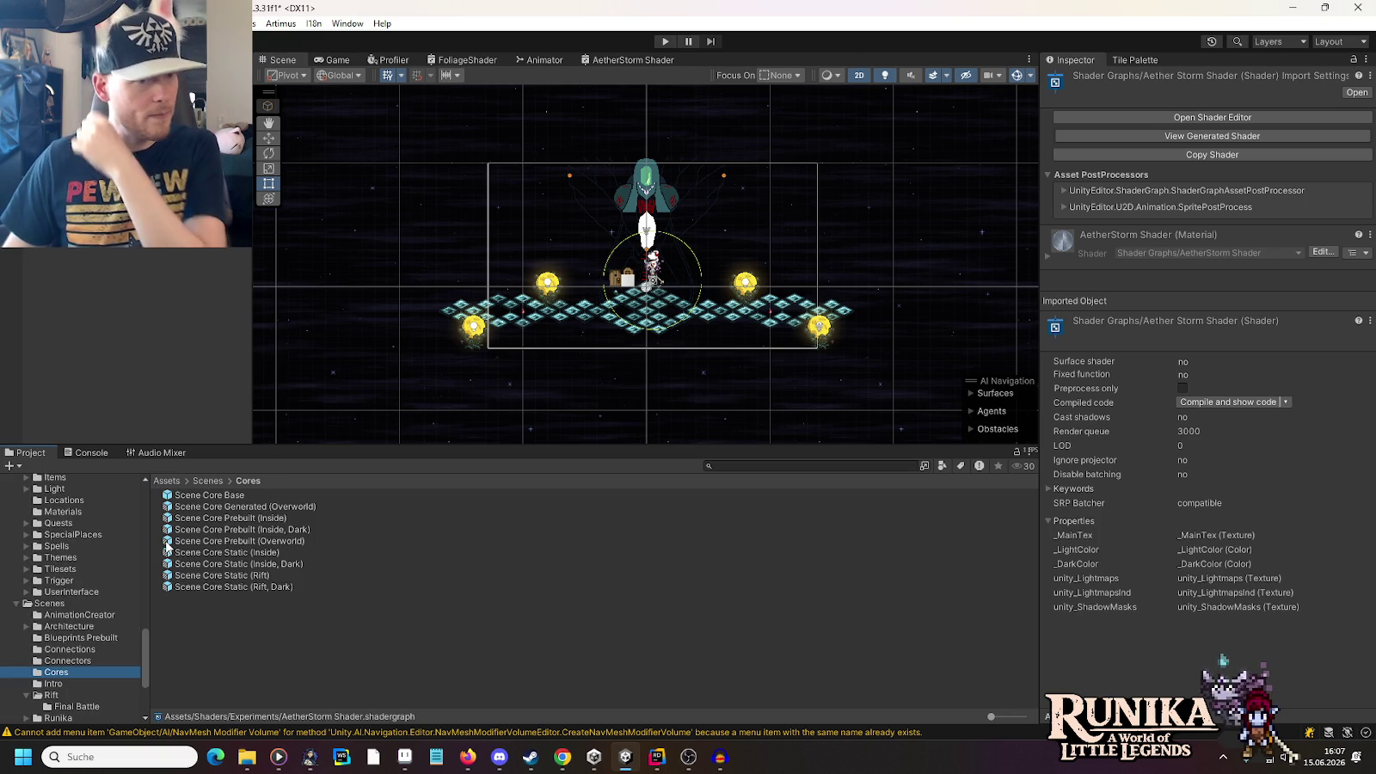
{"action": "double_click", "coordinate": [187, 496]}
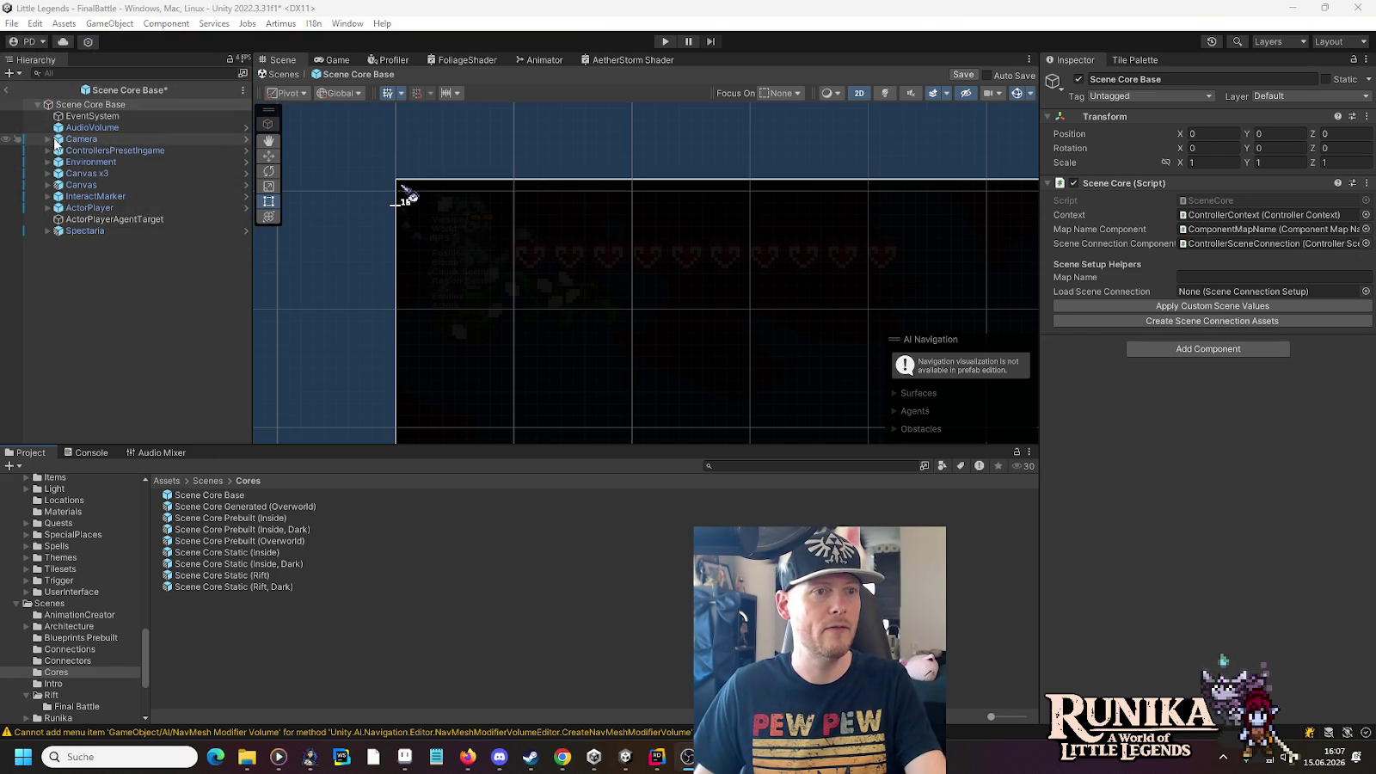
Browse the Camera hierarchy, inspecting the DesertDust and Godrays effects
{"action": "left_click", "coordinate": [49, 139]}
{"action": "left_click", "coordinate": [58, 150]}
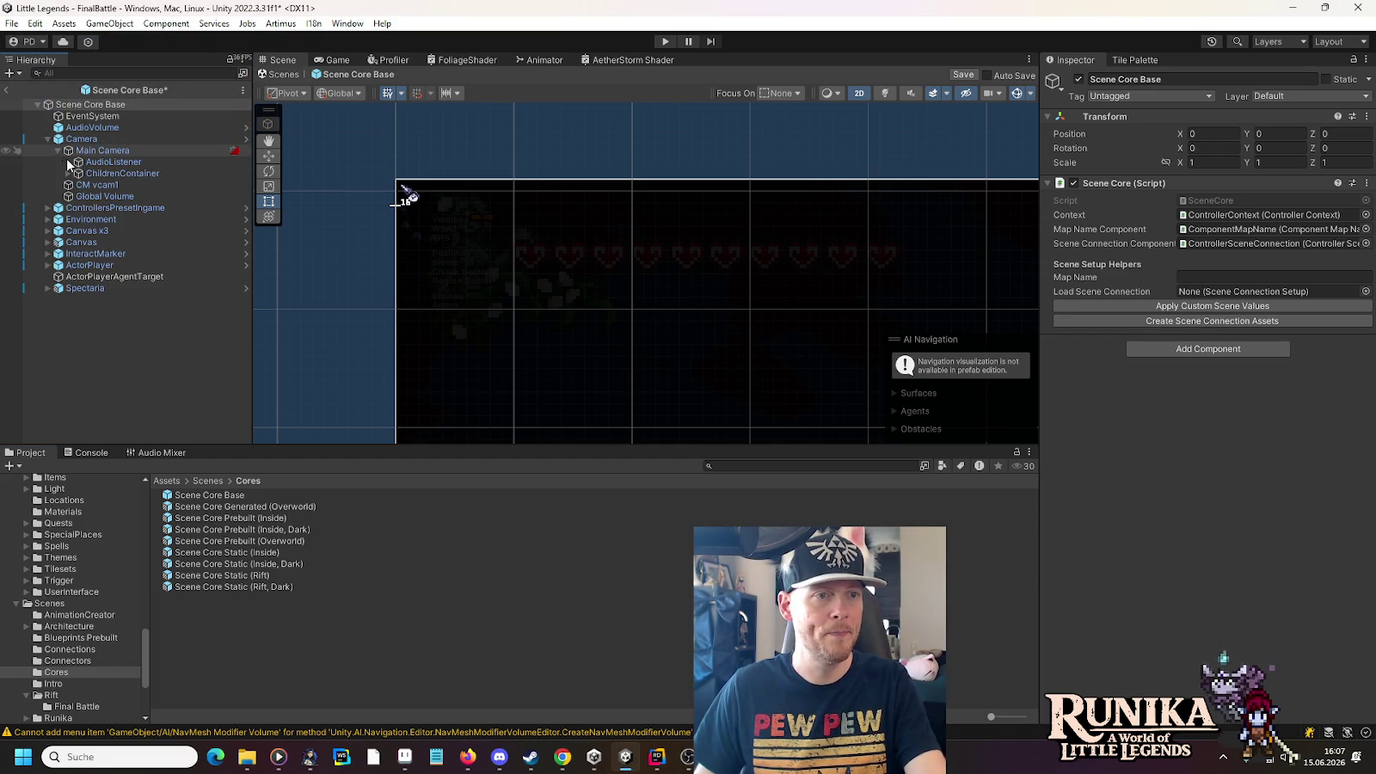
{"action": "left_click", "coordinate": [68, 173]}
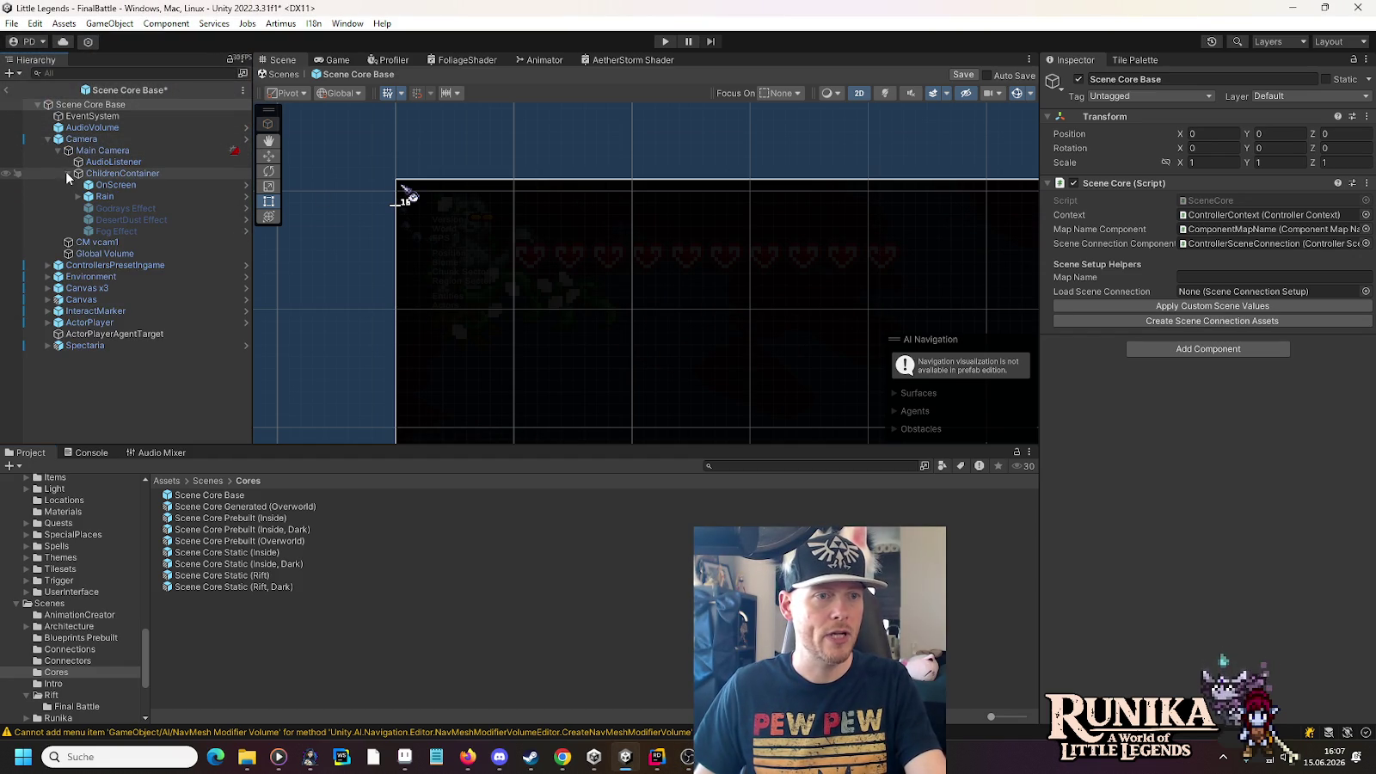
{"action": "left_click", "coordinate": [164, 223]}
{"action": "left_click", "coordinate": [162, 210]}
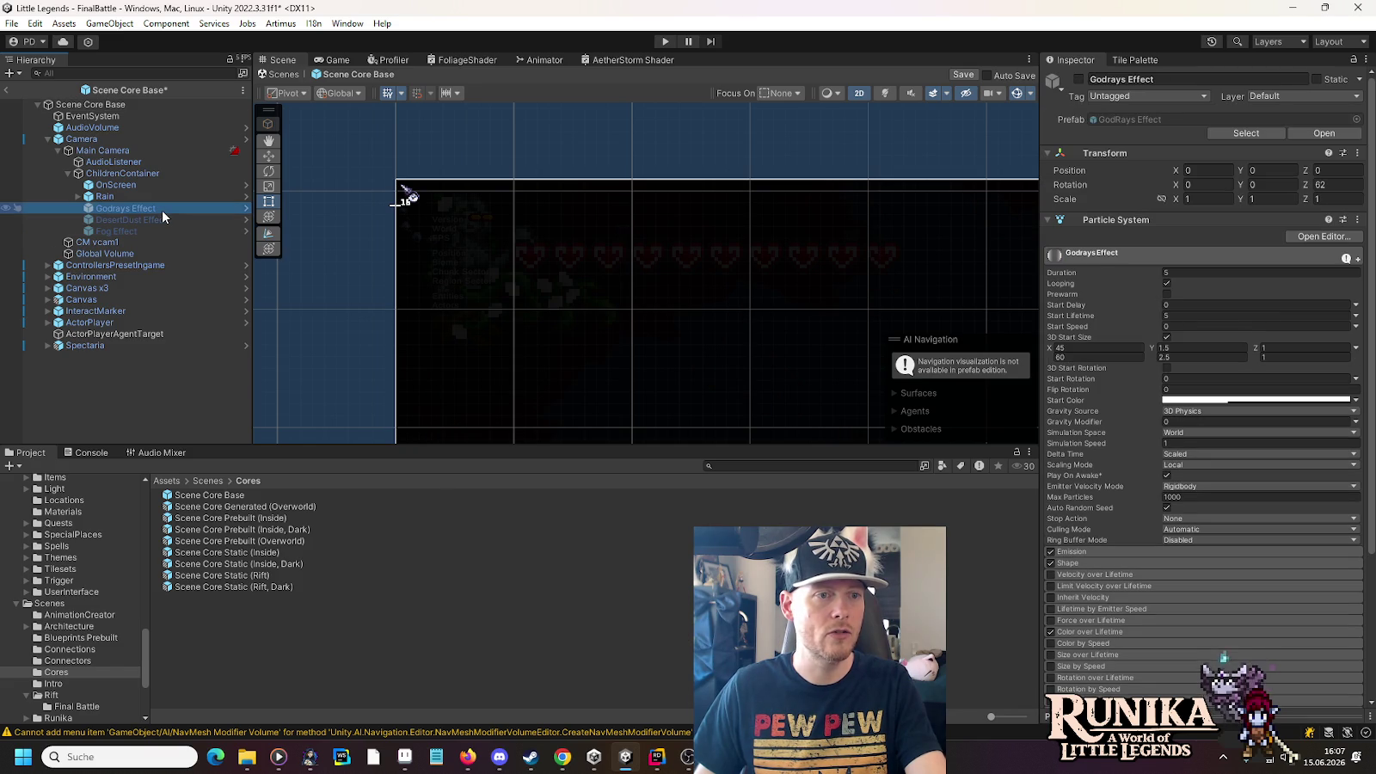
{"action": "left_click", "coordinate": [47, 138]}
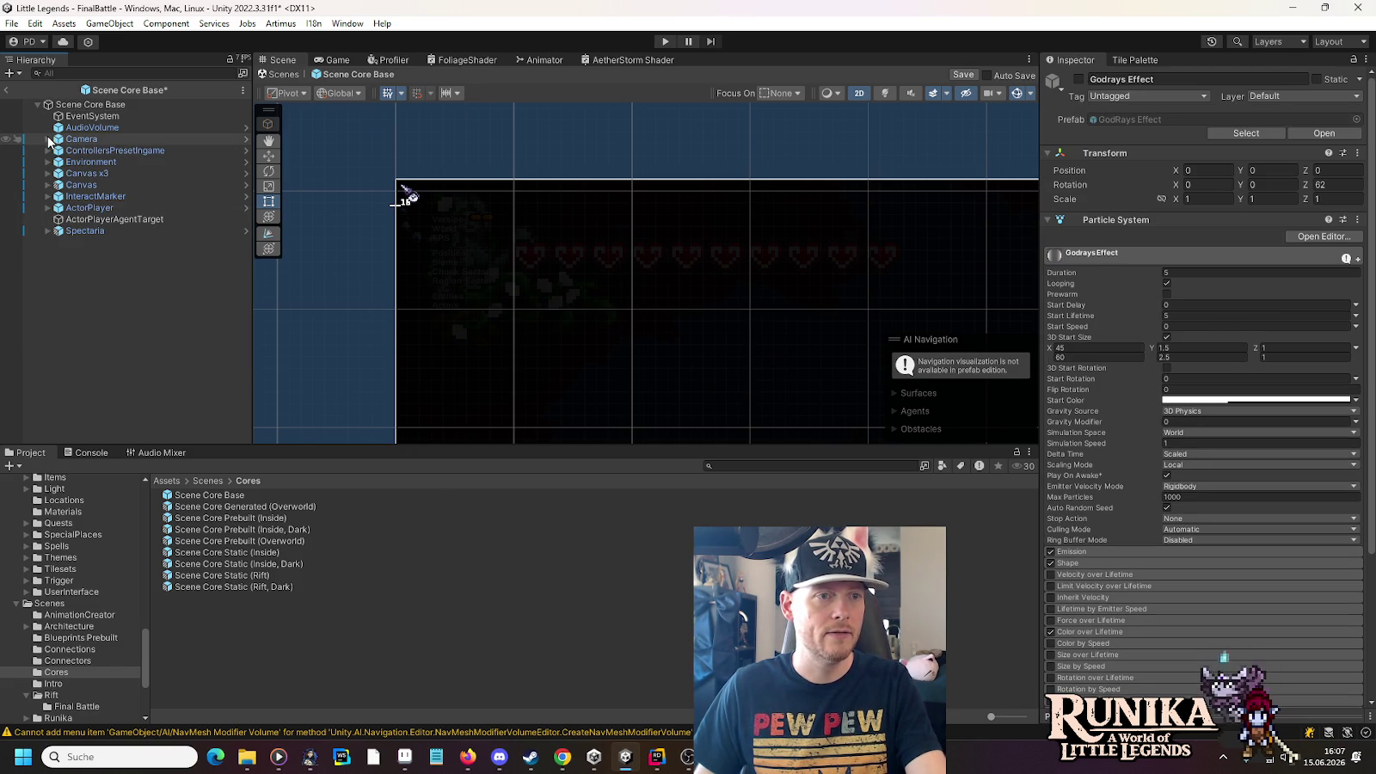
Expand the Environment branch and select the CloudShadows object
{"action": "left_click", "coordinate": [48, 185]}
{"action": "left_click", "coordinate": [48, 186]}
{"action": "left_click", "coordinate": [46, 163]}
{"action": "left_click", "coordinate": [47, 162]}
{"action": "left_click", "coordinate": [46, 186]}
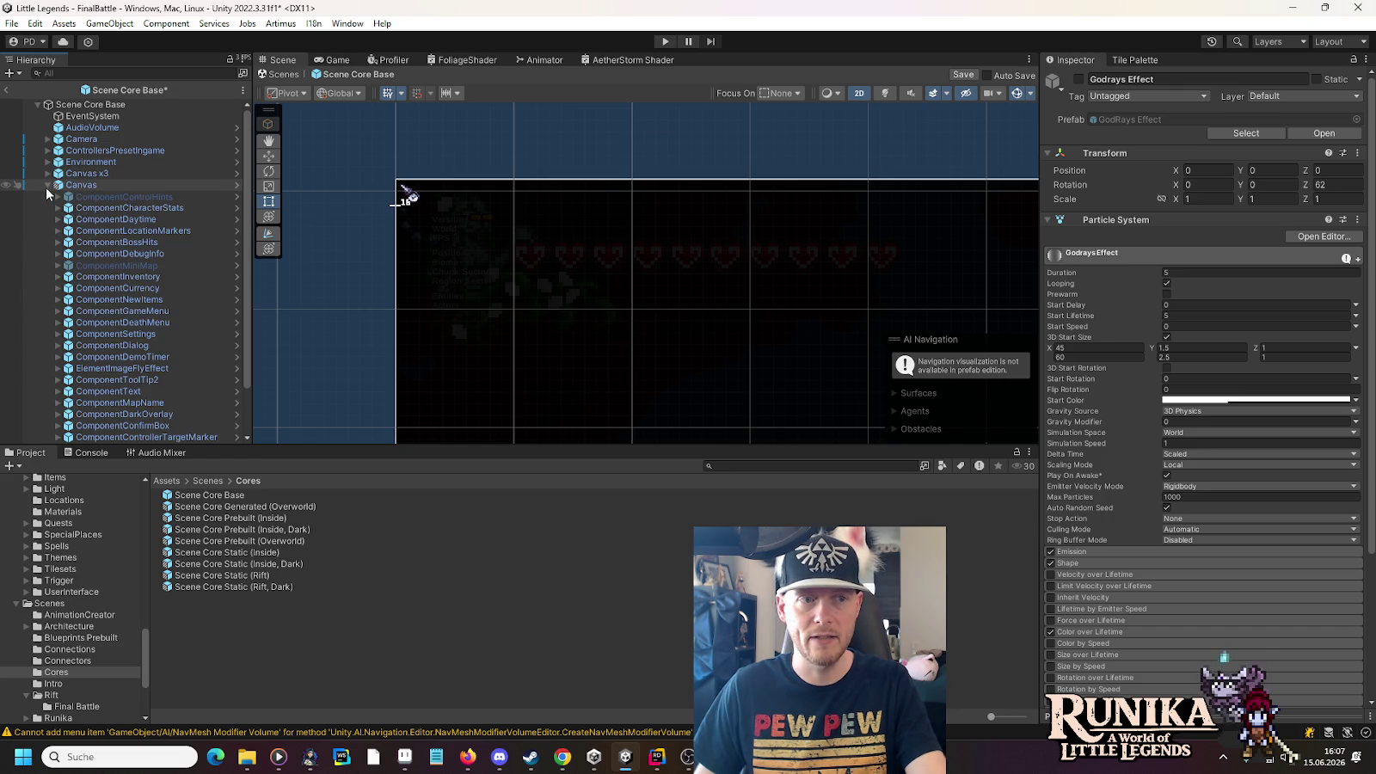
{"action": "left_click", "coordinate": [46, 186]}
{"action": "left_click", "coordinate": [49, 162]}
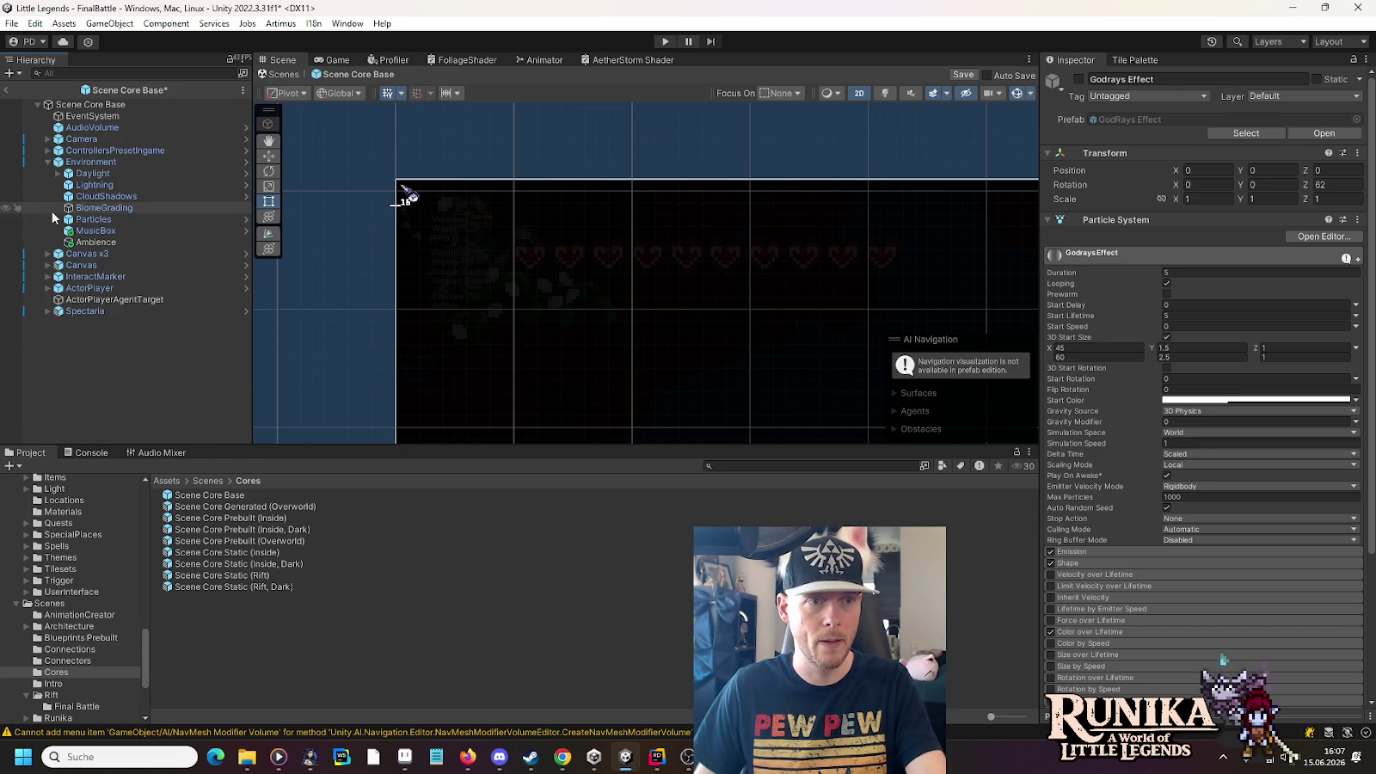
{"action": "left_click", "coordinate": [80, 198]}
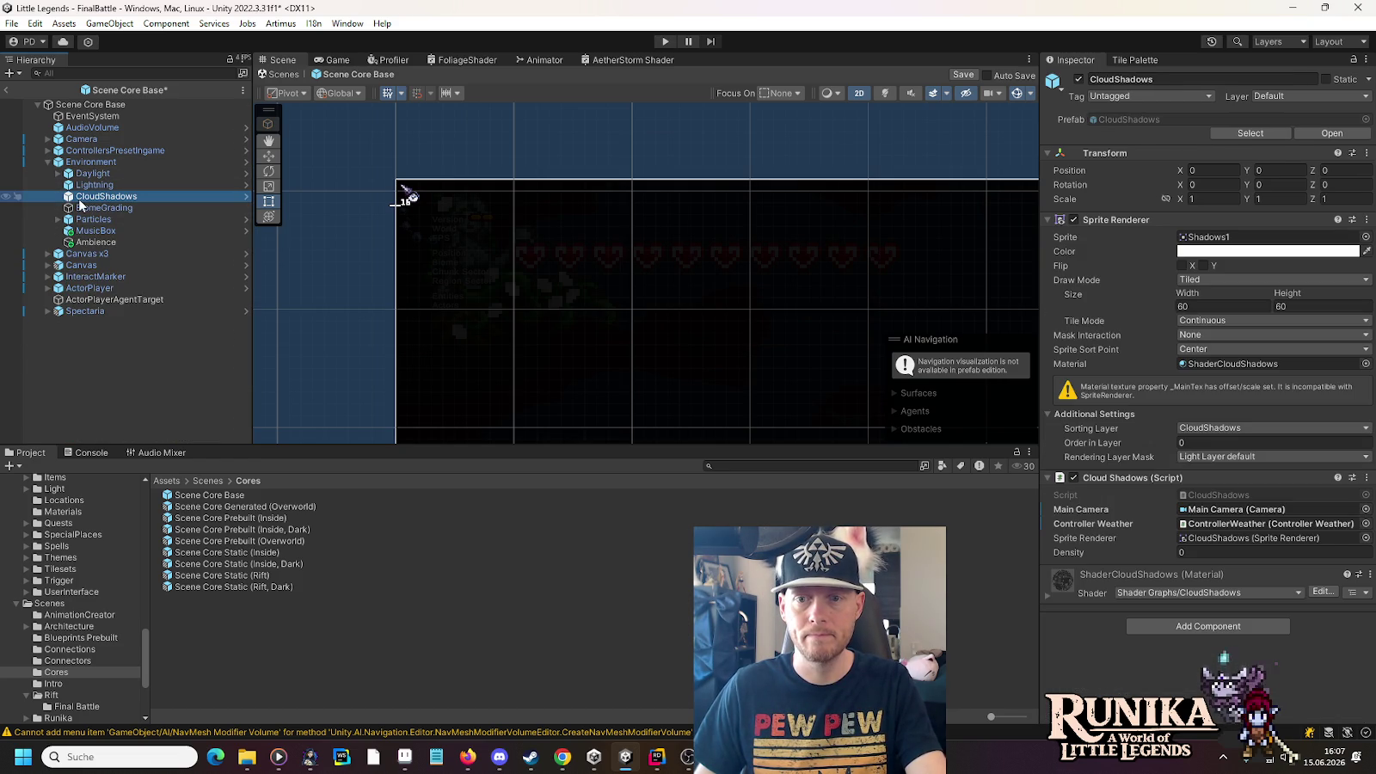
Ping the Shadows1 texture from the Sprite field, preview it, then reselect CloudShadows
{"action": "left_click", "coordinate": [1221, 239]}
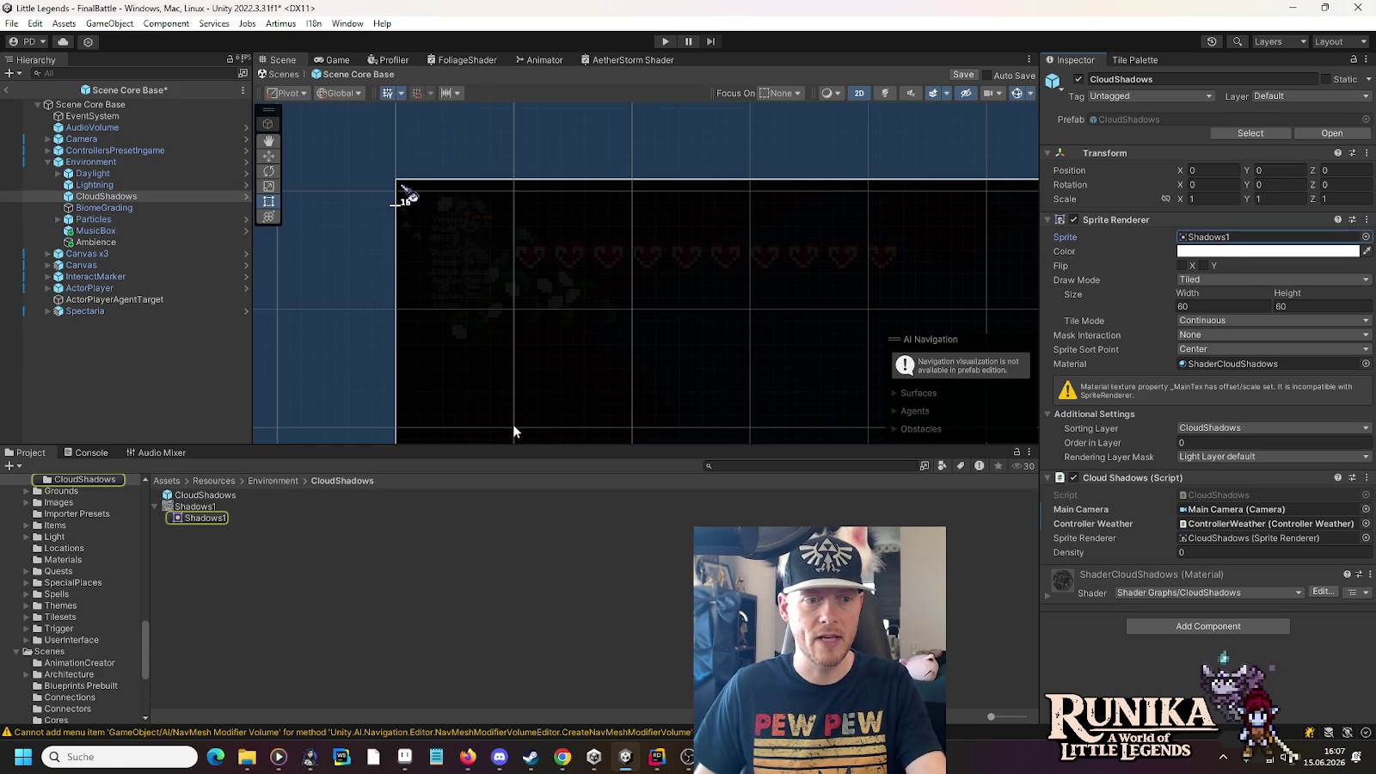
{"action": "double_click", "coordinate": [177, 508]}
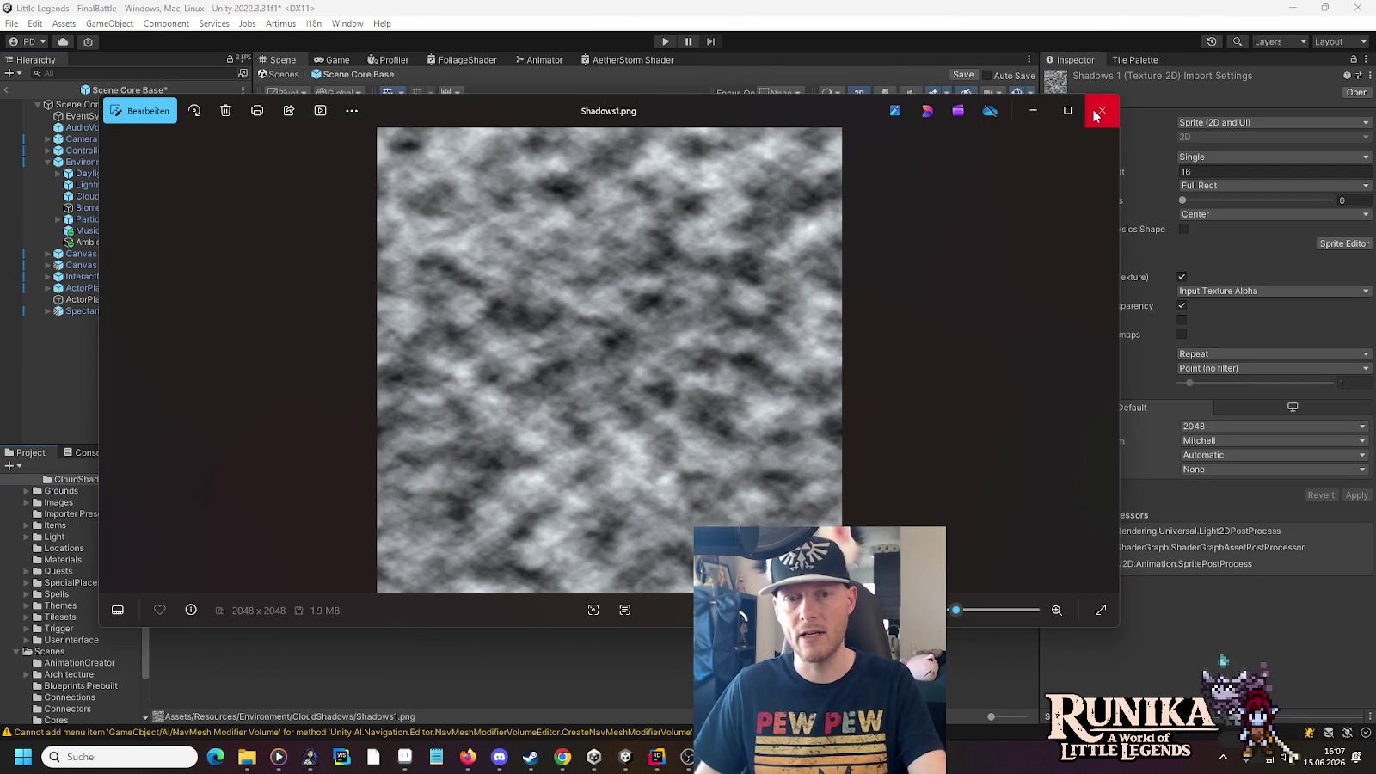
{"action": "left_click", "coordinate": [1101, 110]}
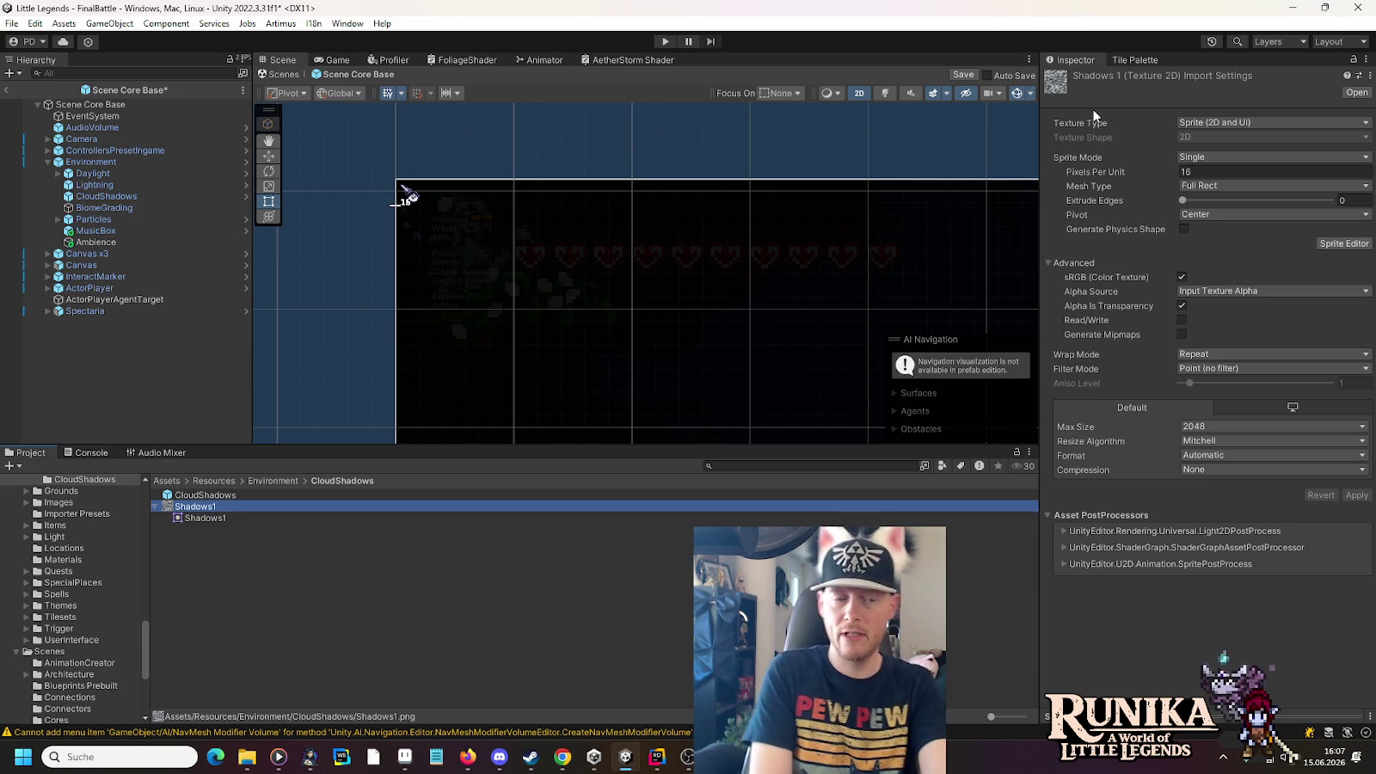
{"action": "left_click", "coordinate": [155, 506]}
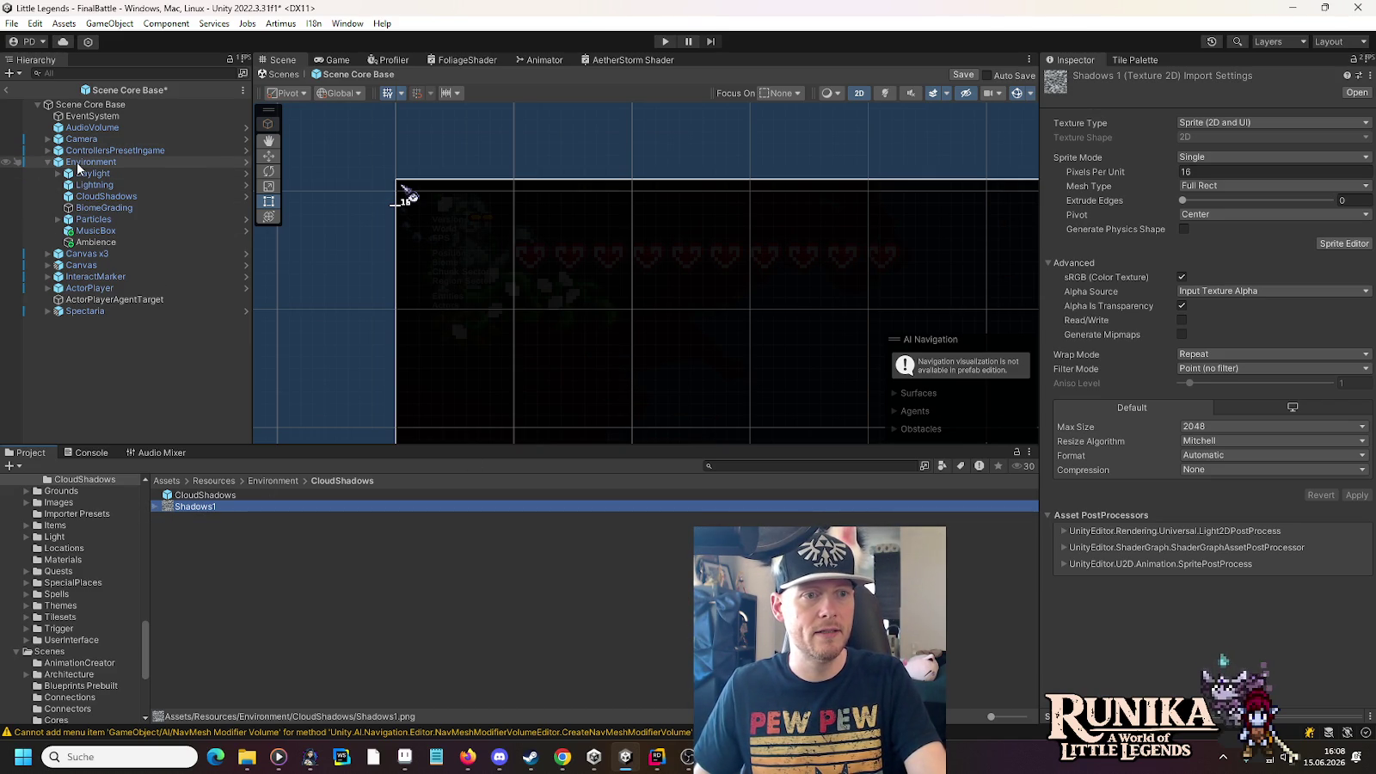
{"action": "left_click", "coordinate": [82, 196]}
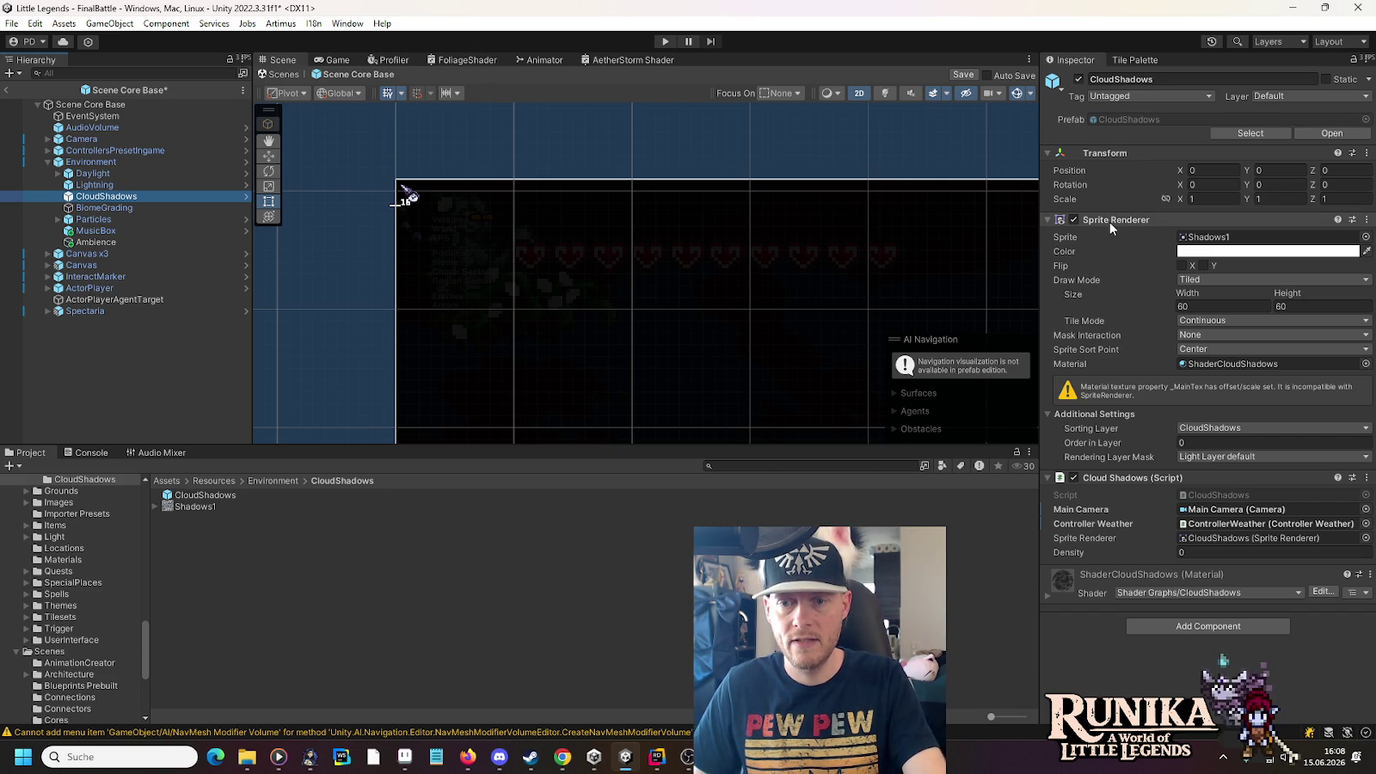
Copy the CloudShadows Sprite Renderer component and re-expand the Environment group in the Hierarchy
{"action": "right_click", "coordinate": [1109, 225]}
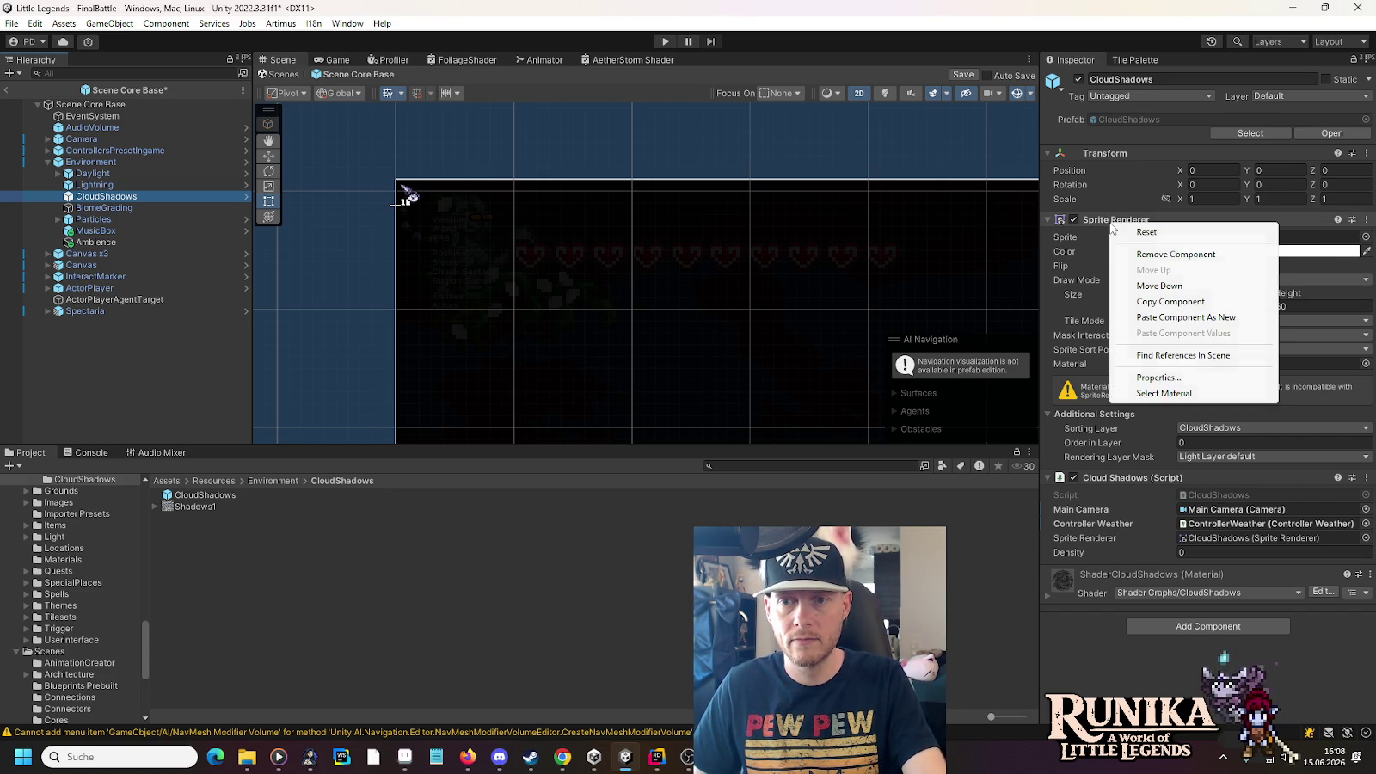
{"action": "left_click", "coordinate": [1144, 302]}
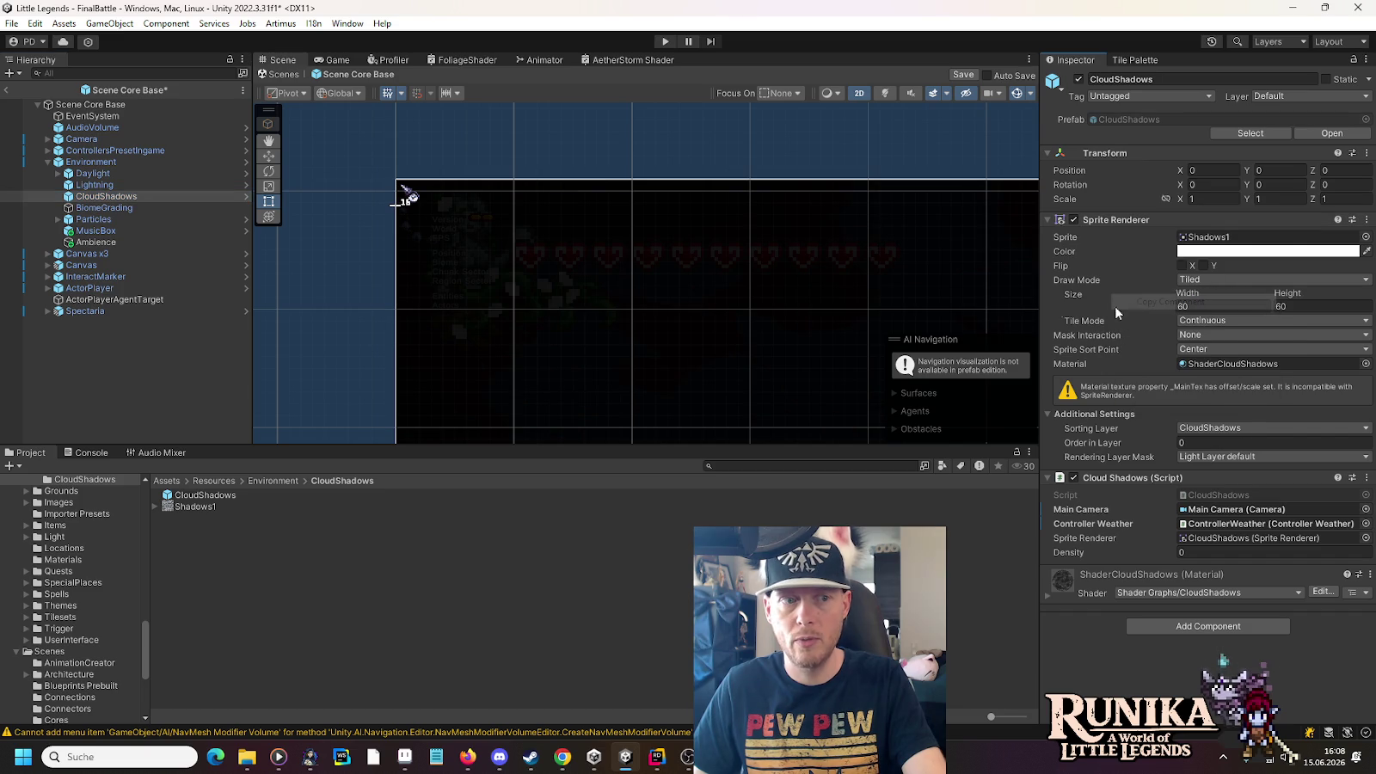
{"action": "left_click", "coordinate": [45, 162]}
{"action": "scroll", "coordinate": [54, 614], "scroll_direction": "down", "scroll_amount": 5}
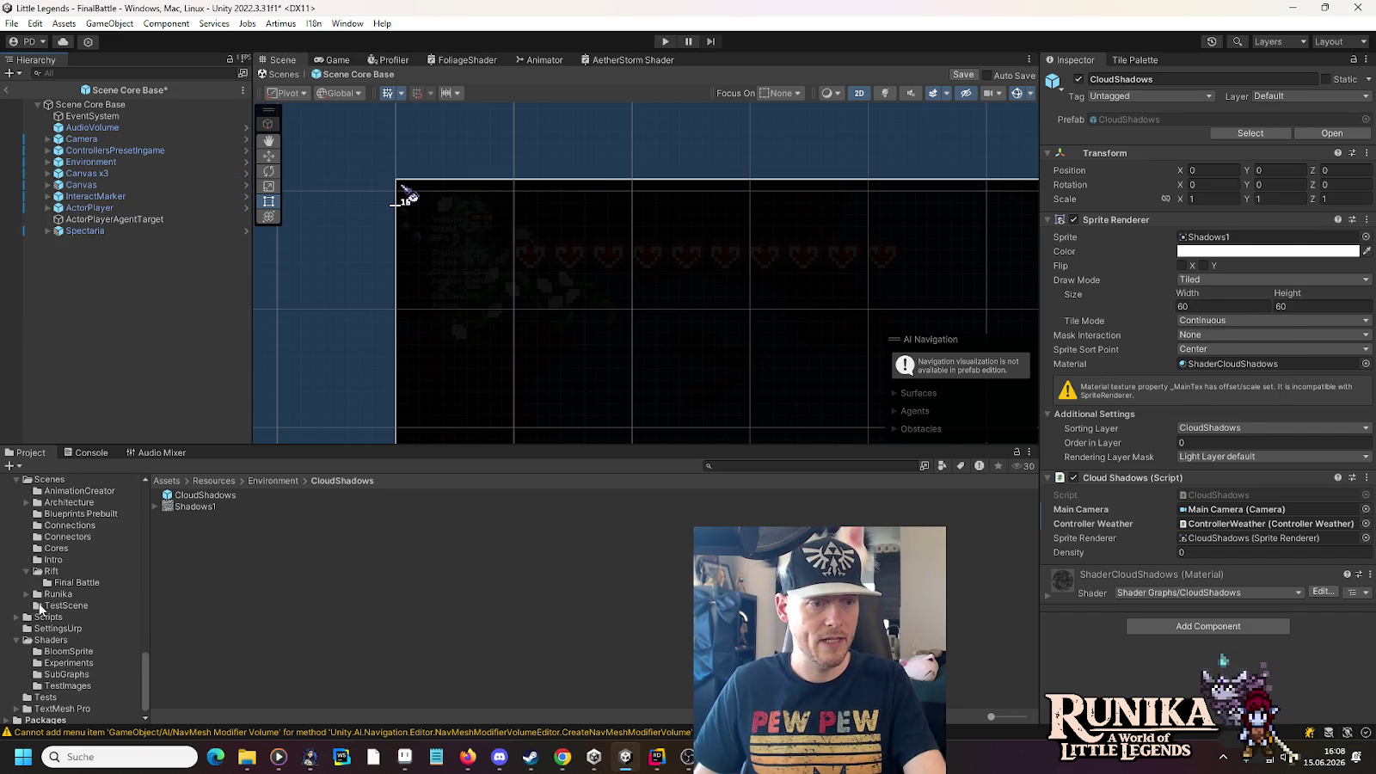
{"action": "scroll", "coordinate": [54, 613], "scroll_direction": "up", "scroll_amount": 3}
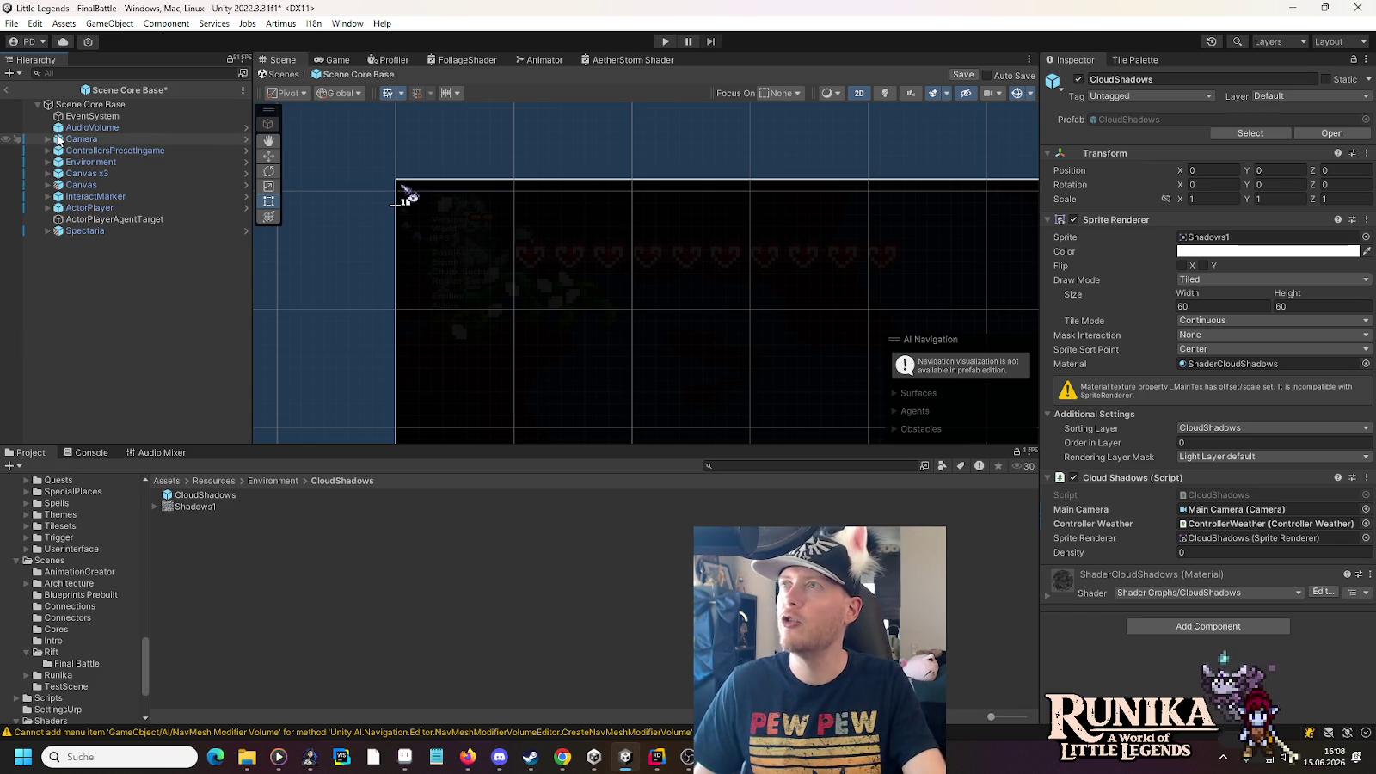
{"action": "left_click", "coordinate": [49, 163]}
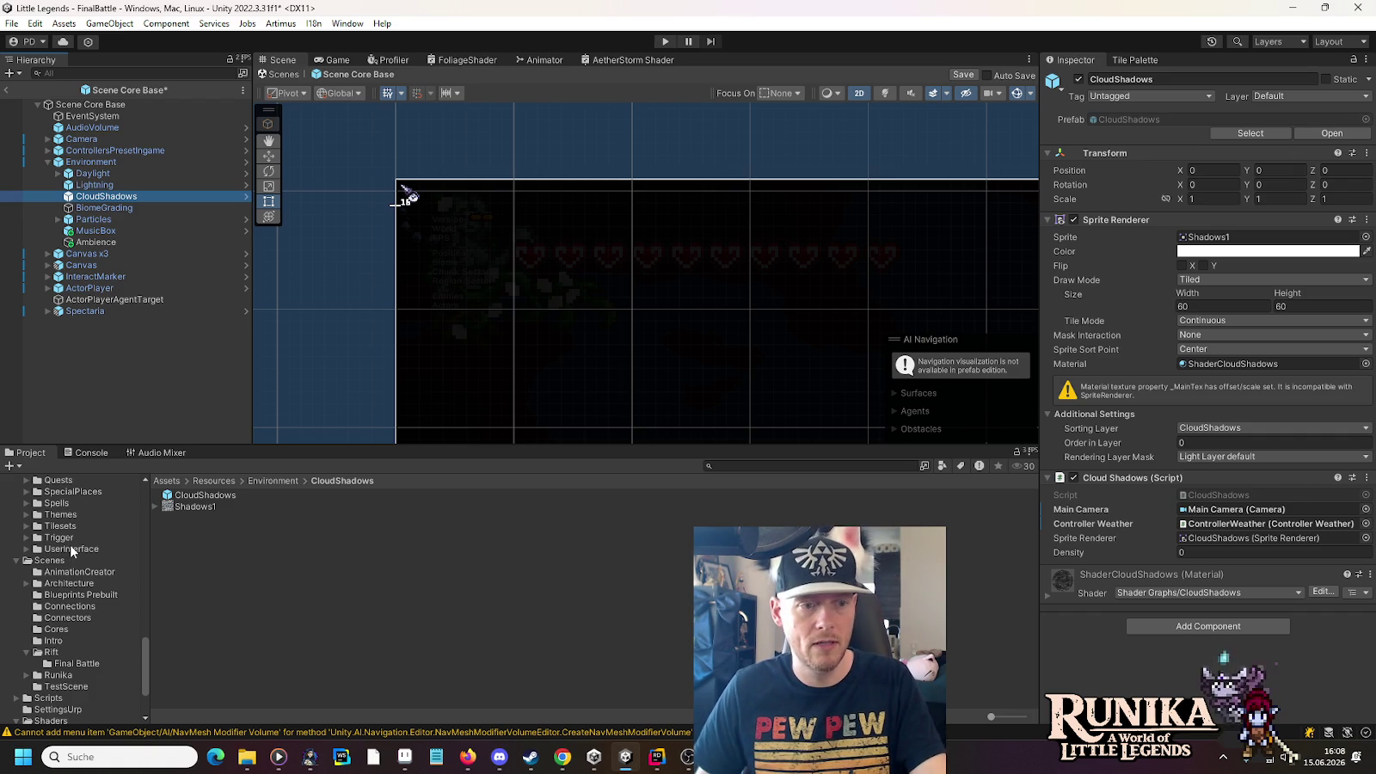
Browse the Project window to Assets/Resources/Actors/Gorath and open the Gorath prefab
{"action": "scroll", "coordinate": [61, 555], "scroll_direction": "up", "scroll_amount": 3}
{"action": "scroll", "coordinate": [37, 646], "scroll_direction": "up", "scroll_amount": 6}
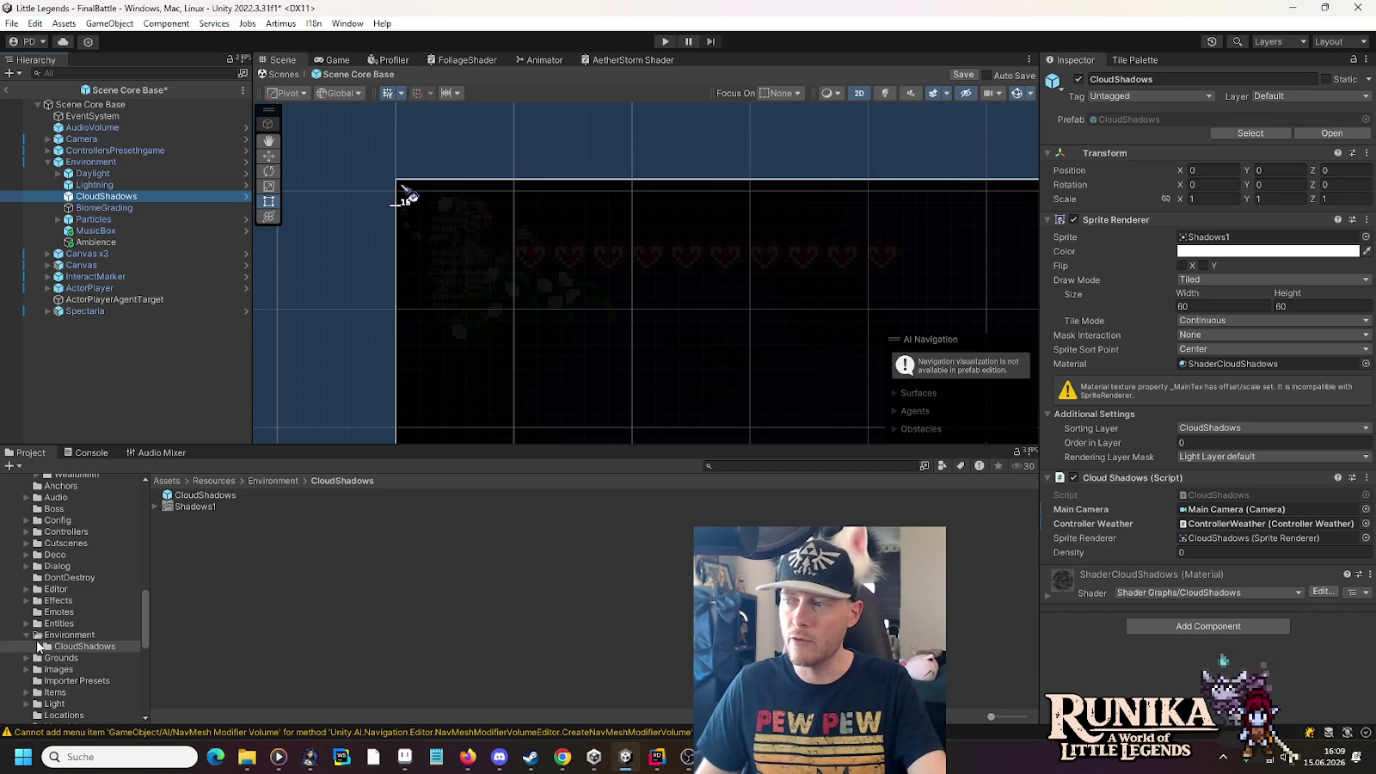
{"action": "scroll", "coordinate": [37, 646], "scroll_direction": "down", "scroll_amount": 10}
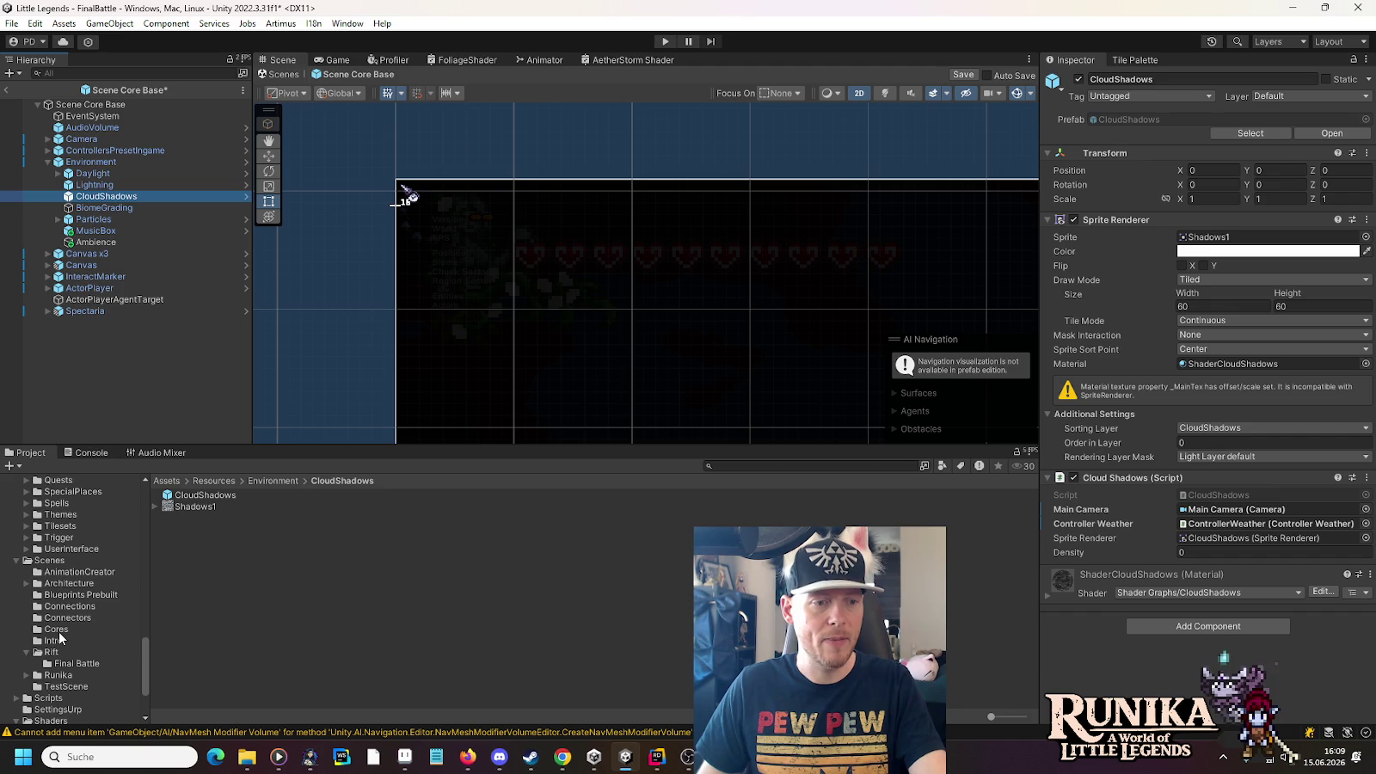
{"action": "left_click", "coordinate": [57, 630]}
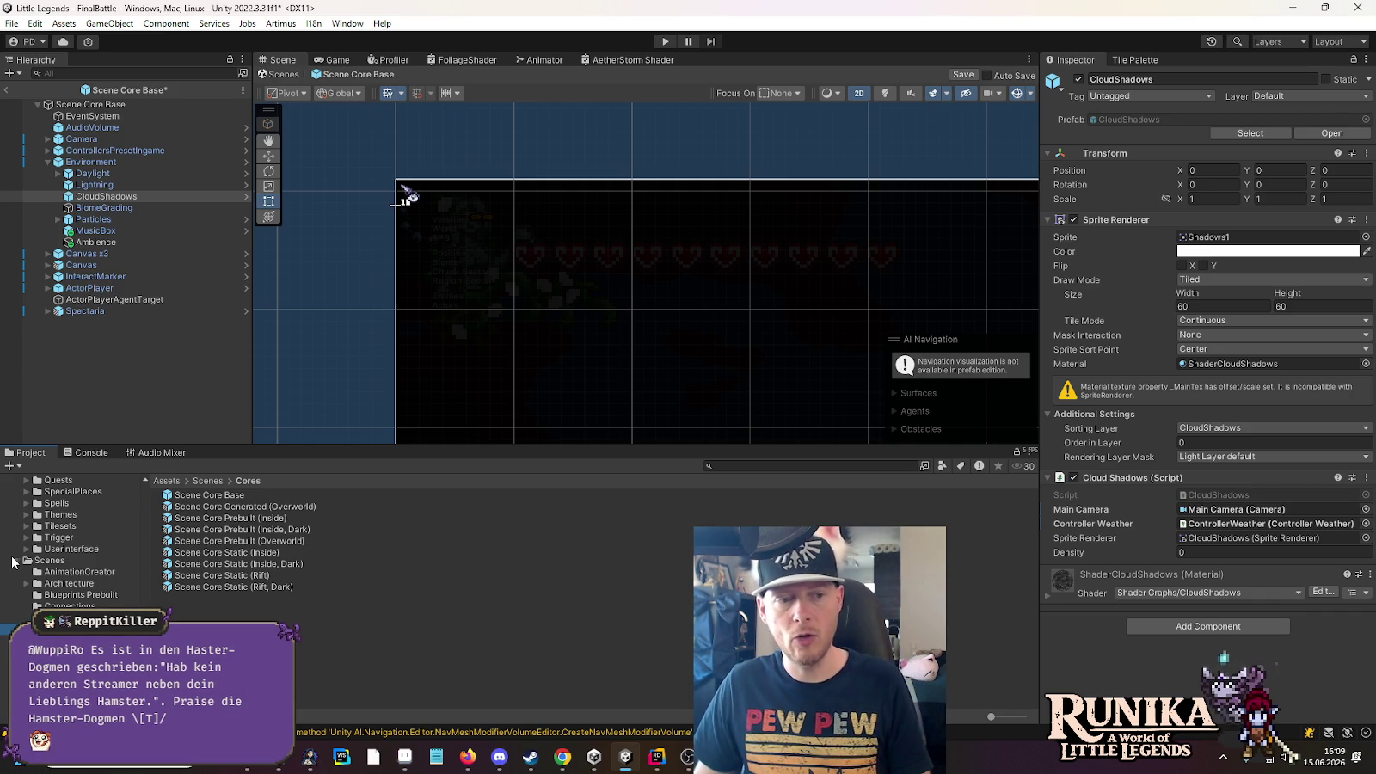
{"action": "scroll", "coordinate": [13, 563], "scroll_direction": "up", "scroll_amount": 2}
{"action": "scroll", "coordinate": [12, 563], "scroll_direction": "up", "scroll_amount": 4}
{"action": "scroll", "coordinate": [146, 537], "scroll_direction": "up", "scroll_amount": 5}
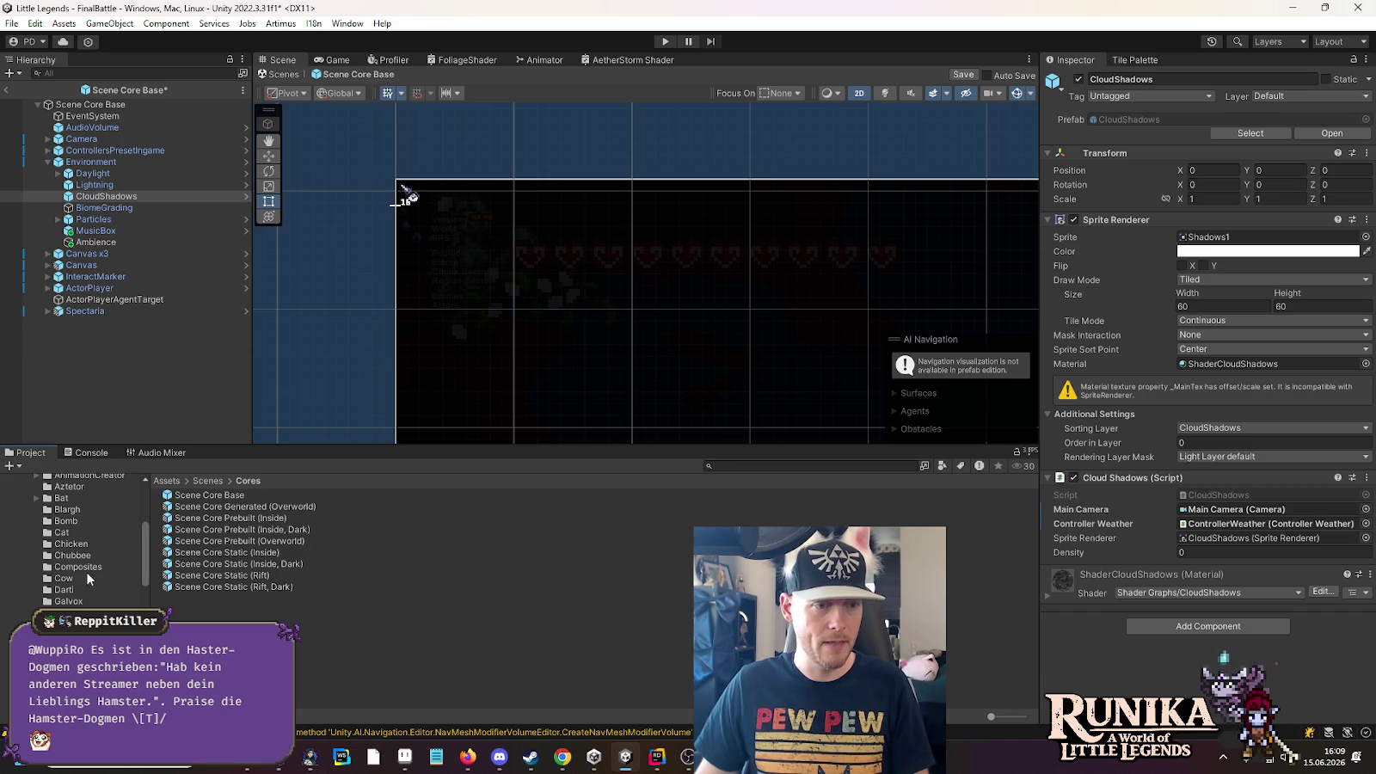
{"action": "left_click", "coordinate": [69, 612]}
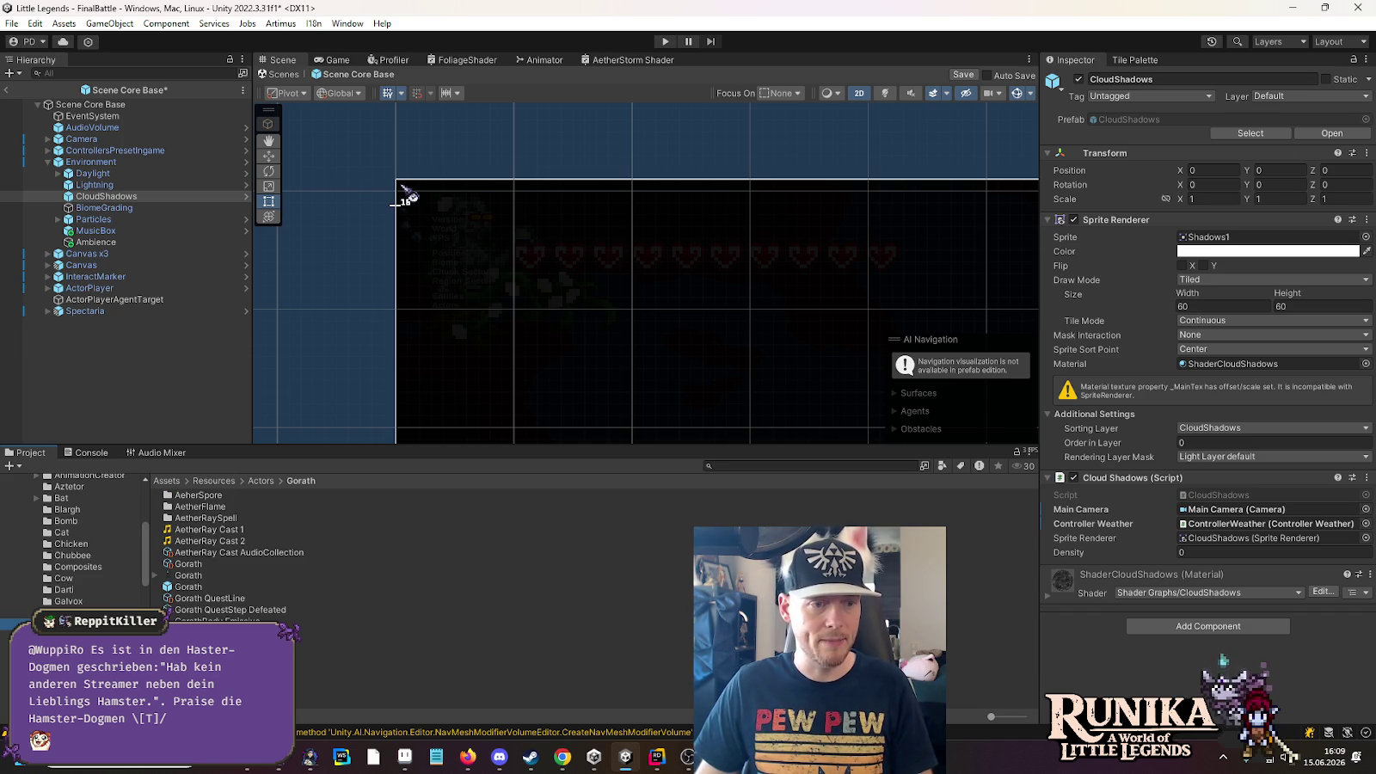
{"action": "double_click", "coordinate": [191, 586]}
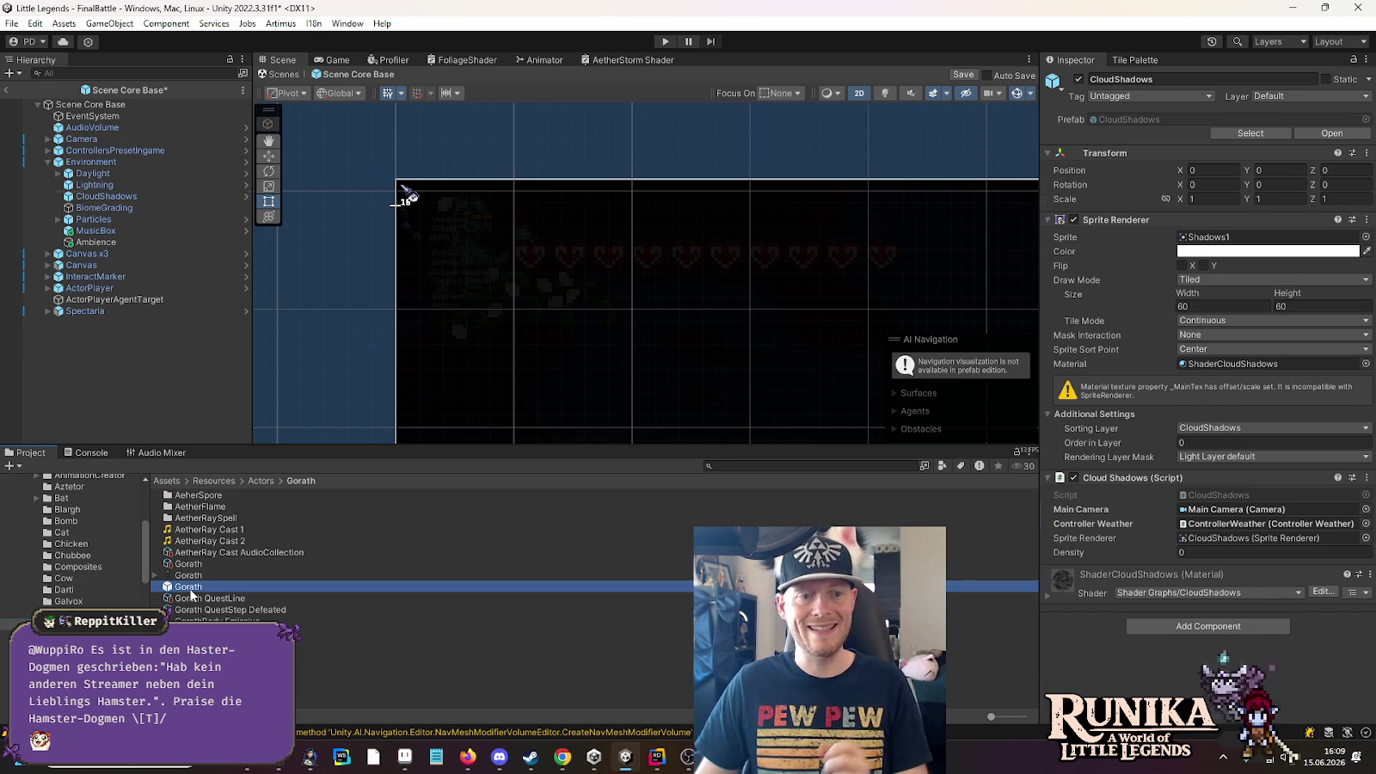
Enter the Gorath prefab and centre the creature in the Scene view
{"action": "left_click", "coordinate": [637, 409]}
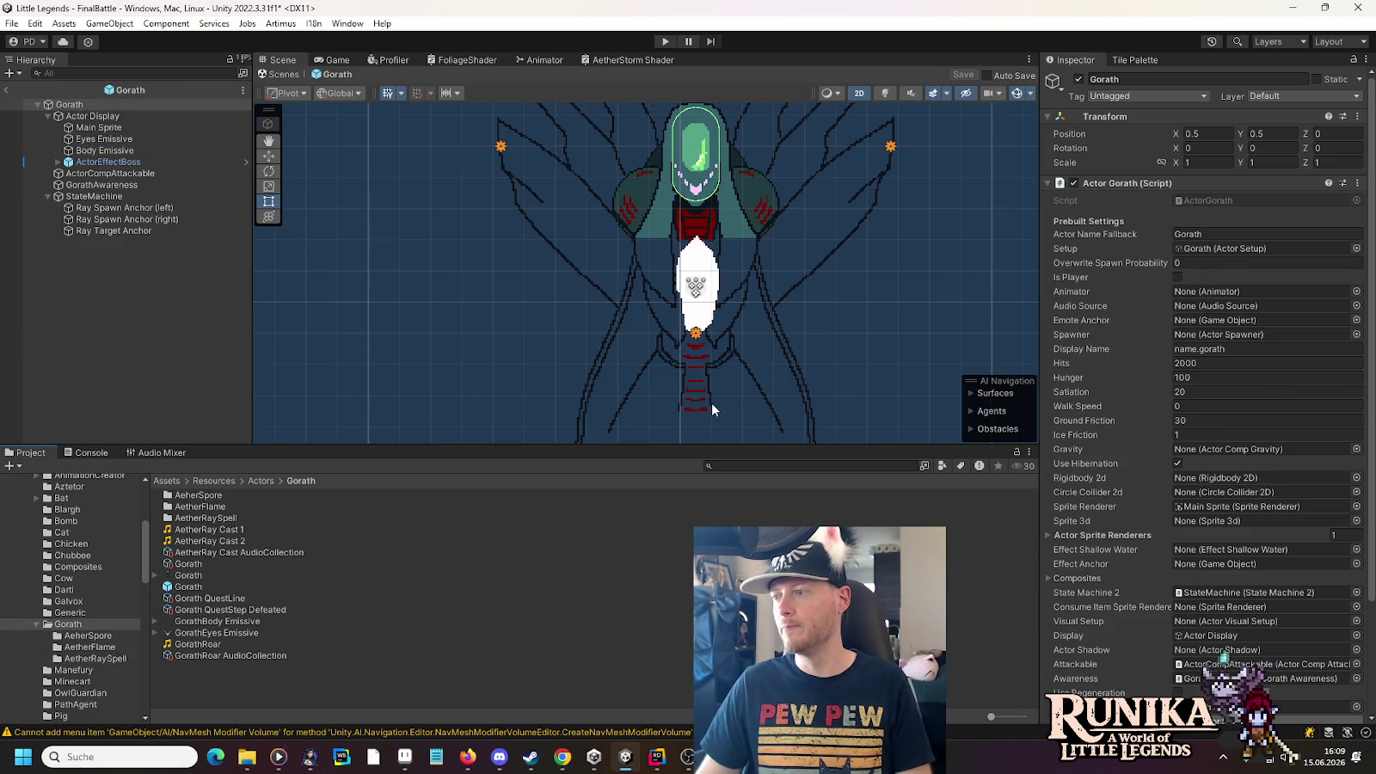
{"action": "scroll", "coordinate": [637, 241], "scroll_direction": "down", "scroll_amount": 2}
{"action": "left_click_drag", "start_coordinate": [600, 263], "coordinate": [550, 267]}
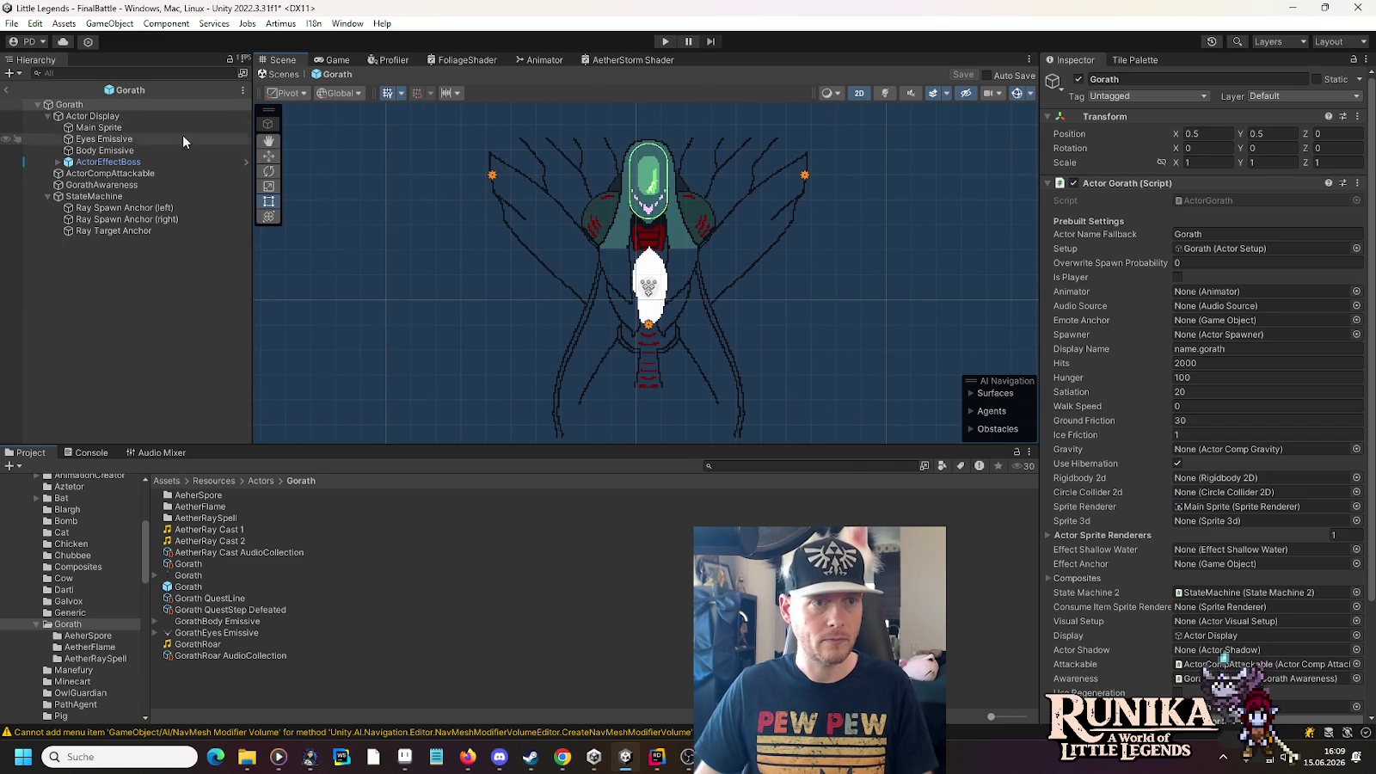
Add a Square sprite named AetherStorm Sprite and paste the CloudShadows Sprite Renderer values onto it
{"action": "right_click", "coordinate": [79, 107]}
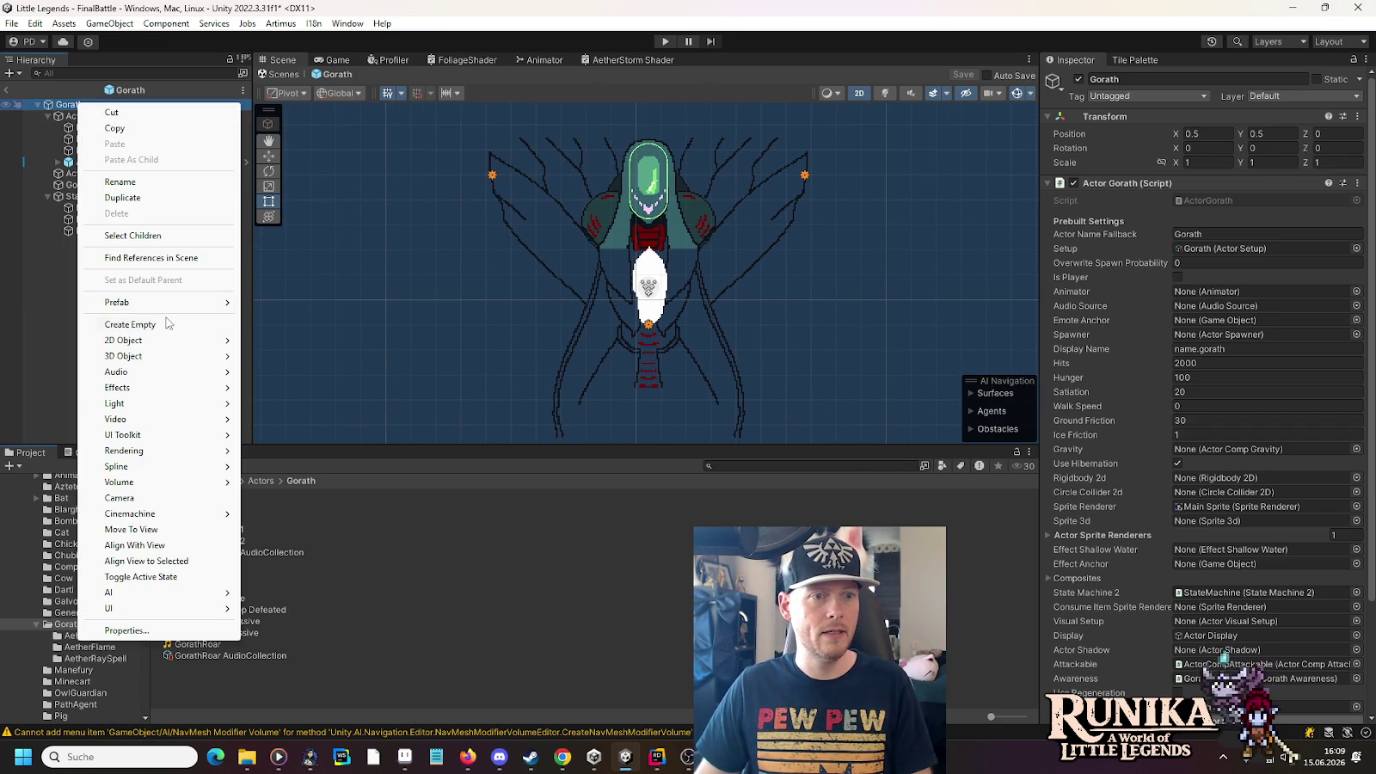
{"action": "mouse_move", "coordinate": [167, 345]}
{"action": "mouse_move", "coordinate": [270, 340]}
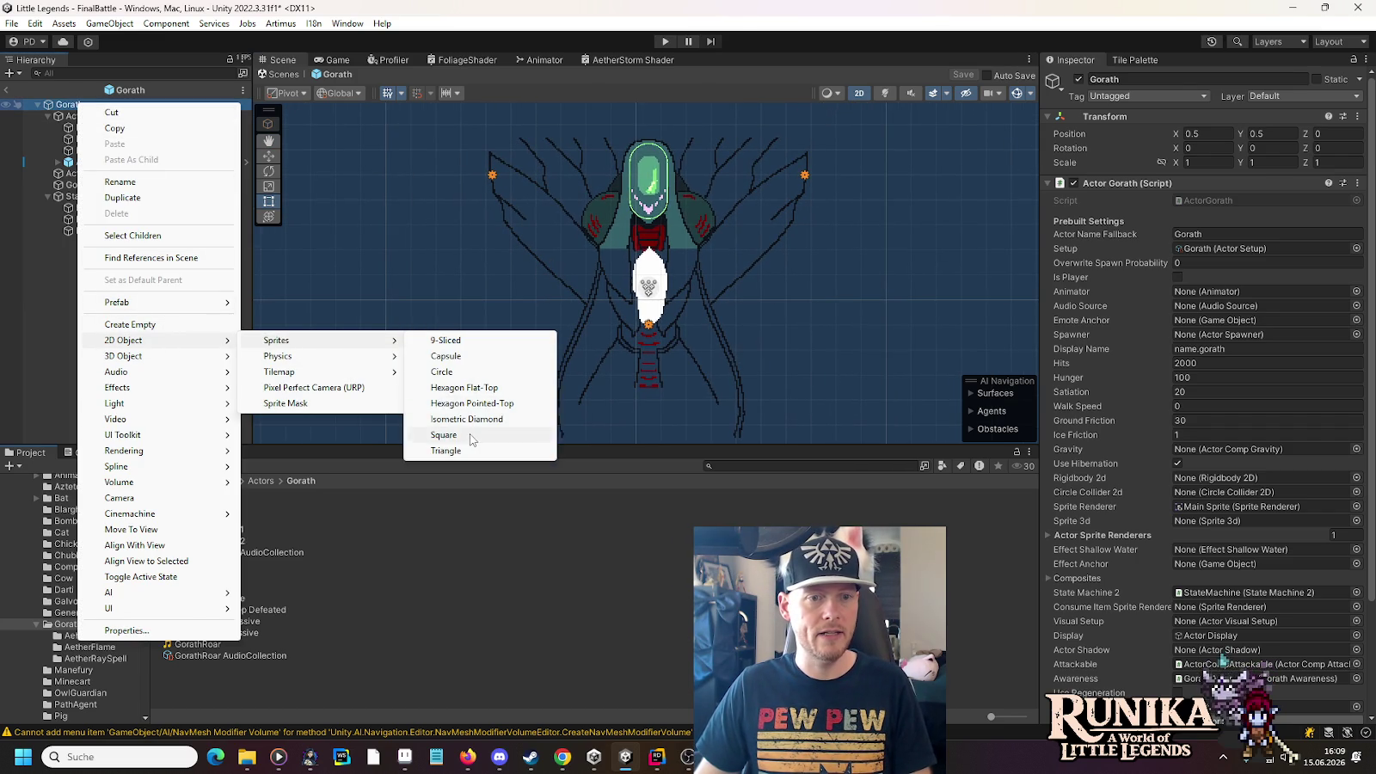
{"action": "left_click", "coordinate": [477, 438]}
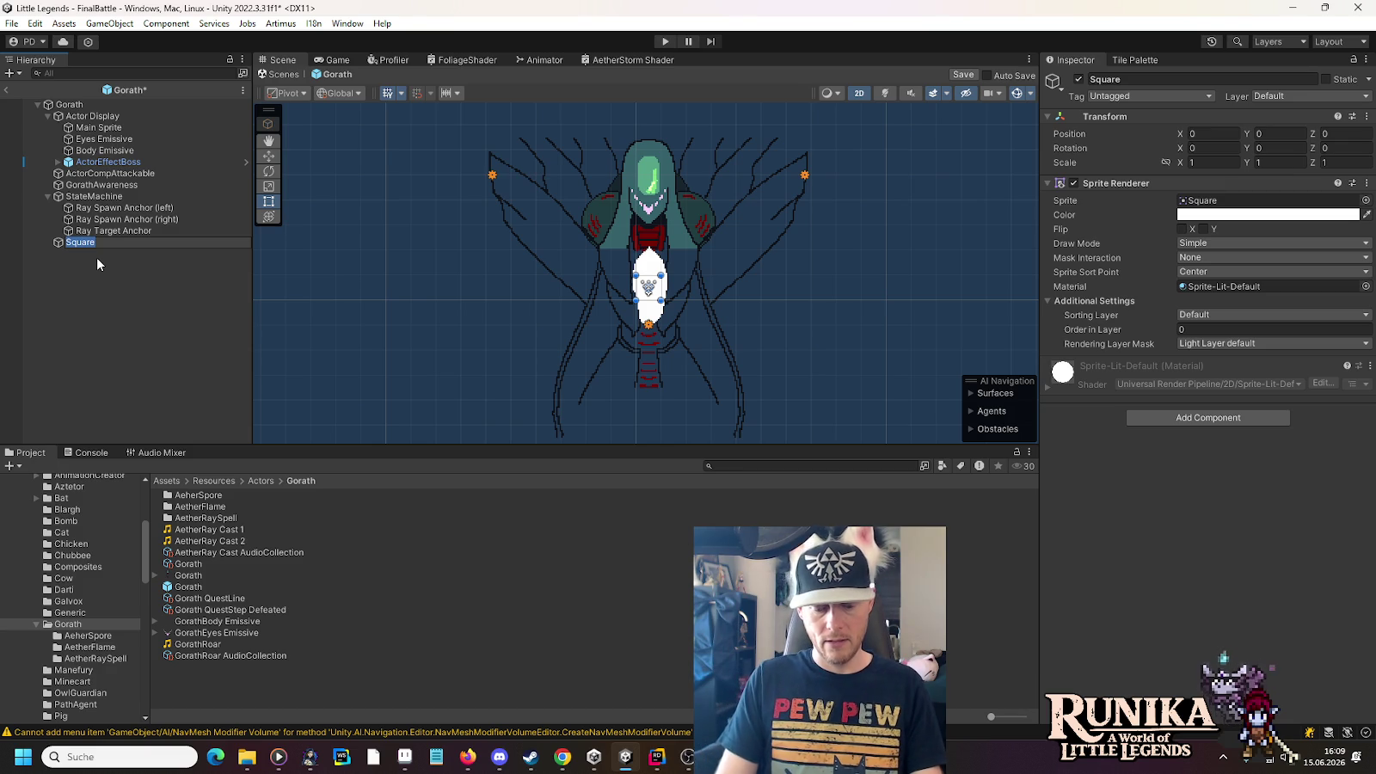
{"action": "type", "text": "AetherStor"}
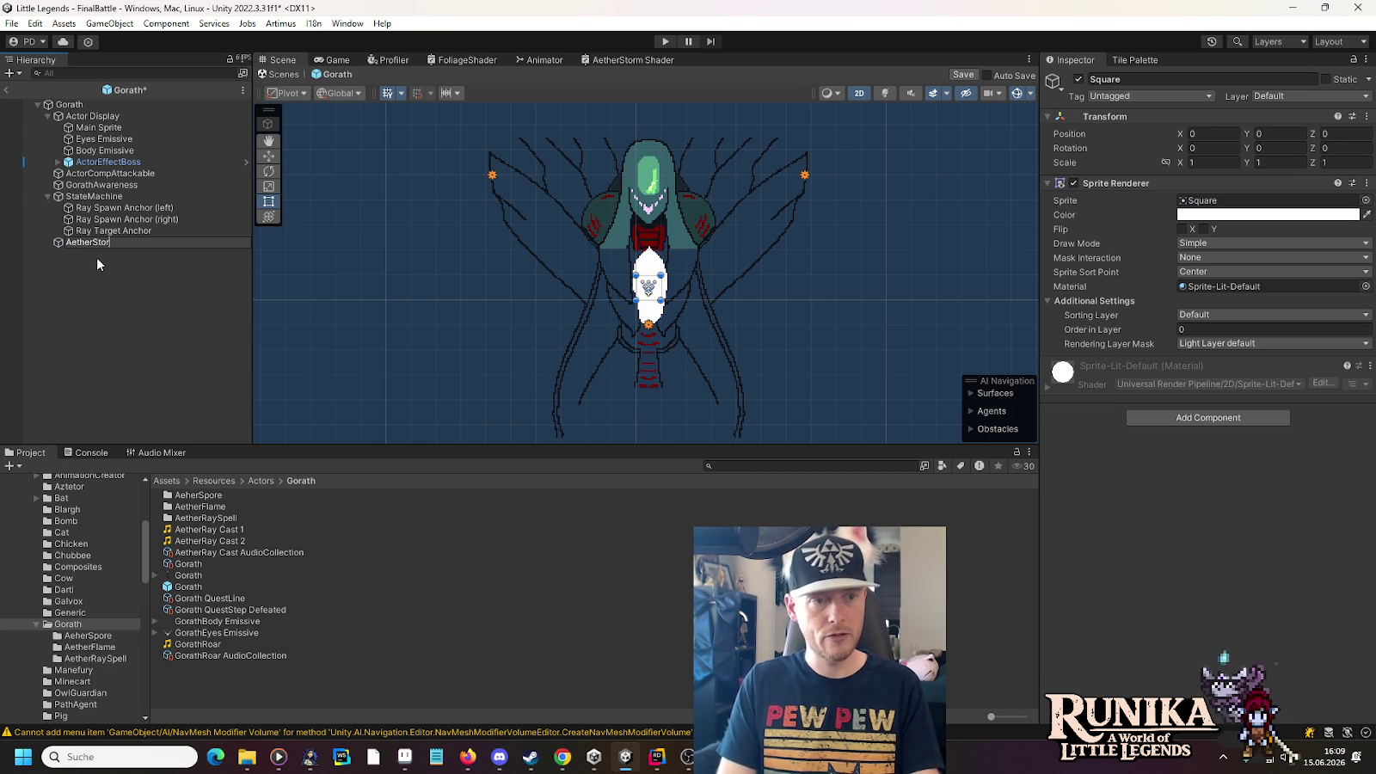
{"action": "type", "text": "m Sprite"}
{"action": "key", "text": "Return"}
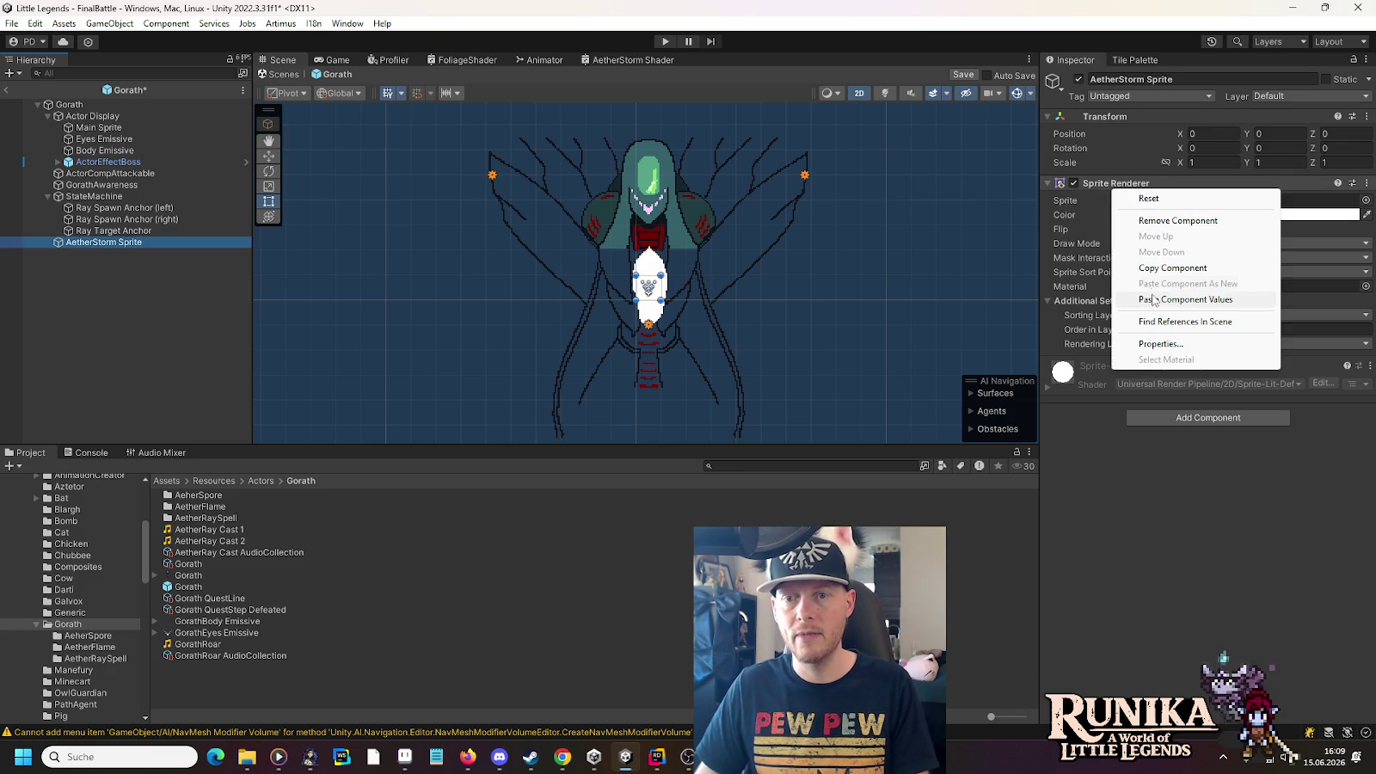
{"action": "left_click", "coordinate": [1155, 300]}
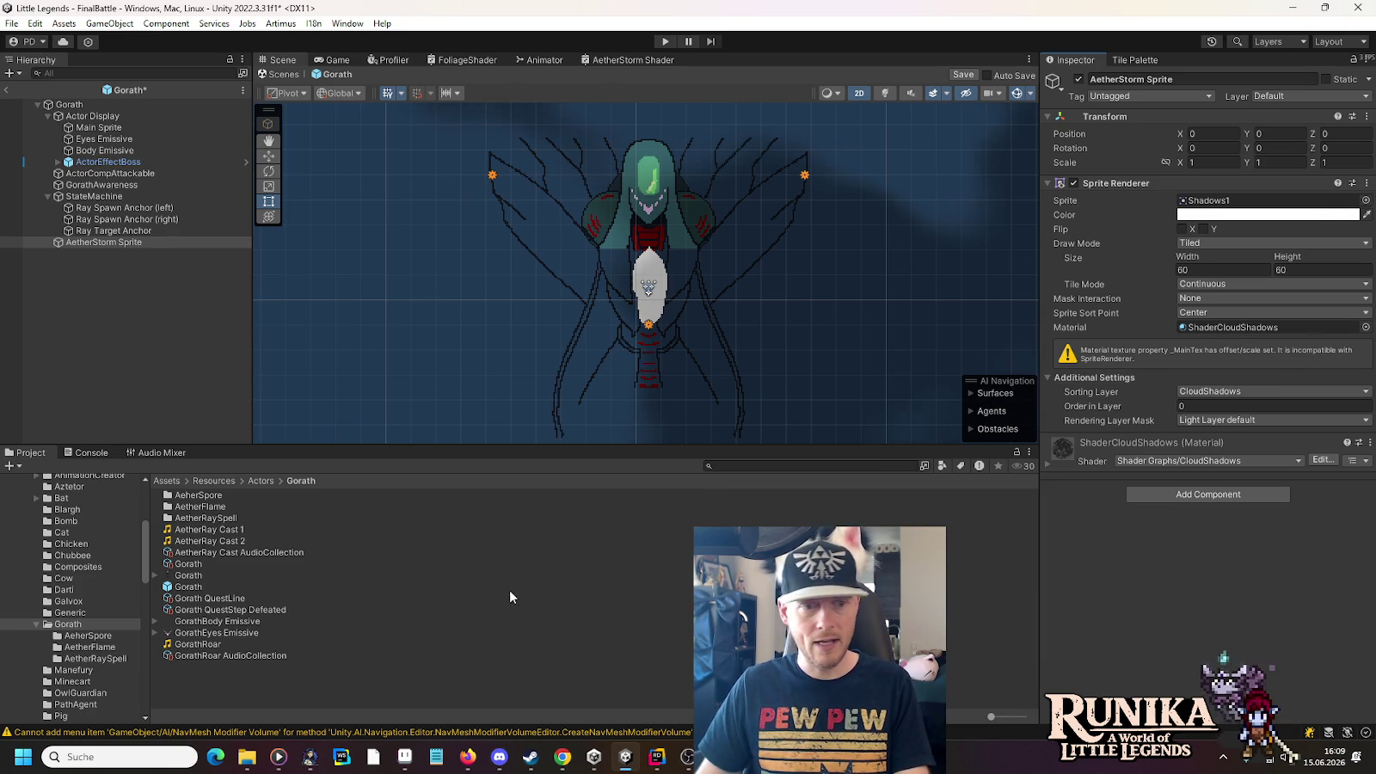
{"action": "left_click", "coordinate": [1366, 327]}
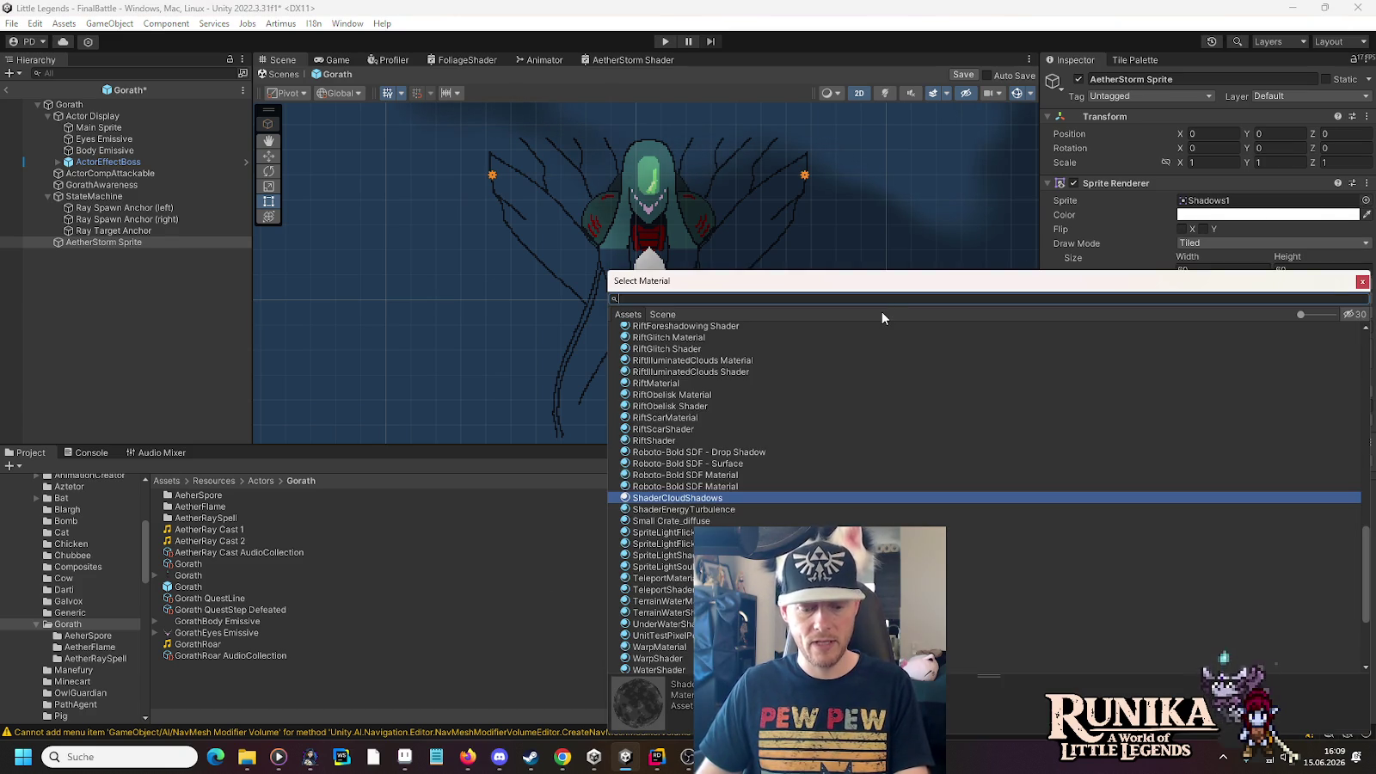
Assign the AetherStorm Shader material, found by searching 'aeth', and zoom out over the tiled clouds
{"action": "type", "text": "aeth"}
{"action": "double_click", "coordinate": [724, 337]}
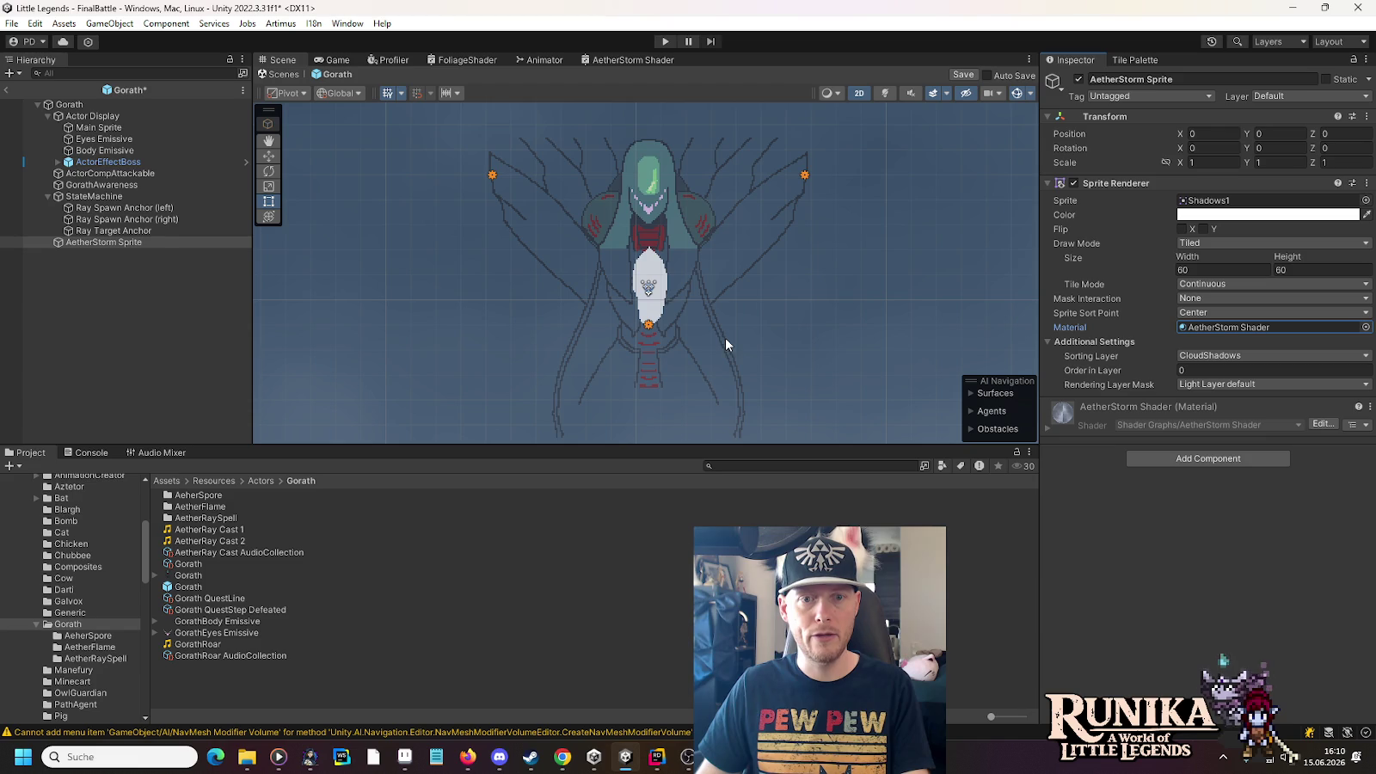
{"action": "scroll", "coordinate": [696, 330], "scroll_direction": "down", "scroll_amount": 8}
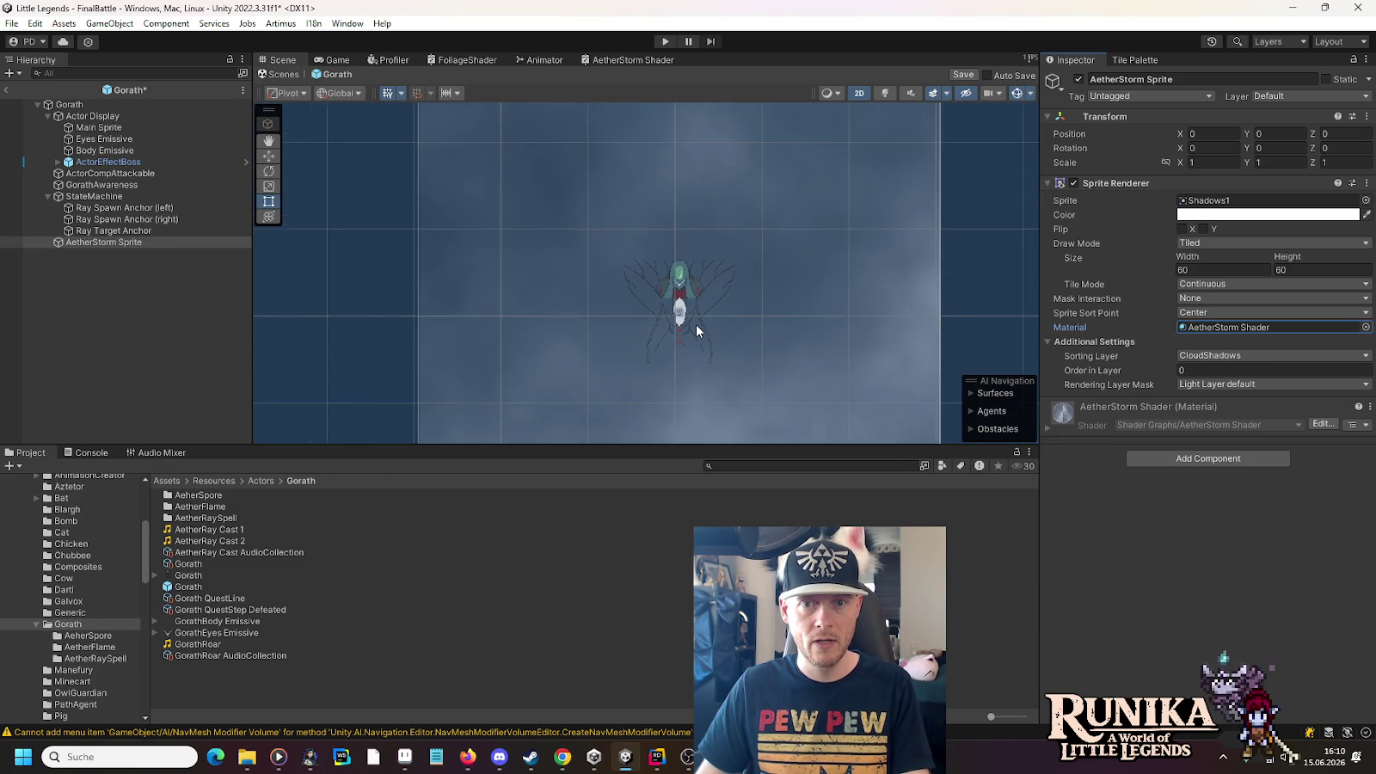
{"action": "scroll", "coordinate": [696, 326], "scroll_direction": "down", "scroll_amount": 3}
{"action": "left_click_drag", "start_coordinate": [680, 404], "coordinate": [667, 233]}
{"action": "scroll", "coordinate": [669, 232], "scroll_direction": "up", "scroll_amount": 5}
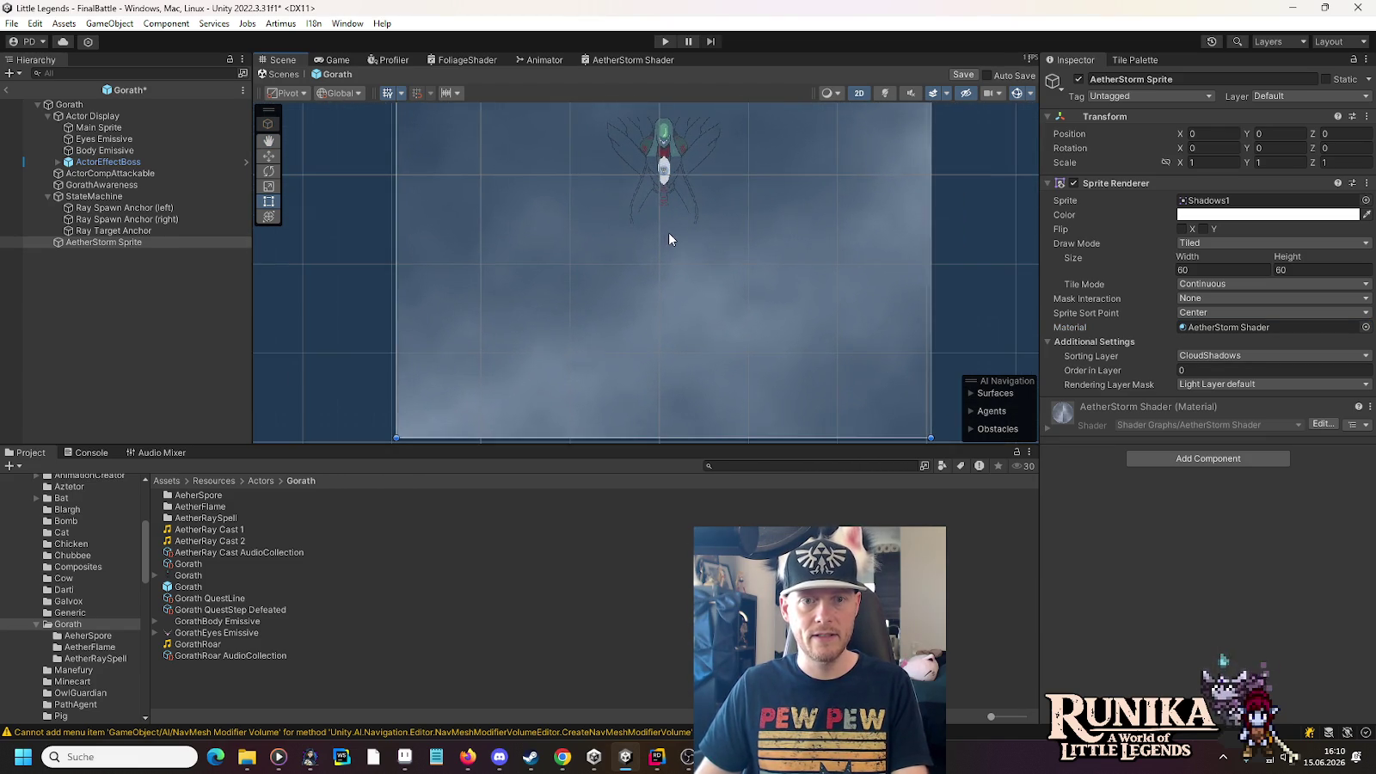
{"action": "scroll", "coordinate": [670, 233], "scroll_direction": "up", "scroll_amount": 5}
{"action": "left_click_drag", "start_coordinate": [670, 233], "coordinate": [677, 372]}
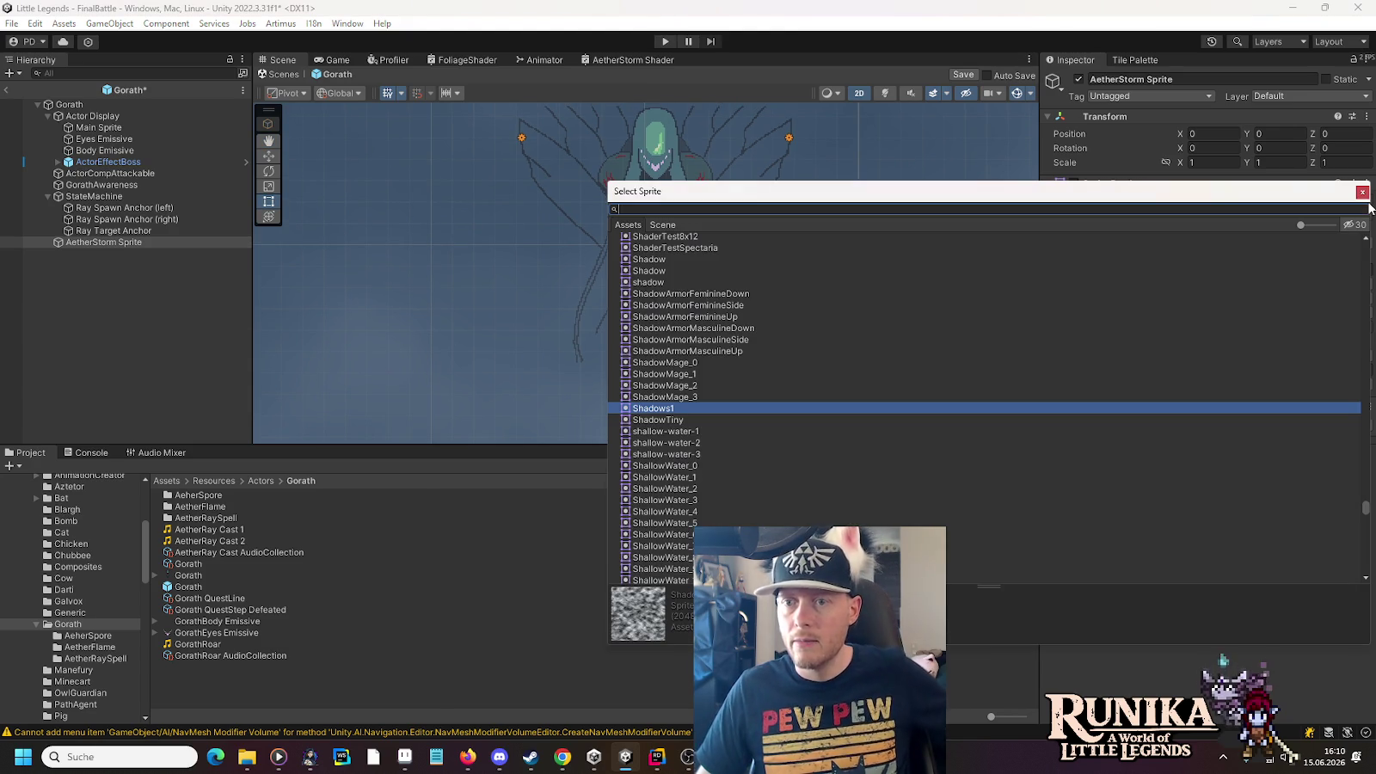
Compare UISprite against Shadows1 as the renderer sprite, keeping Shadows1
{"action": "left_click", "coordinate": [1366, 200]}
{"action": "type", "text": "sprite"}
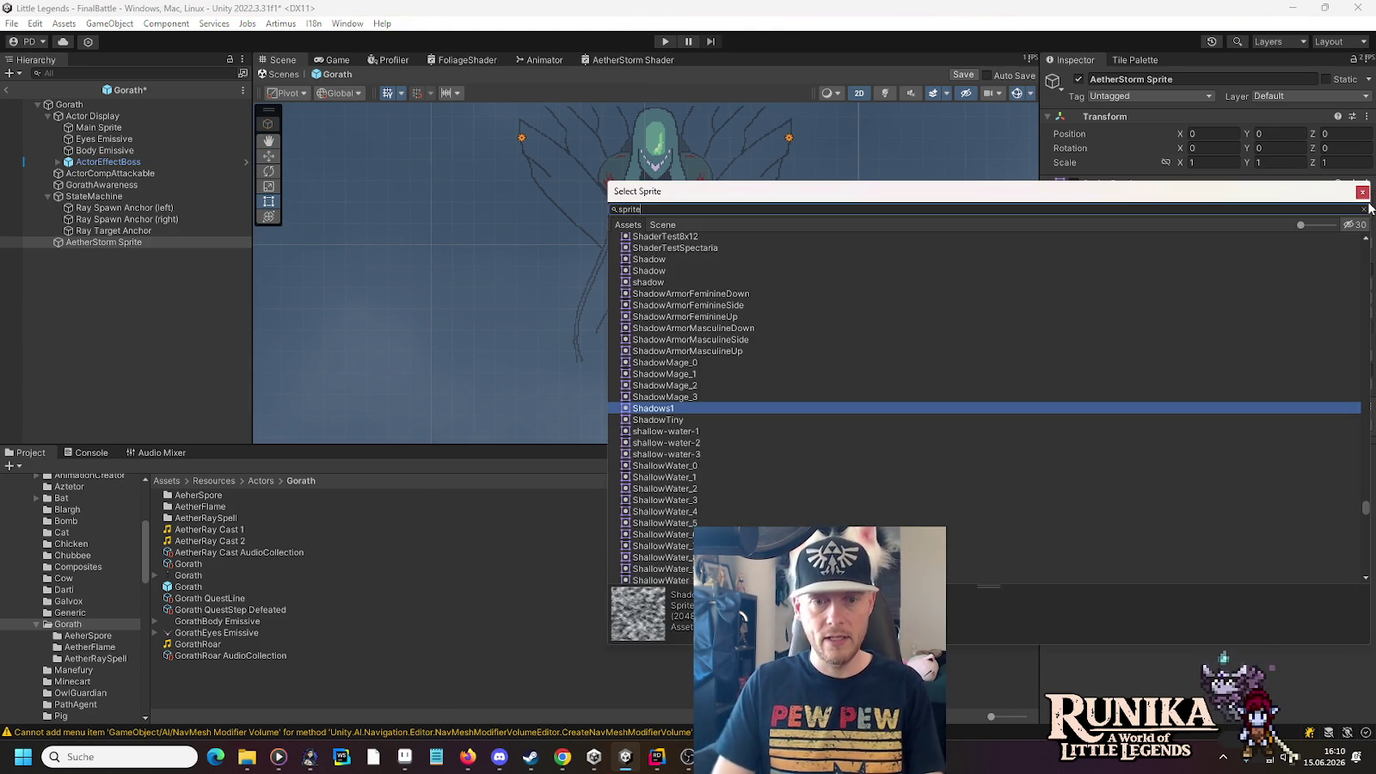
{"action": "double_click", "coordinate": [686, 251]}
{"action": "scroll", "coordinate": [805, 378], "scroll_direction": "down", "scroll_amount": 6}
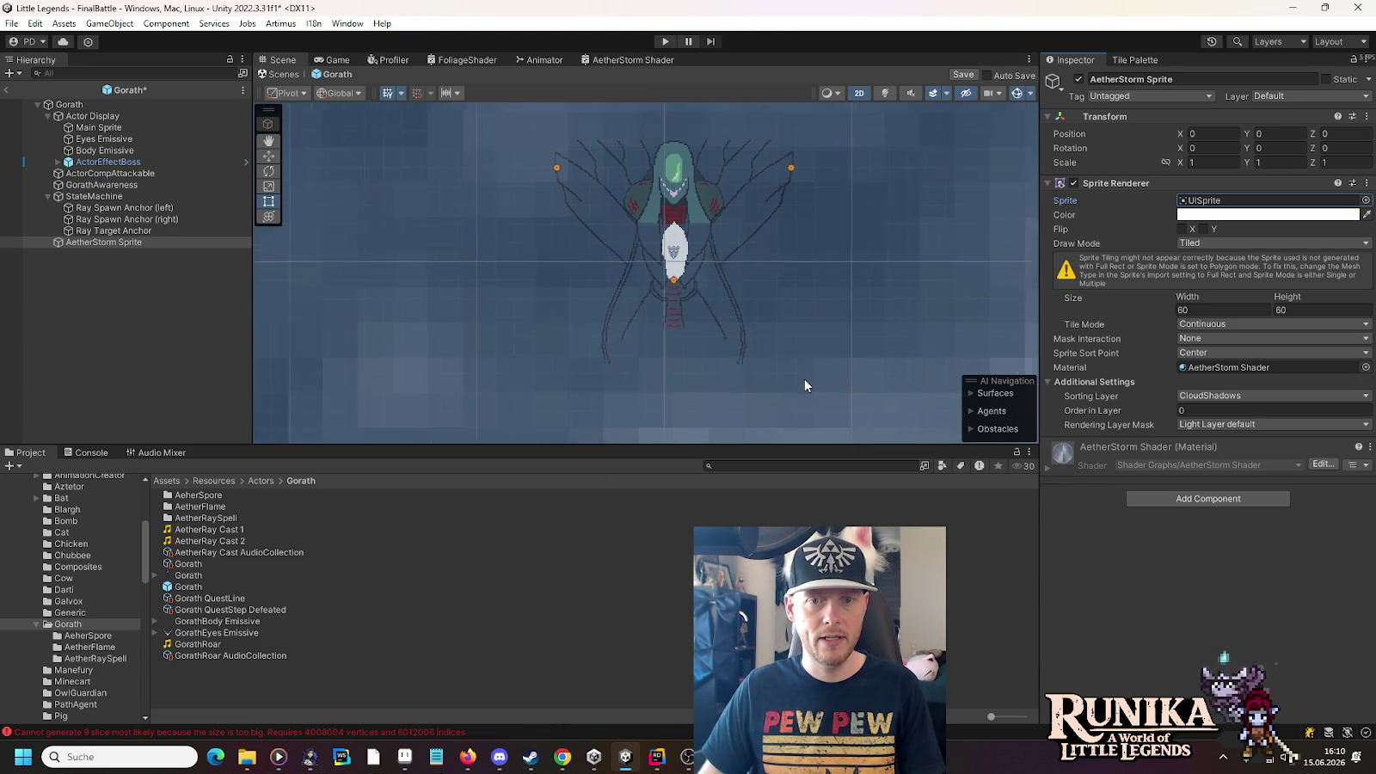
{"action": "scroll", "coordinate": [804, 380], "scroll_direction": "down", "scroll_amount": 2}
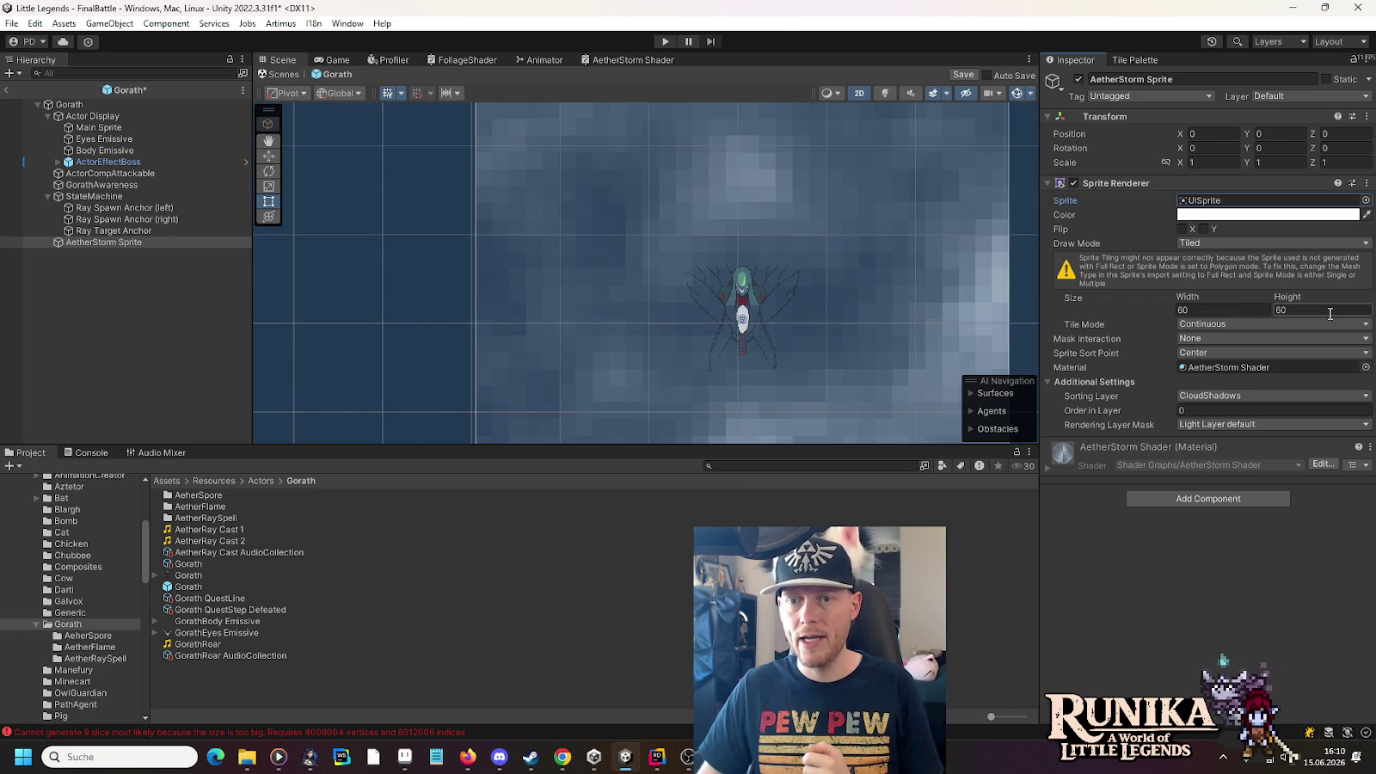
{"action": "key", "text": "ctrl+z"}
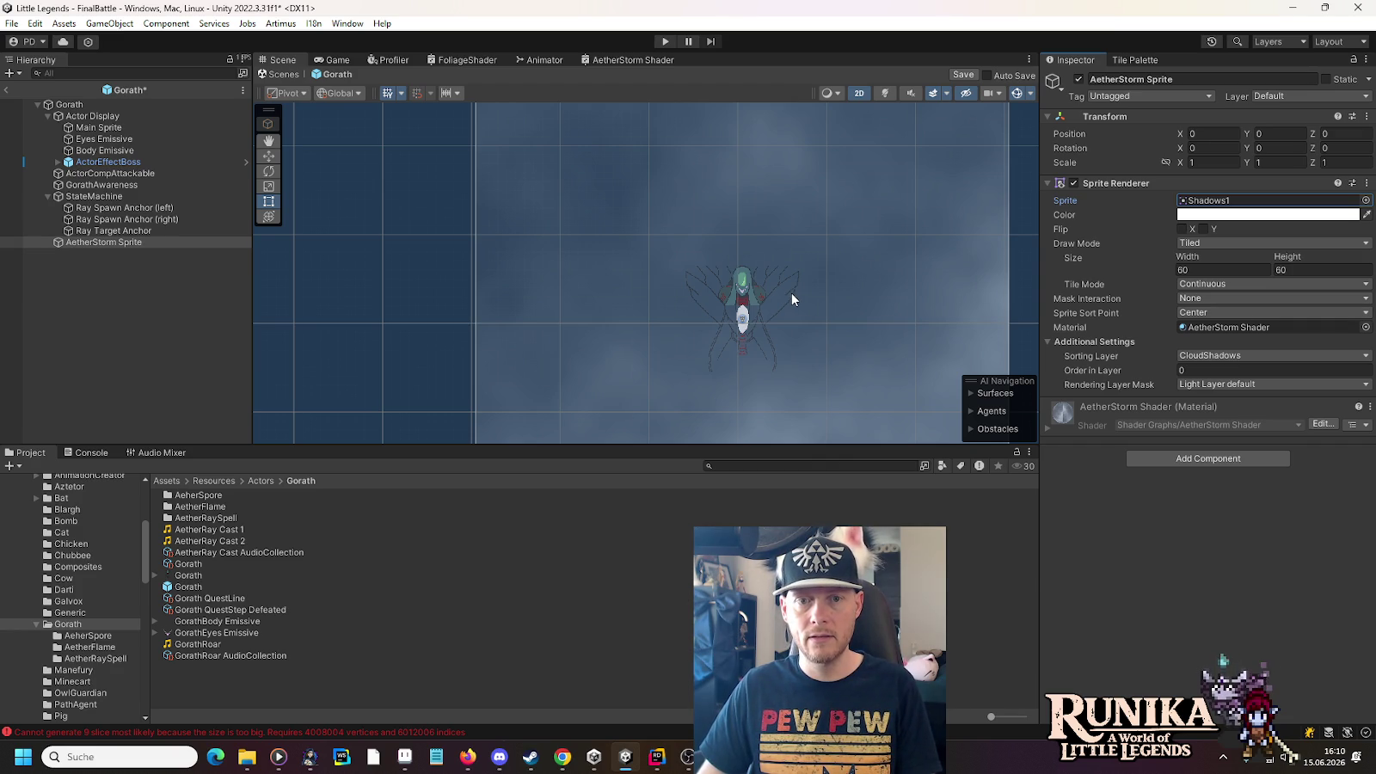
{"action": "key", "text": "ctrl+y"}
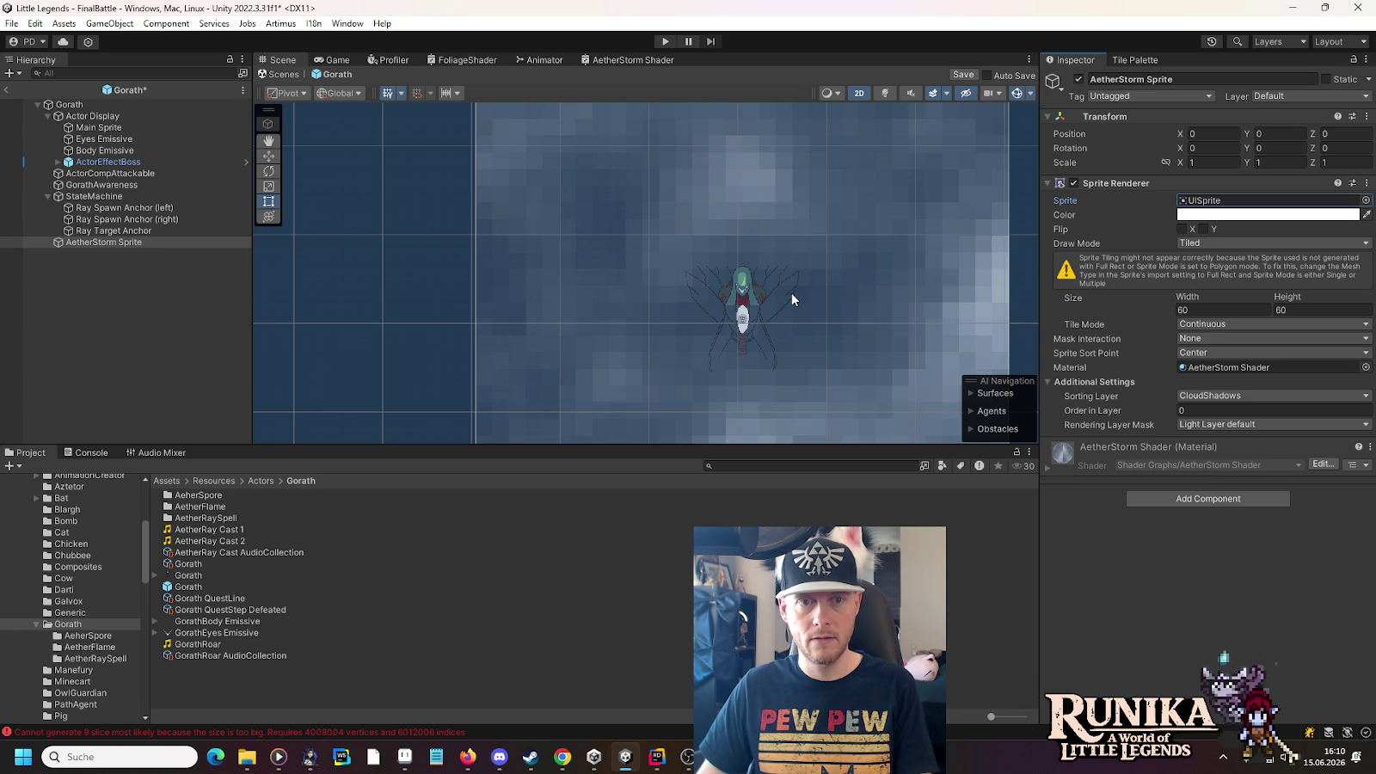
{"action": "key", "text": "ctrl+z"}
Frame the cloud rectangle, save the Gorath prefab, and return to the AetherStorm Shader graph
{"action": "scroll", "coordinate": [795, 288], "scroll_direction": "up", "scroll_amount": 2}
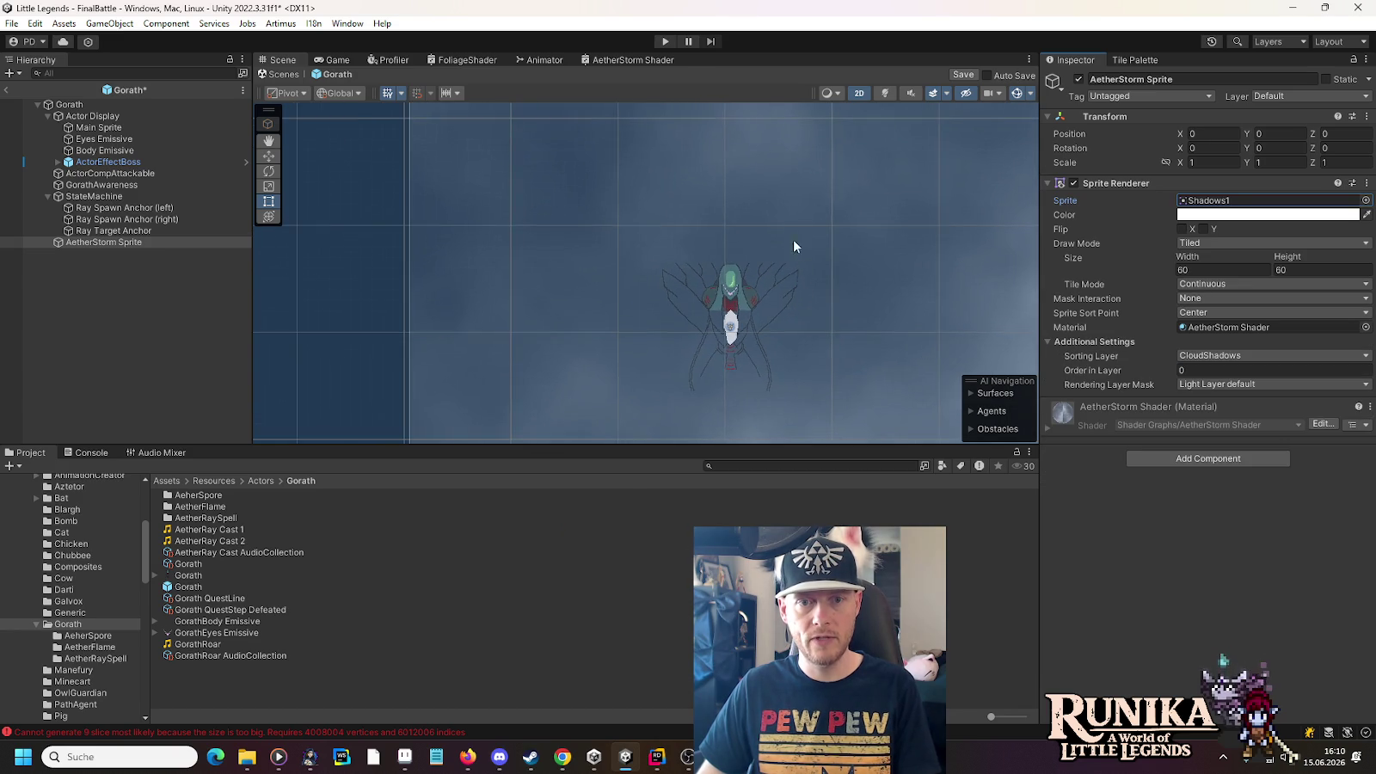
{"action": "scroll", "coordinate": [695, 213], "scroll_direction": "up", "scroll_amount": 5}
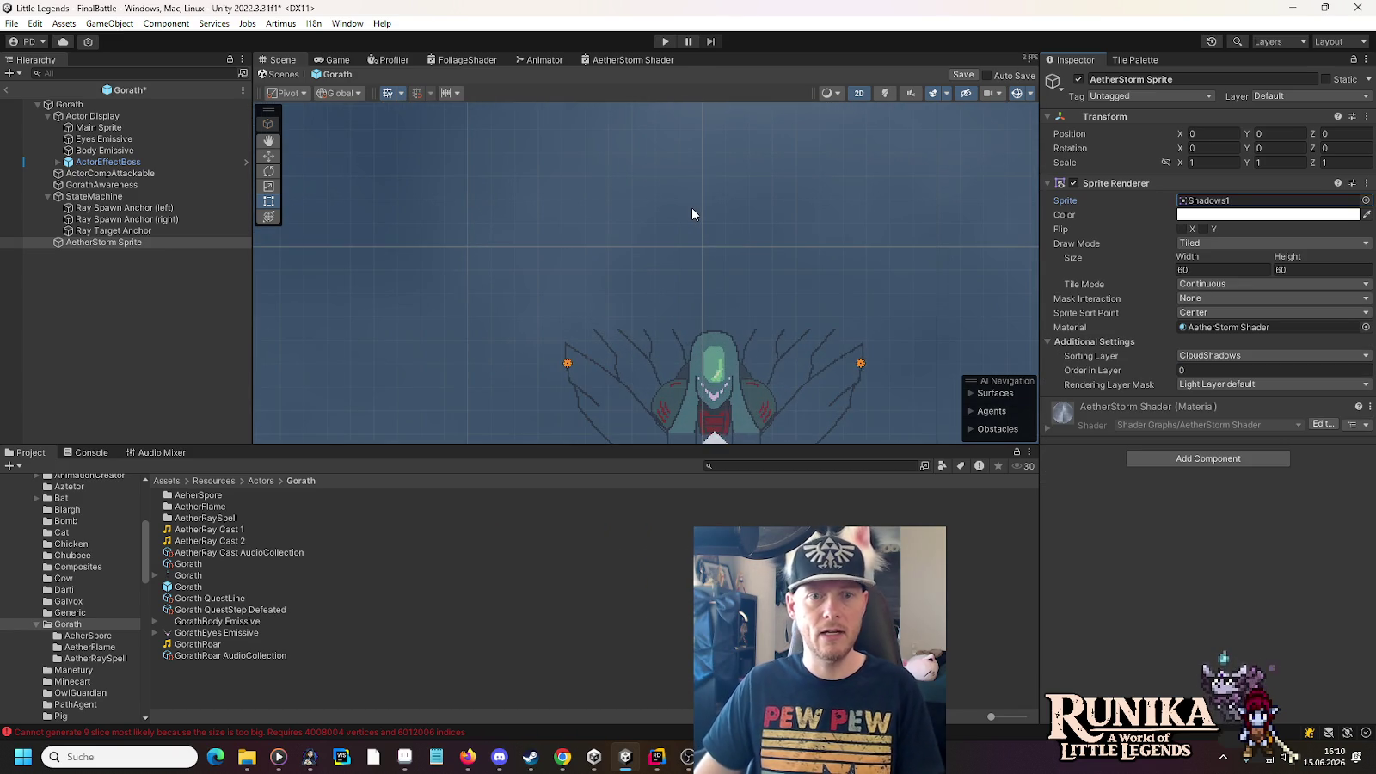
{"action": "scroll", "coordinate": [688, 213], "scroll_direction": "up", "scroll_amount": 5}
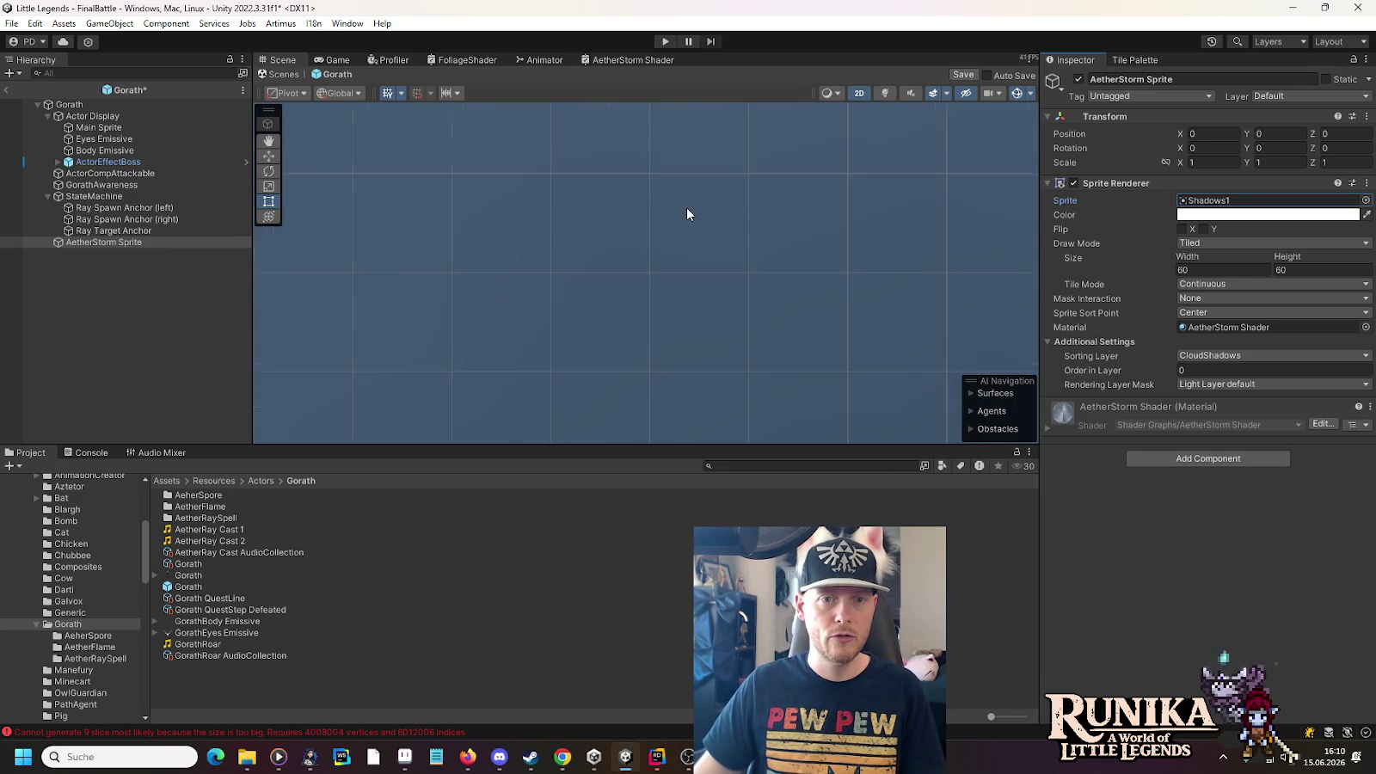
{"action": "scroll", "coordinate": [688, 214], "scroll_direction": "up", "scroll_amount": 5}
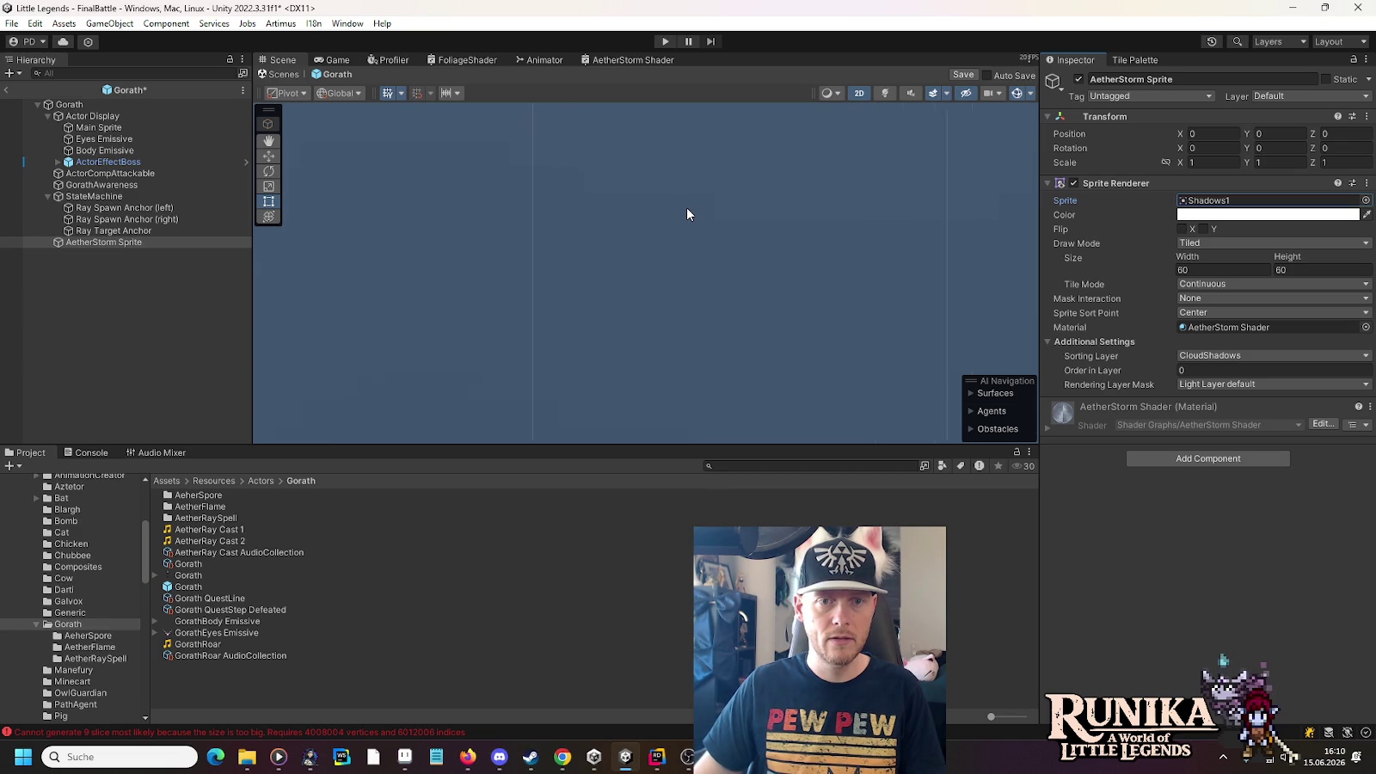
{"action": "scroll", "coordinate": [688, 211], "scroll_direction": "down", "scroll_amount": 5}
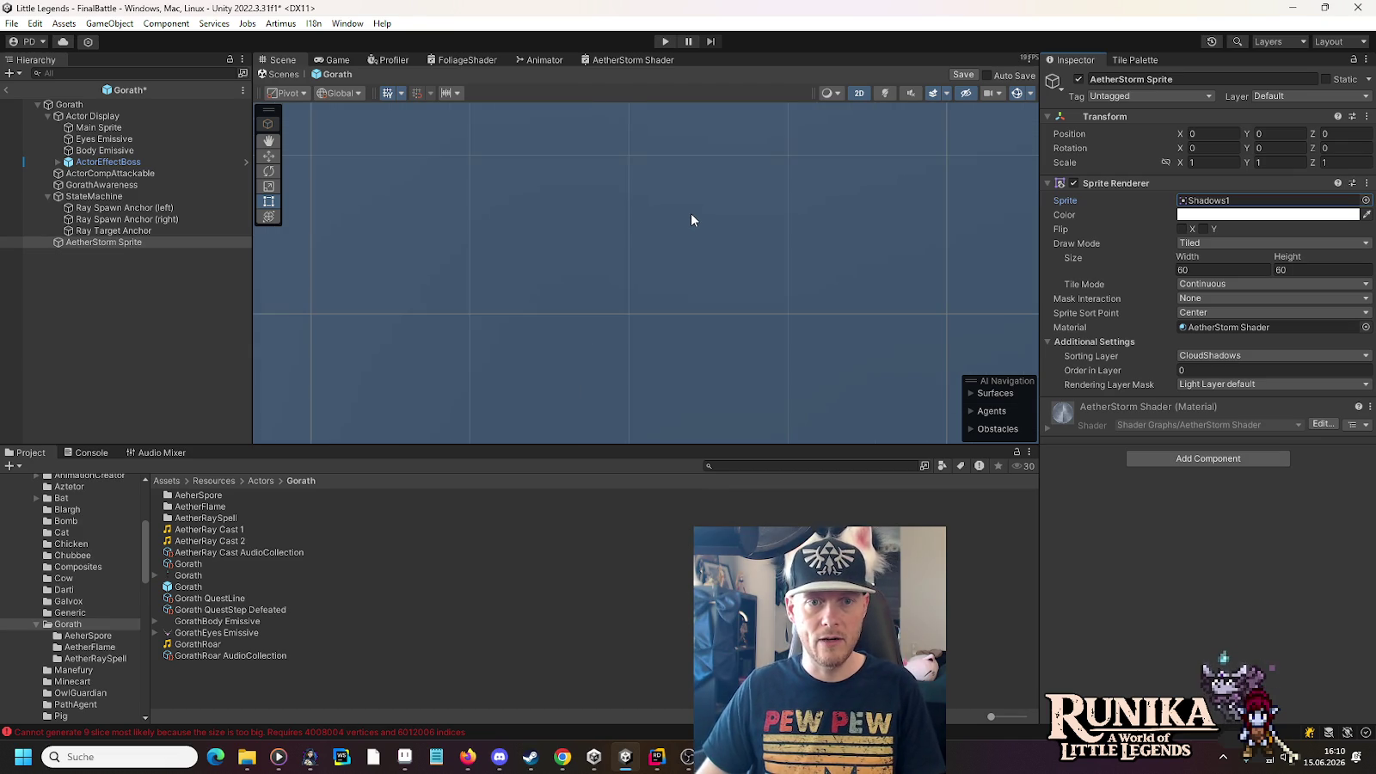
{"action": "scroll", "coordinate": [696, 215], "scroll_direction": "down", "scroll_amount": 4}
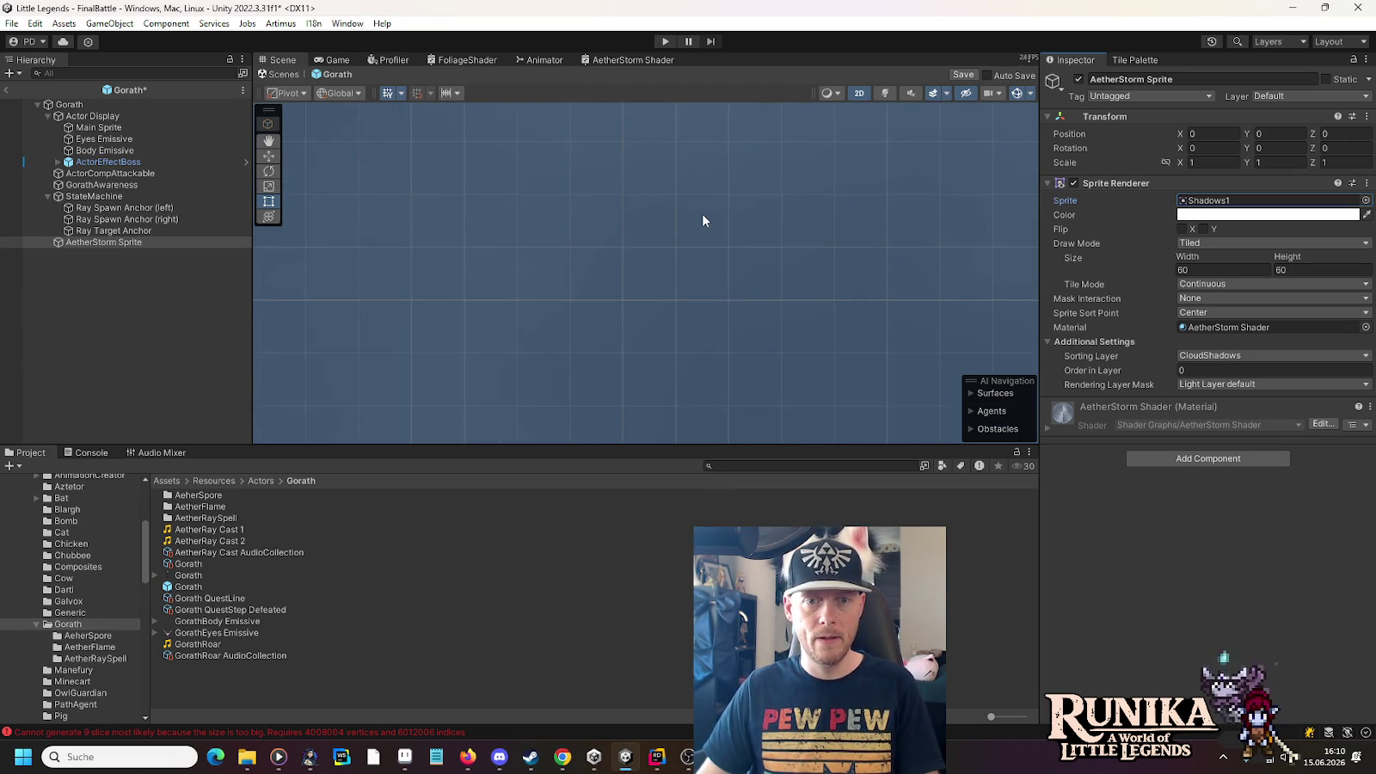
{"action": "scroll", "coordinate": [705, 220], "scroll_direction": "down", "scroll_amount": 5}
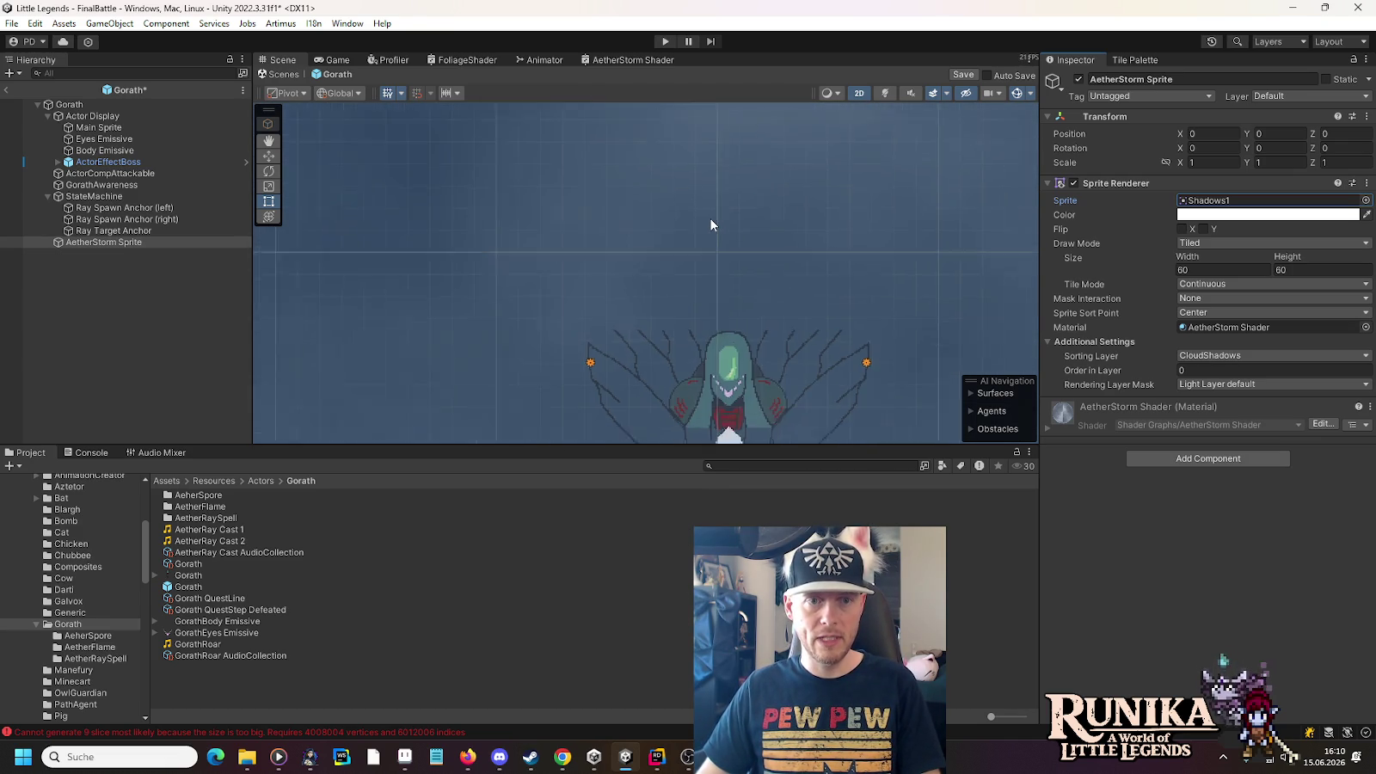
{"action": "scroll", "coordinate": [711, 224], "scroll_direction": "down", "scroll_amount": 5}
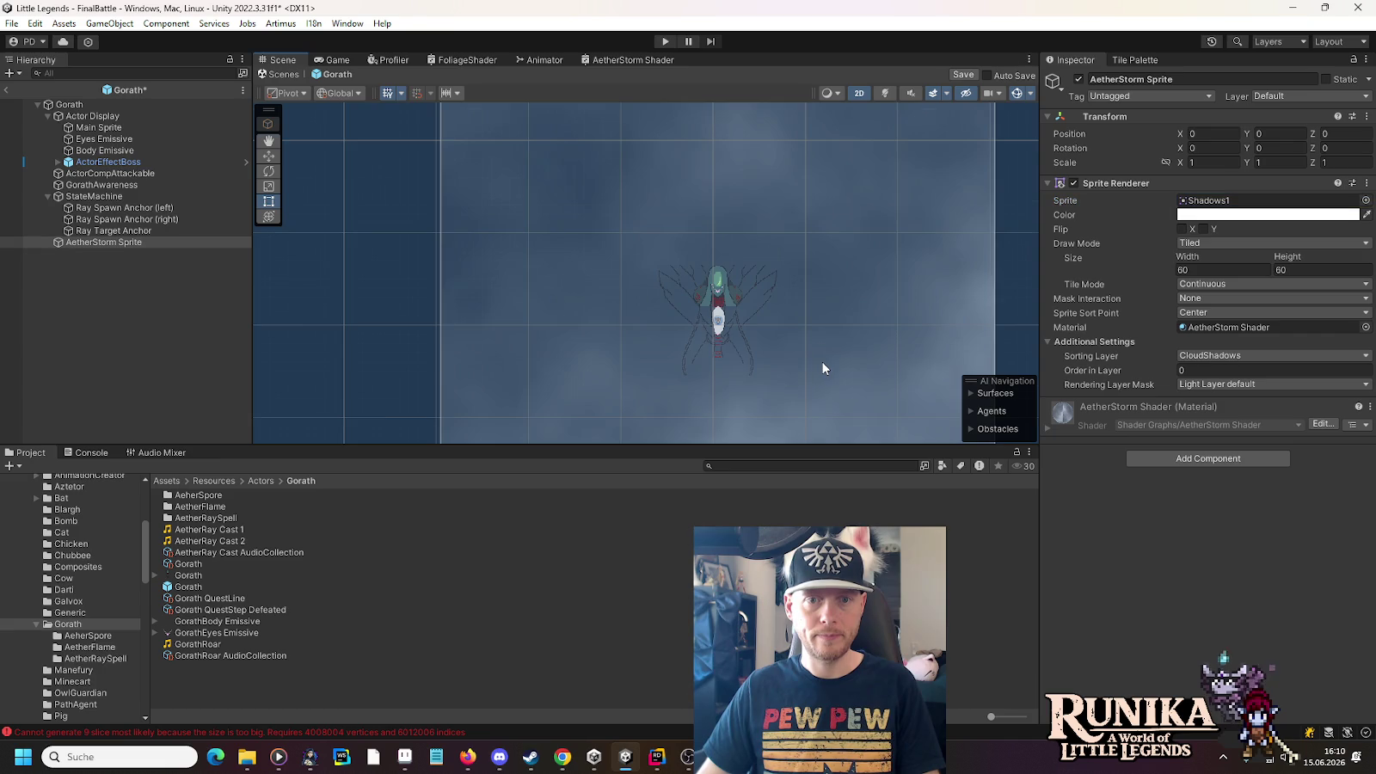
{"action": "scroll", "coordinate": [799, 253], "scroll_direction": "up", "scroll_amount": 4}
{"action": "scroll", "coordinate": [800, 254], "scroll_direction": "down", "scroll_amount": 2}
{"action": "left_click_drag", "start_coordinate": [869, 227], "coordinate": [799, 298]}
{"action": "scroll", "coordinate": [744, 282], "scroll_direction": "down", "scroll_amount": 1}
{"action": "scroll", "coordinate": [744, 282], "scroll_direction": "down", "scroll_amount": 1}
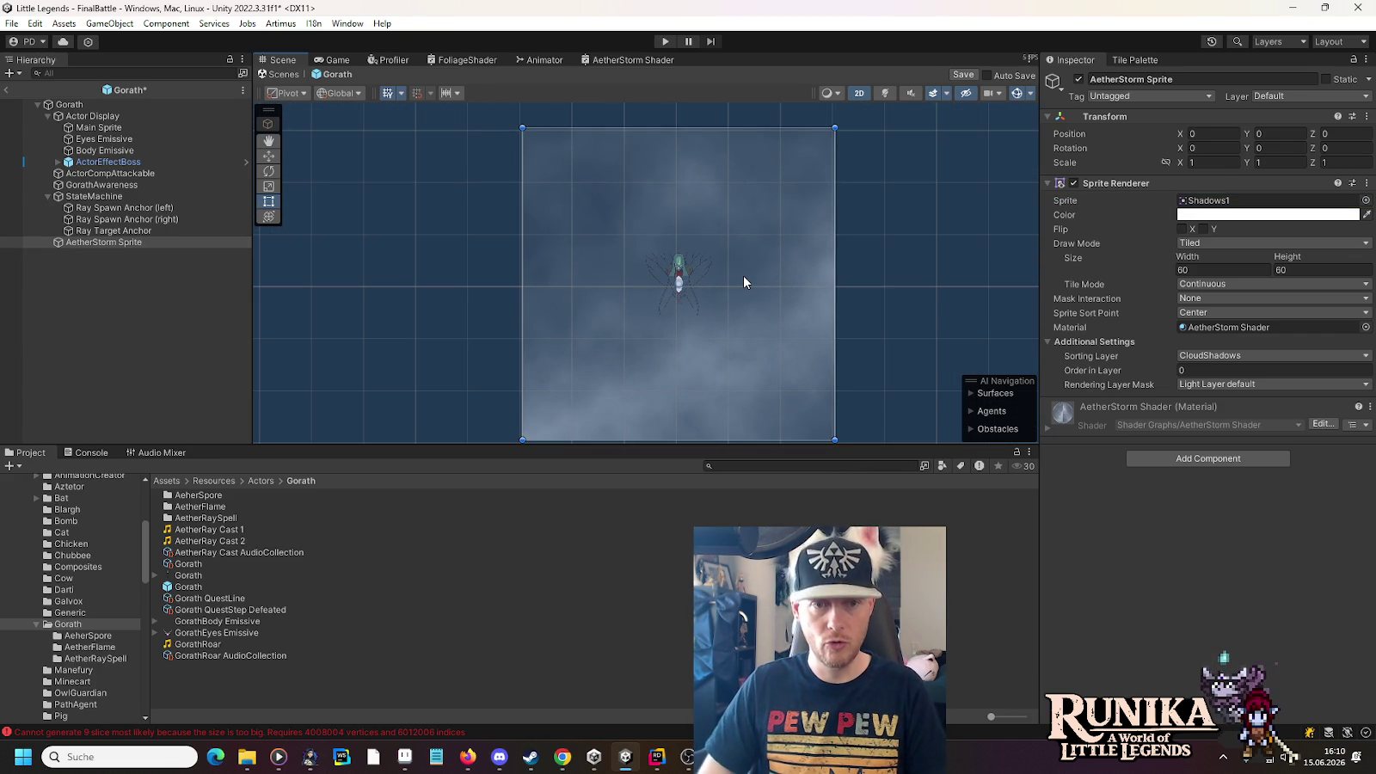
{"action": "key", "text": "ctrl+s"}
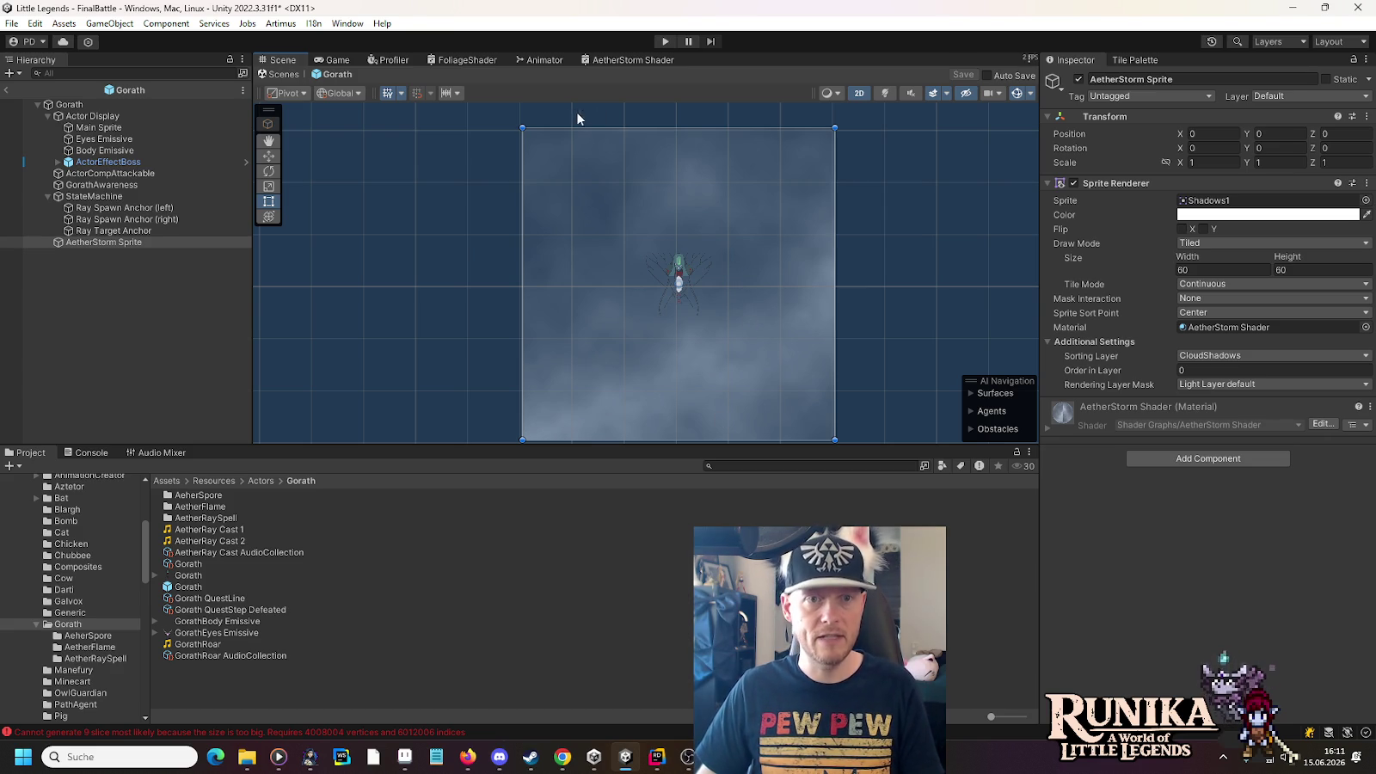
{"action": "left_click", "coordinate": [618, 61]}
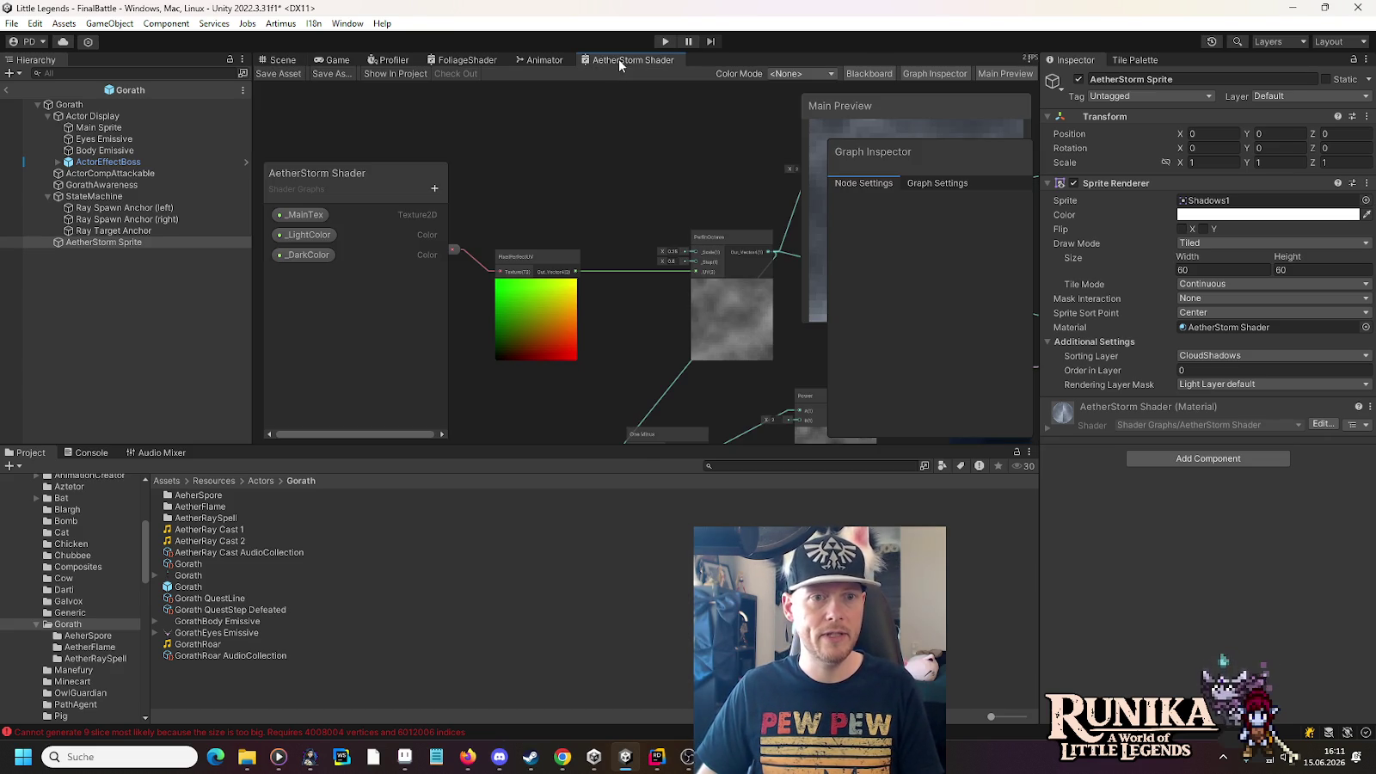
Maximize the Shader Graph window to fill the editor
{"action": "left_click", "coordinate": [1028, 60]}
{"action": "left_click", "coordinate": [1075, 74]}
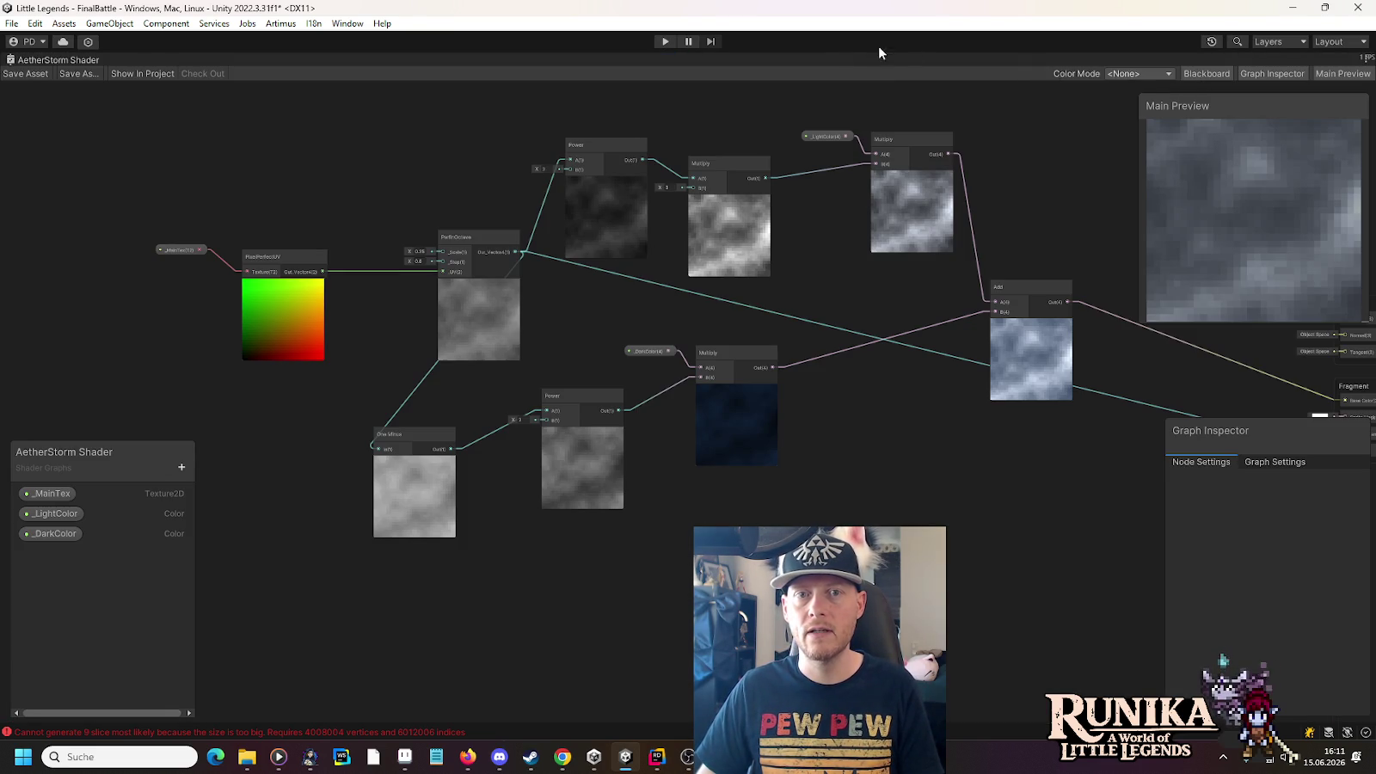
{"action": "left_click", "coordinate": [1370, 58]}
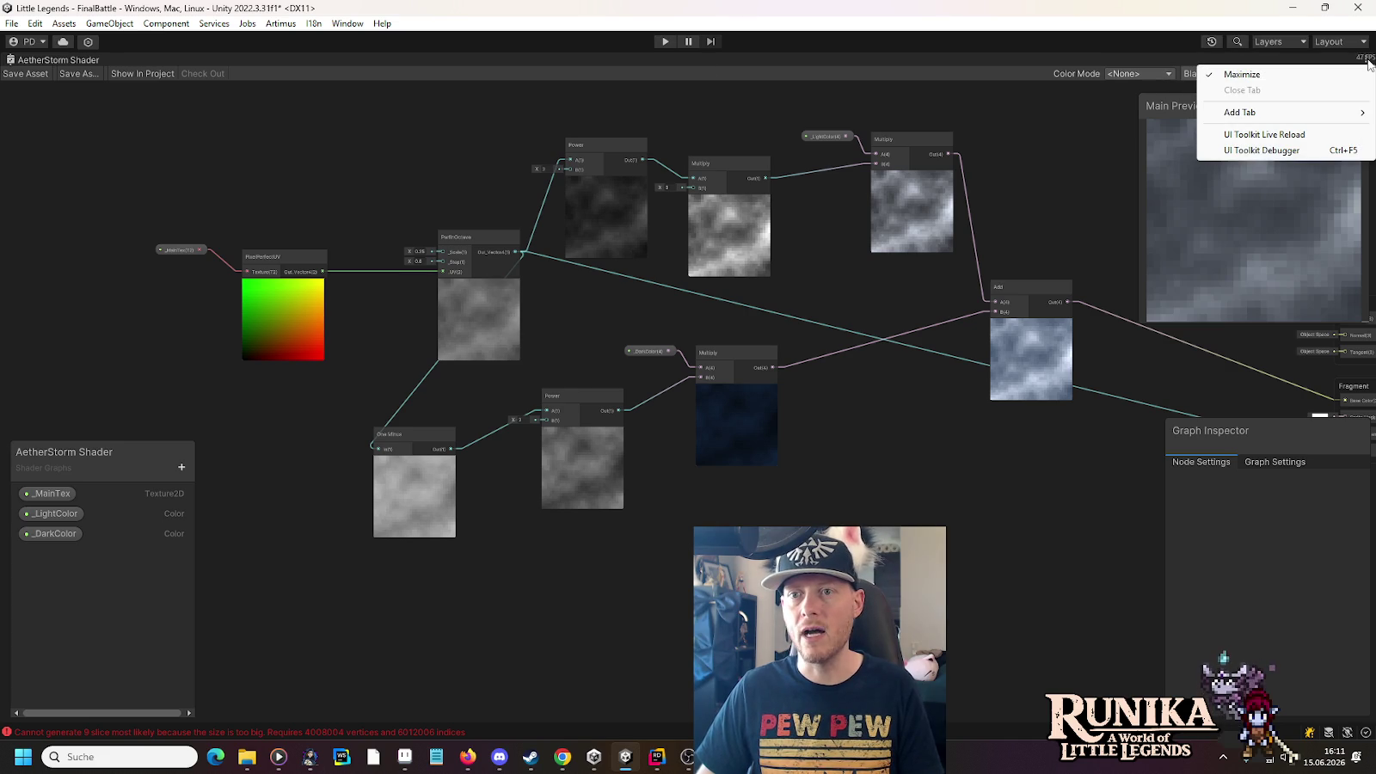
{"action": "left_click", "coordinate": [1348, 74]}
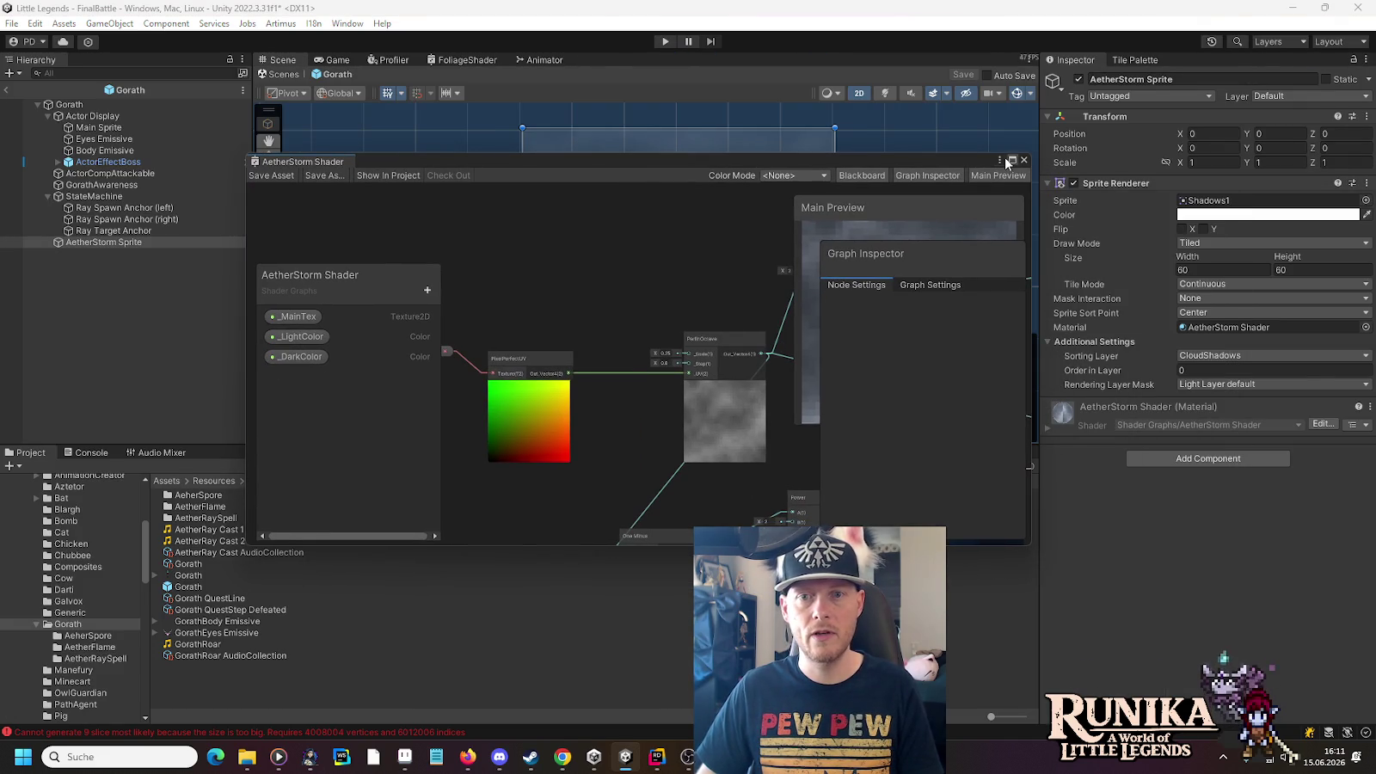
{"action": "left_click", "coordinate": [1013, 161]}
{"action": "scroll", "coordinate": [577, 261], "scroll_direction": "up", "scroll_amount": 3}
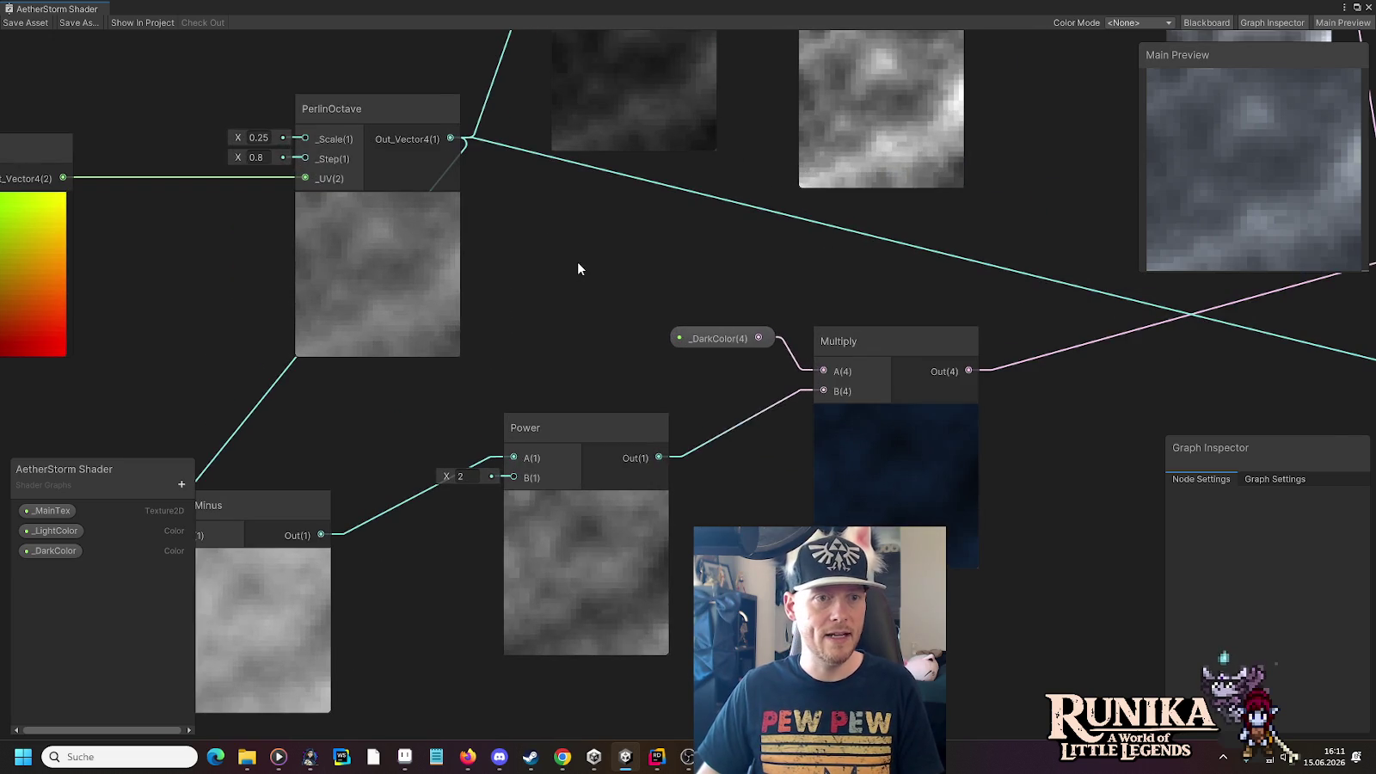
{"action": "scroll", "coordinate": [851, 393], "scroll_direction": "down", "scroll_amount": 2}
{"action": "scroll", "coordinate": [854, 394], "scroll_direction": "up", "scroll_amount": 1}
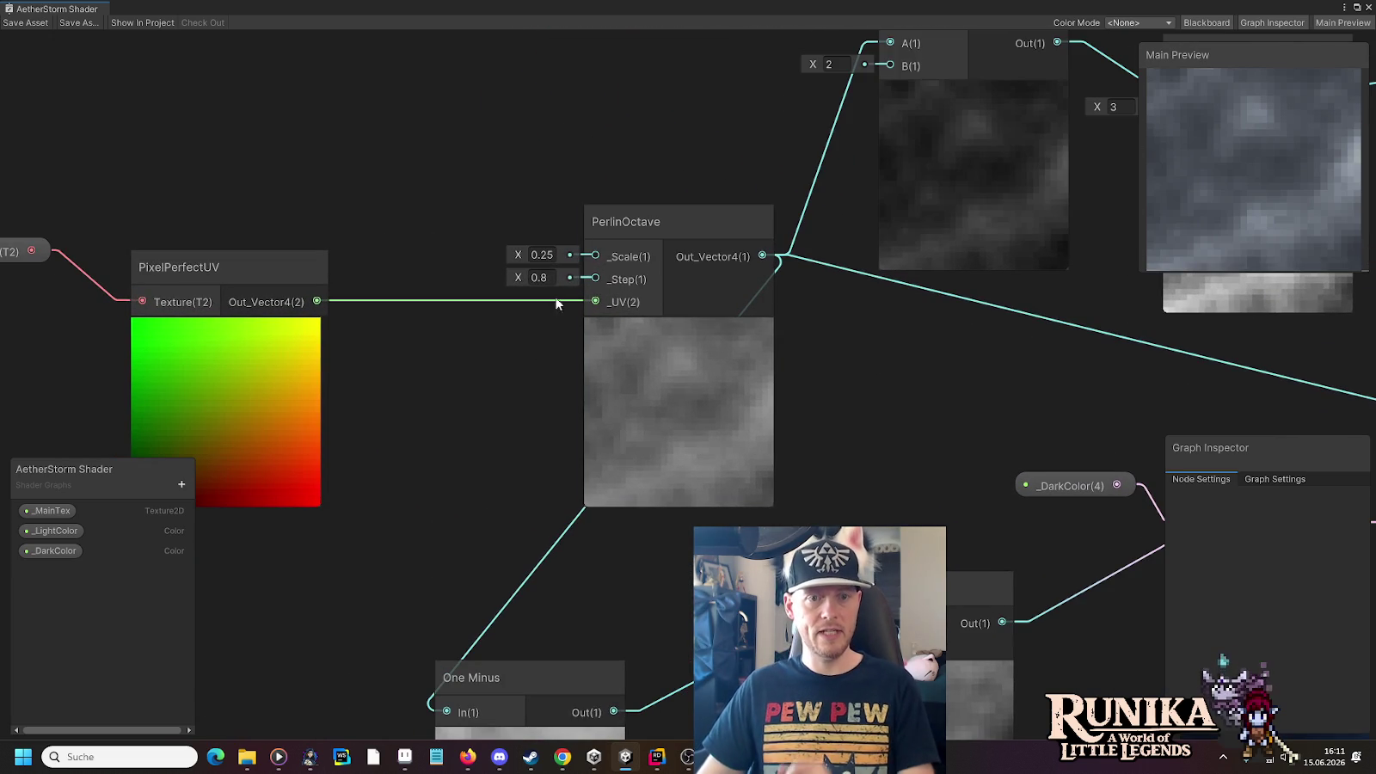
Set the PerlinOctave _Scale to 0.1 and pan the Scene back to the Gorath boss
{"action": "left_click_drag", "start_coordinate": [518, 255], "coordinate": [523, 257]}
{"action": "key", "text": "ctrl+z"}
{"action": "left_click", "coordinate": [548, 258]}
{"action": "type", "text": "0.1"}
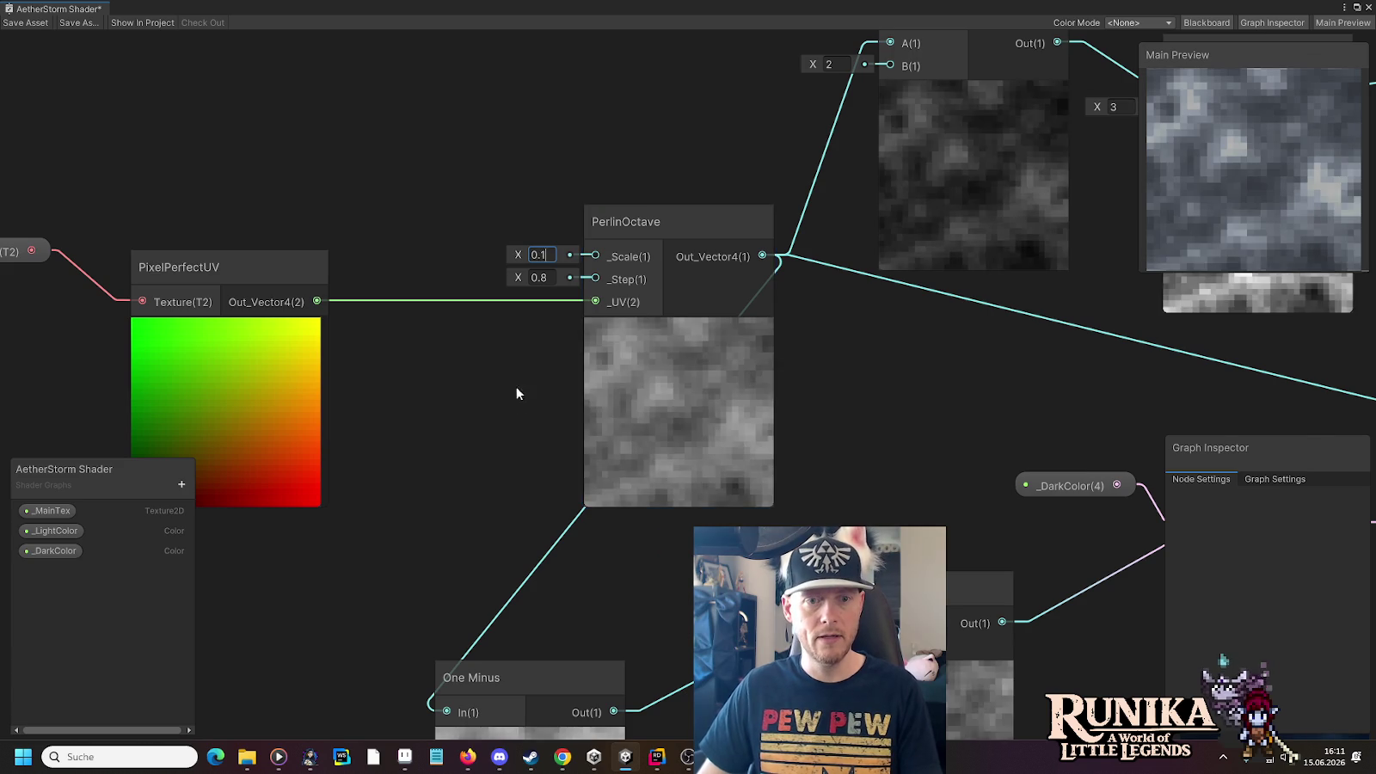
{"action": "scroll", "coordinate": [517, 392], "scroll_direction": "down", "scroll_amount": 3}
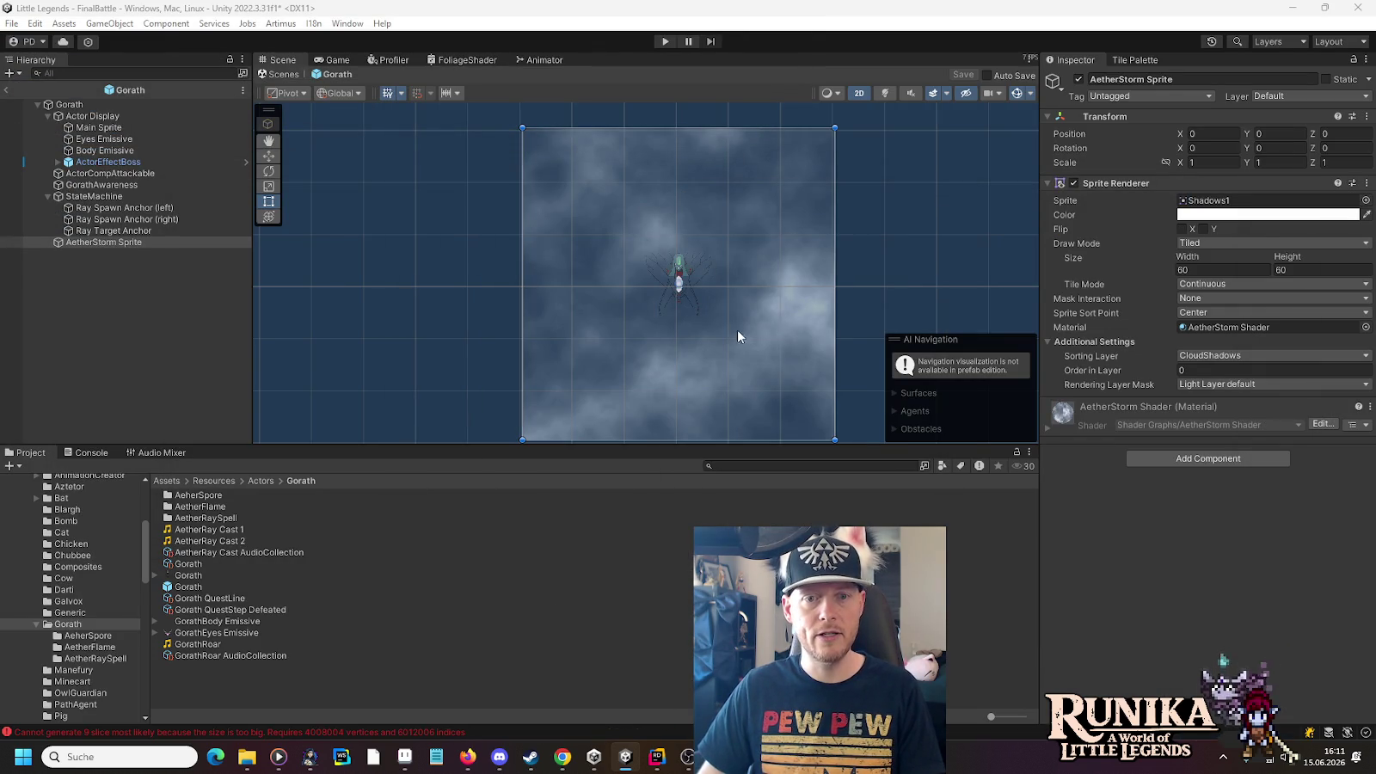
{"action": "mouse_move", "coordinate": [738, 338]}
{"action": "left_mouse_down"}
{"action": "mouse_move", "coordinate": [707, 265]}
{"action": "mouse_move", "coordinate": [675, 331]}
{"action": "left_mouse_up"}
{"action": "scroll", "coordinate": [675, 331], "scroll_direction": "up", "scroll_amount": 2}
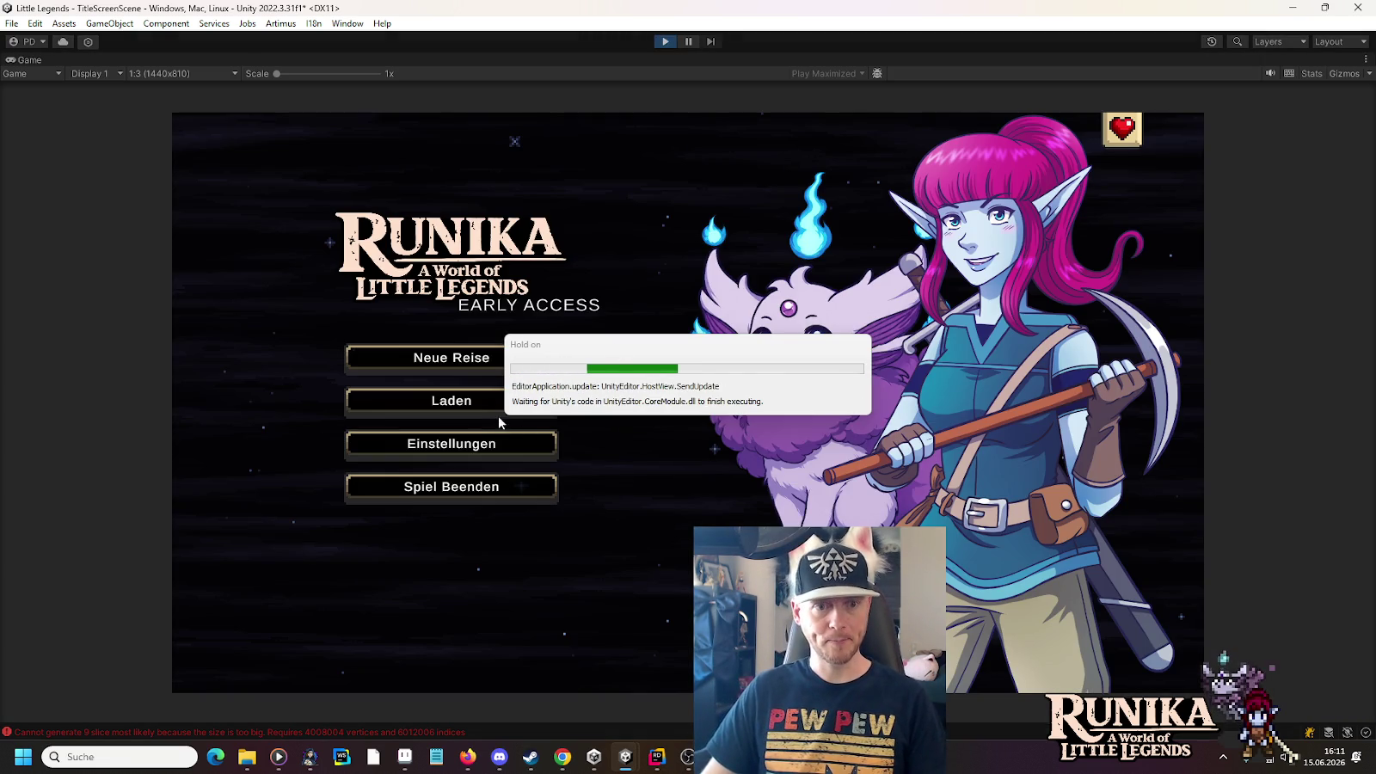
Load the first save slot via Laden, continue with Weiter into FinalBattle, and pause
{"action": "left_click", "coordinate": [477, 401]}
{"action": "left_click", "coordinate": [544, 342]}
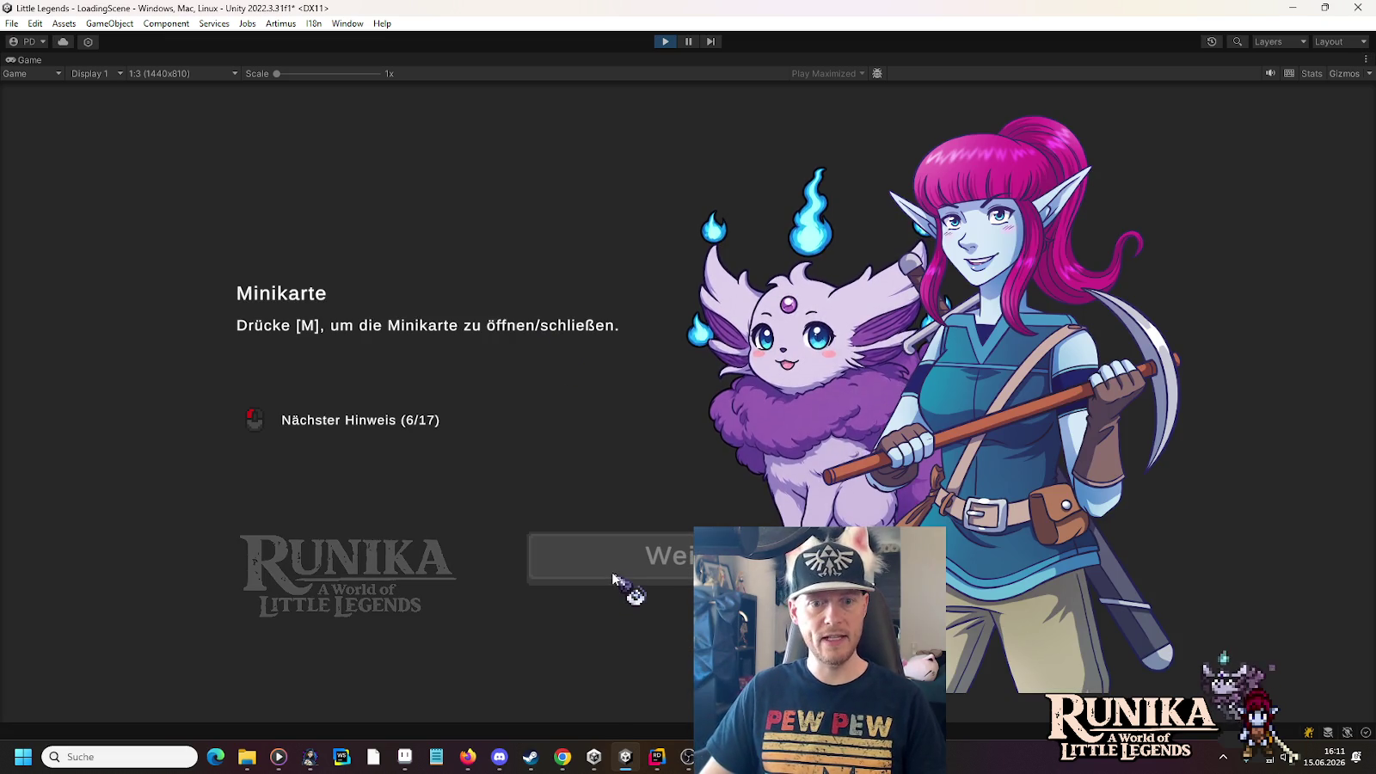
{"action": "left_click", "coordinate": [615, 572]}
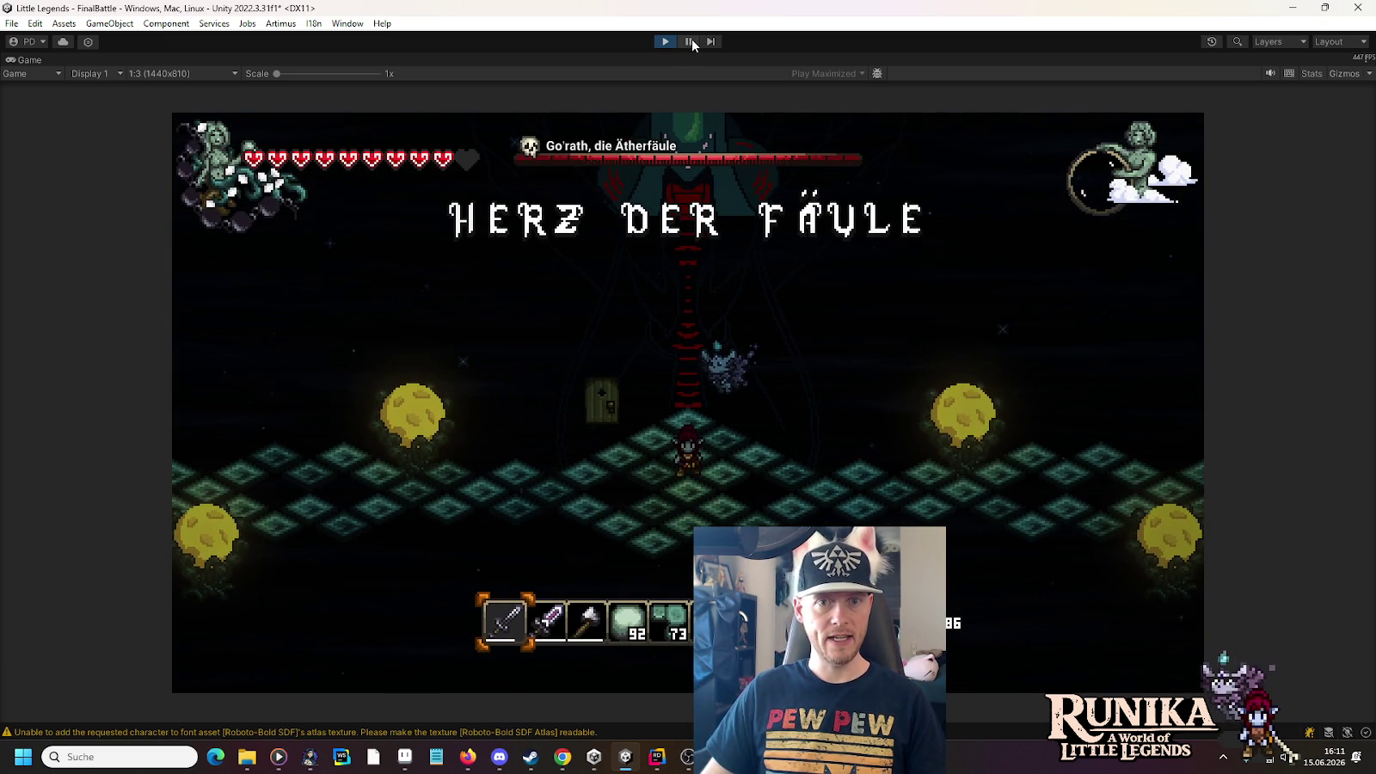
{"action": "left_click", "coordinate": [692, 40]}
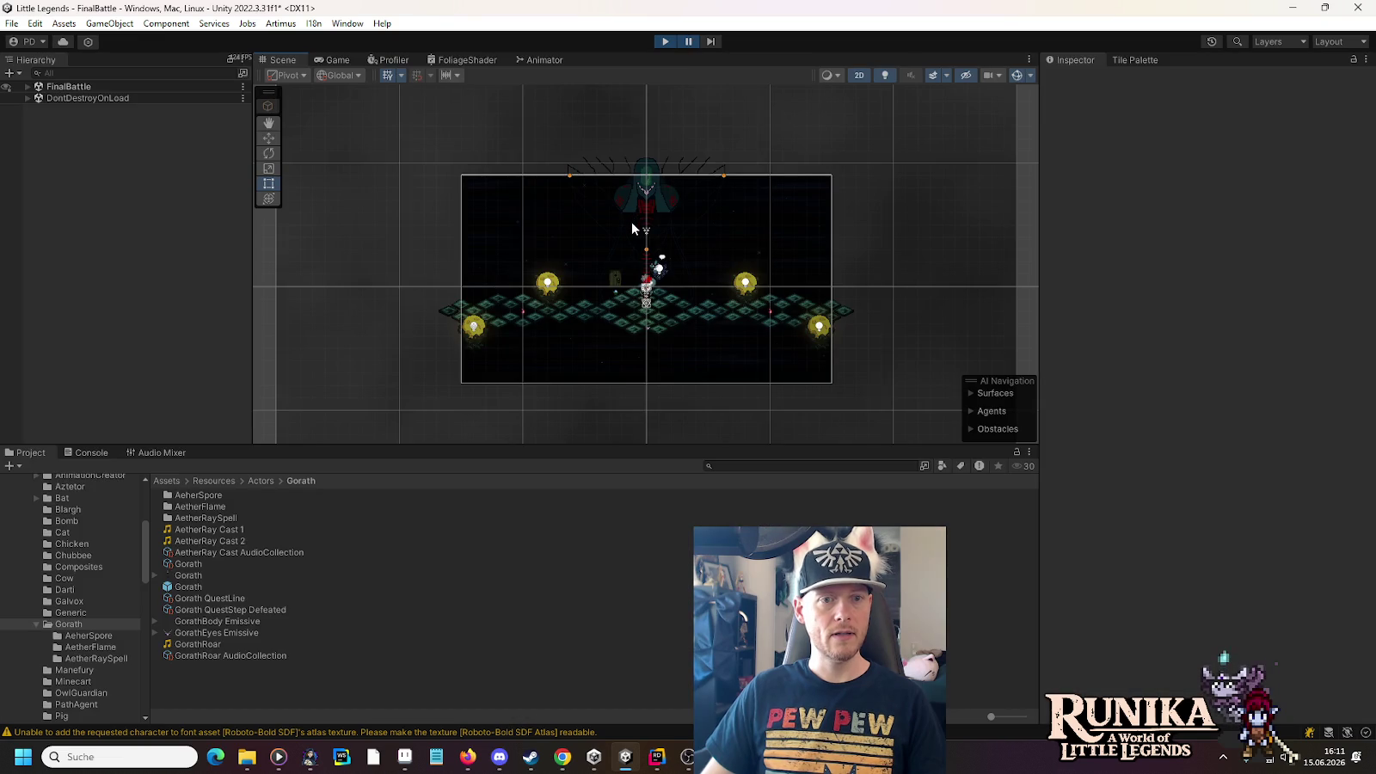
Select AetherStorm Sprite in the Hierarchy to inspect it, then unpause the boss fight
{"action": "left_click", "coordinate": [944, 234]}
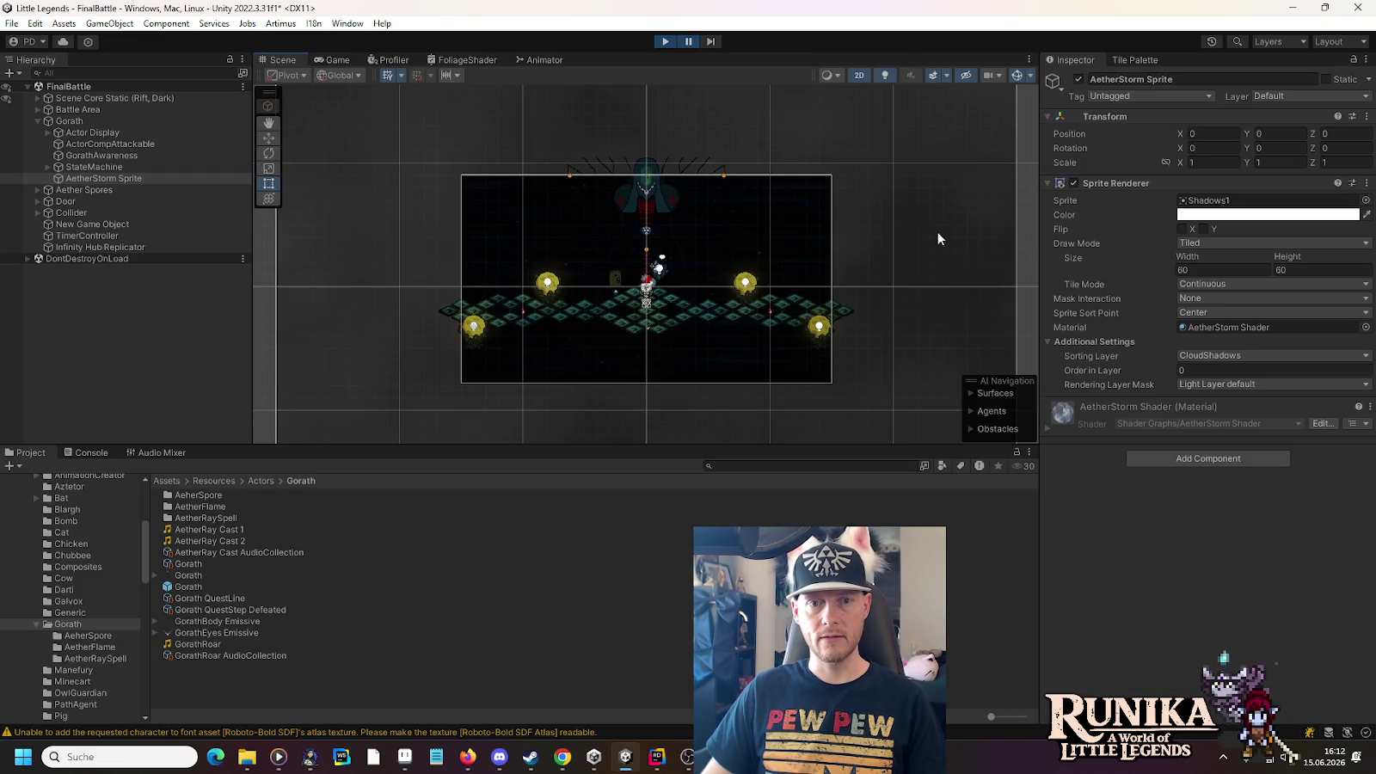
{"action": "left_click", "coordinate": [689, 42]}
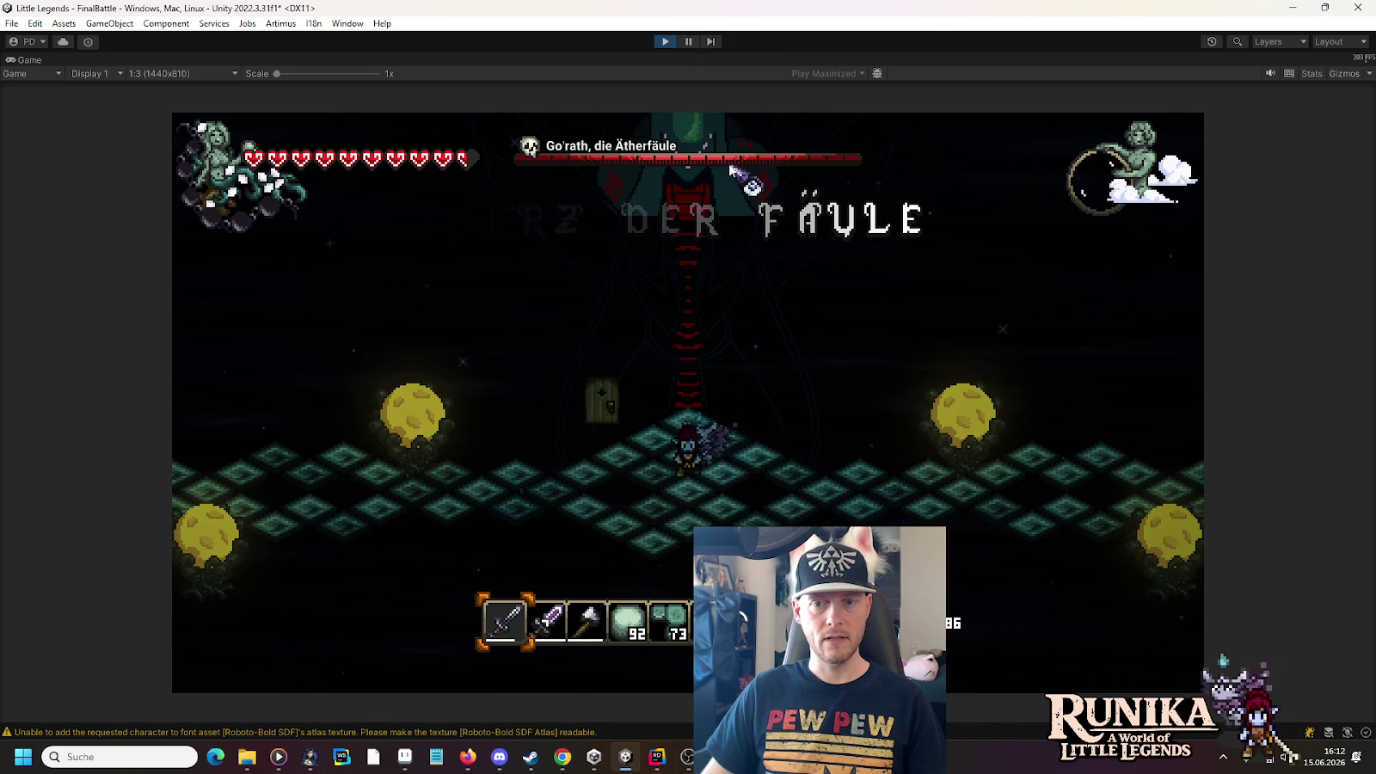
Walk the hero around the Go'rath arena with WASD to watch the clouds drift, then stop Play mode
{"action": "left_click", "coordinate": [690, 42]}
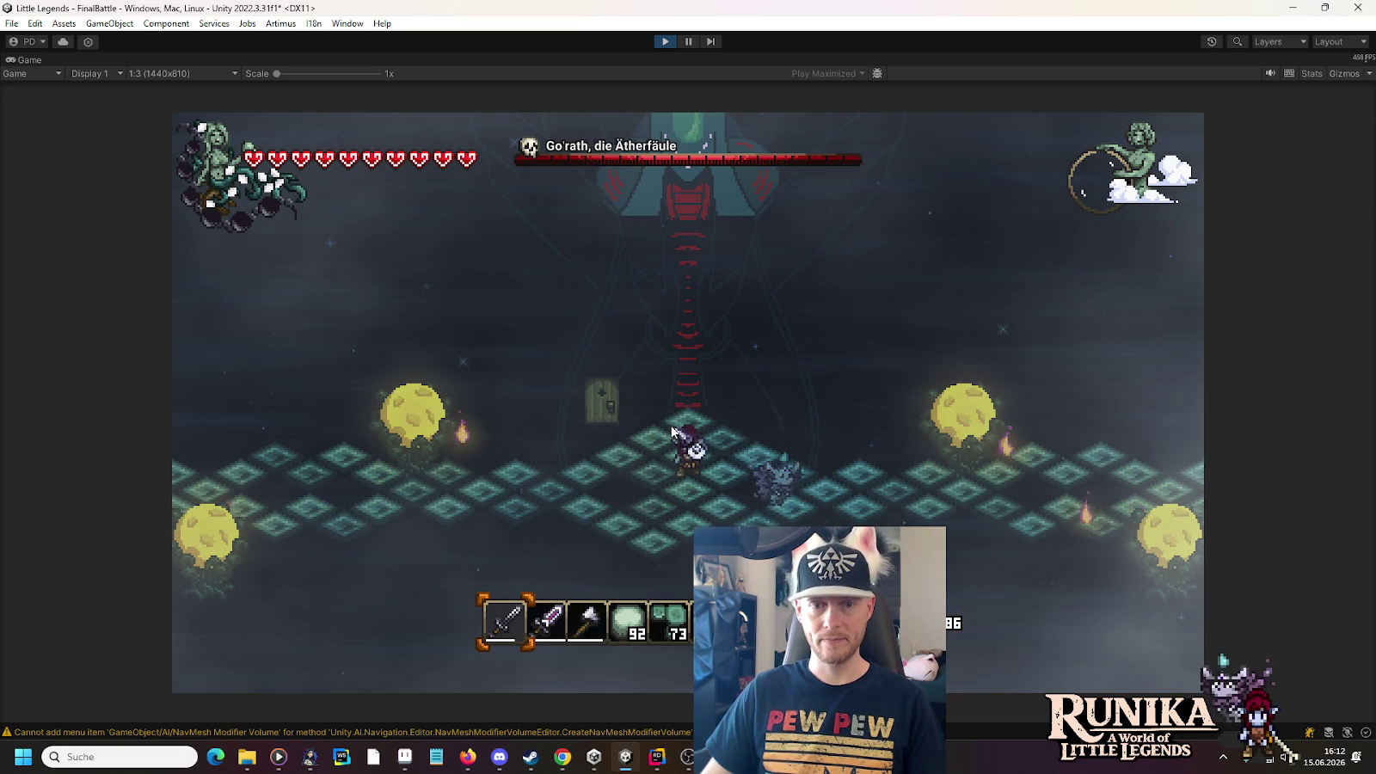
{"action": "key", "text": "w"}
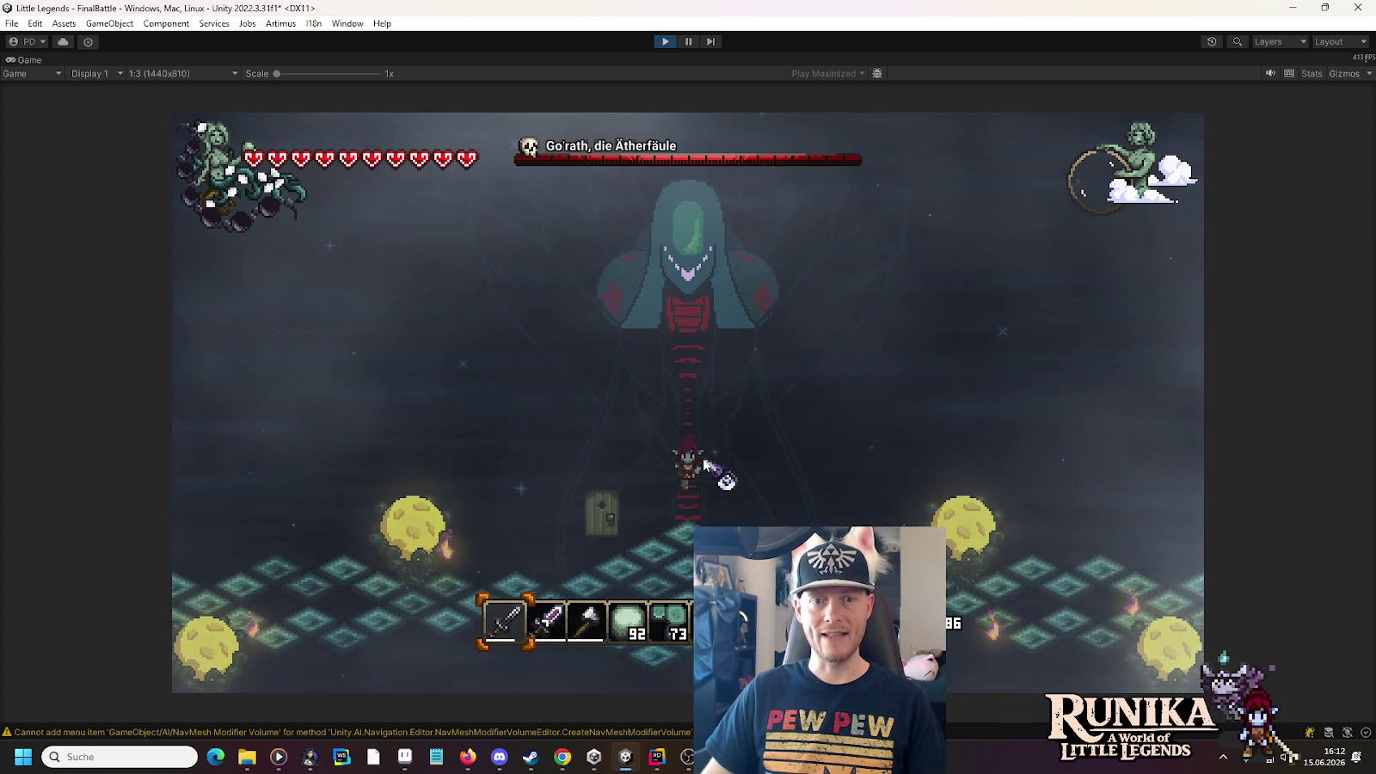
{"action": "key", "text": "s"}
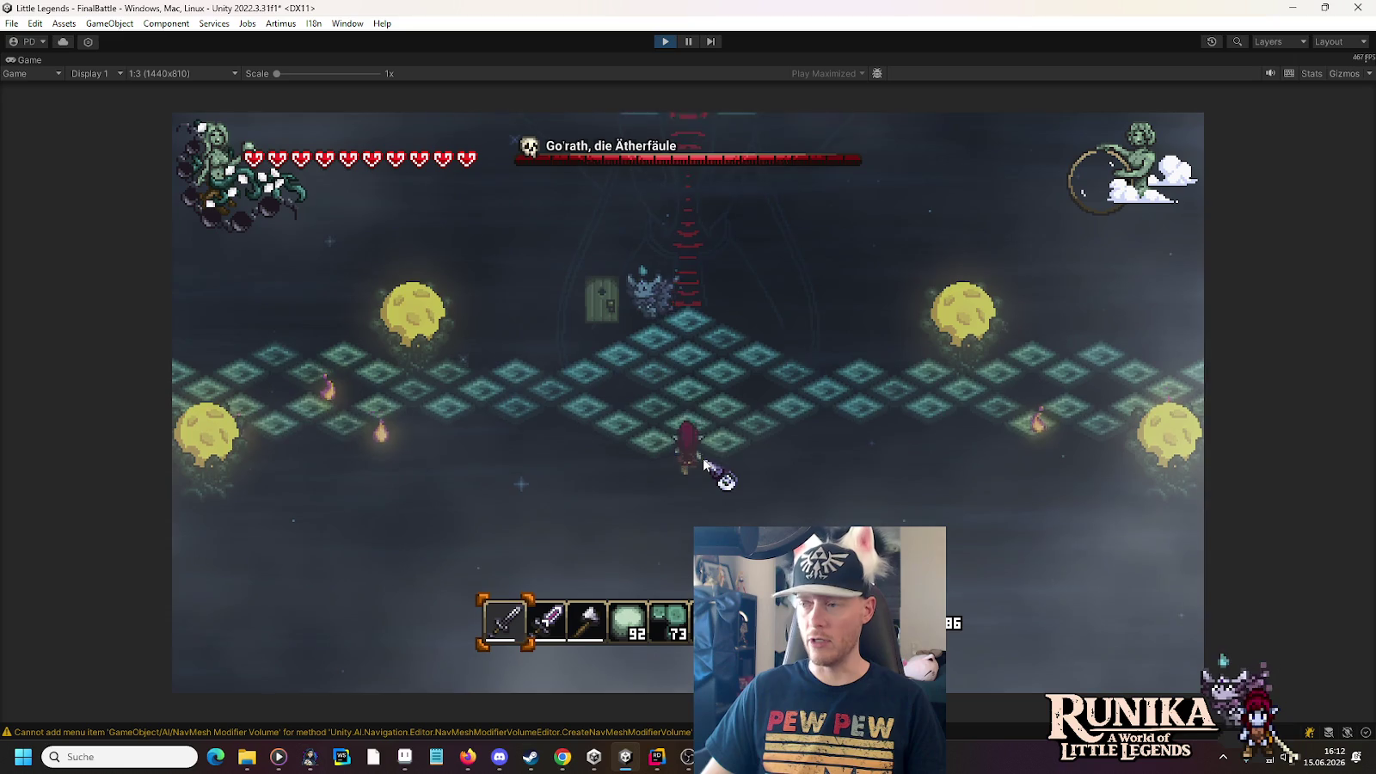
{"action": "key", "text": "w"}
{"action": "key", "text": "a"}
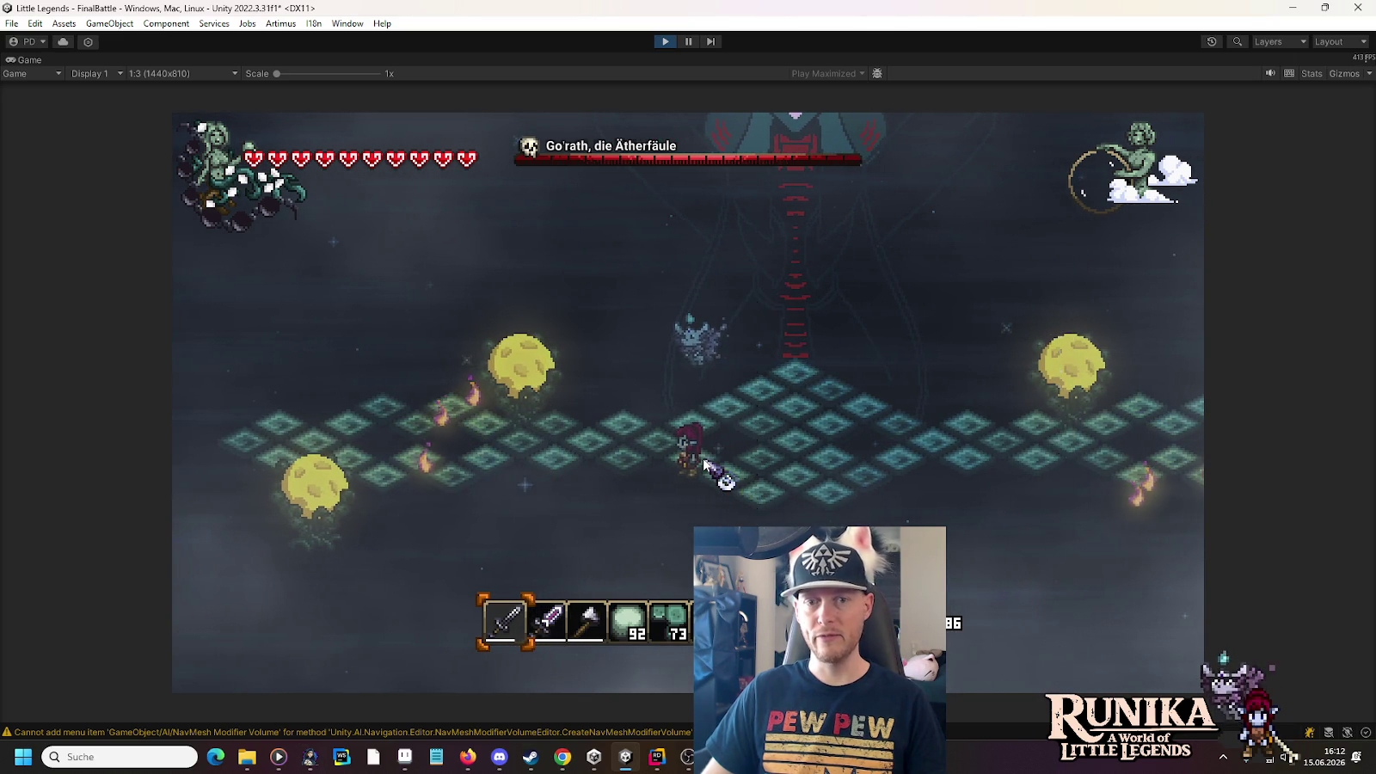
{"action": "key", "text": "w"}
{"action": "key", "text": "d"}
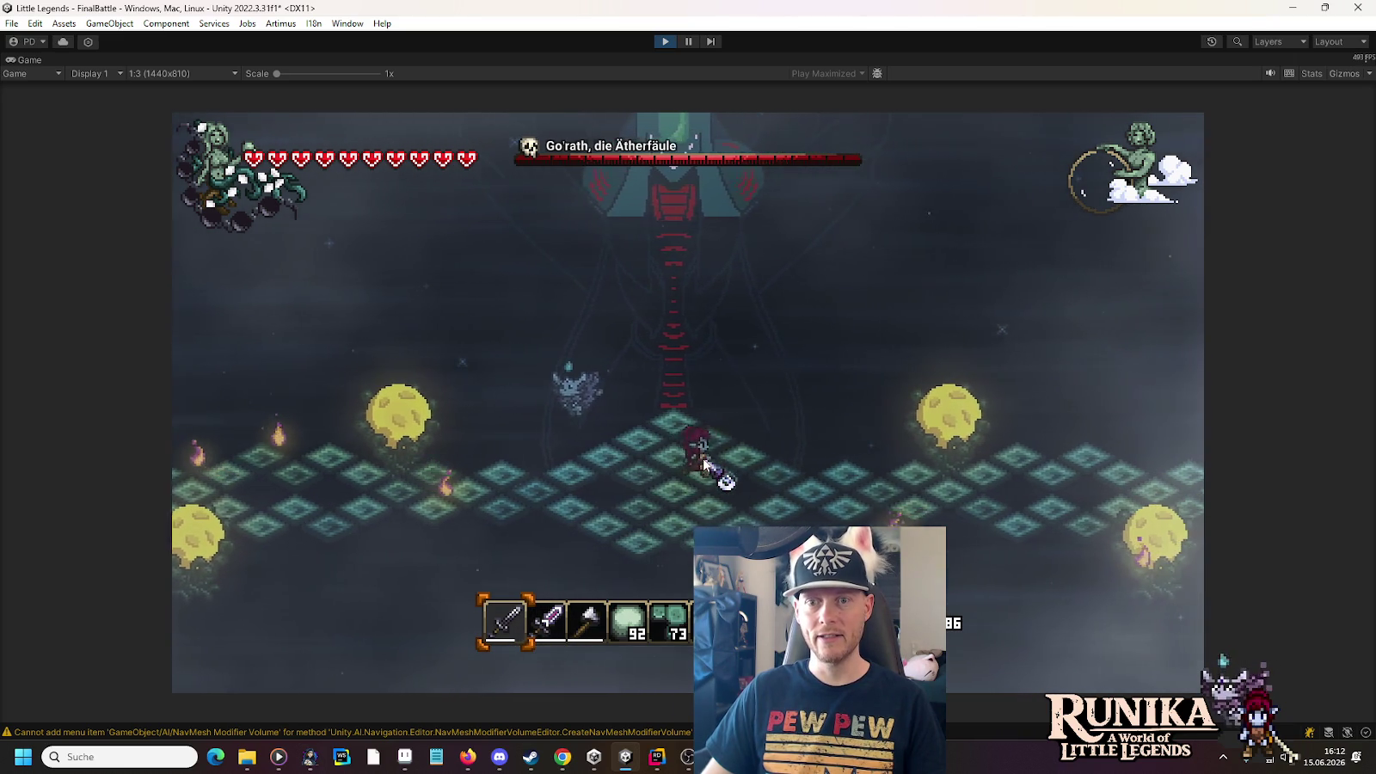
{"action": "key", "text": "d"}
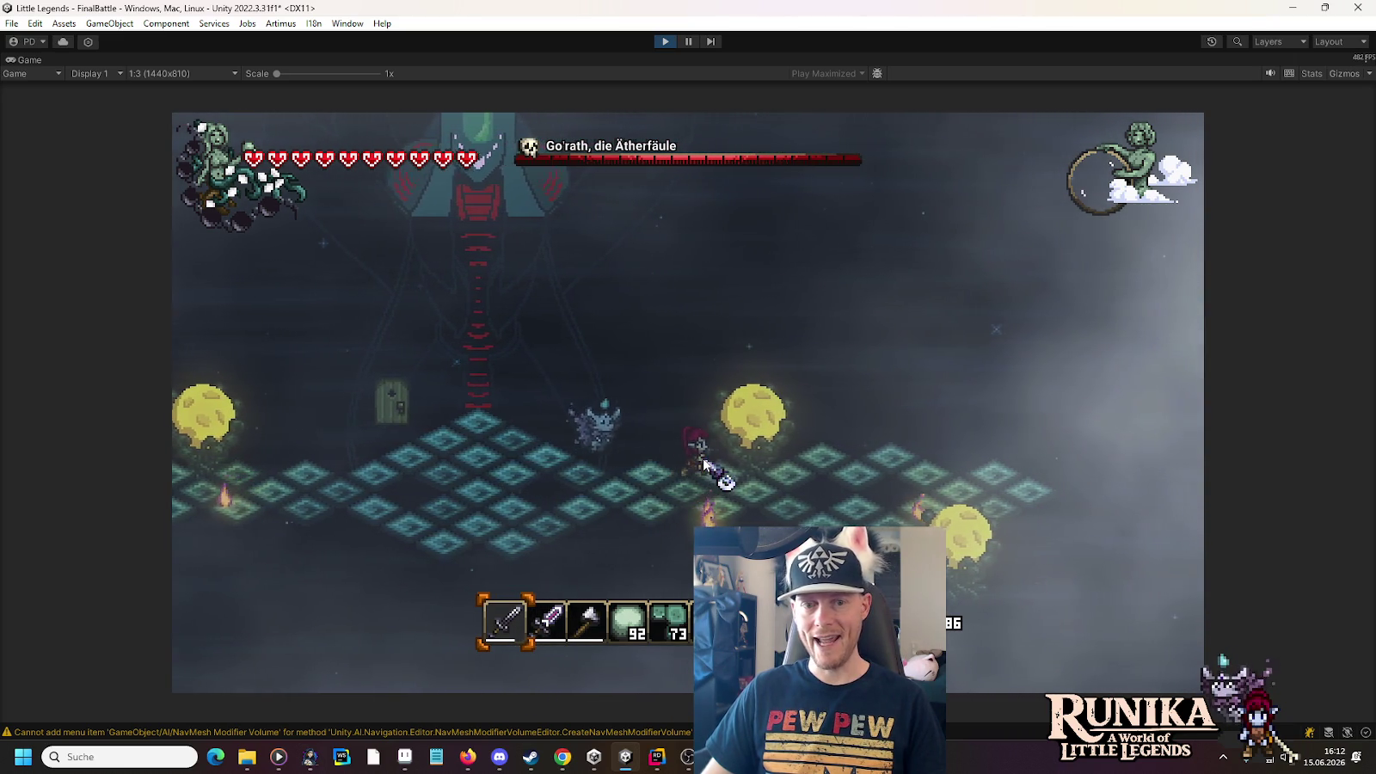
{"action": "key", "text": "a"}
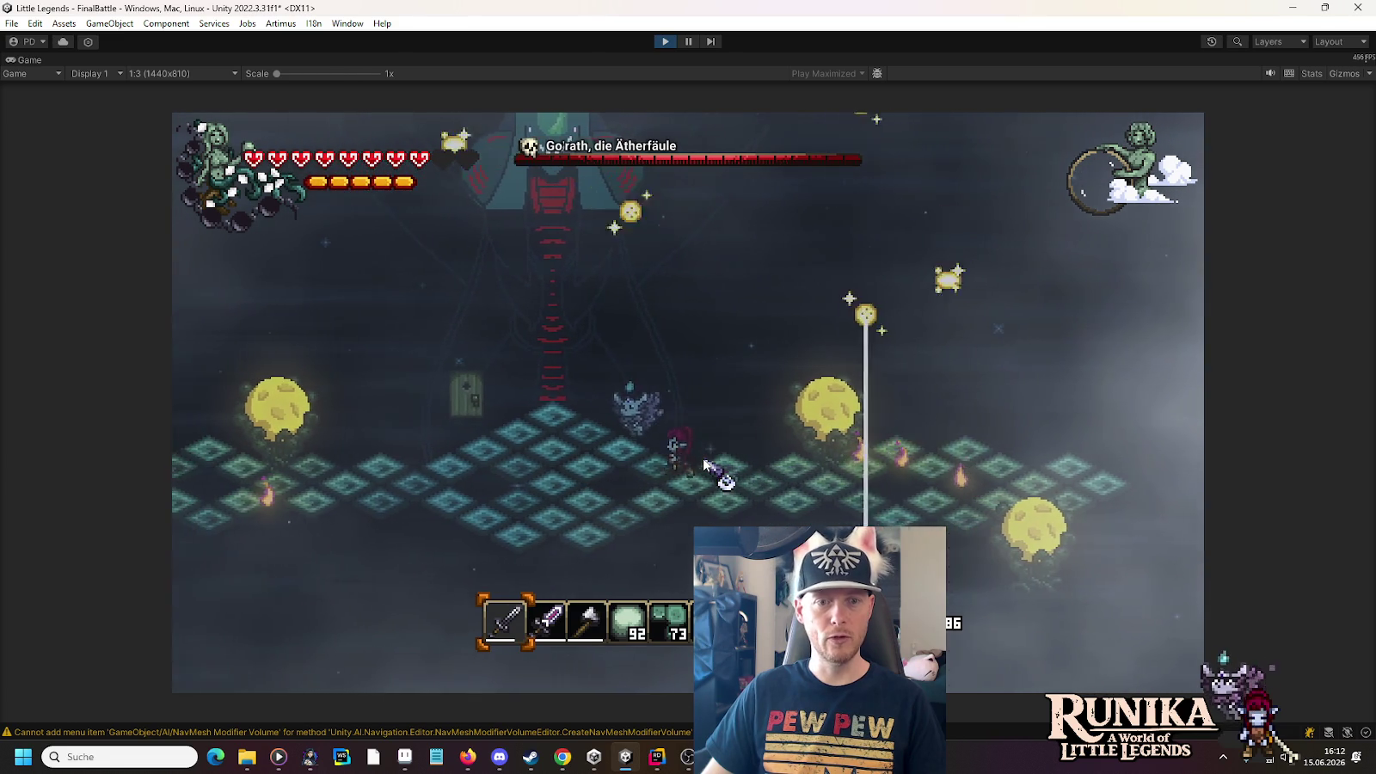
{"action": "key", "text": "a"}
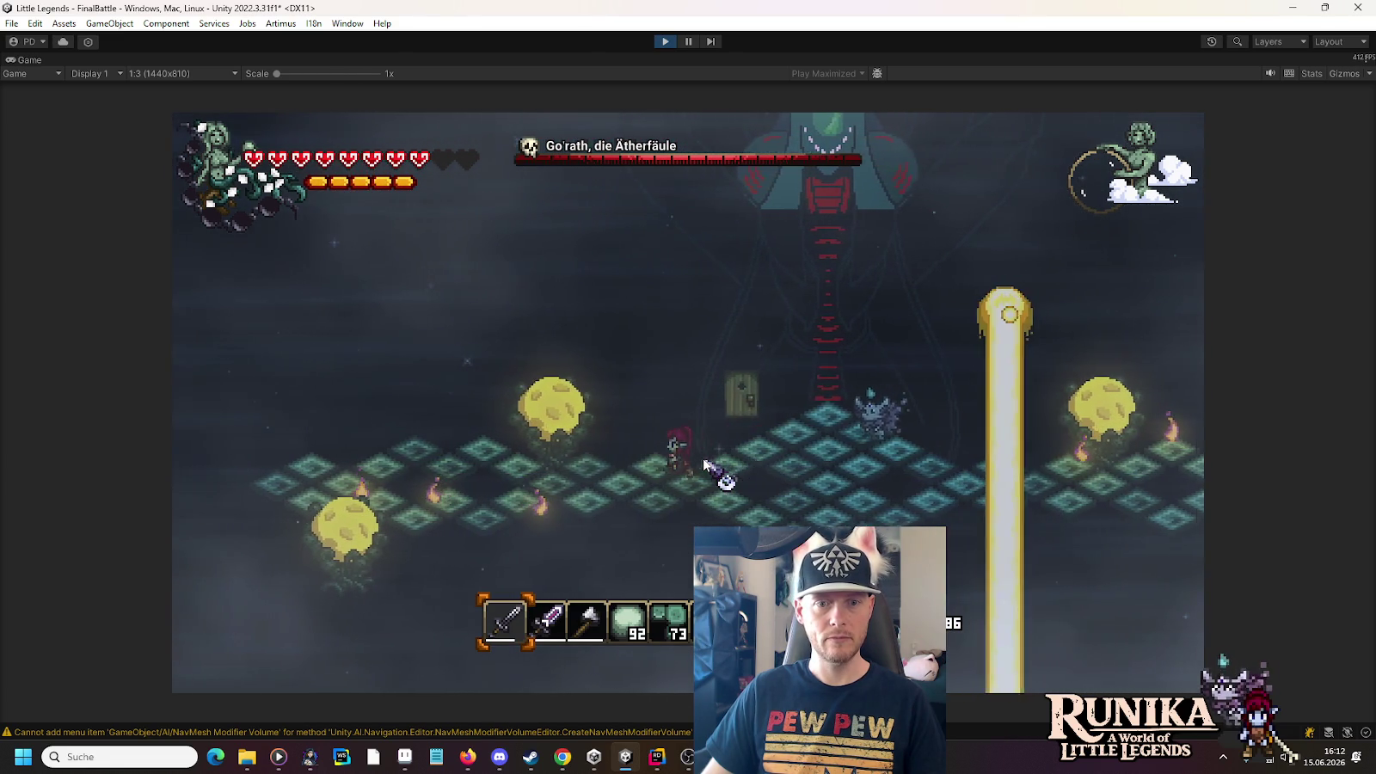
{"action": "key", "text": "d"}
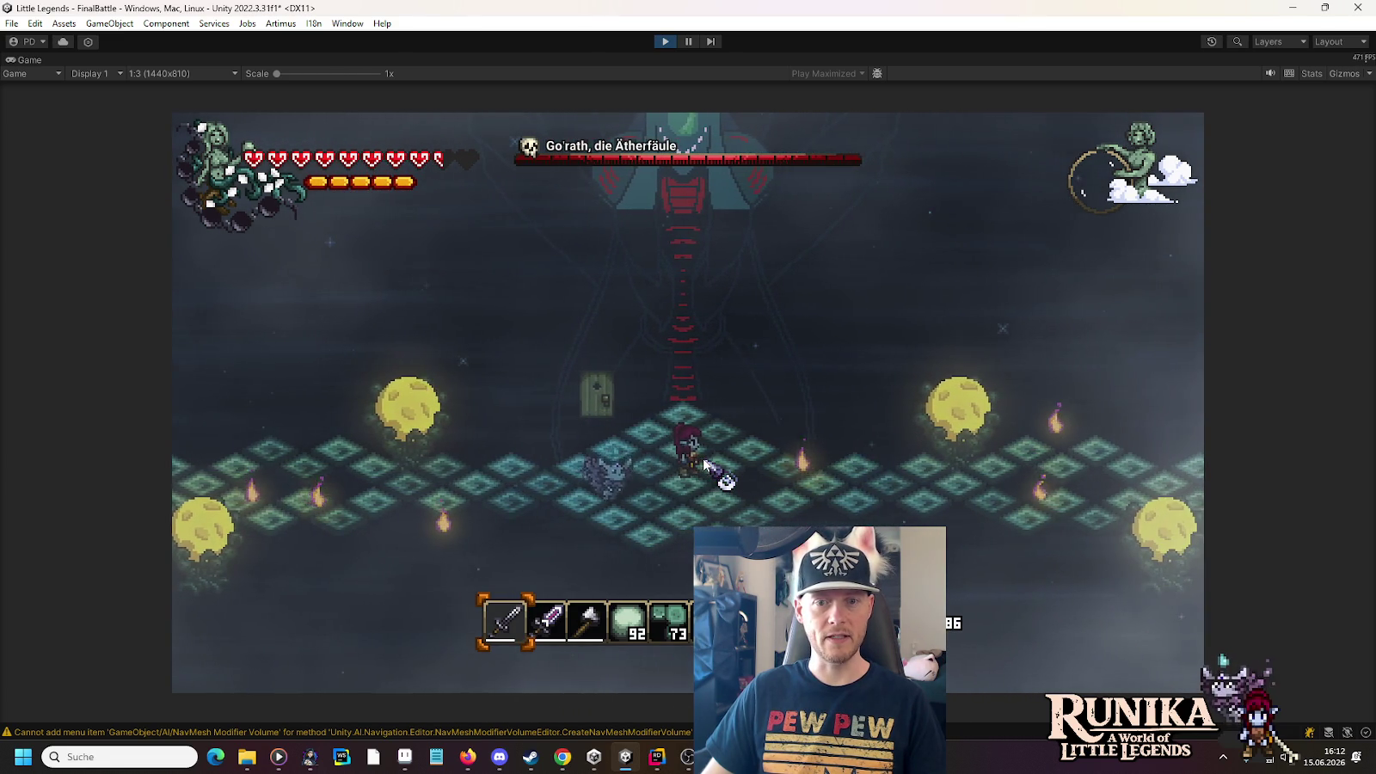
{"action": "key", "text": "d"}
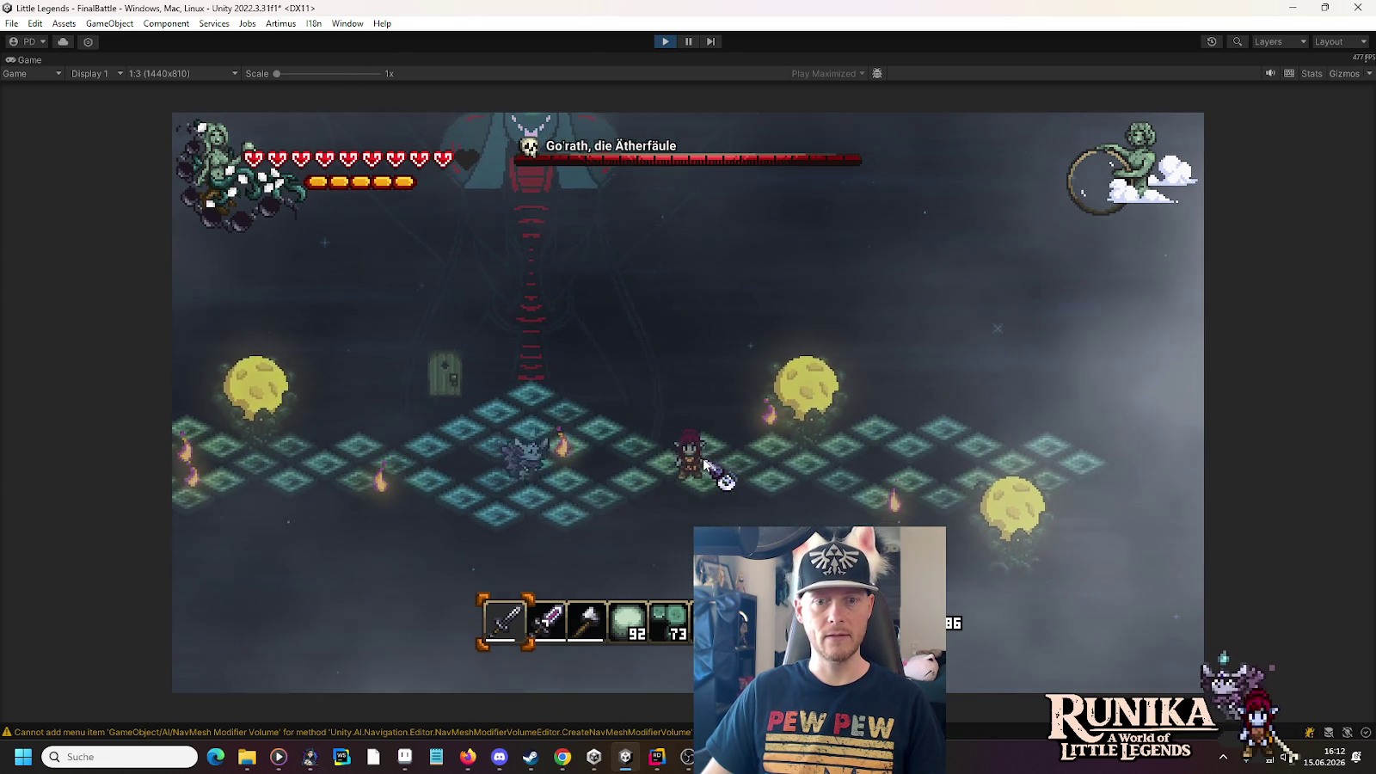
{"action": "key", "text": "a"}
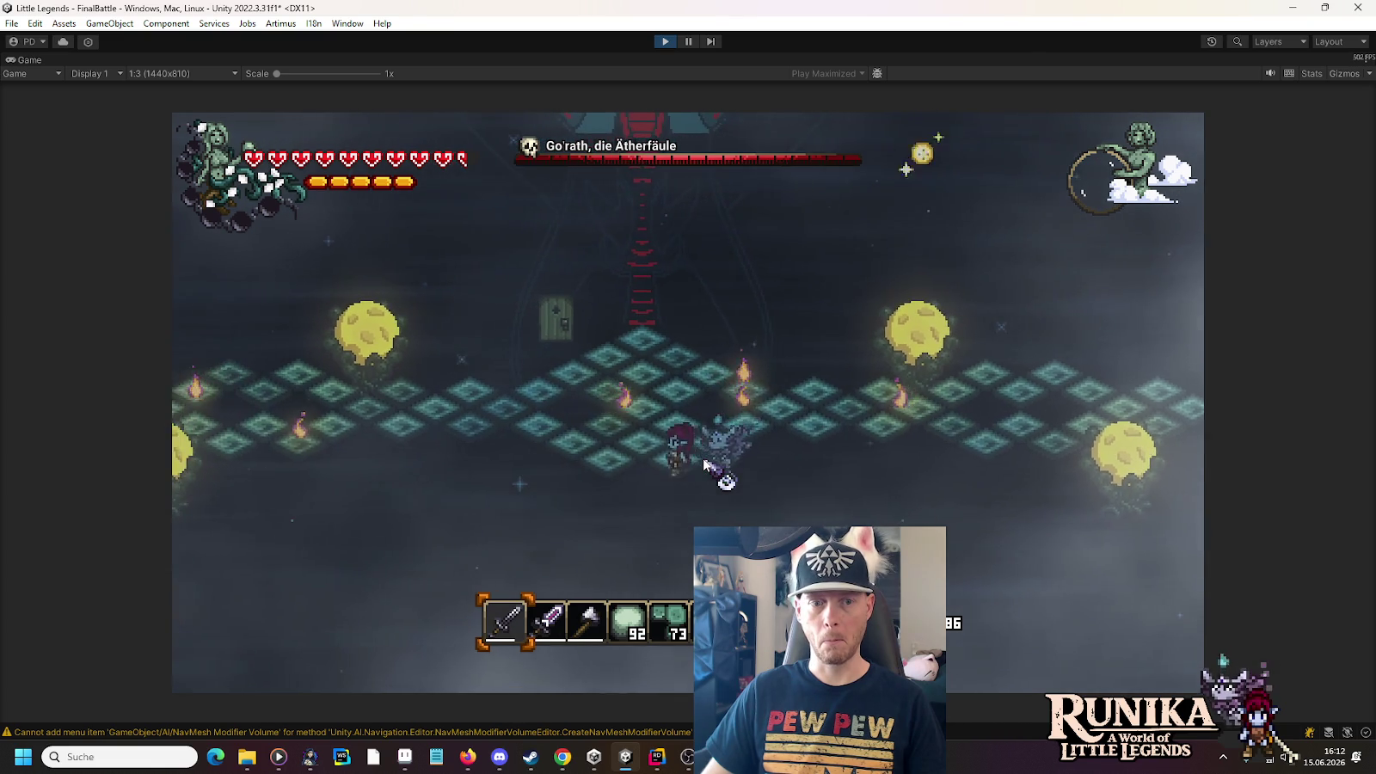
{"action": "left_click", "coordinate": [666, 41]}
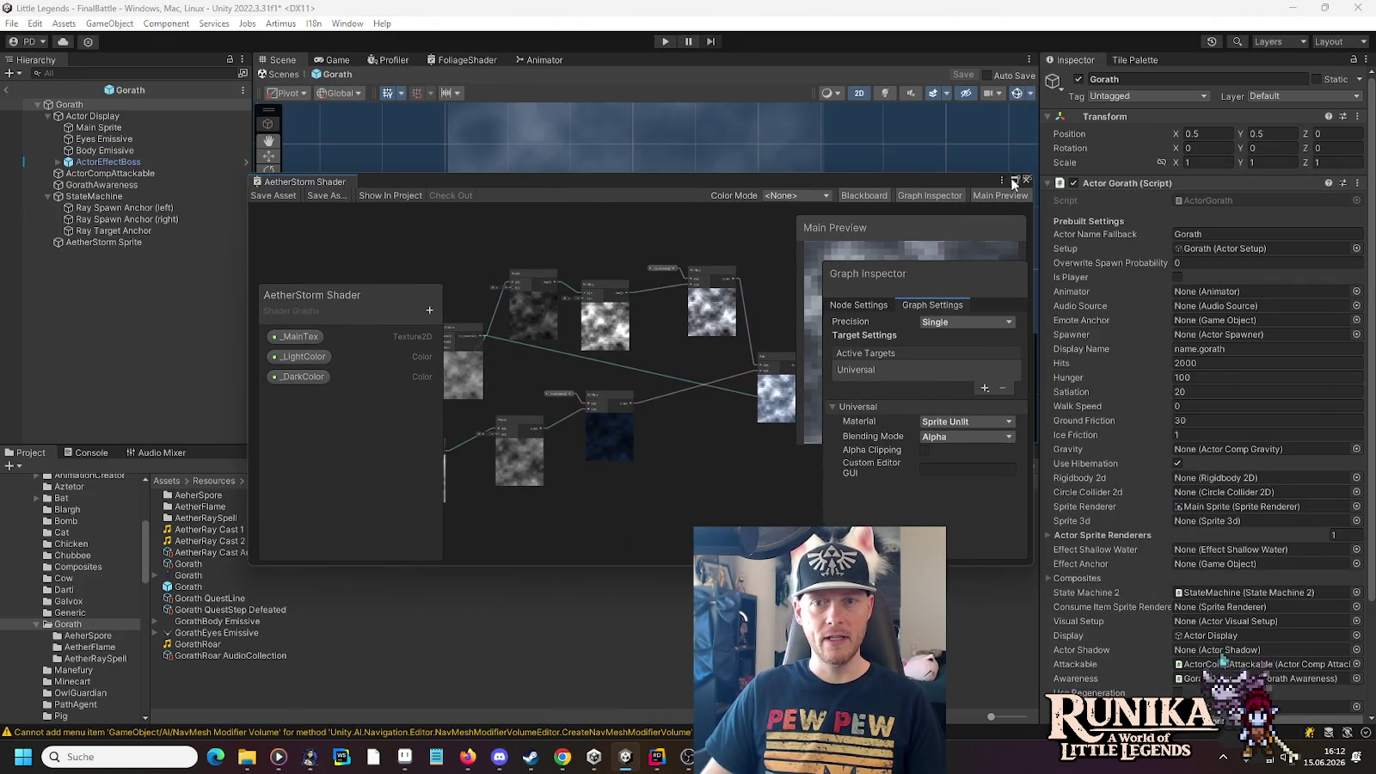
Maximize the Shader Graph and set the PerlinOctave _Scale to 0.05
{"action": "left_click", "coordinate": [1015, 179]}
{"action": "scroll", "coordinate": [139, 155], "scroll_direction": "up", "scroll_amount": 8}
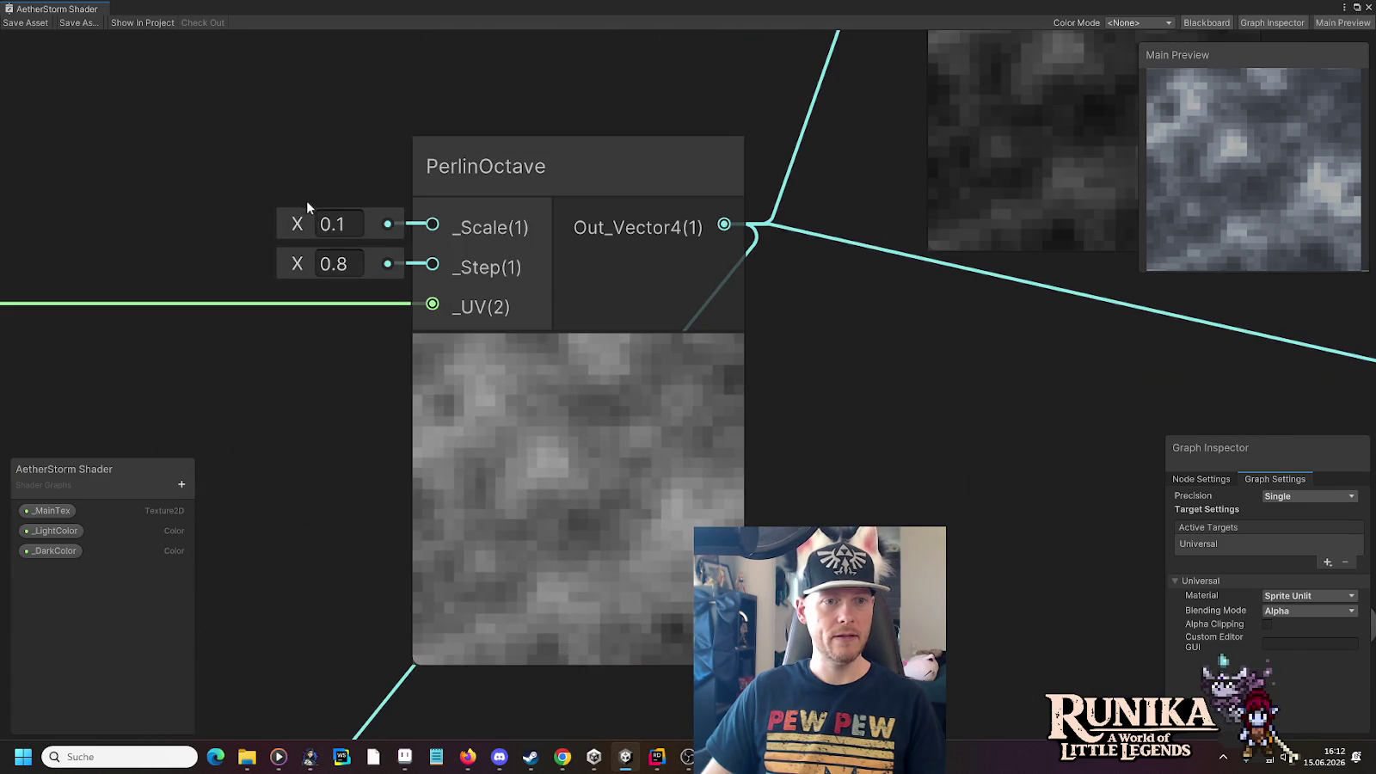
{"action": "left_click", "coordinate": [350, 224]}
{"action": "double_click", "coordinate": [351, 224]}
{"action": "type", "text": "05"}
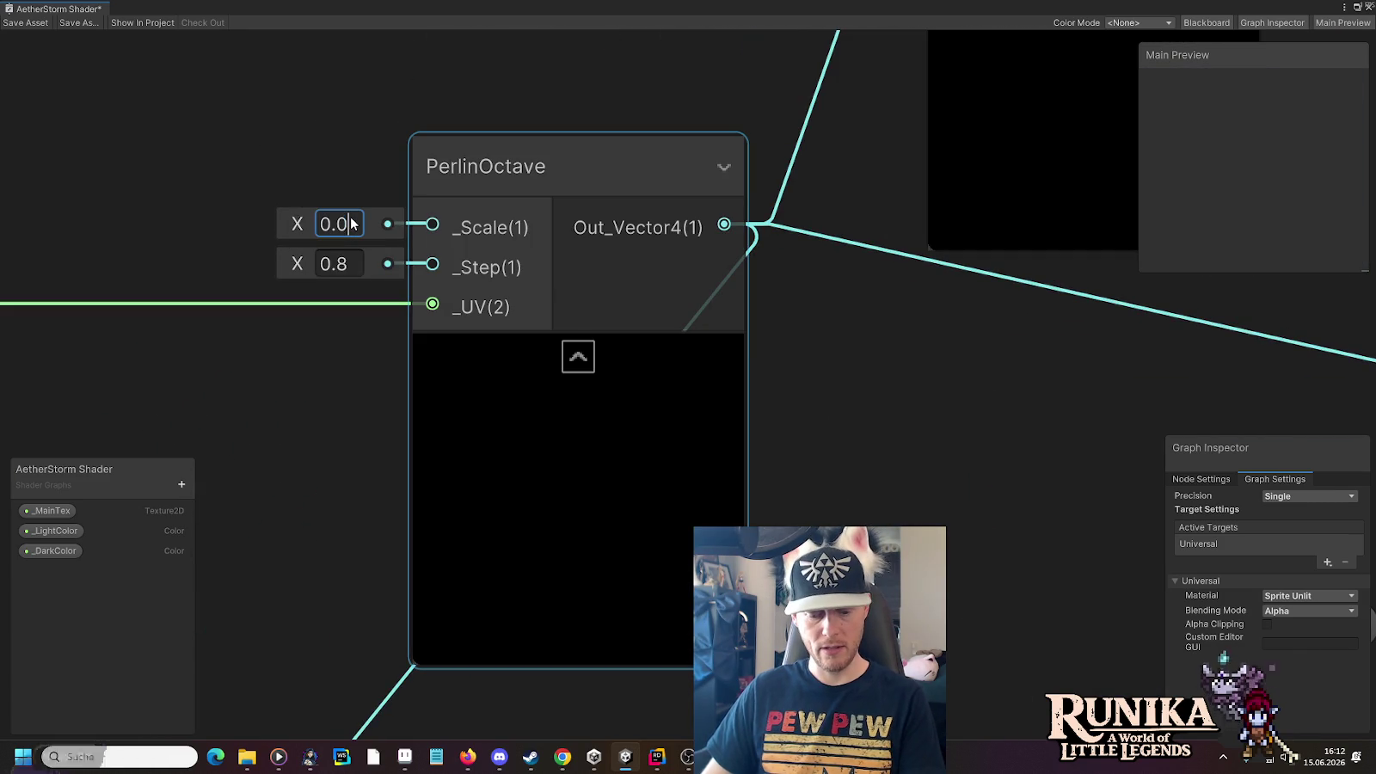
{"action": "left_click", "coordinate": [25, 23]}
Pan over the Multiply and Add nodes and test a lower PerlinOctave step value, undoing it
{"action": "scroll", "coordinate": [334, 395], "scroll_direction": "down", "scroll_amount": 5}
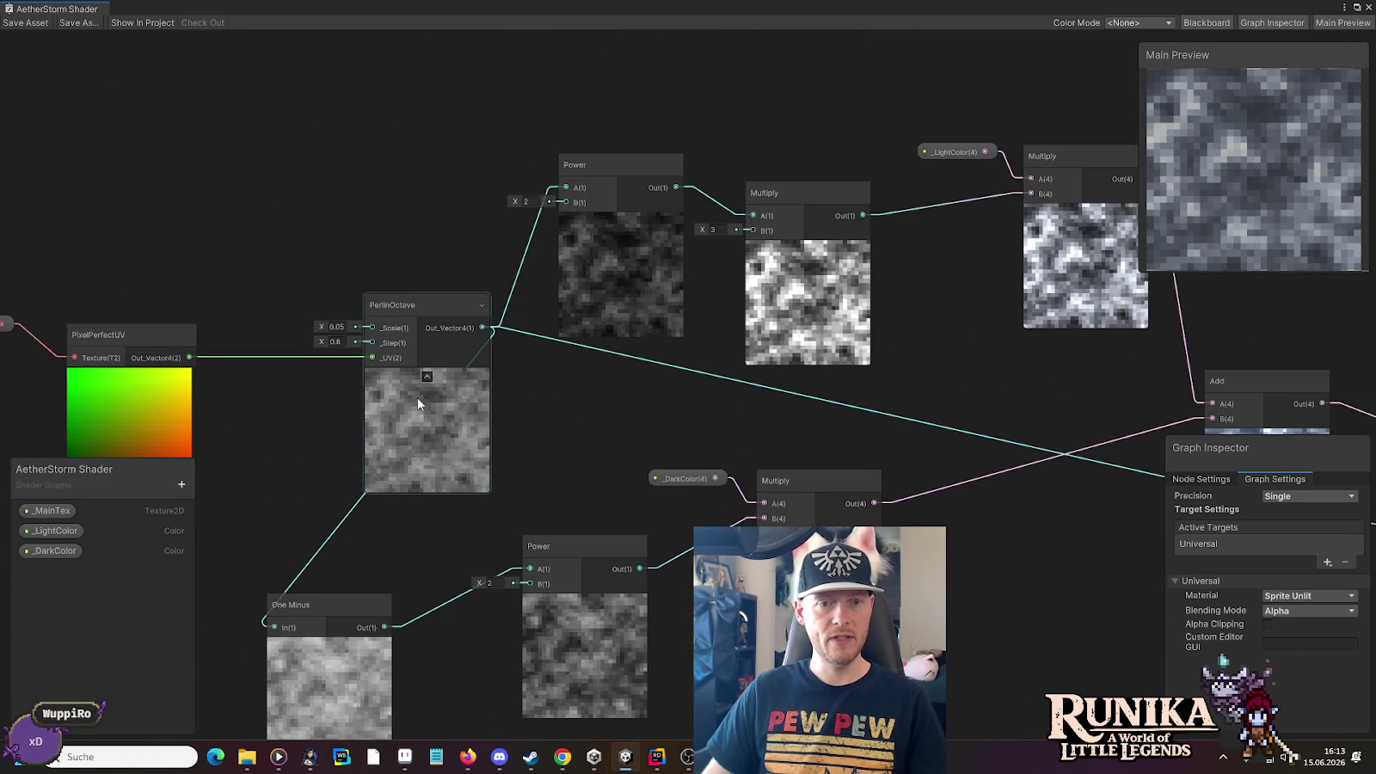
{"action": "left_click_drag", "start_coordinate": [931, 395], "coordinate": [516, 316]}
{"action": "mouse_move", "coordinate": [568, 414]}
{"action": "left_mouse_down"}
{"action": "mouse_move", "coordinate": [809, 423]}
{"action": "mouse_move", "coordinate": [608, 402]}
{"action": "mouse_move", "coordinate": [1152, 424]}
{"action": "left_mouse_up"}
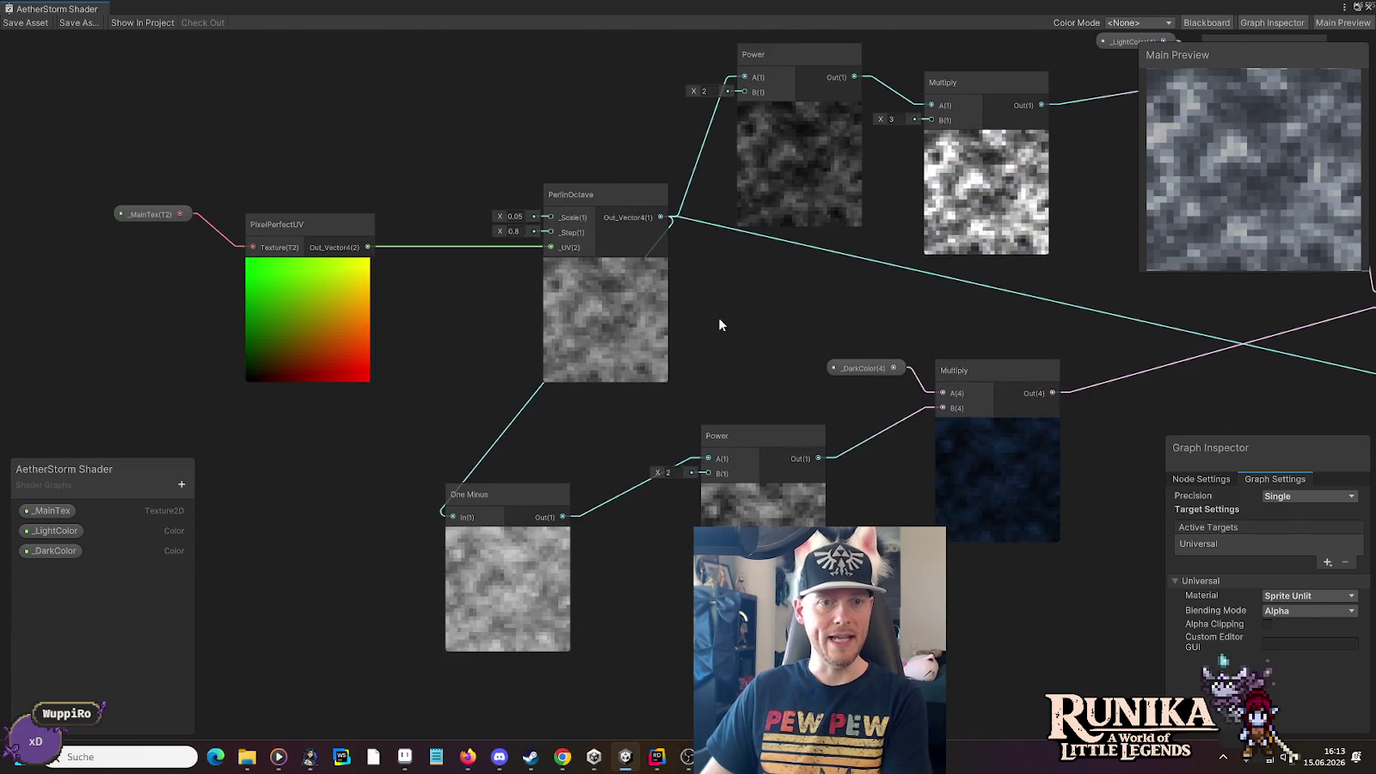
{"action": "scroll", "coordinate": [705, 319], "scroll_direction": "up", "scroll_amount": 3}
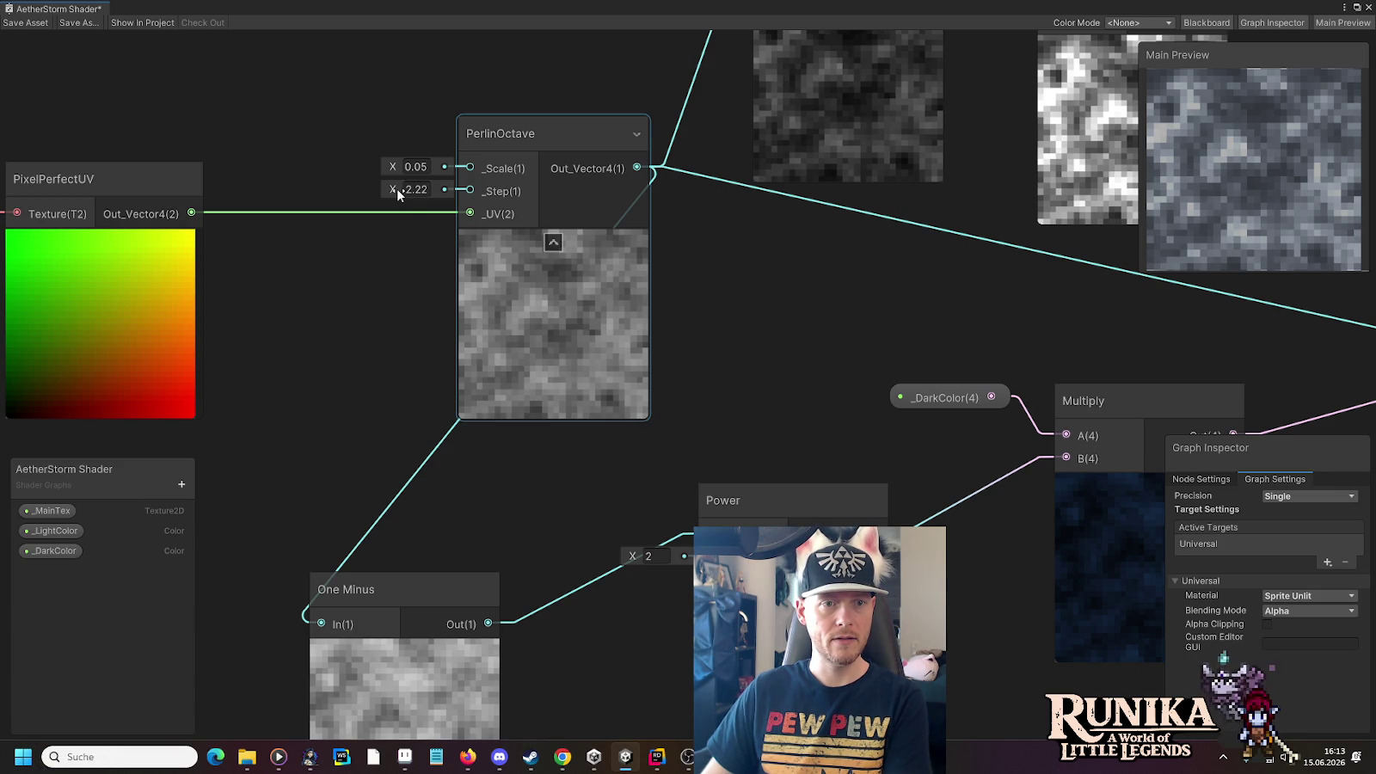
{"action": "left_click_drag", "start_coordinate": [396, 188], "coordinate": [265, 179]}
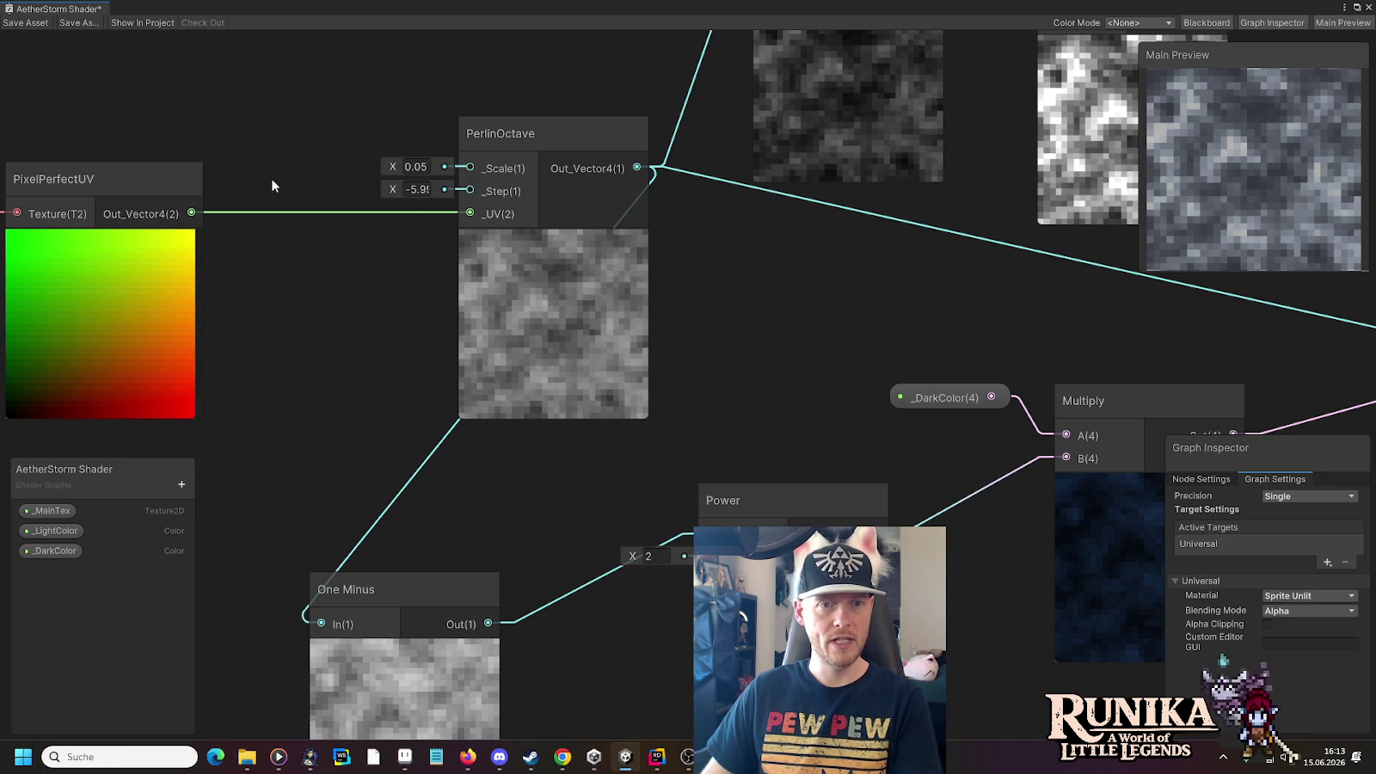
{"action": "key", "text": "ctrl+z"}
{"action": "key", "text": "ctrl+z"}
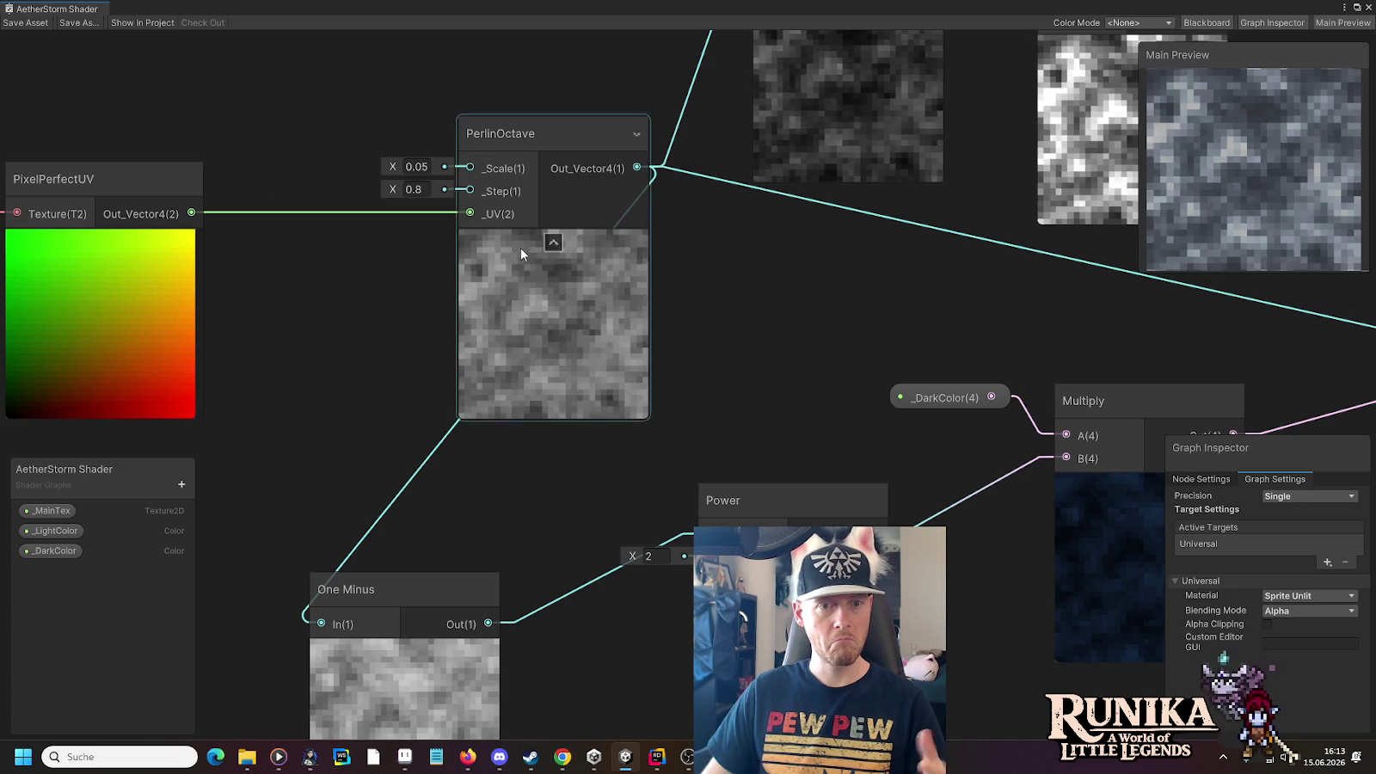
{"action": "scroll", "coordinate": [804, 329], "scroll_direction": "down", "scroll_amount": 4}
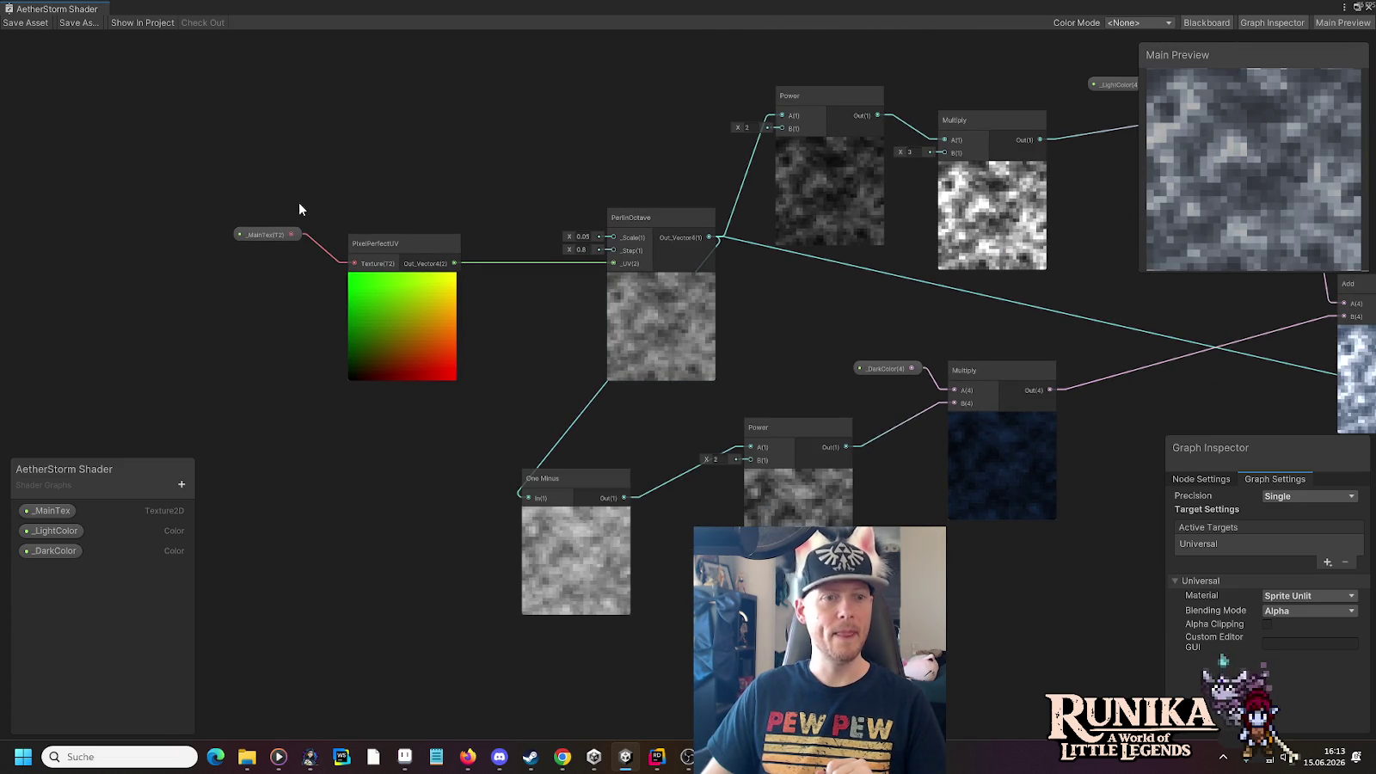
Move the _MainTex, PixelPerfectUV and PerlinOctave nodes together further left
{"action": "left_click_drag", "start_coordinate": [275, 234], "coordinate": [293, 242]}
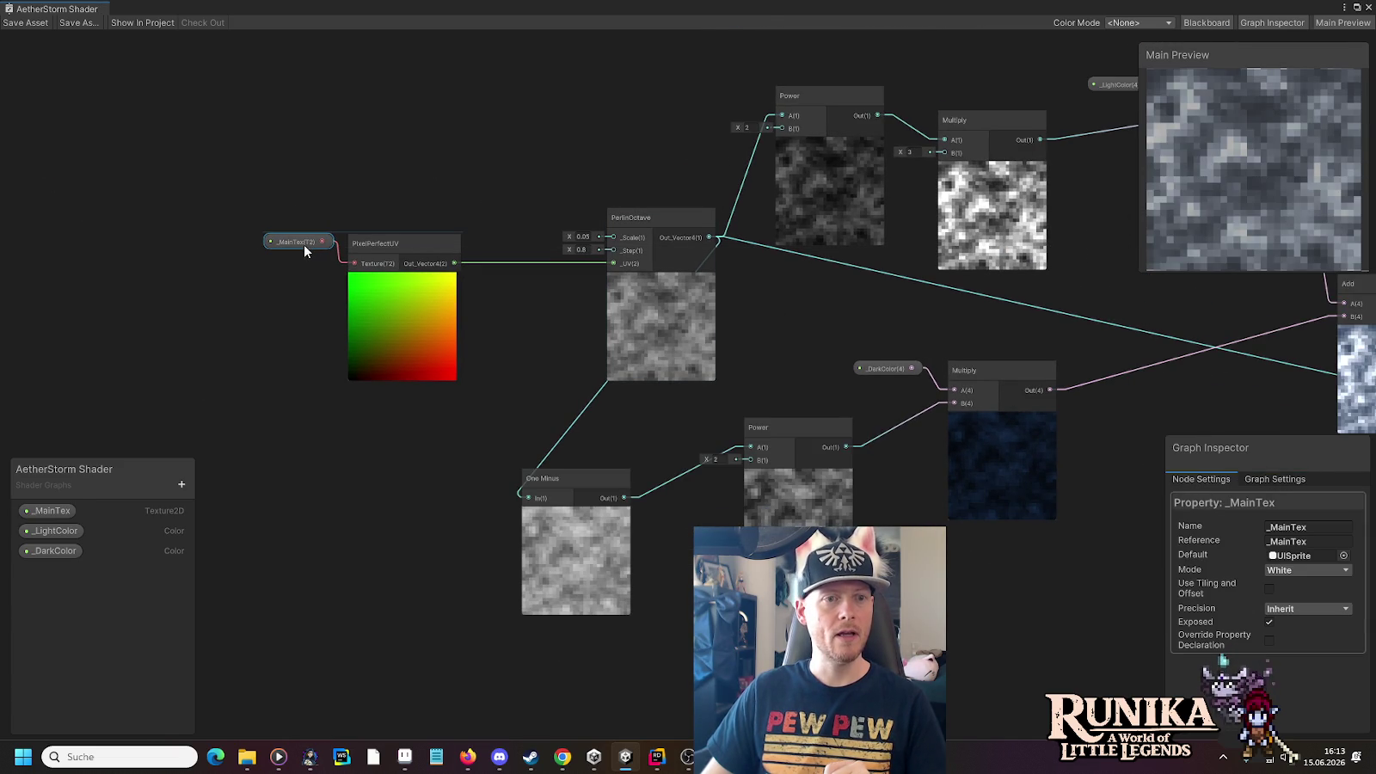
{"action": "left_click", "coordinate": [402, 255], "text": "shift"}
{"action": "mouse_move", "coordinate": [403, 254]}
{"action": "left_mouse_down"}
{"action": "mouse_move", "coordinate": [337, 213]}
{"action": "mouse_move", "coordinate": [509, 228]}
{"action": "mouse_move", "coordinate": [489, 222]}
{"action": "left_mouse_up"}
{"action": "left_click_drag", "start_coordinate": [344, 179], "coordinate": [660, 269]}
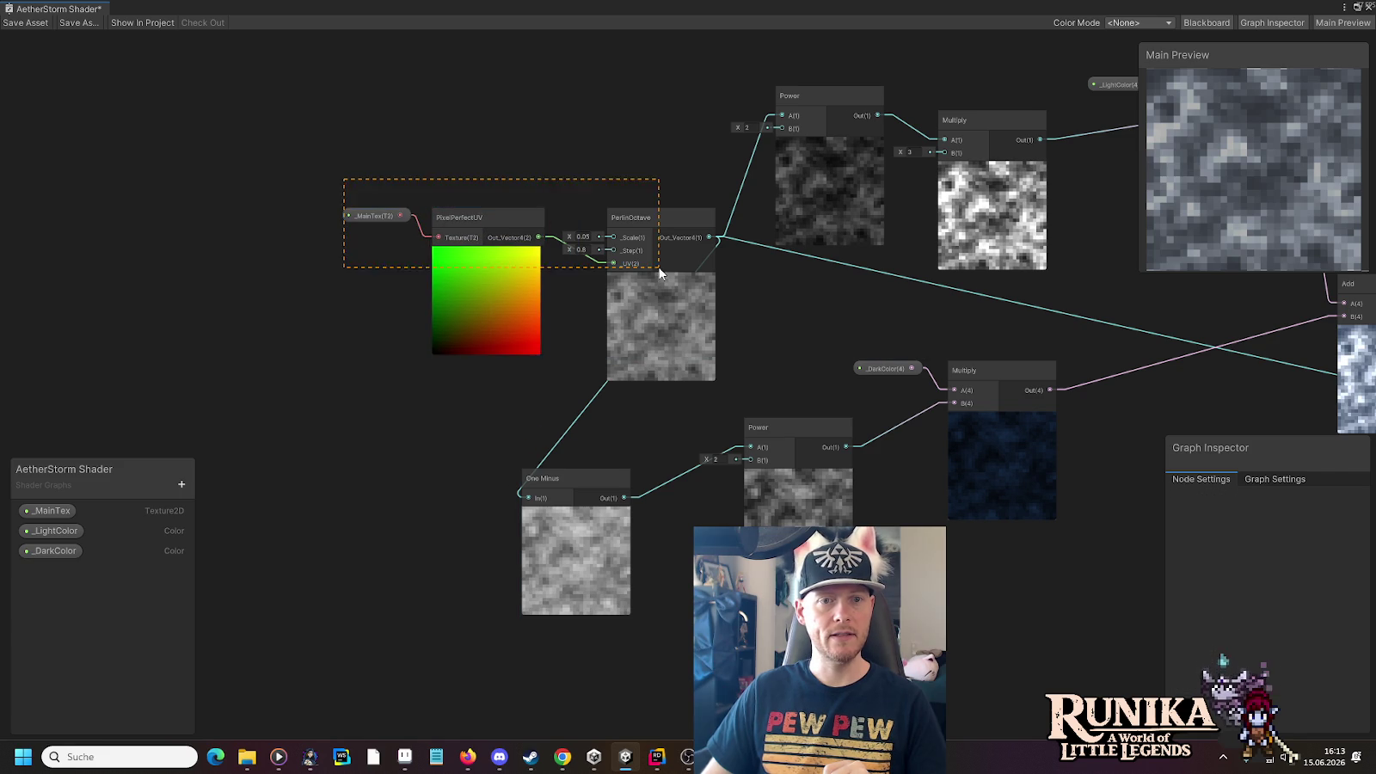
{"action": "mouse_move", "coordinate": [653, 222]}
{"action": "left_mouse_down"}
{"action": "mouse_move", "coordinate": [327, 184]}
{"action": "mouse_move", "coordinate": [368, 212]}
{"action": "left_mouse_up"}
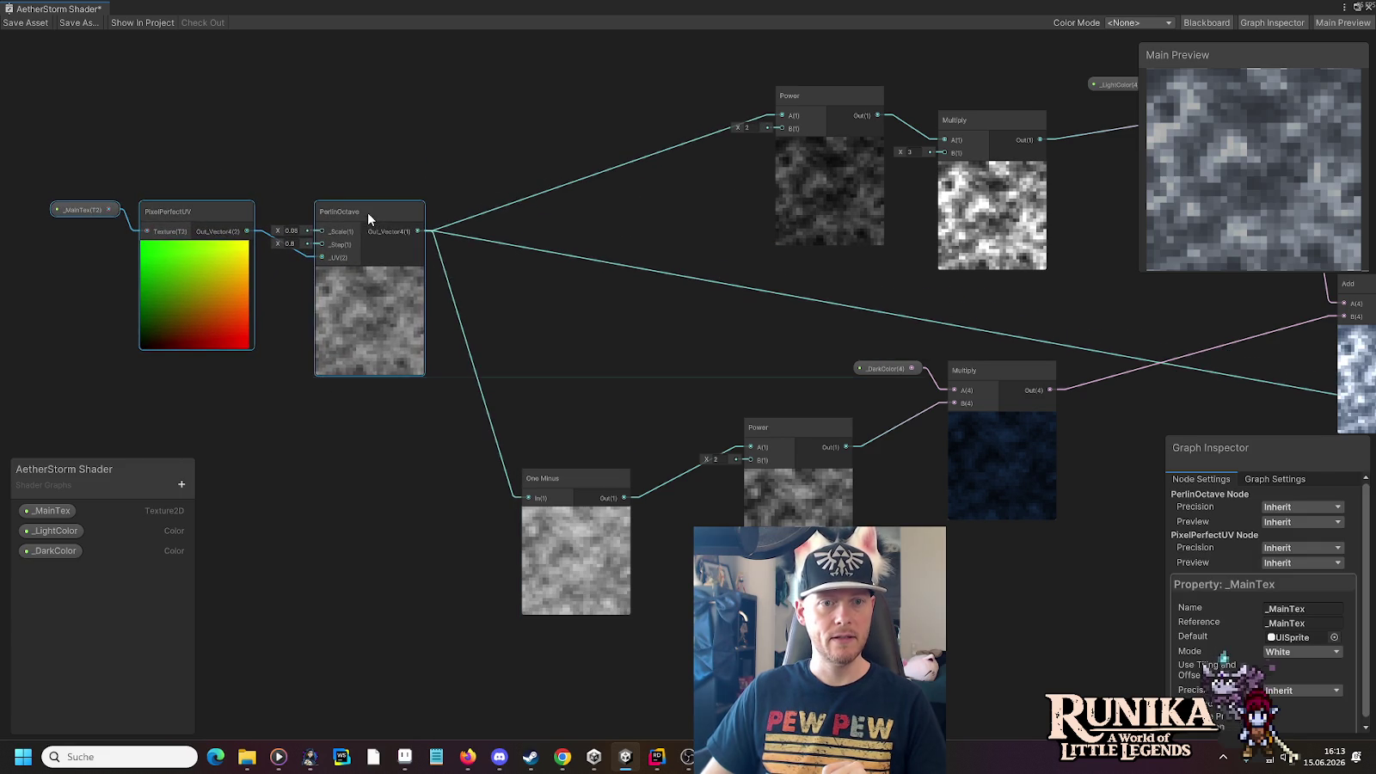
{"action": "left_click", "coordinate": [647, 258]}
{"action": "scroll", "coordinate": [670, 239], "scroll_direction": "down", "scroll_amount": 2}
{"action": "left_click_drag", "start_coordinate": [613, 274], "coordinate": [924, 306]}
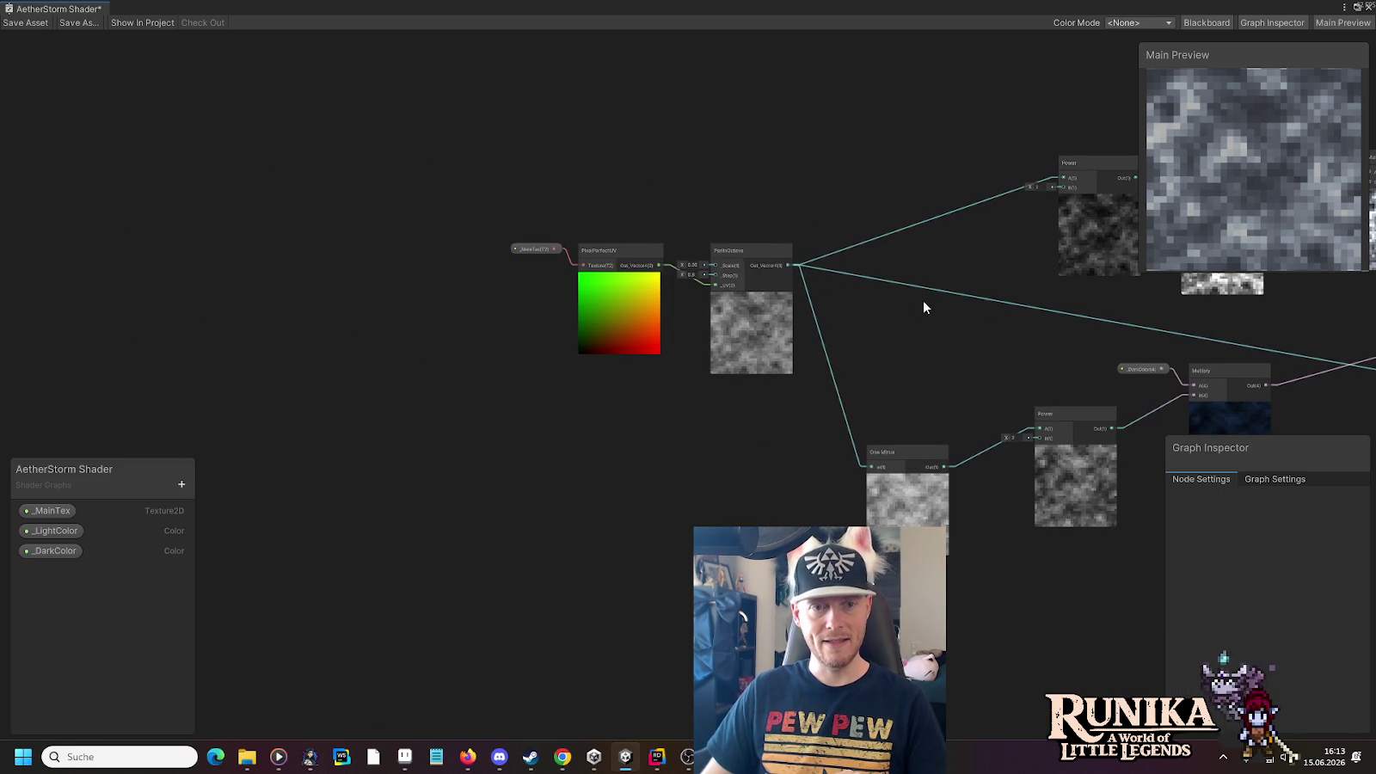
{"action": "scroll", "coordinate": [667, 335], "scroll_direction": "up", "scroll_amount": 5}
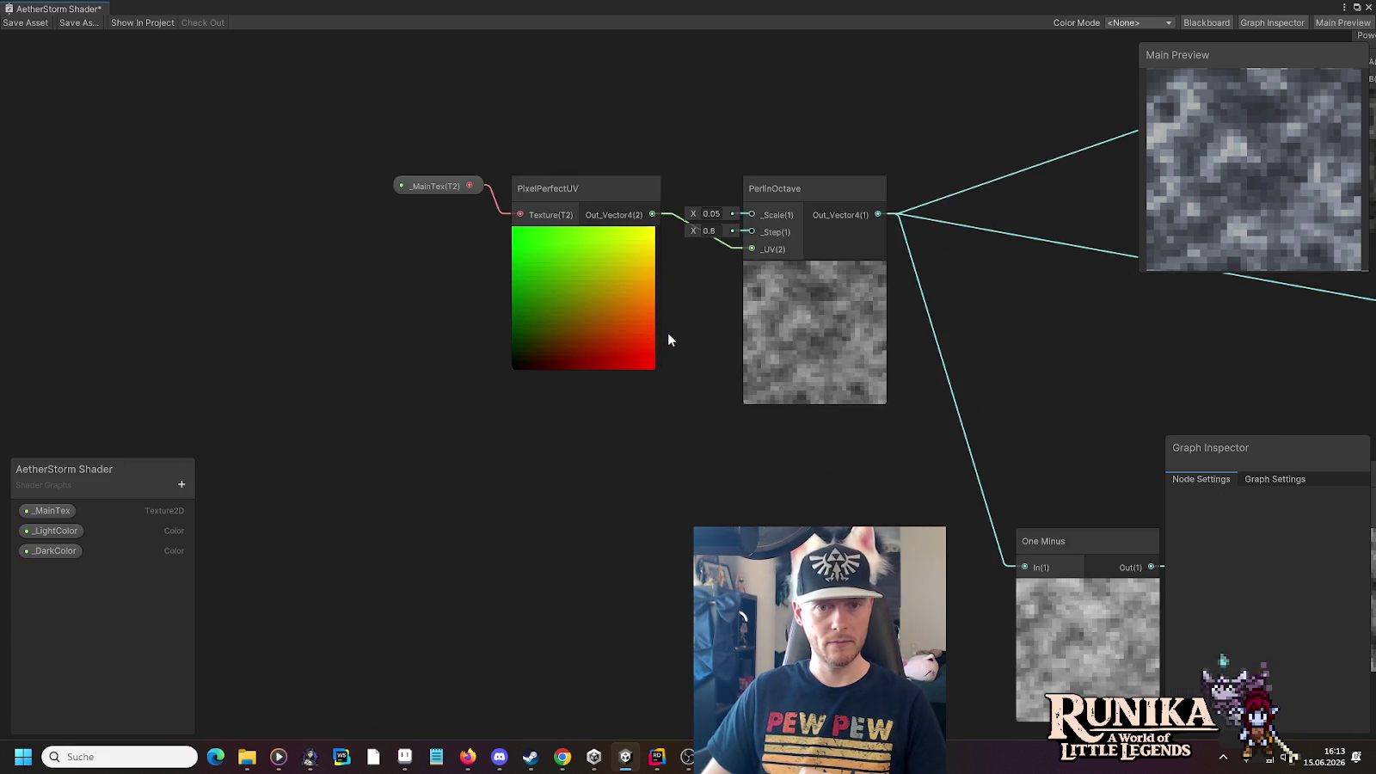
Move PixelPerfectUV and _MainTex down-left and add a Time node above them
{"action": "left_click_drag", "start_coordinate": [693, 351], "coordinate": [693, 351]}
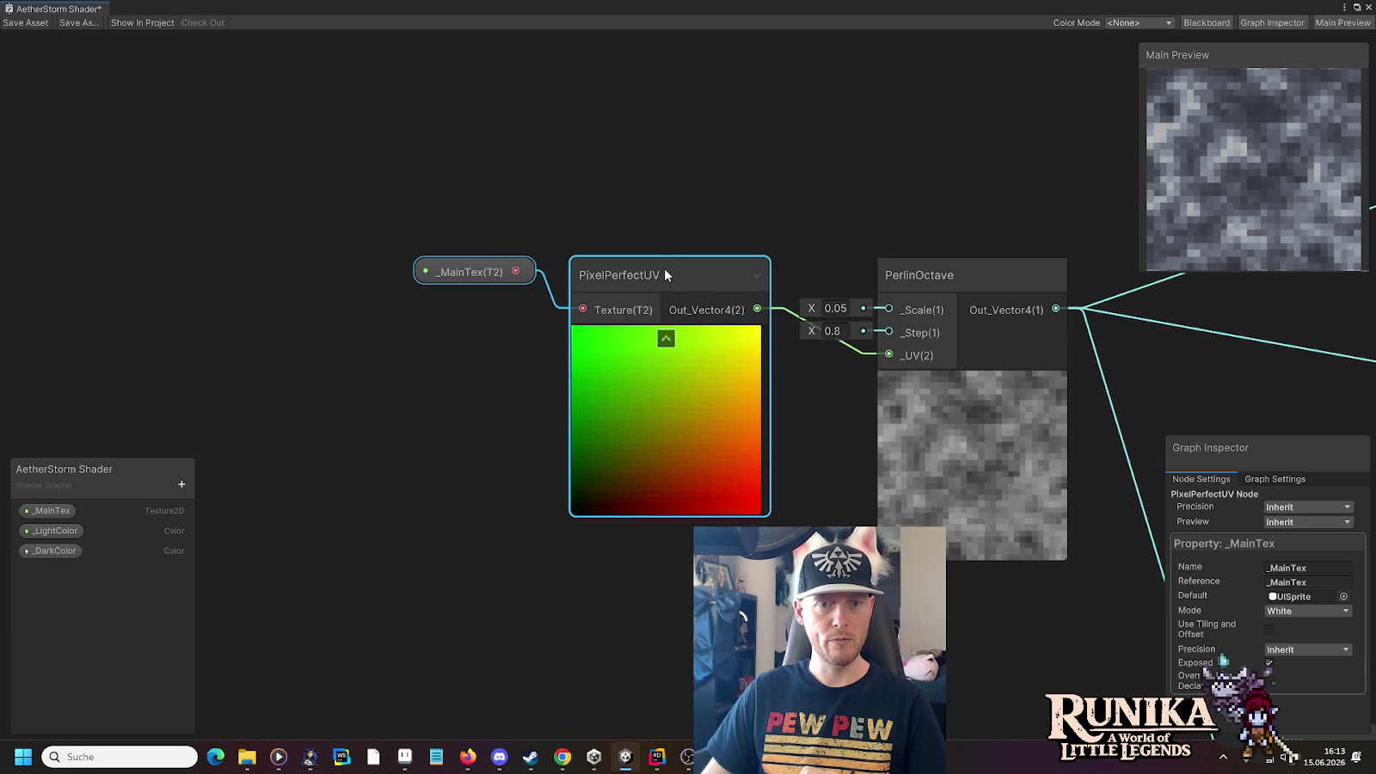
{"action": "left_click_drag", "start_coordinate": [665, 268], "coordinate": [413, 328]}
{"action": "left_click", "coordinate": [498, 208]}
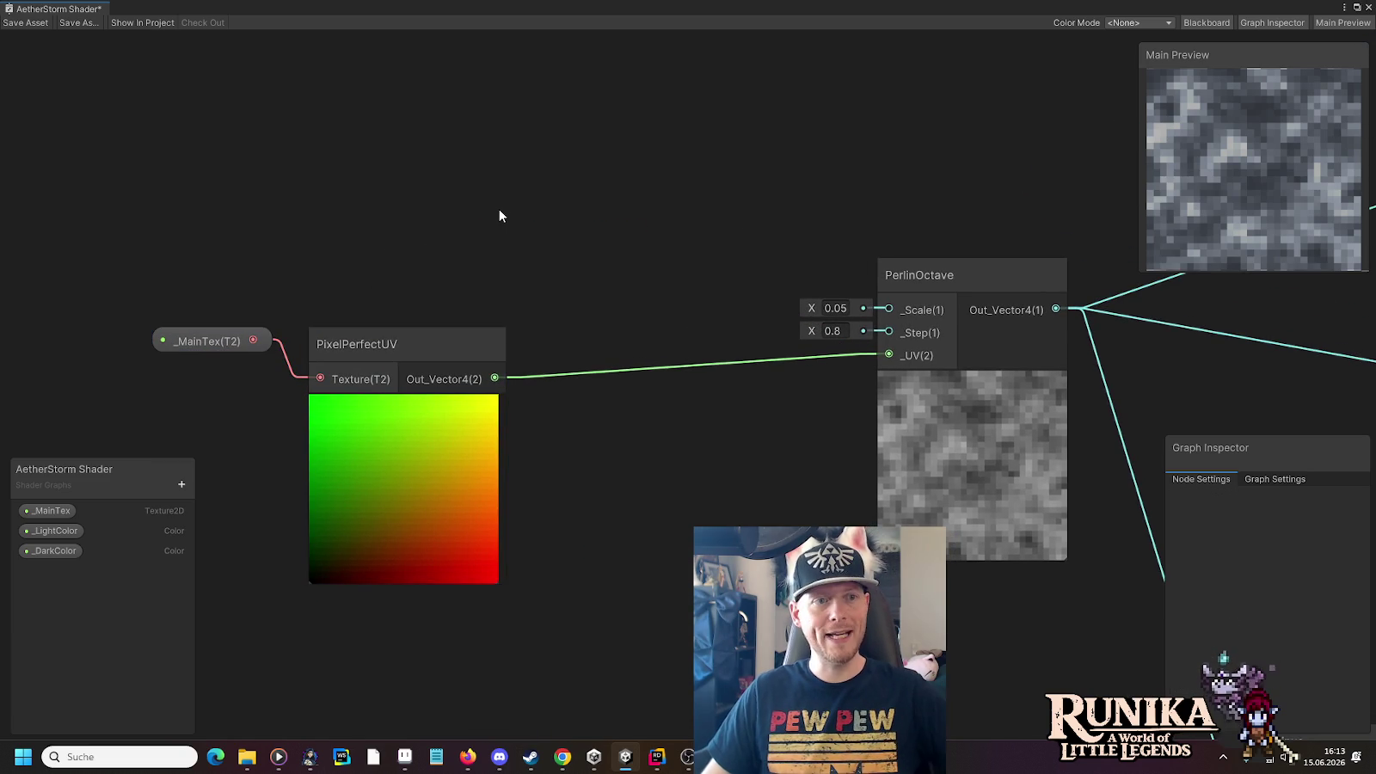
{"action": "right_click", "coordinate": [375, 159]}
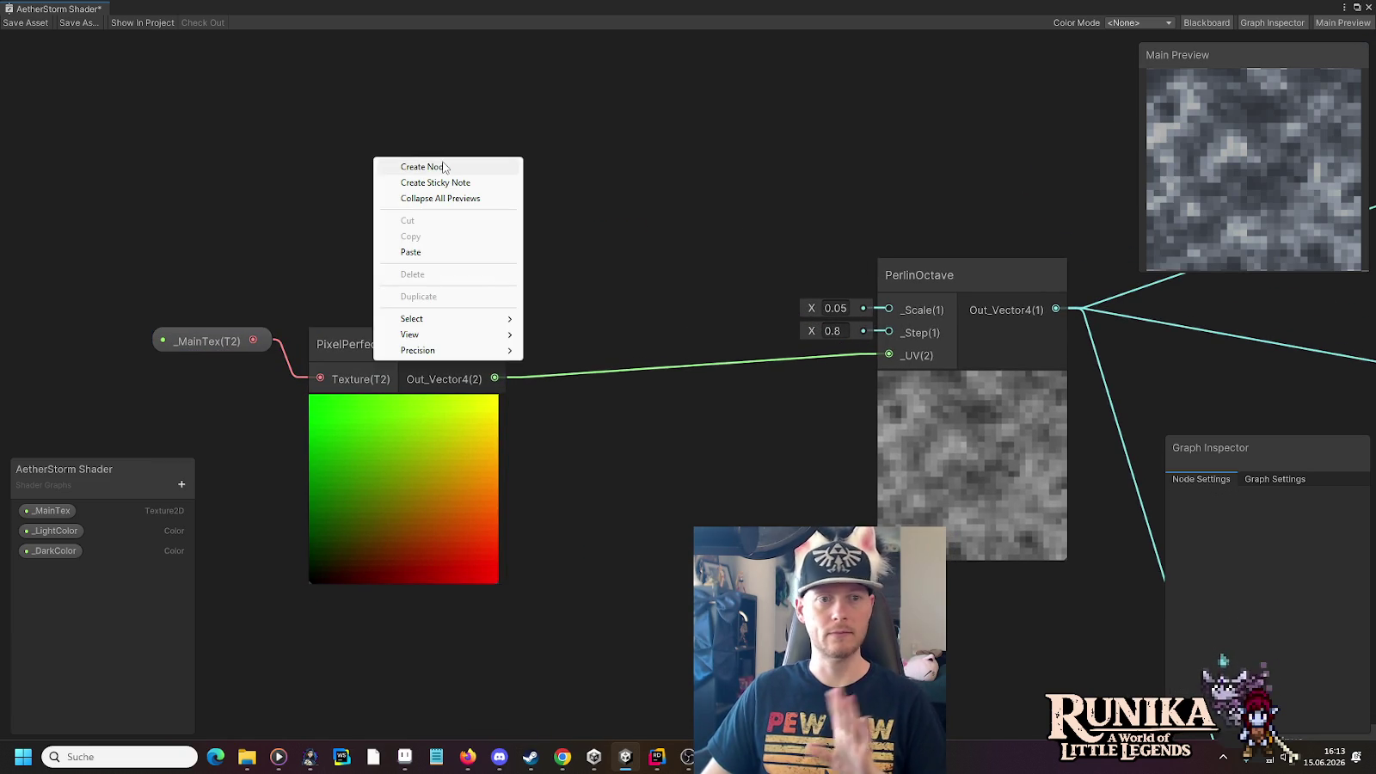
{"action": "left_click", "coordinate": [444, 166]}
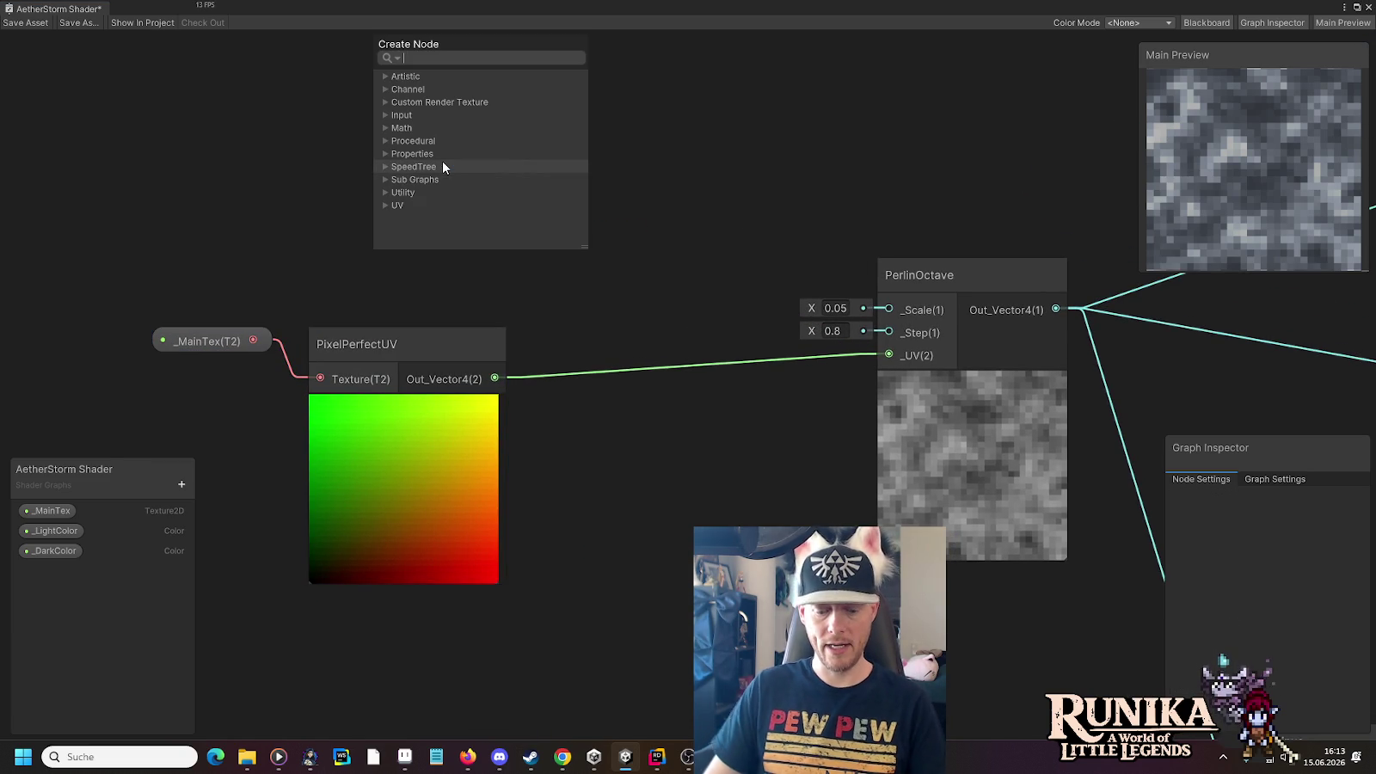
{"action": "type", "text": "time"}
{"action": "key", "text": "Return"}
{"action": "left_click_drag", "start_coordinate": [435, 182], "coordinate": [423, 112]}
{"action": "scroll", "coordinate": [615, 181], "scroll_direction": "down", "scroll_amount": 1}
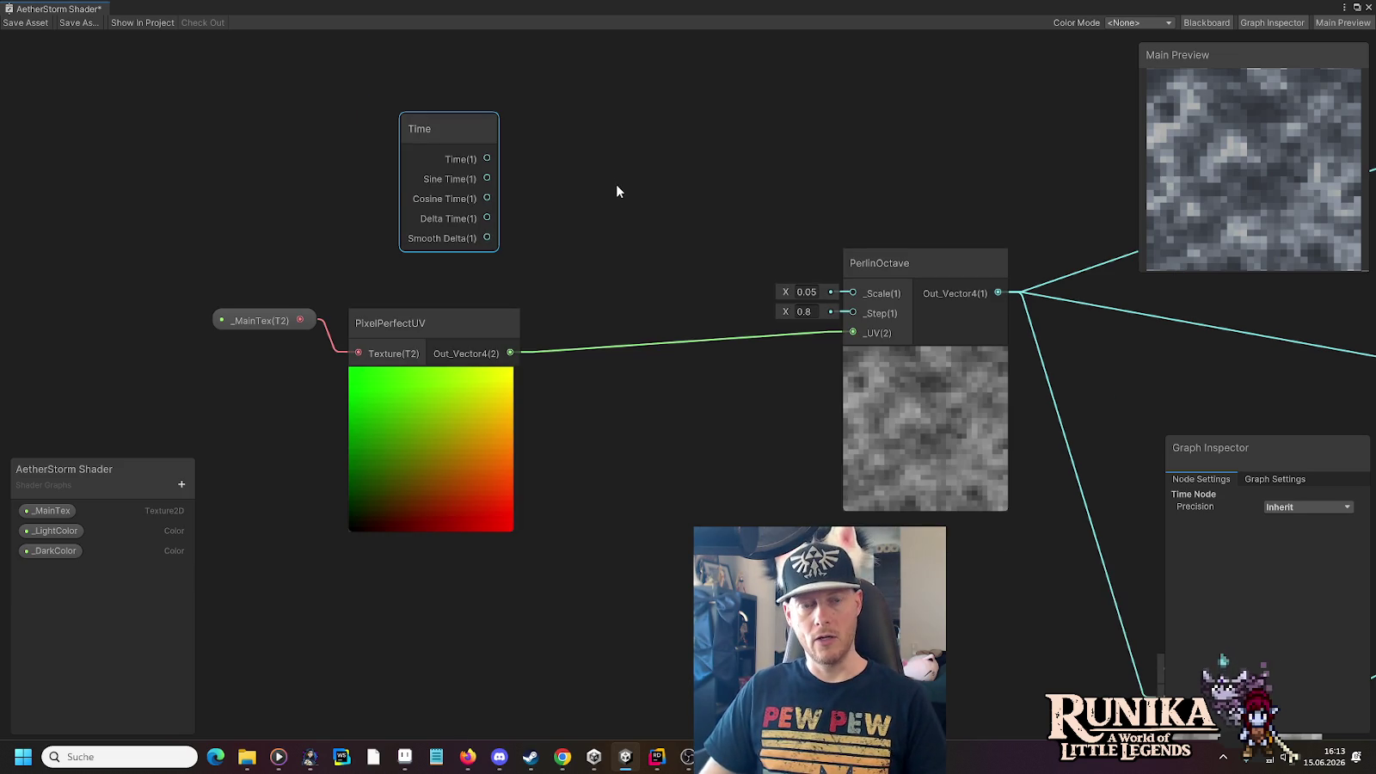
{"action": "left_click_drag", "start_coordinate": [617, 185], "coordinate": [629, 222]}
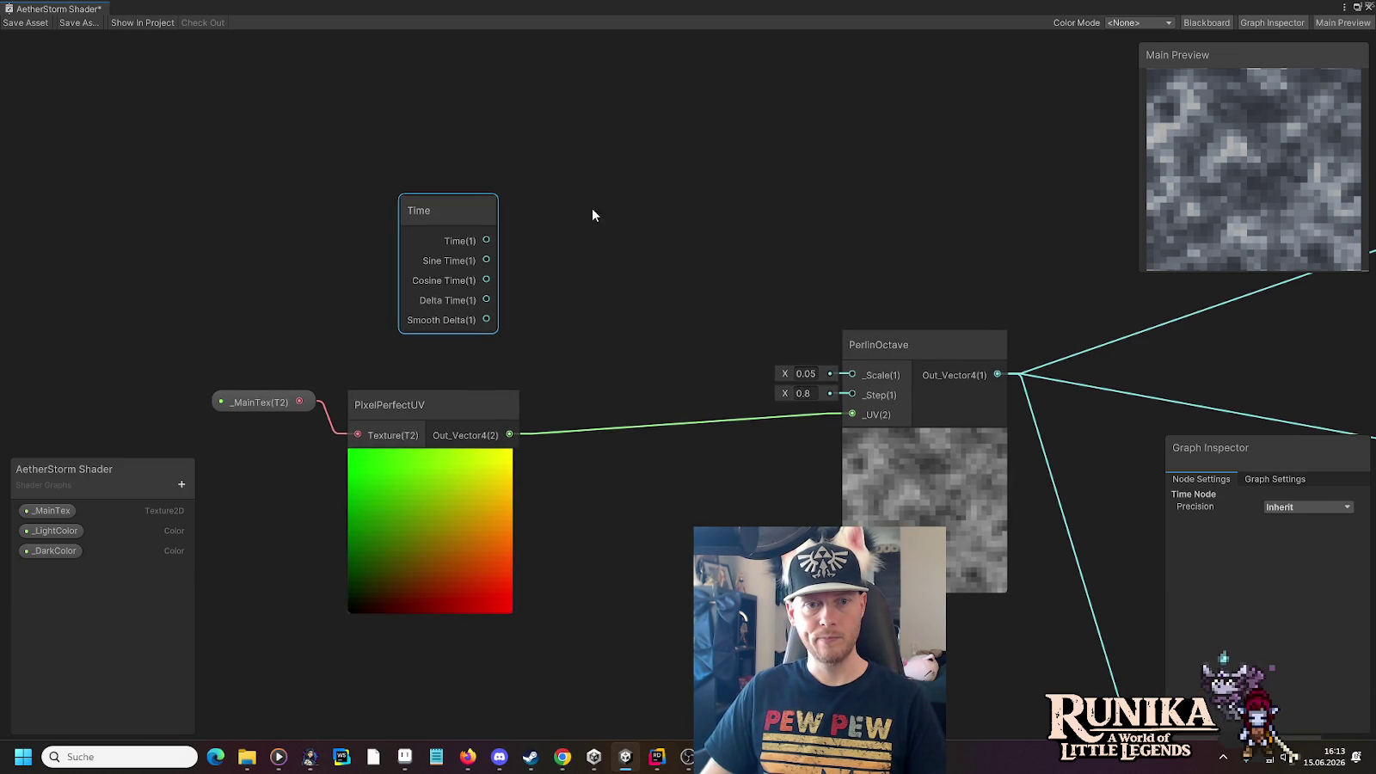
Add a Tiling And Offset node between PixelPerfectUV's output and PerlinOctave's _UV input
{"action": "right_click", "coordinate": [664, 173]}
{"action": "left_click", "coordinate": [707, 182]}
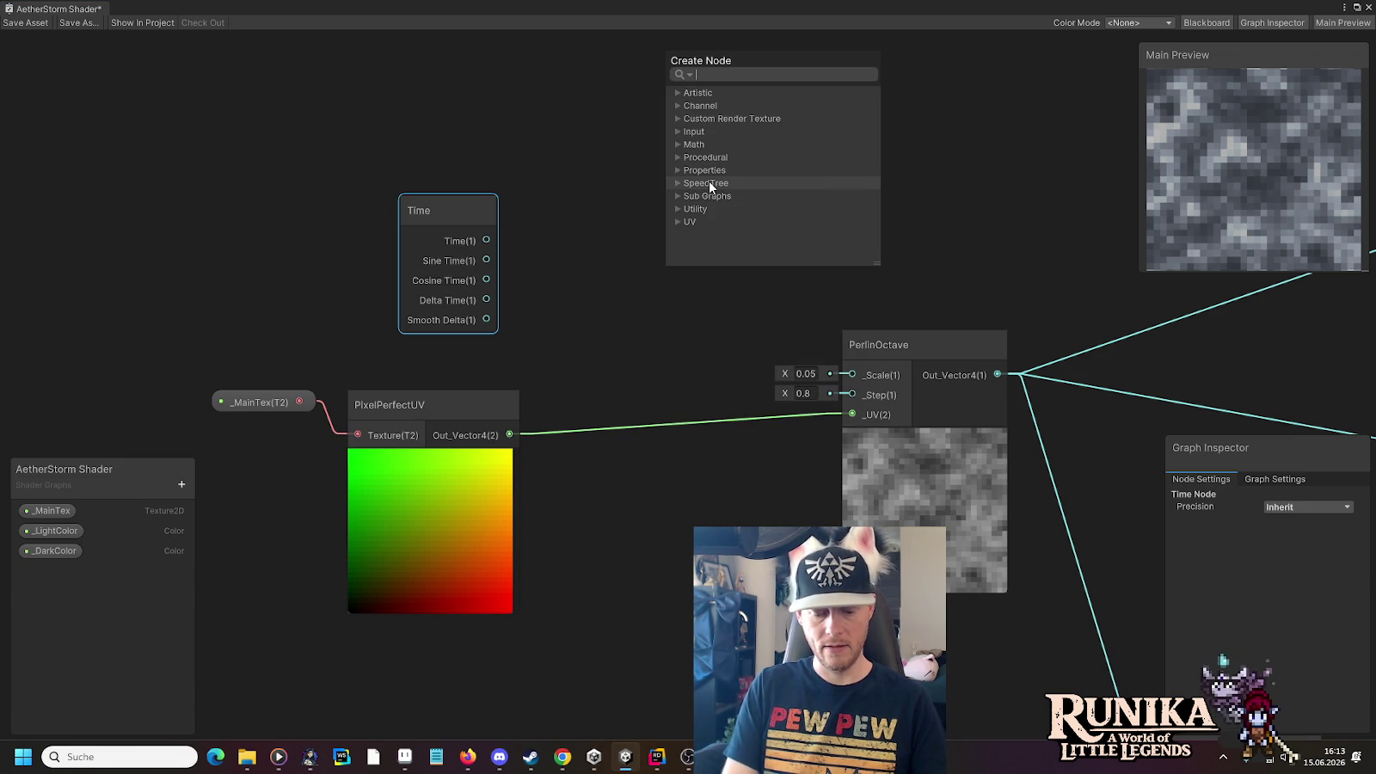
{"action": "type", "text": "til"}
{"action": "left_click", "coordinate": [731, 130]}
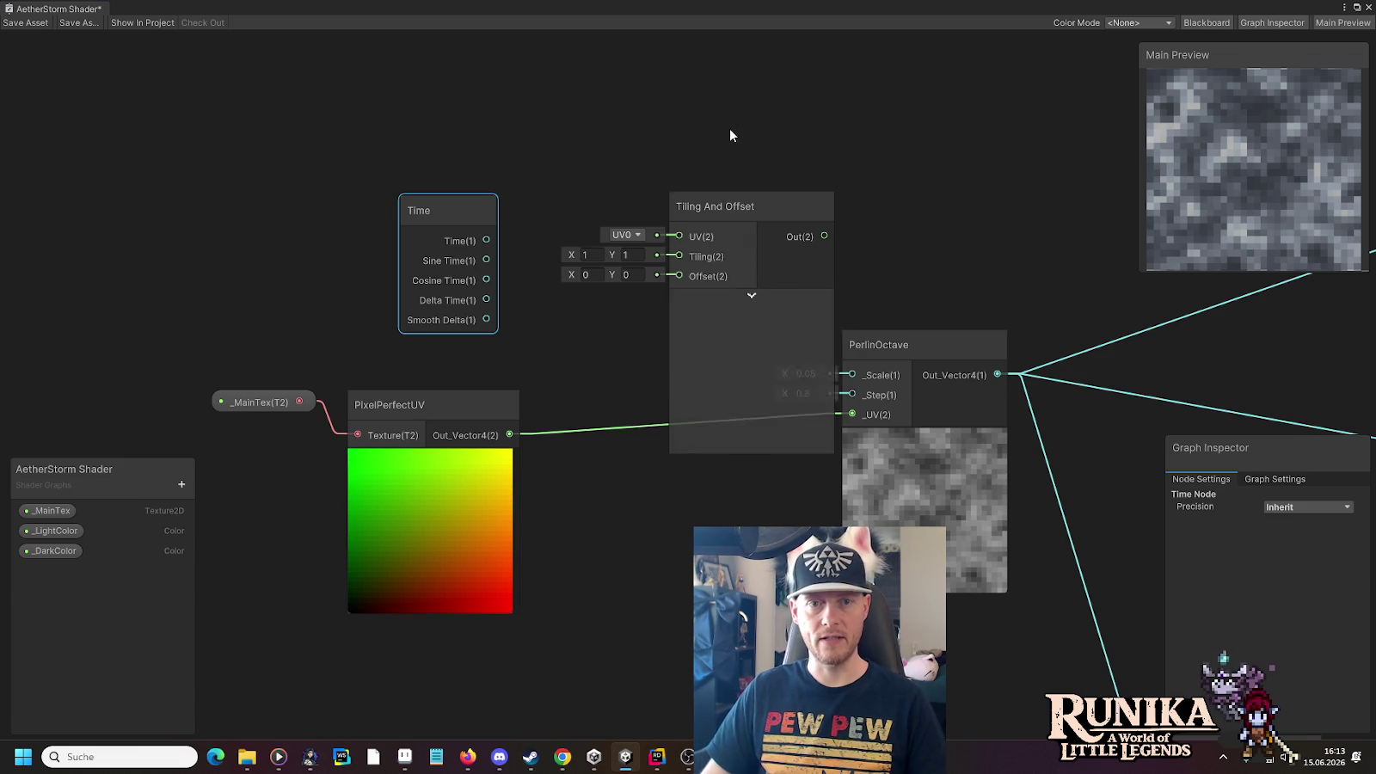
{"action": "mouse_move", "coordinate": [465, 187]}
{"action": "left_mouse_down"}
{"action": "mouse_move", "coordinate": [588, 245]}
{"action": "mouse_move", "coordinate": [404, 180]}
{"action": "left_mouse_up"}
{"action": "mouse_move", "coordinate": [874, 272]}
{"action": "left_mouse_down"}
{"action": "mouse_move", "coordinate": [807, 197]}
{"action": "mouse_move", "coordinate": [826, 189]}
{"action": "mouse_move", "coordinate": [671, 465]}
{"action": "left_mouse_up"}
{"action": "scroll", "coordinate": [927, 206], "scroll_direction": "down", "scroll_amount": 1}
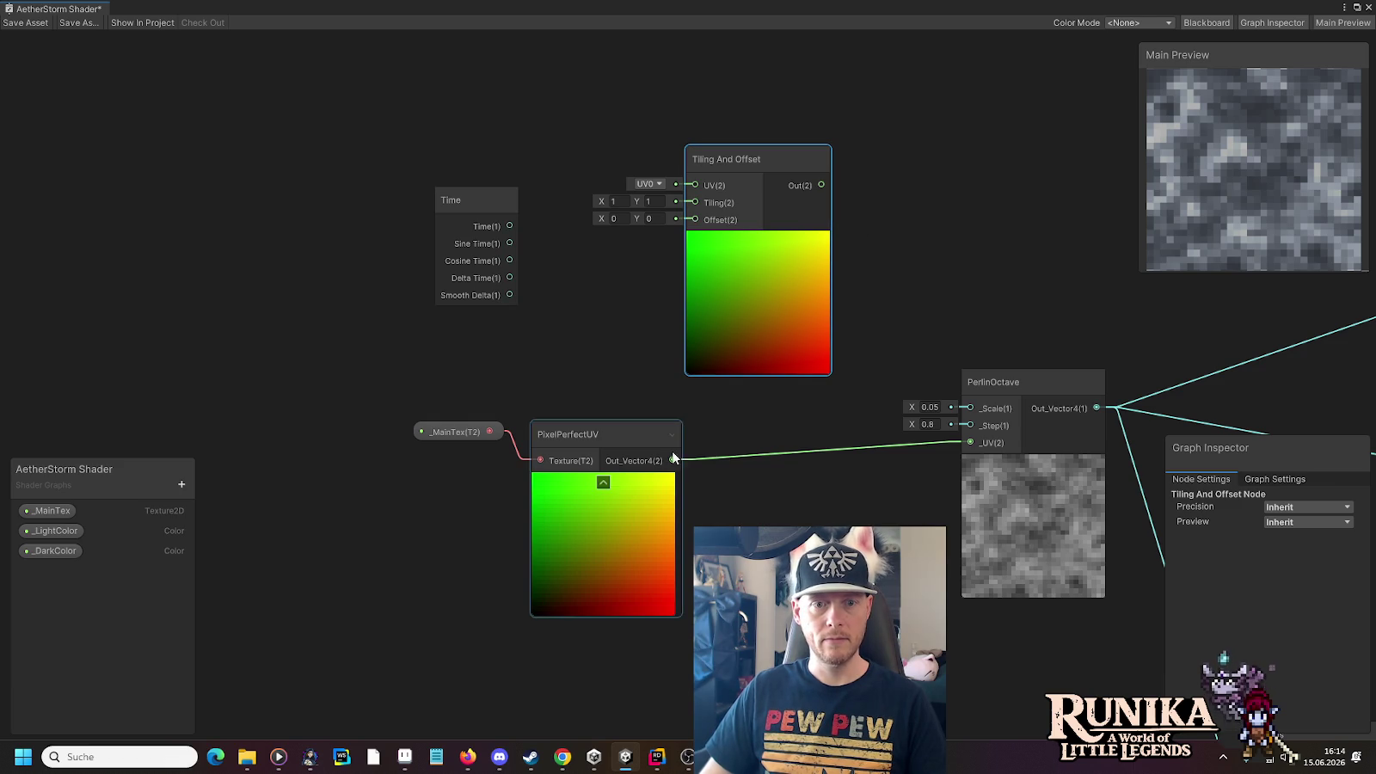
{"action": "left_click_drag", "start_coordinate": [431, 391], "coordinate": [559, 447]}
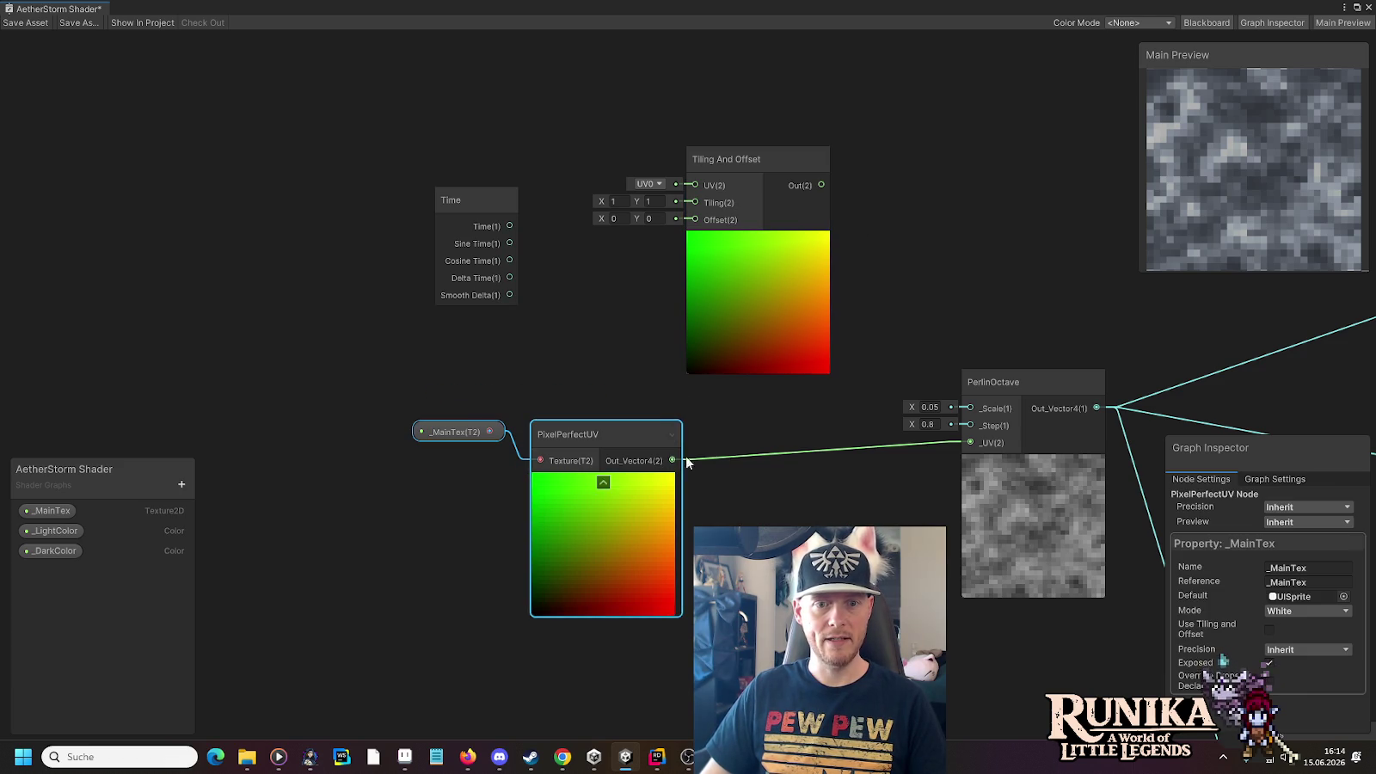
{"action": "mouse_move", "coordinate": [673, 460]}
{"action": "left_mouse_down"}
{"action": "mouse_move", "coordinate": [672, 175]}
{"action": "mouse_move", "coordinate": [695, 185]}
{"action": "left_mouse_up"}
{"action": "mouse_move", "coordinate": [821, 185]}
{"action": "left_mouse_down"}
{"action": "mouse_move", "coordinate": [875, 431]}
{"action": "mouse_move", "coordinate": [970, 442]}
{"action": "left_mouse_up"}
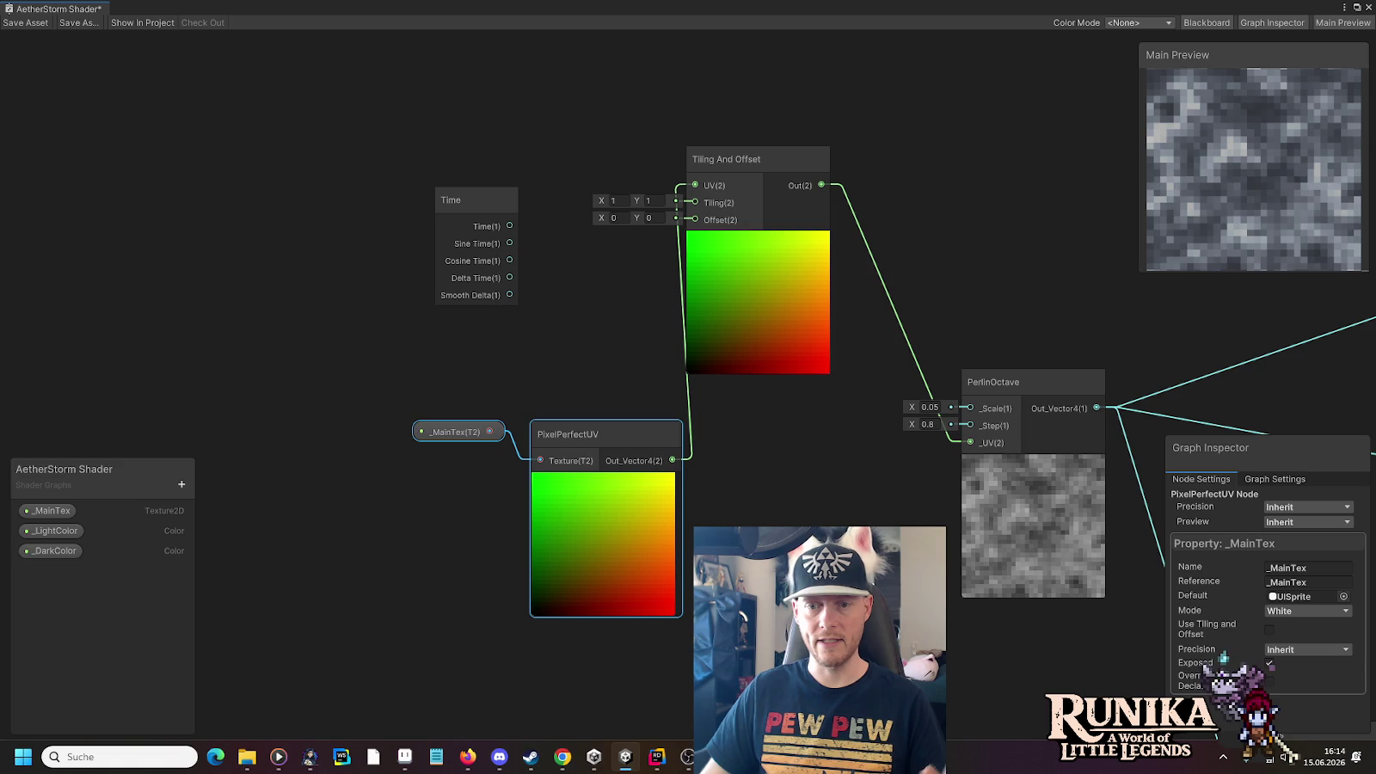
Arrange the nodes and connect Time to the Tiling And Offset Offset input
{"action": "mouse_move", "coordinate": [572, 436]}
{"action": "left_mouse_down"}
{"action": "mouse_move", "coordinate": [540, 427]}
{"action": "mouse_move", "coordinate": [284, 131]}
{"action": "left_mouse_up"}
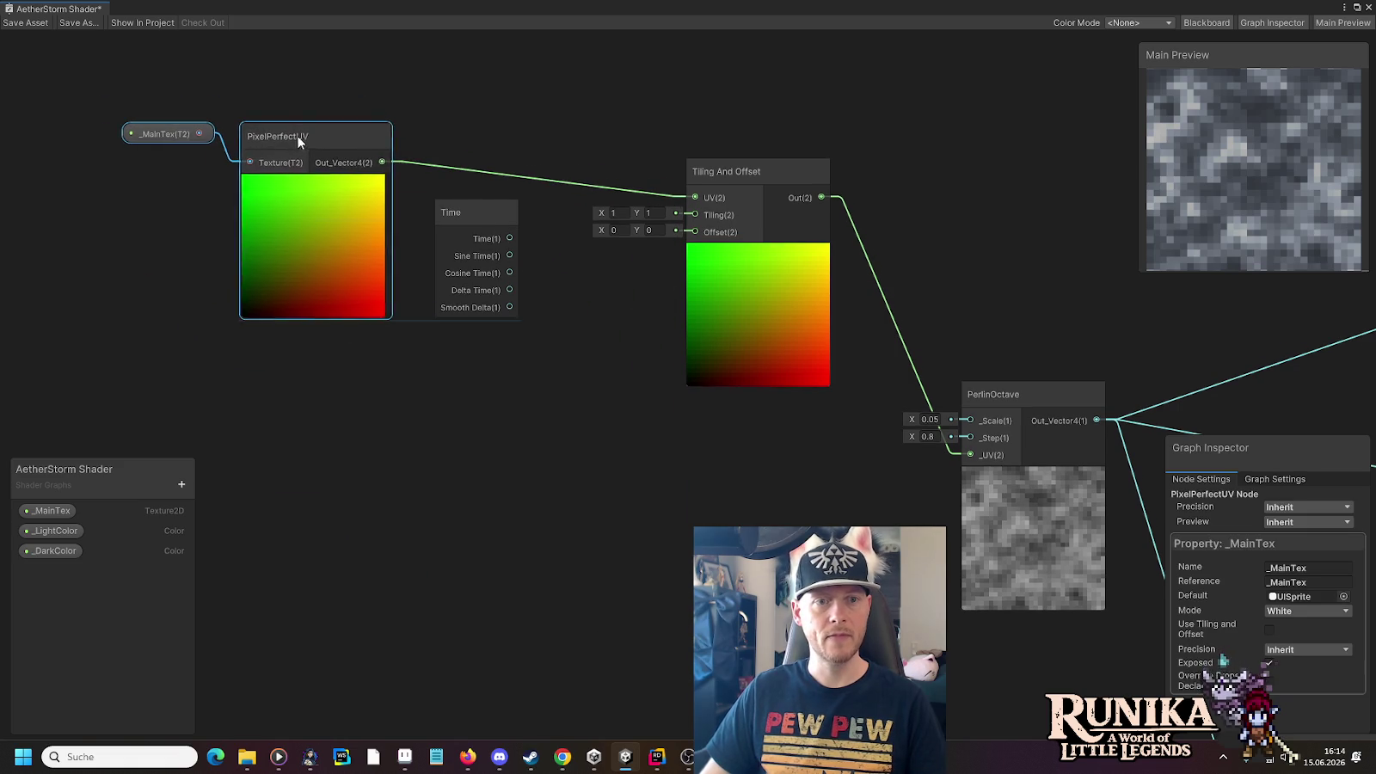
{"action": "left_click_drag", "start_coordinate": [745, 174], "coordinate": [714, 332]}
{"action": "left_click_drag", "start_coordinate": [486, 208], "coordinate": [495, 414]}
{"action": "left_click", "coordinate": [583, 463]}
{"action": "left_click_drag", "start_coordinate": [576, 455], "coordinate": [687, 454]}
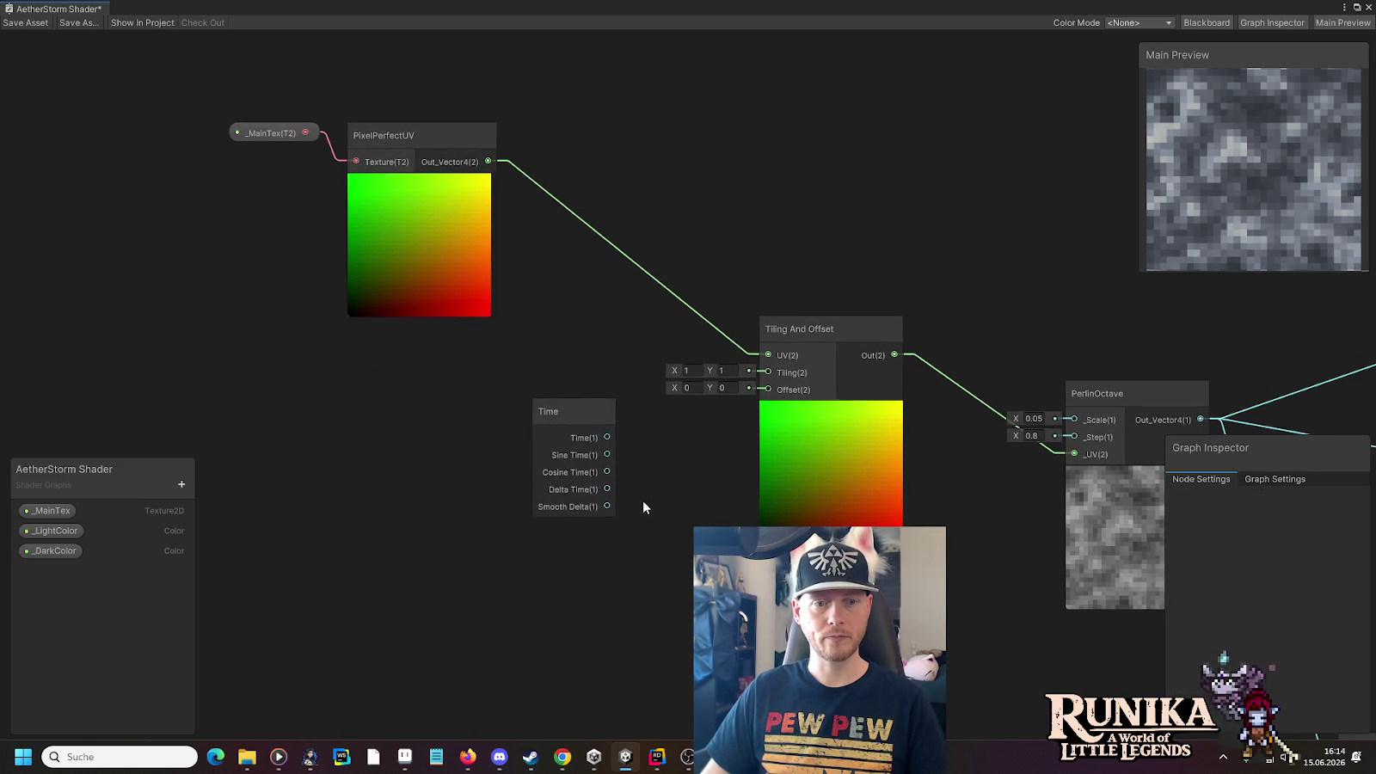
{"action": "left_click_drag", "start_coordinate": [577, 406], "coordinate": [472, 416]}
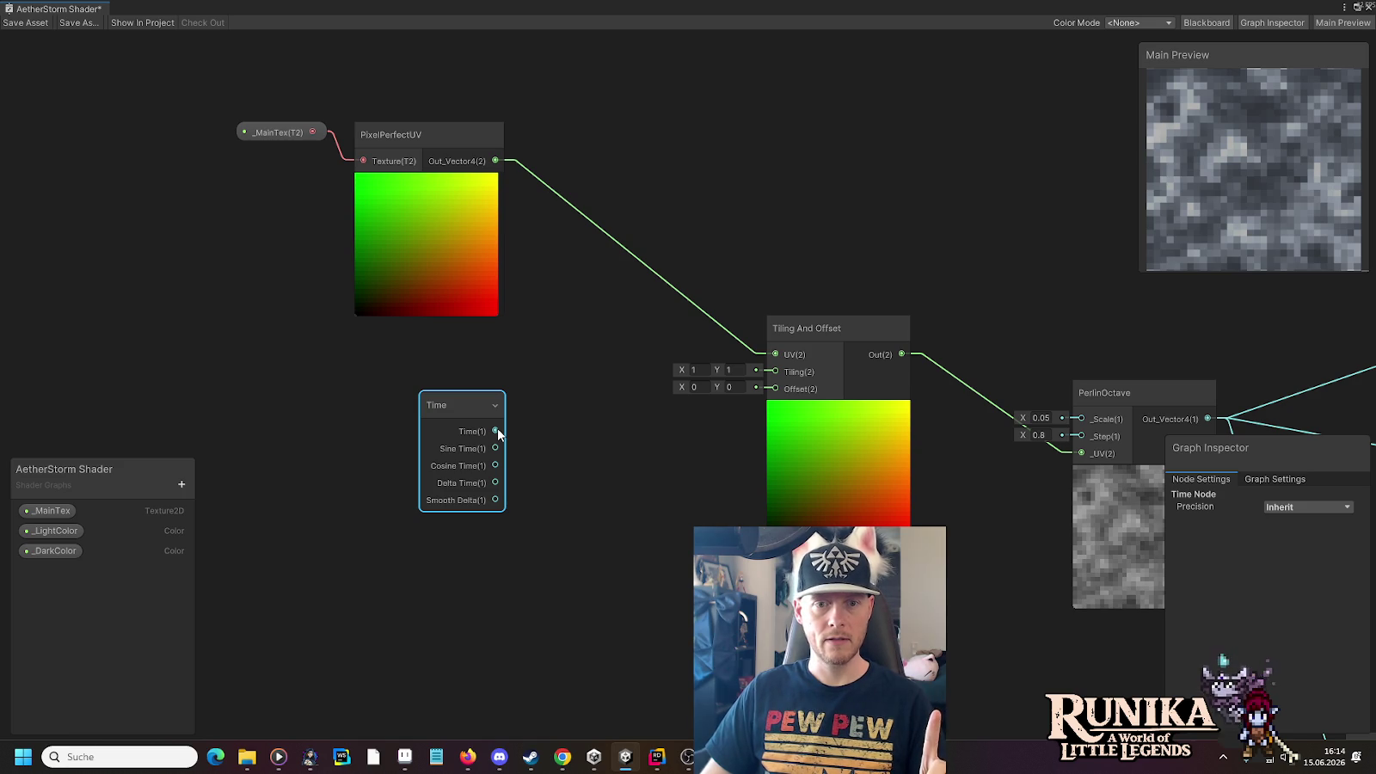
{"action": "left_click_drag", "start_coordinate": [738, 431], "coordinate": [775, 389]}
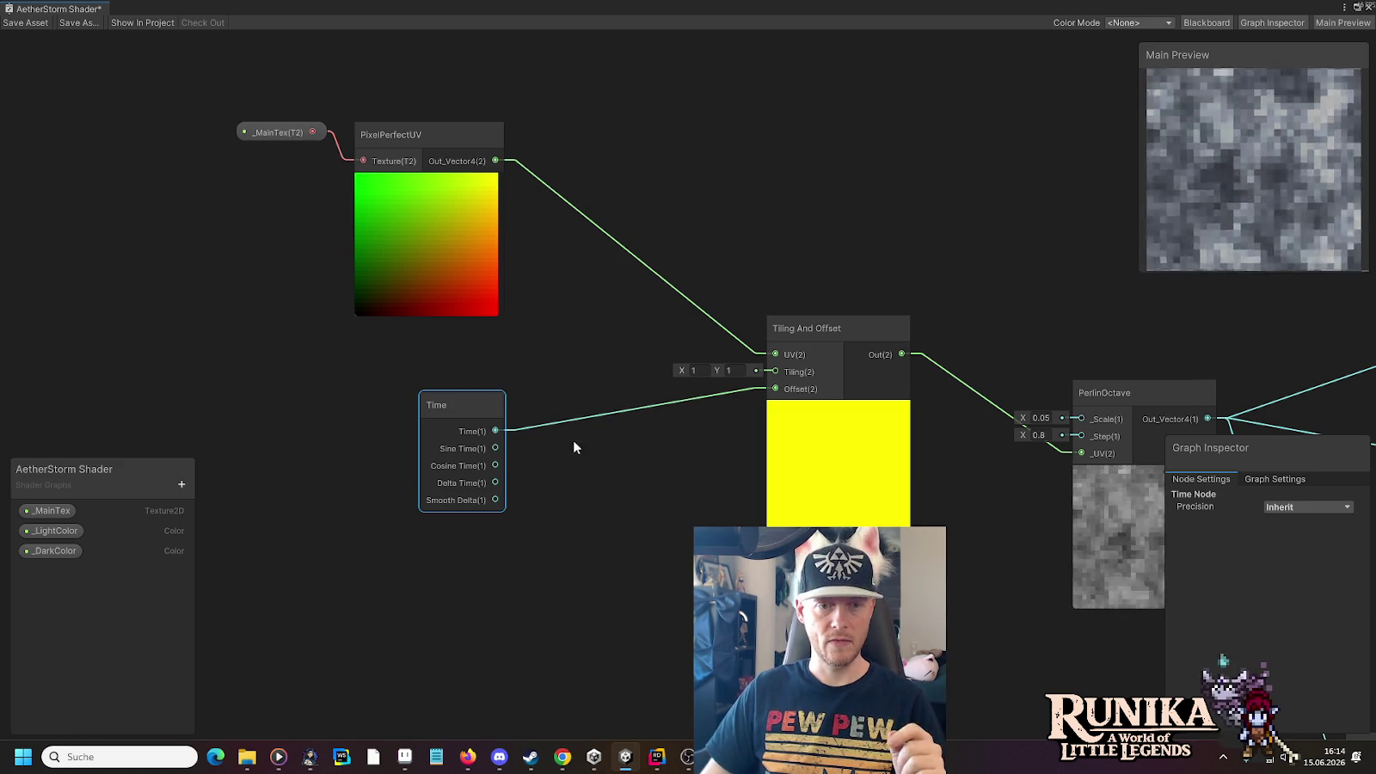
{"action": "mouse_move", "coordinate": [489, 429]}
{"action": "left_mouse_down"}
{"action": "mouse_move", "coordinate": [379, 417]}
{"action": "mouse_move", "coordinate": [504, 420]}
{"action": "left_mouse_up"}
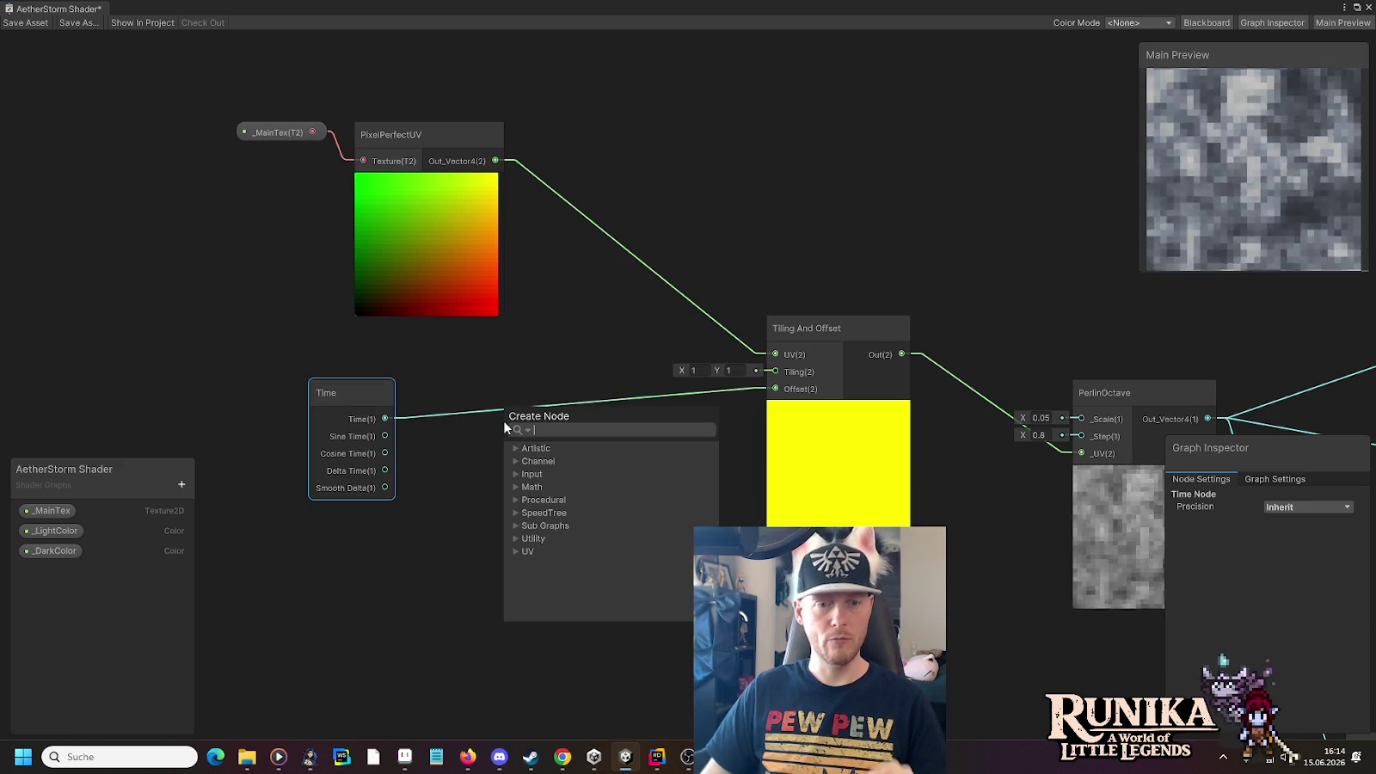
Insert a Multiply node with B = 0.5 between Time and the Tiling And Offset Offset
{"action": "type", "text": "mul"}
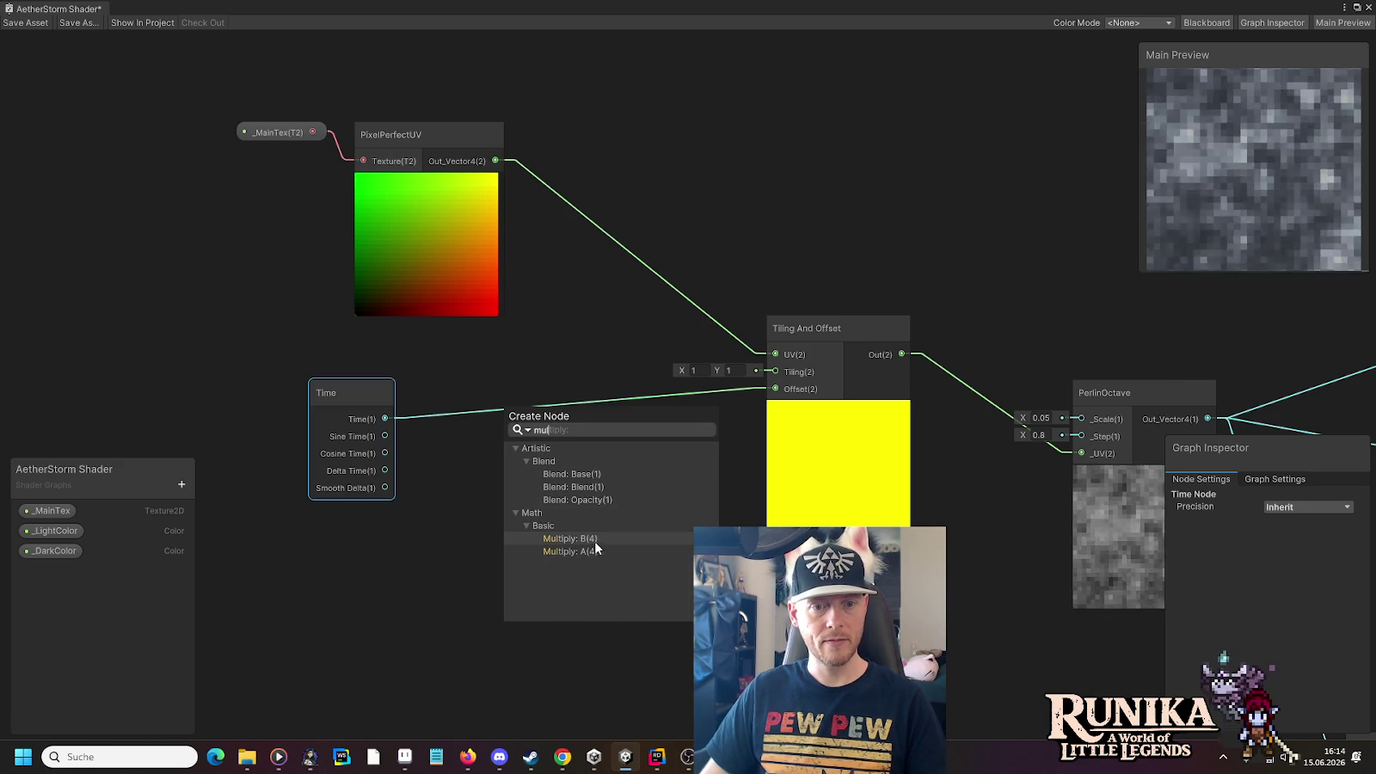
{"action": "left_click", "coordinate": [594, 548]}
{"action": "left_click", "coordinate": [463, 453]}
{"action": "type", "text": "0.5"}
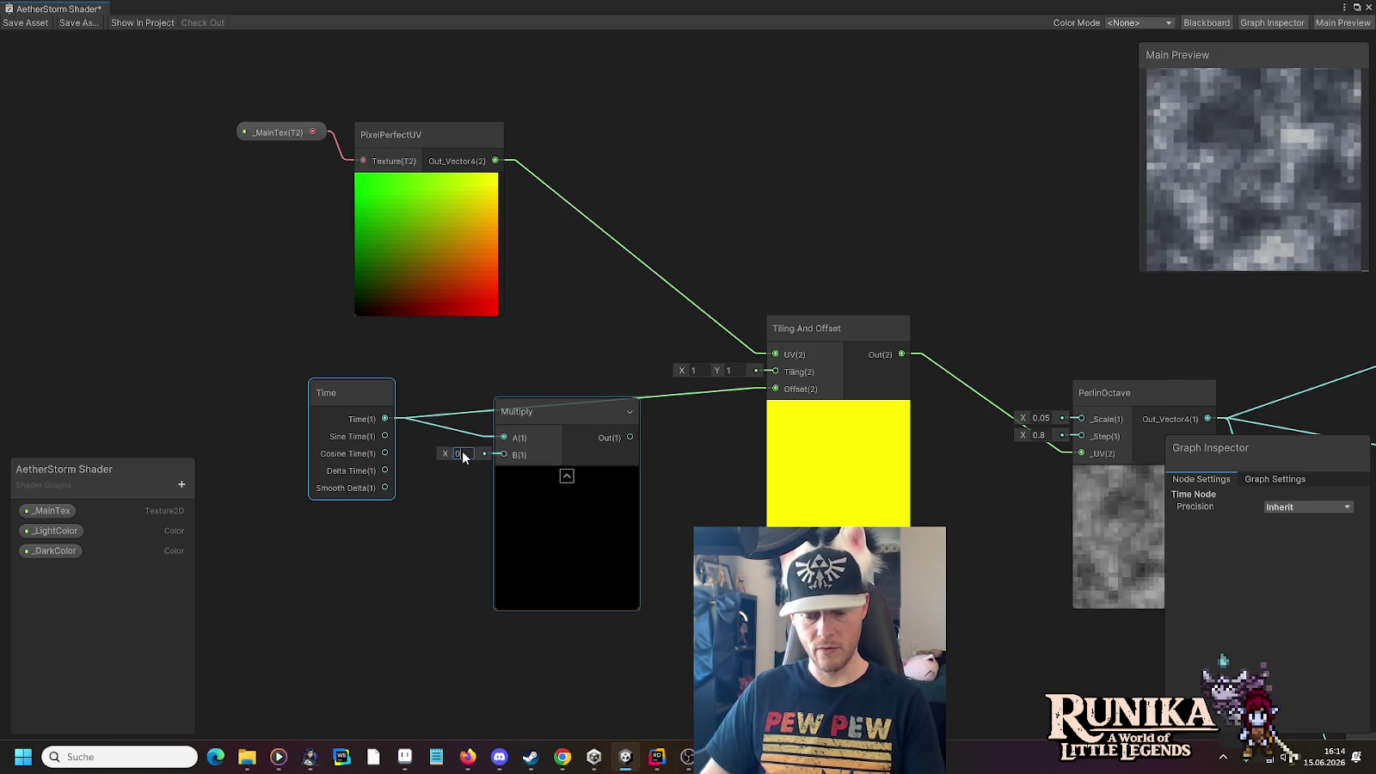
{"action": "left_click_drag", "start_coordinate": [524, 410], "coordinate": [506, 441]}
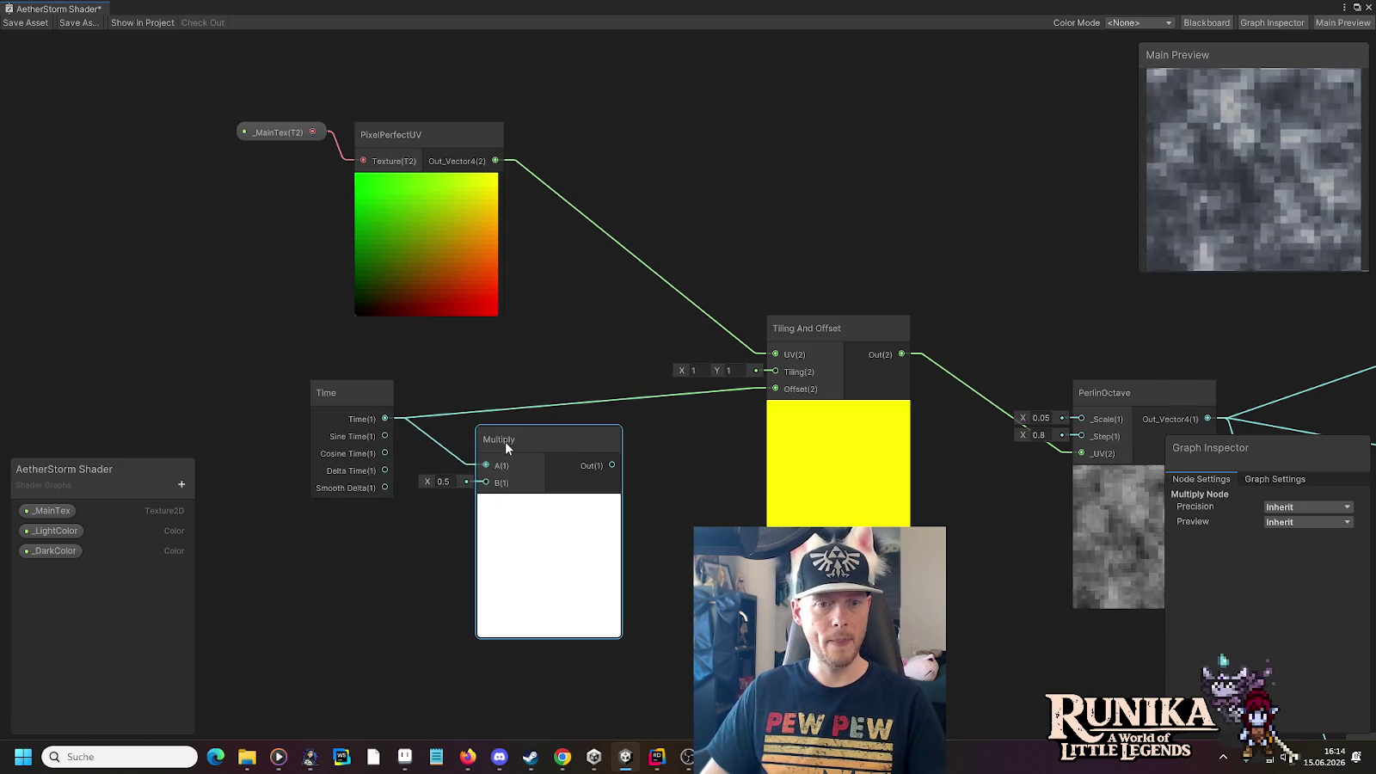
{"action": "left_click_drag", "start_coordinate": [359, 409], "coordinate": [359, 423]}
{"action": "left_click", "coordinate": [549, 506]}
{"action": "mouse_move", "coordinate": [518, 442]}
{"action": "left_mouse_down"}
{"action": "mouse_move", "coordinate": [506, 408]}
{"action": "mouse_move", "coordinate": [777, 389]}
{"action": "left_mouse_up"}
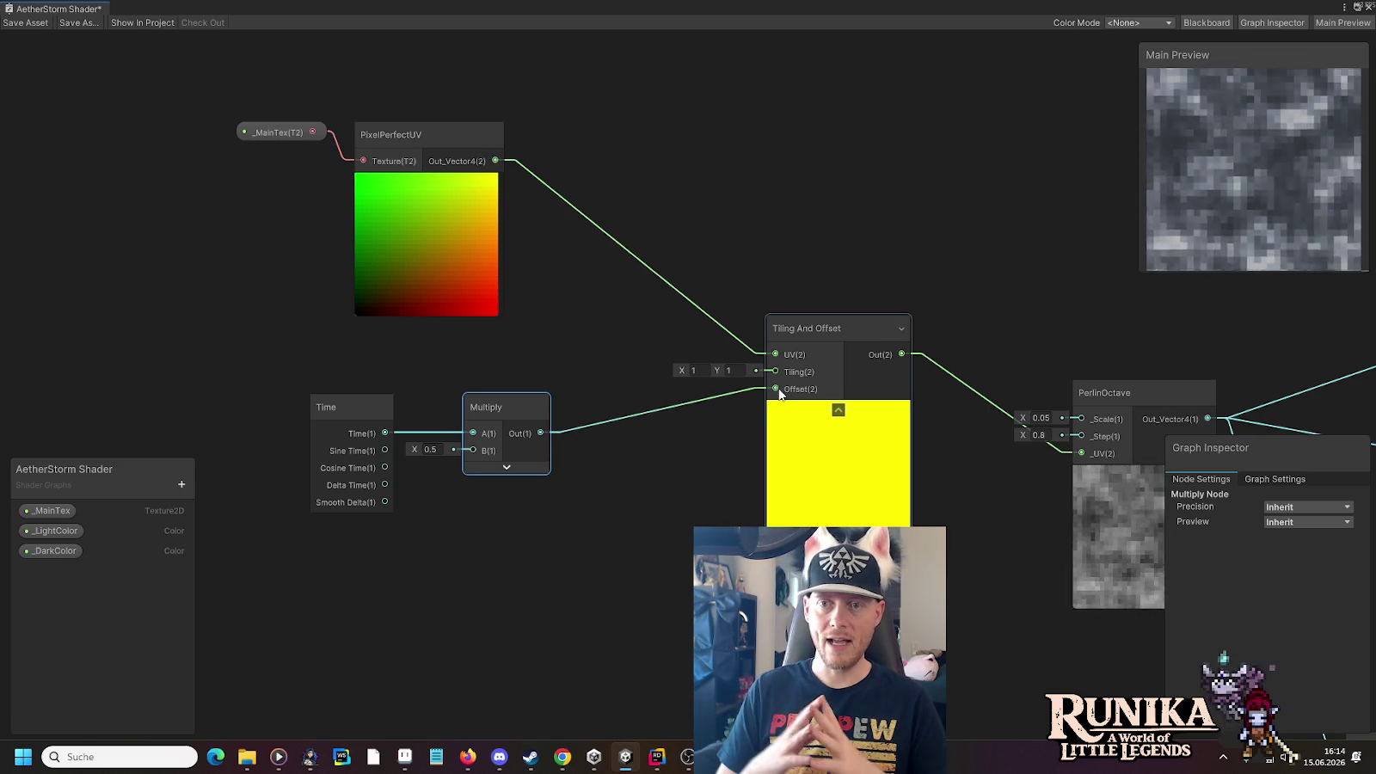
{"action": "left_click", "coordinate": [69, 511]}
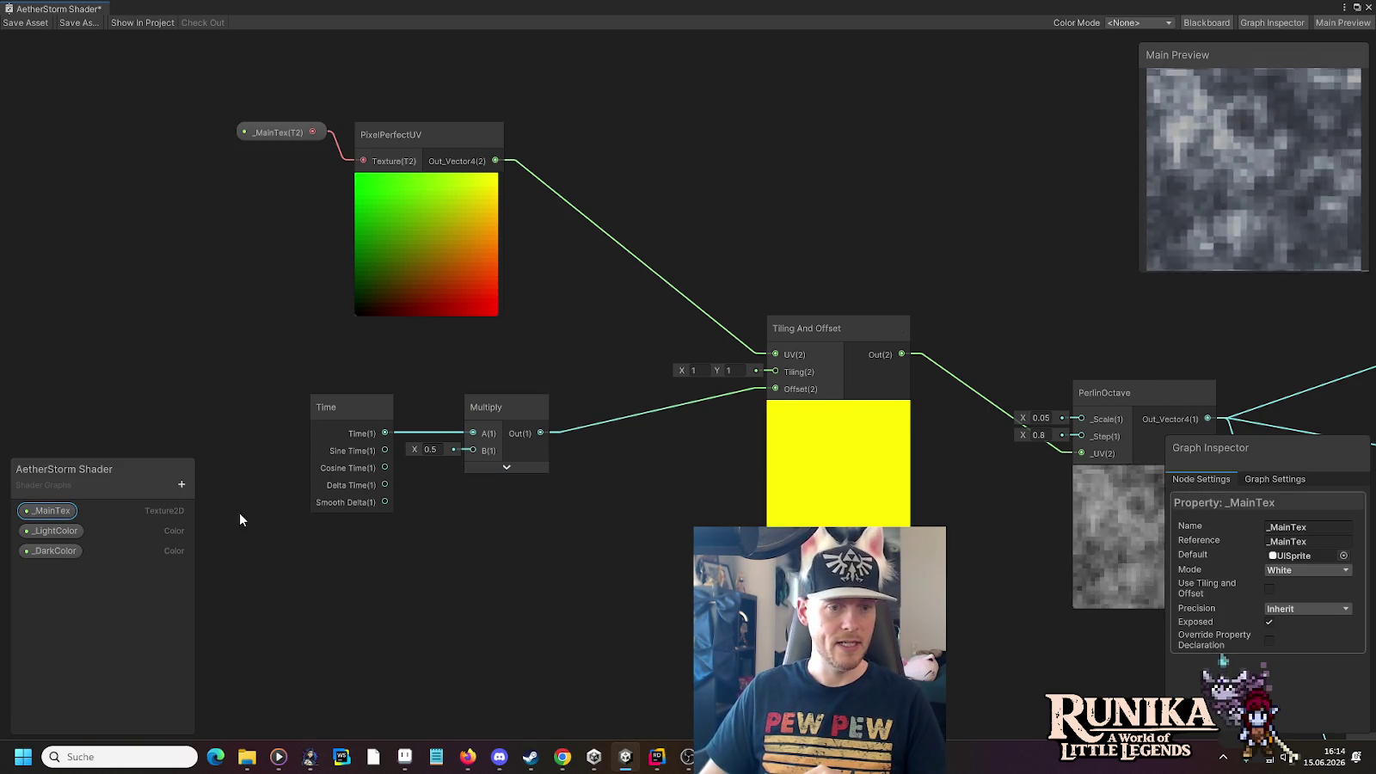
Search the texture picker for 'shadows' and pick Shadows1 as _MainTex's default texture
{"action": "left_click", "coordinate": [1340, 565]}
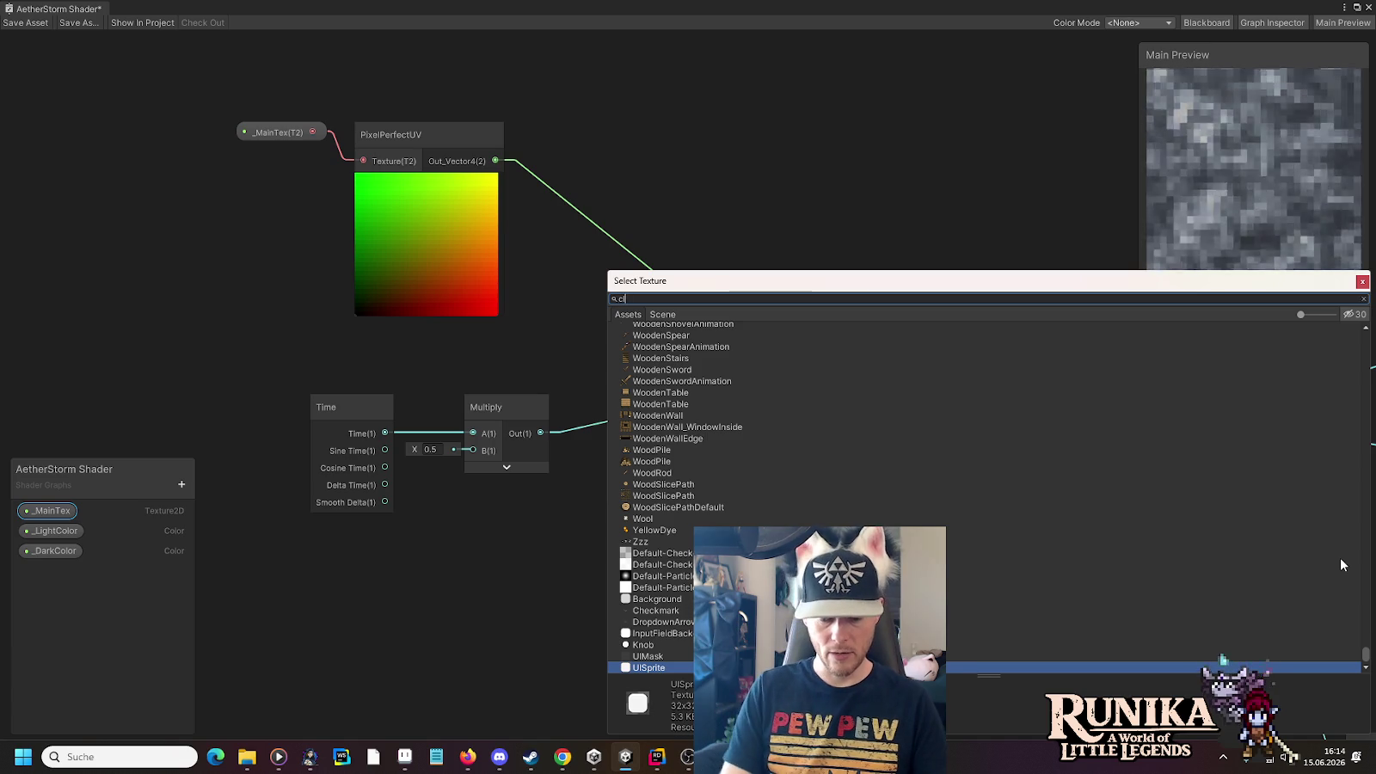
{"action": "type", "text": "cloud"}
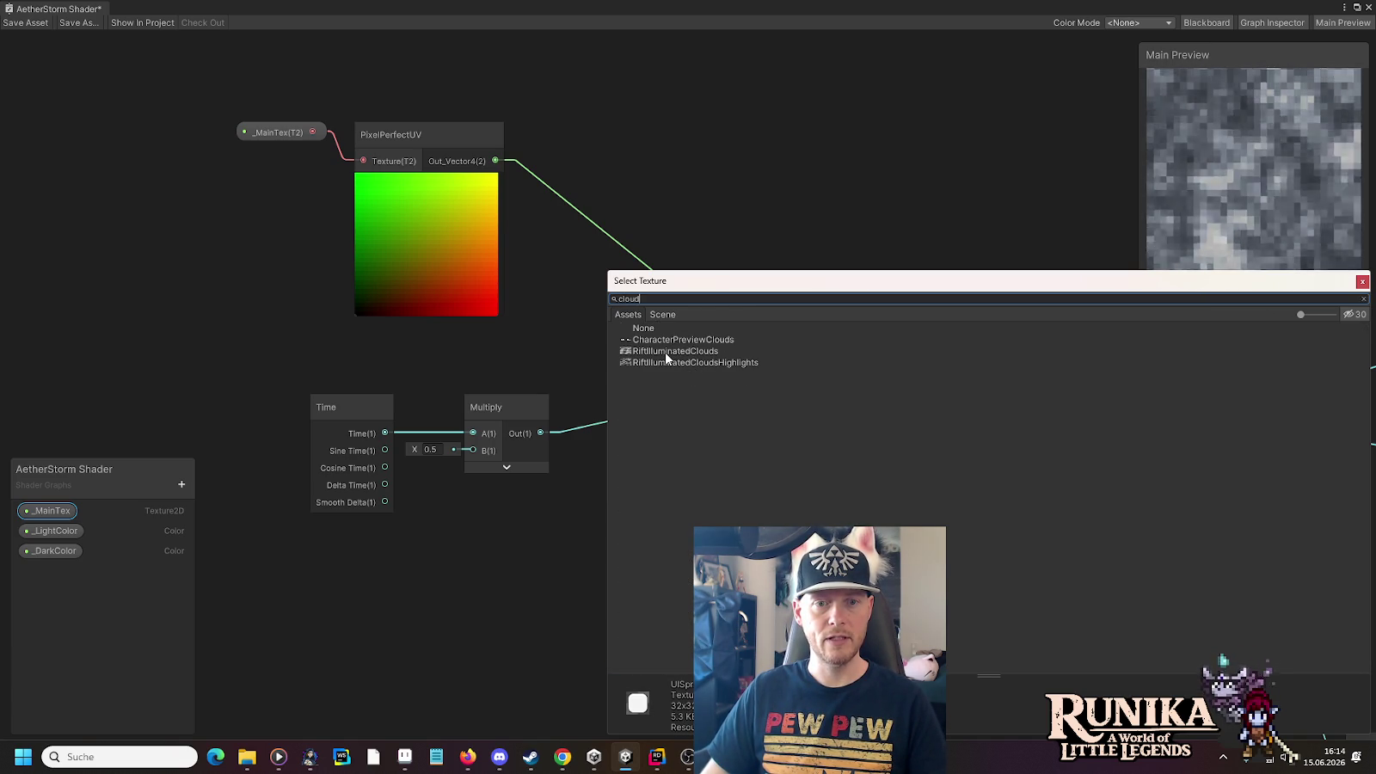
{"action": "key", "text": "BackSpace"}
{"action": "key", "text": "BackSpace"}
{"action": "key", "text": "BackSpace"}
{"action": "type", "text": "shadows"}
{"action": "double_click", "coordinate": [662, 351]}
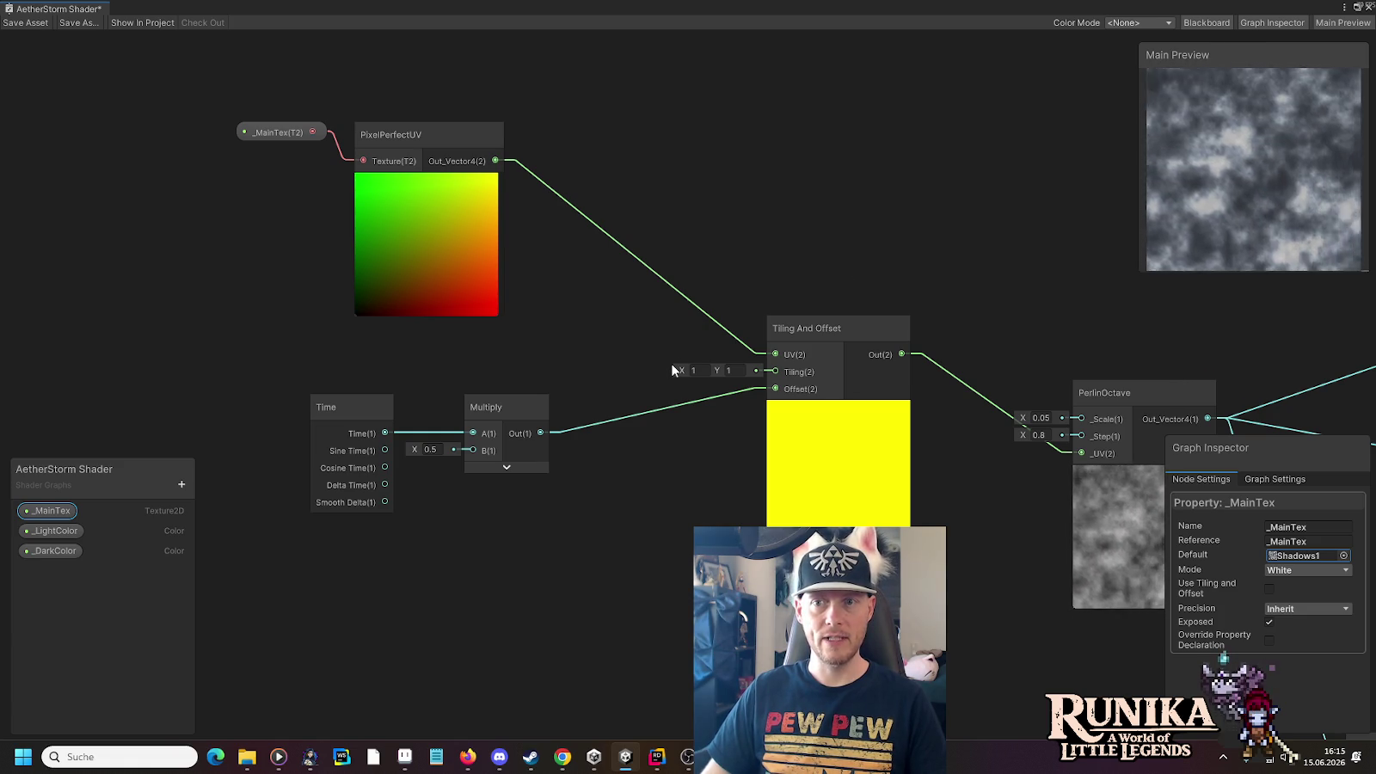
{"action": "left_click", "coordinate": [430, 449]}
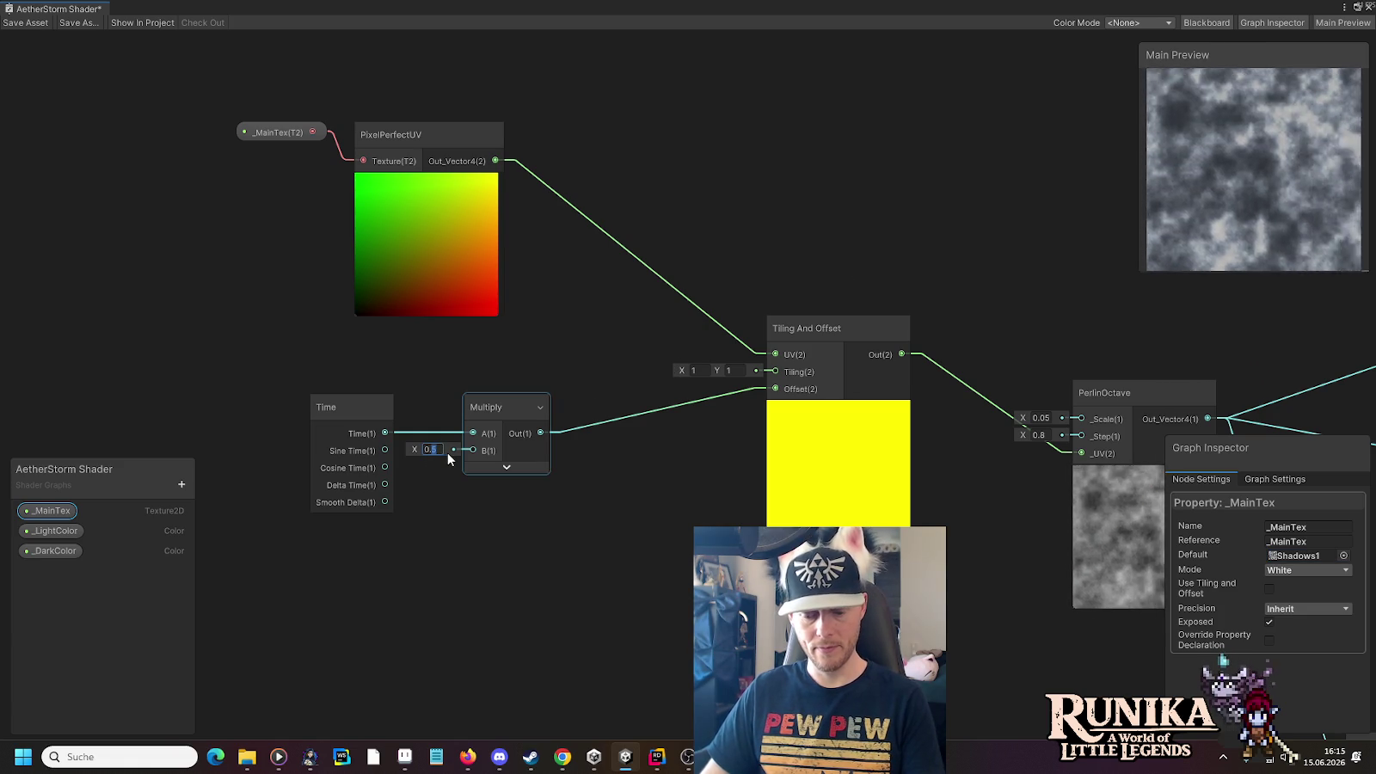
Set the Multiply B value to 0.01 and shift the Time and Multiply nodes left
{"action": "type", "text": "0"}
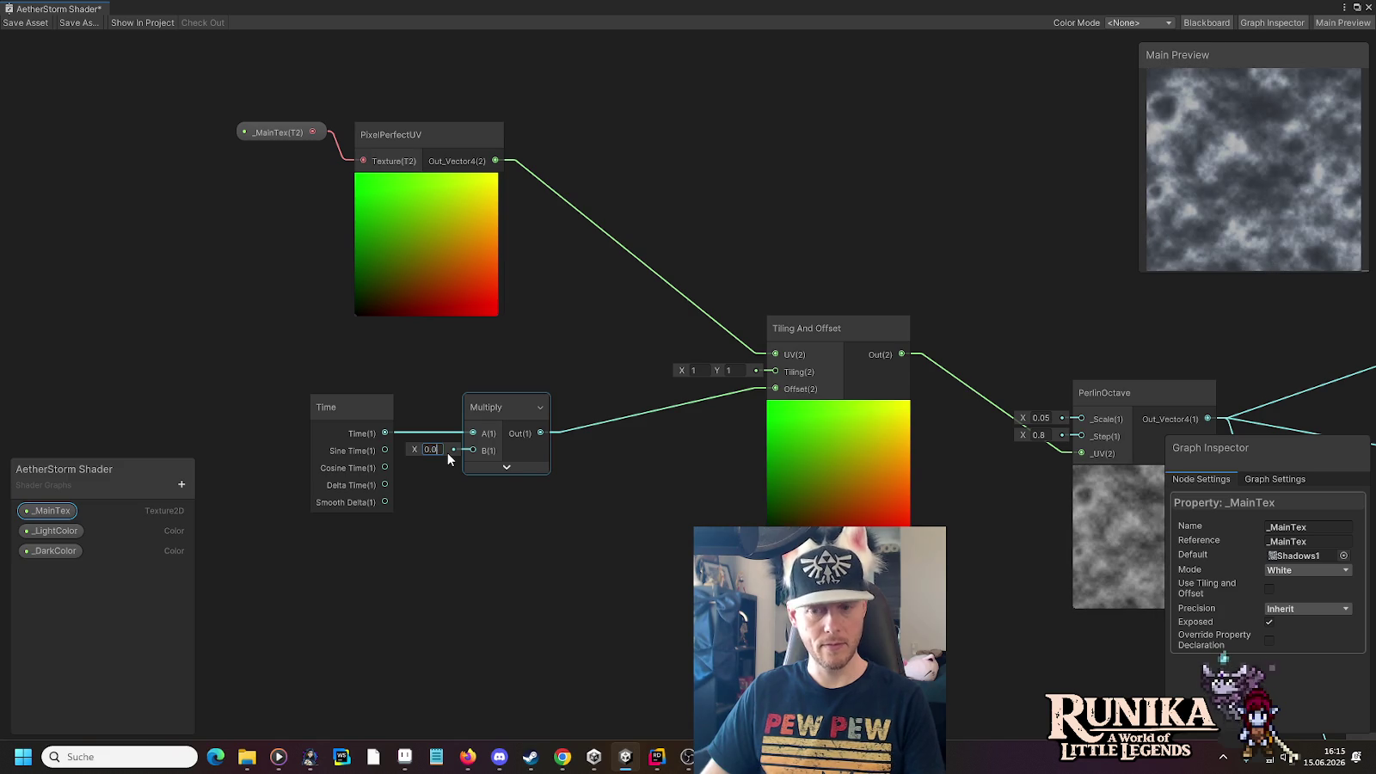
{"action": "type", "text": "1"}
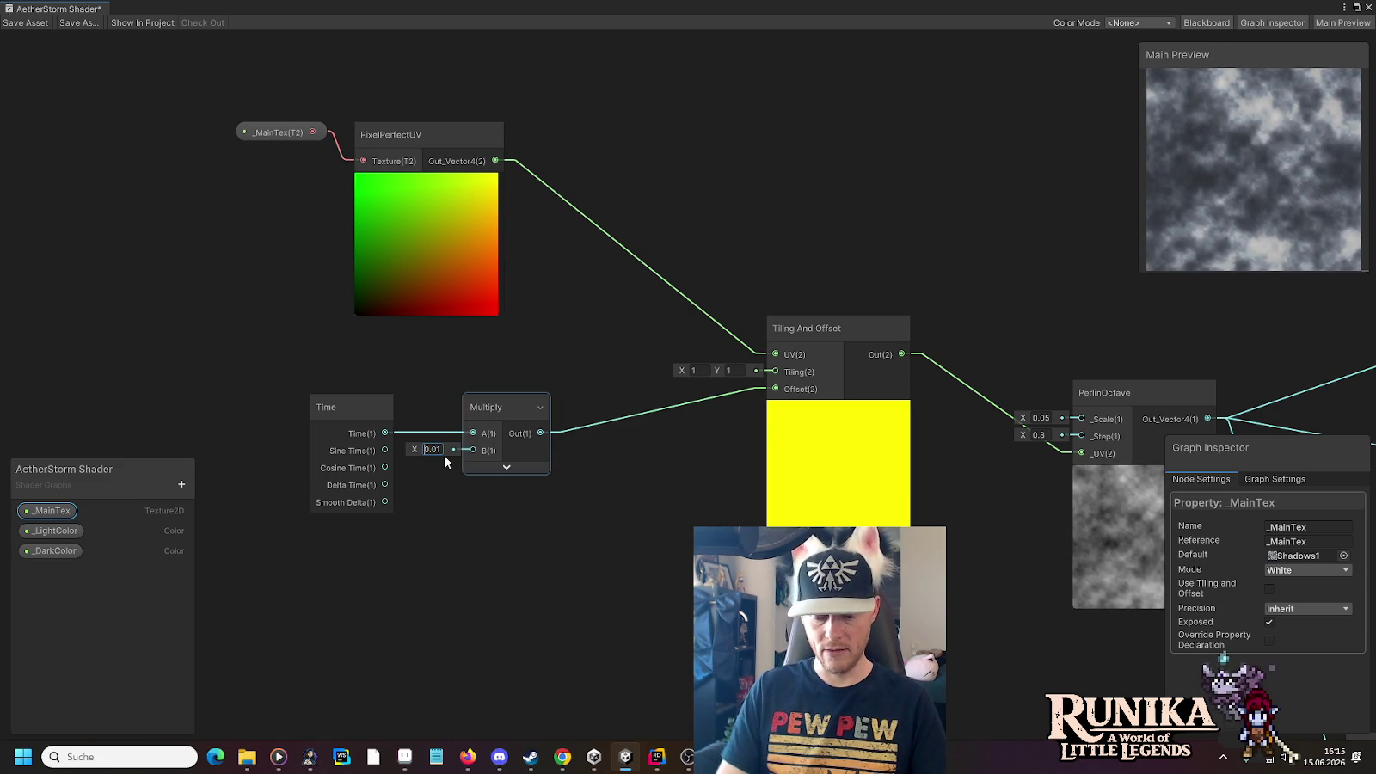
{"action": "type", "text": "-"}
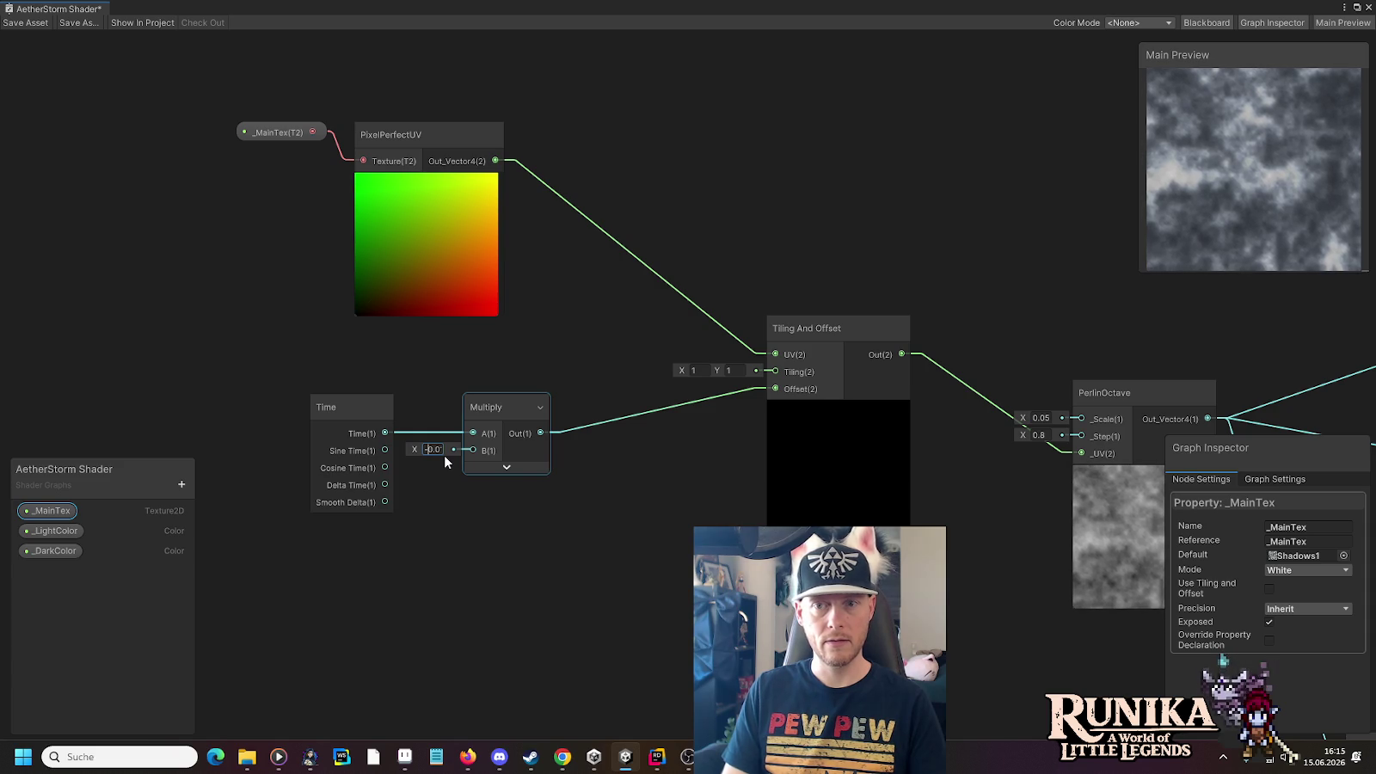
{"action": "key", "text": "BackSpace"}
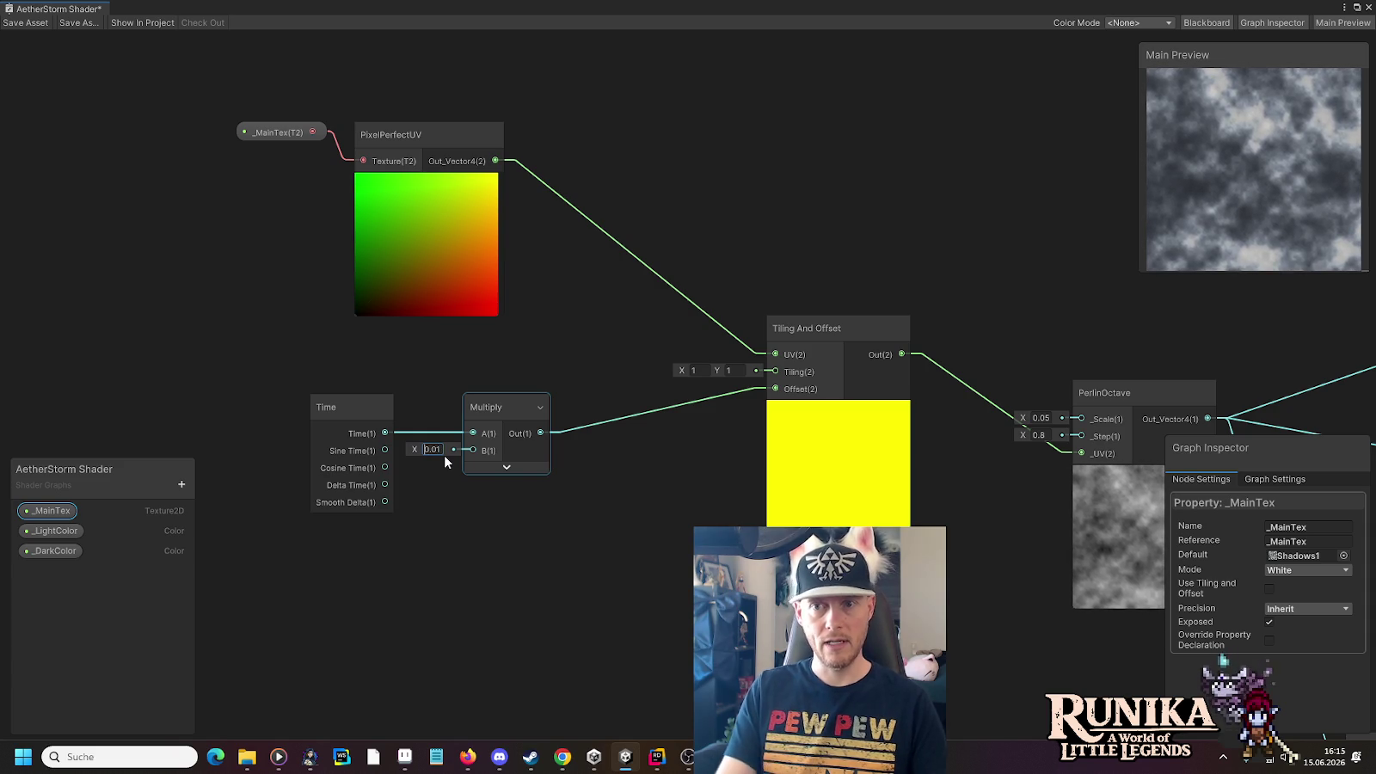
{"action": "type", "text": "1"}
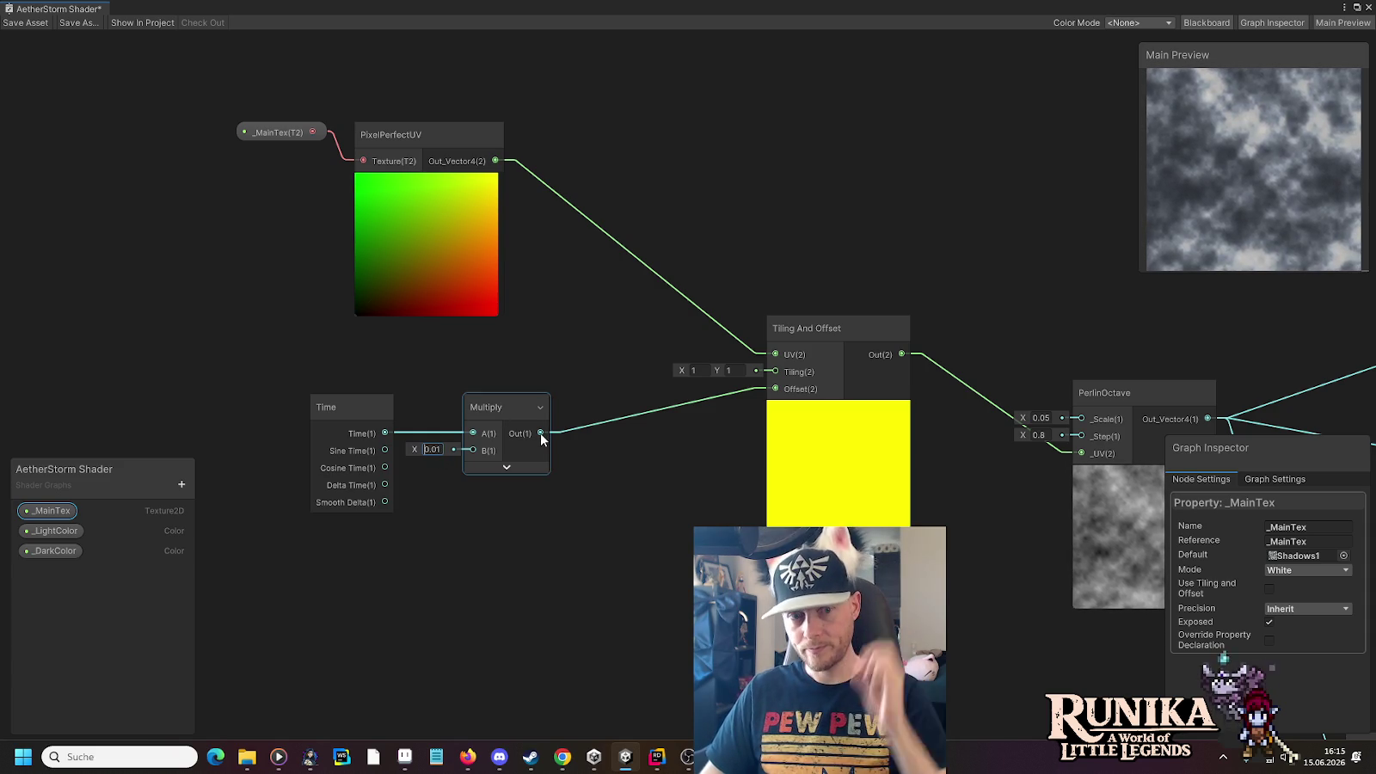
{"action": "left_click_drag", "start_coordinate": [328, 360], "coordinate": [559, 486]}
{"action": "left_click_drag", "start_coordinate": [493, 394], "coordinate": [358, 379]}
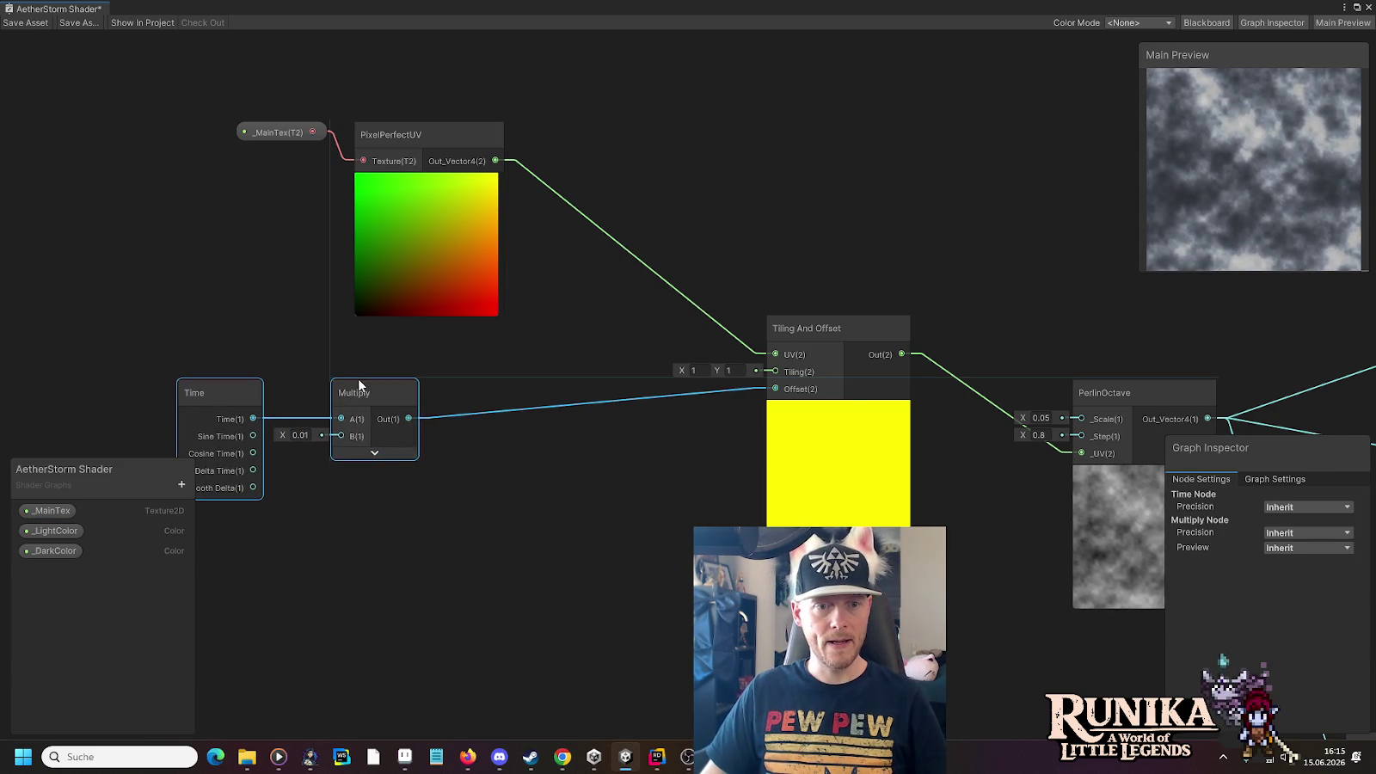
{"action": "left_click", "coordinate": [499, 452]}
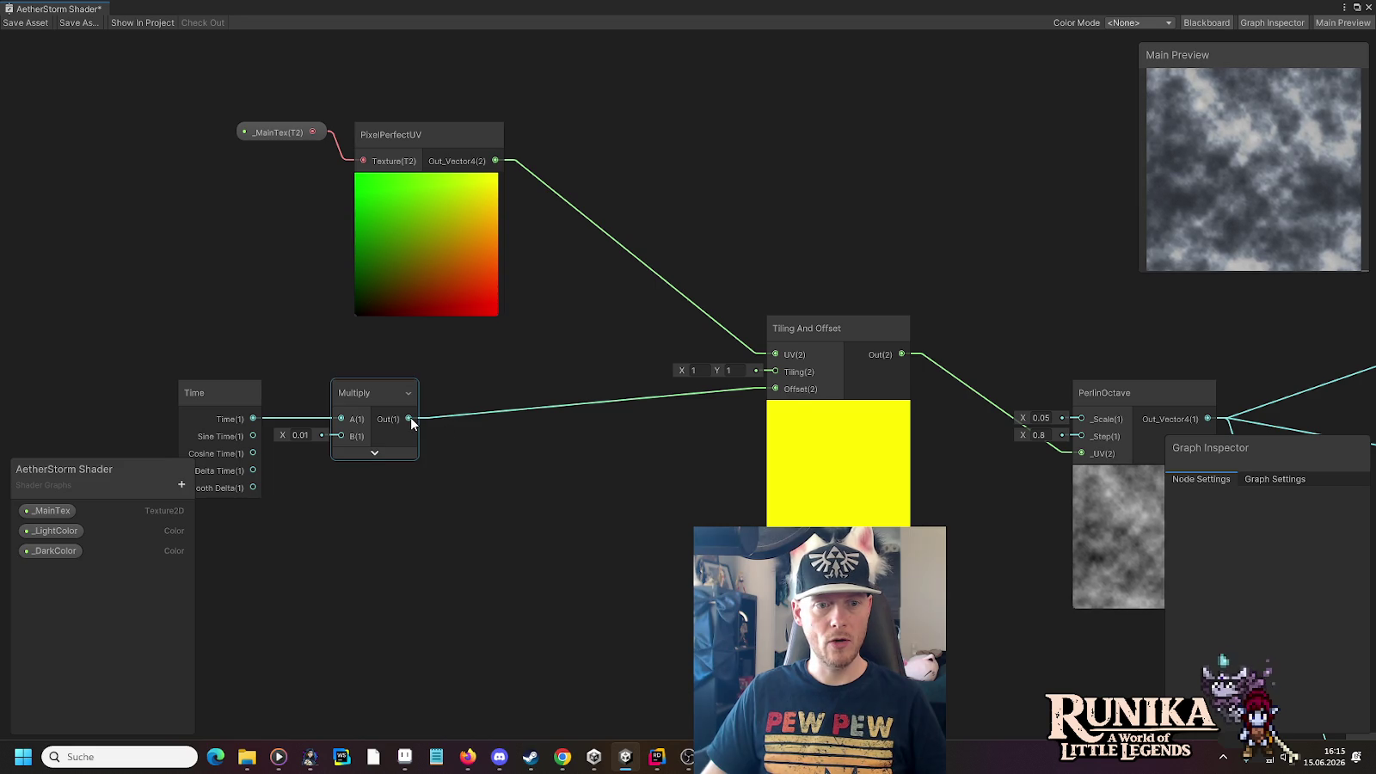
Add a Vector 2 node fed by the first Multiply's output
{"action": "left_click_drag", "start_coordinate": [414, 418], "coordinate": [559, 401]}
{"action": "type", "text": "vec"}
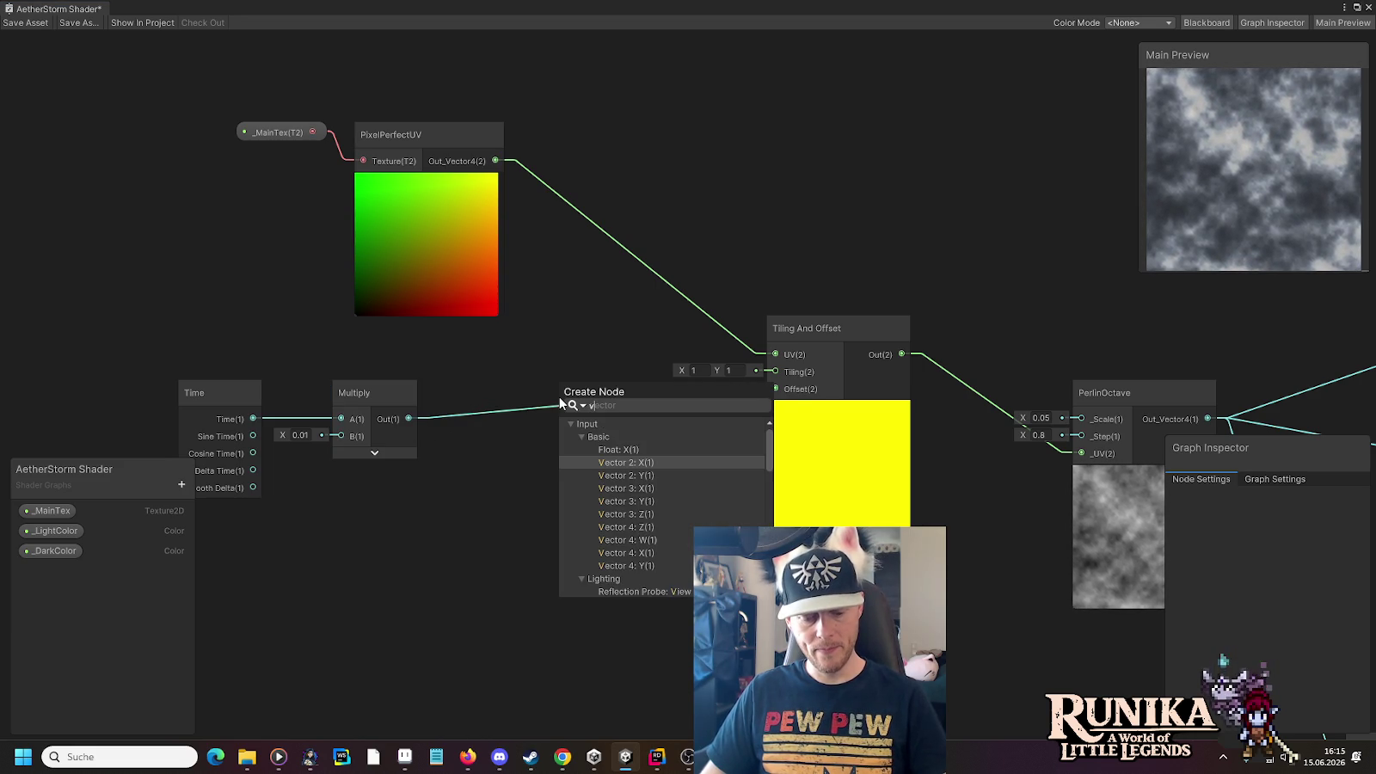
{"action": "left_click", "coordinate": [664, 462]}
{"action": "left_click_drag", "start_coordinate": [572, 392], "coordinate": [576, 361]}
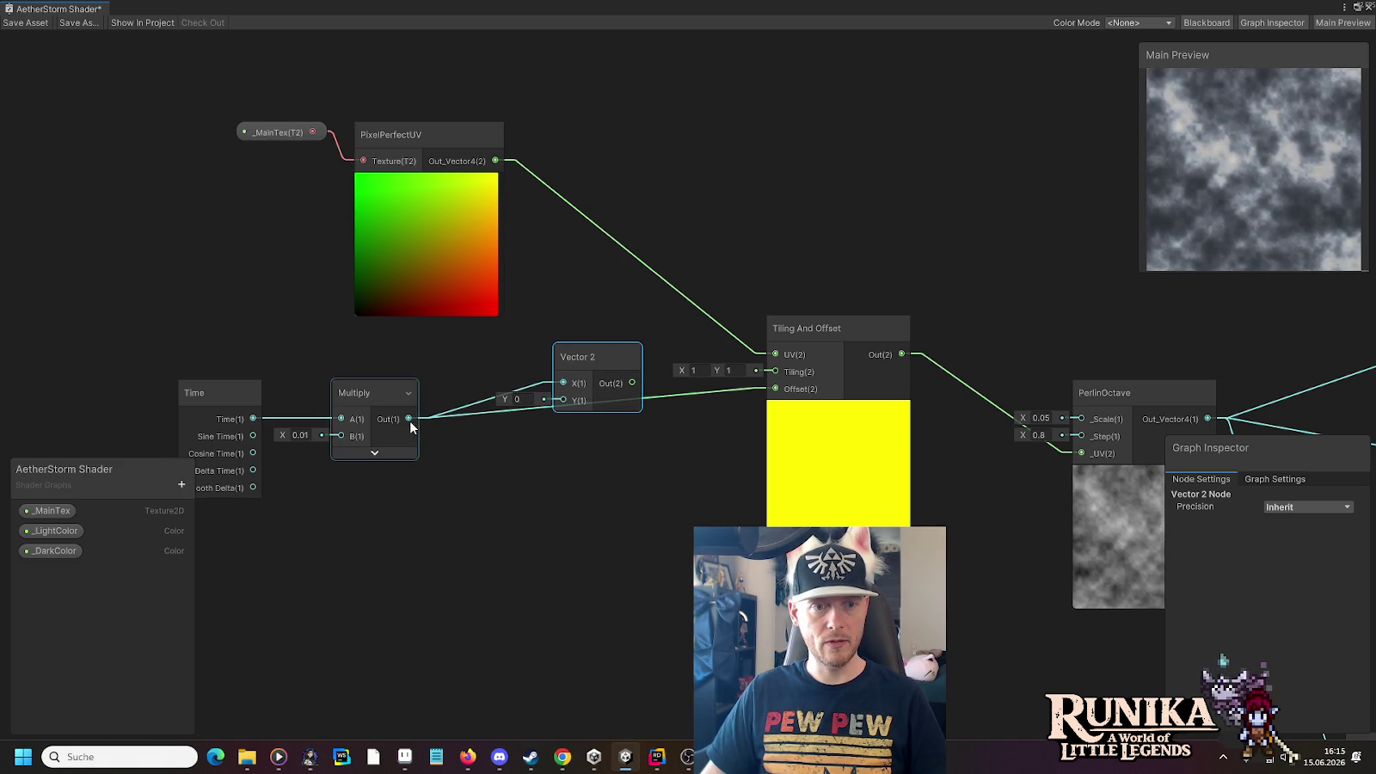
Feed Vector 2's Y from a second Multiply with B = -1, and wire Vector 2 into Offset
{"action": "key", "text": "space"}
{"action": "type", "text": "multiply"}
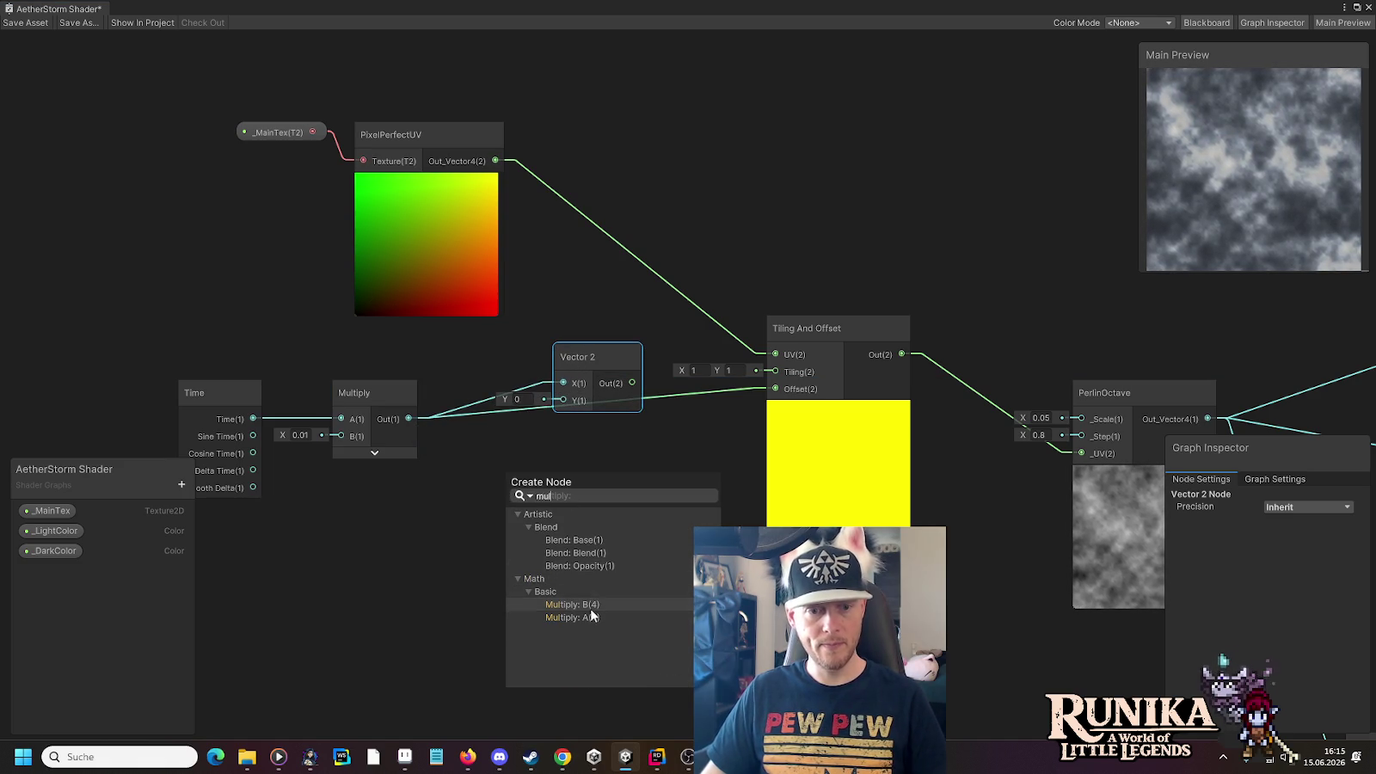
{"action": "left_click", "coordinate": [589, 612]}
{"action": "type", "text": "1"}
{"action": "left_click", "coordinate": [569, 542]}
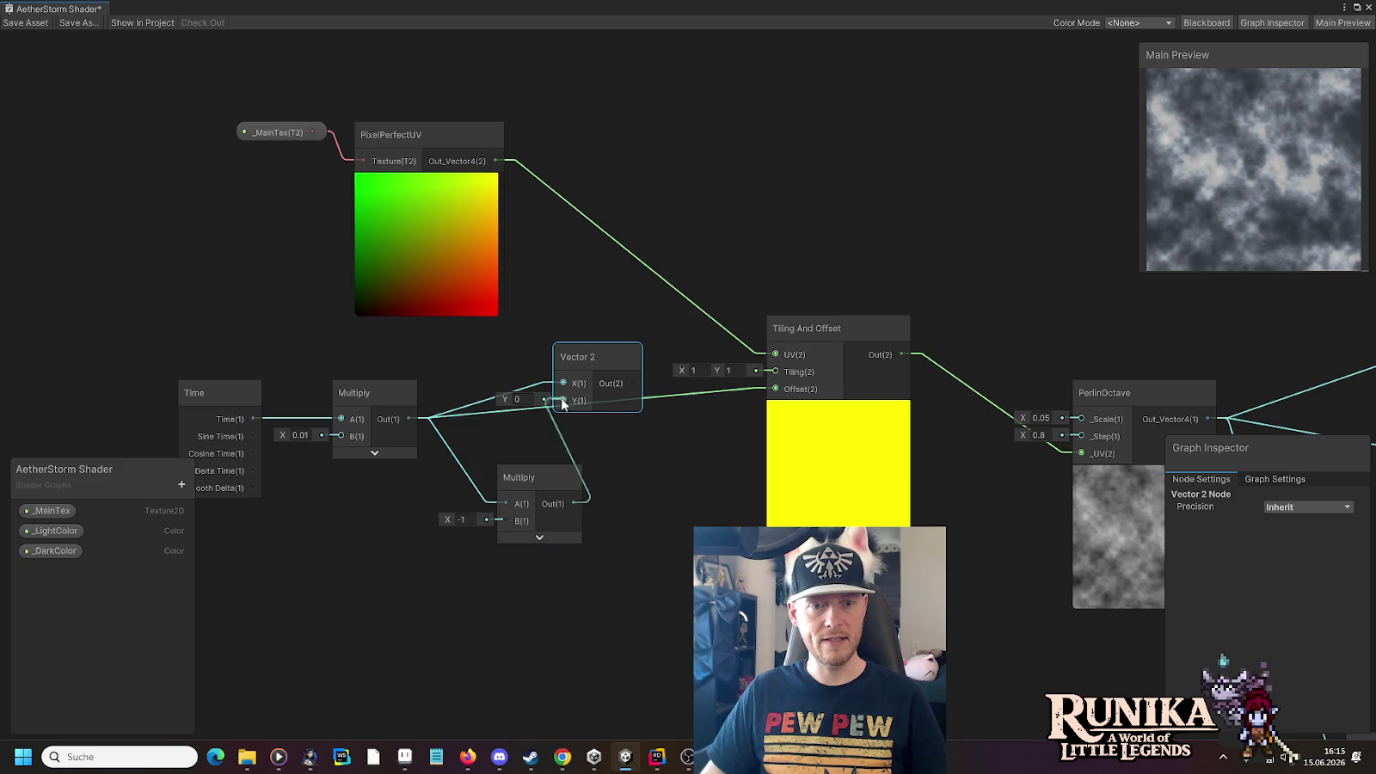
{"action": "left_click_drag", "start_coordinate": [773, 393], "coordinate": [774, 390]}
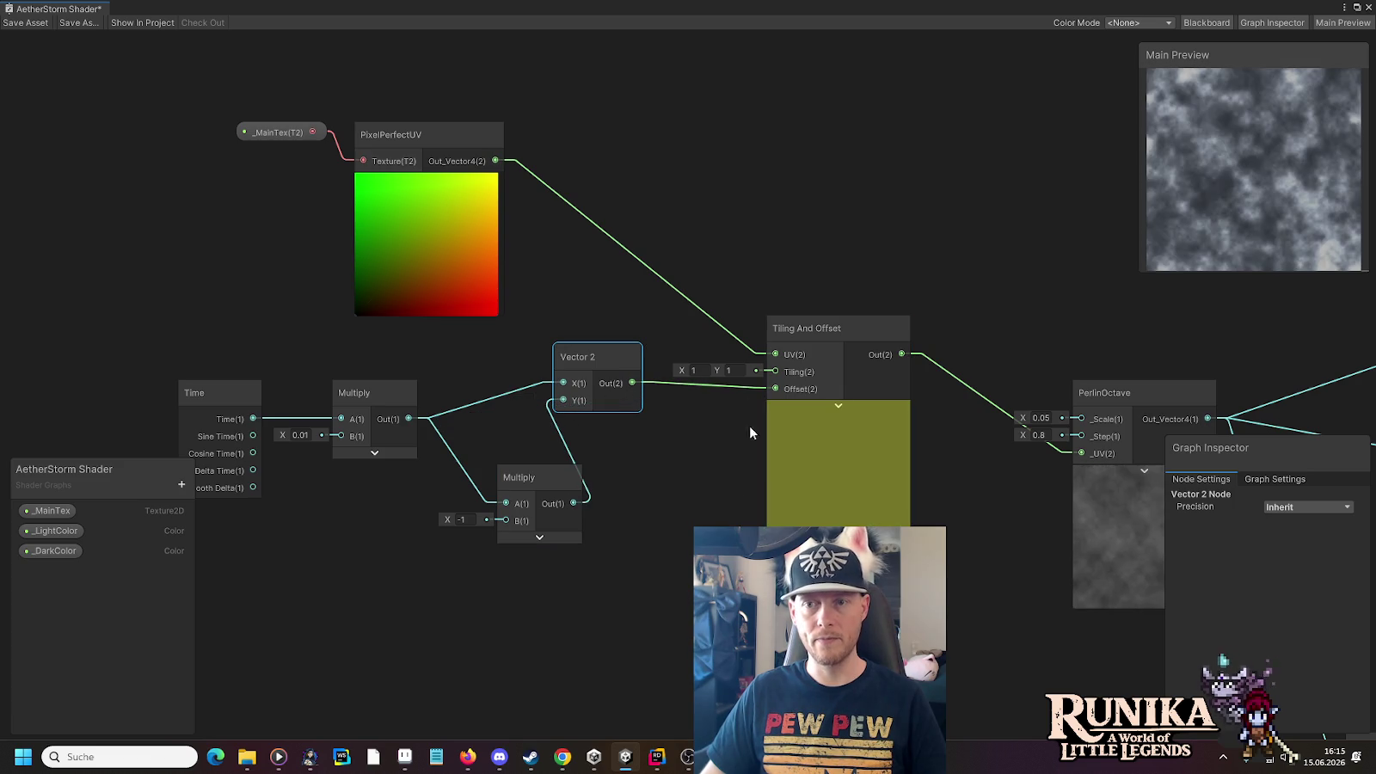
Tidy the Time, Multiply and Vector 2 nodes and restore the Shader Graph window size
{"action": "mouse_move", "coordinate": [154, 344]}
{"action": "left_mouse_down"}
{"action": "mouse_move", "coordinate": [378, 386]}
{"action": "mouse_move", "coordinate": [309, 395]}
{"action": "left_mouse_up"}
{"action": "left_click", "coordinate": [632, 477]}
{"action": "left_click_drag", "start_coordinate": [518, 478], "coordinate": [419, 464]}
{"action": "left_click_drag", "start_coordinate": [594, 361], "coordinate": [558, 404]}
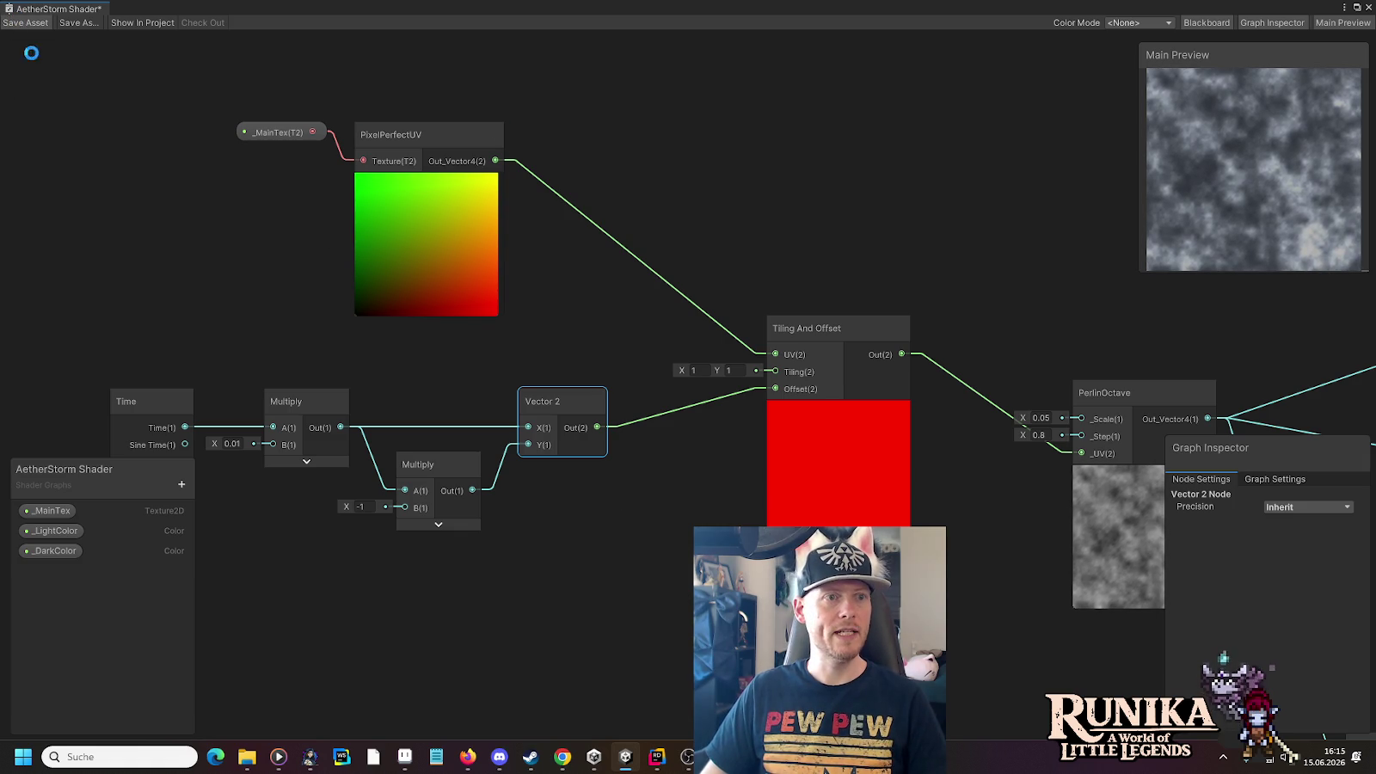
{"action": "left_click", "coordinate": [1358, 9]}
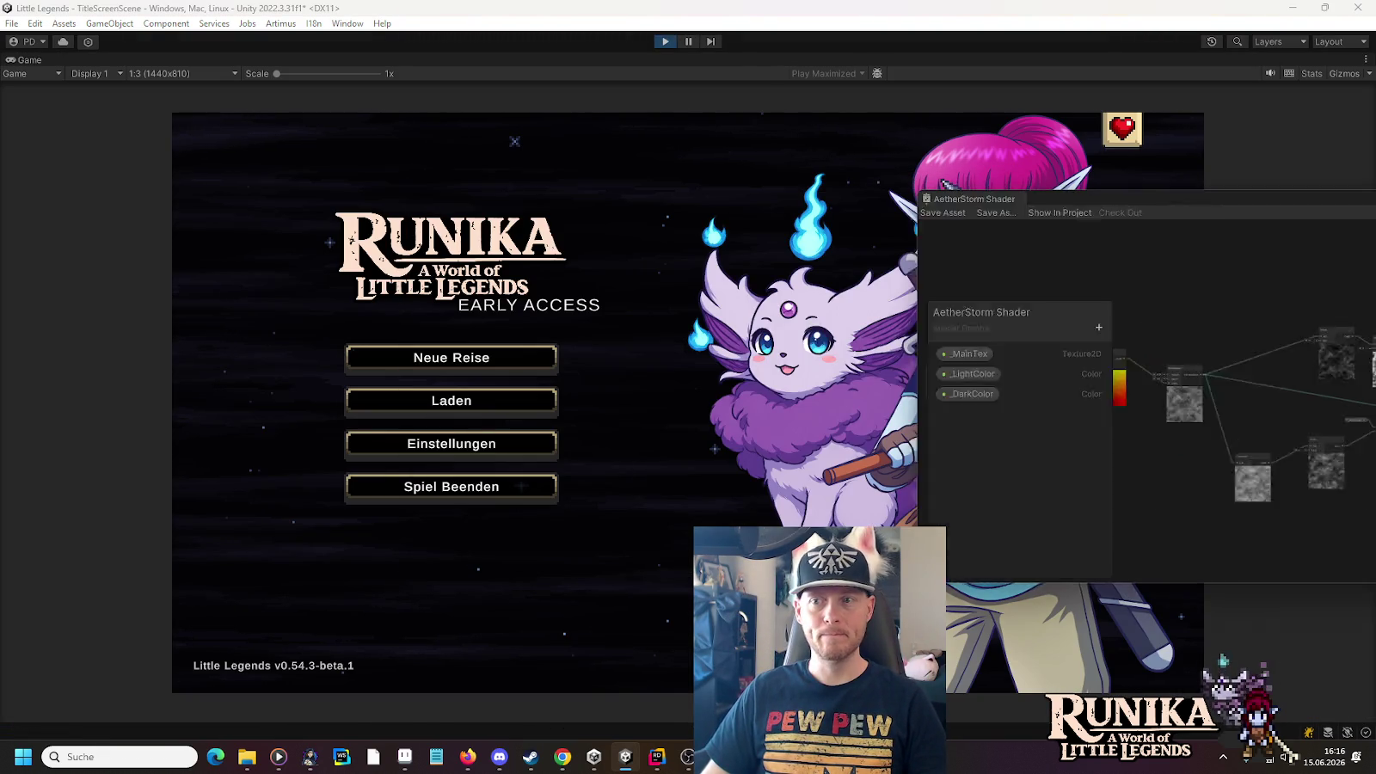
Choose Laden on the game's title screen and load the top save slot
{"action": "left_click", "coordinate": [542, 402]}
{"action": "left_click", "coordinate": [567, 348]}
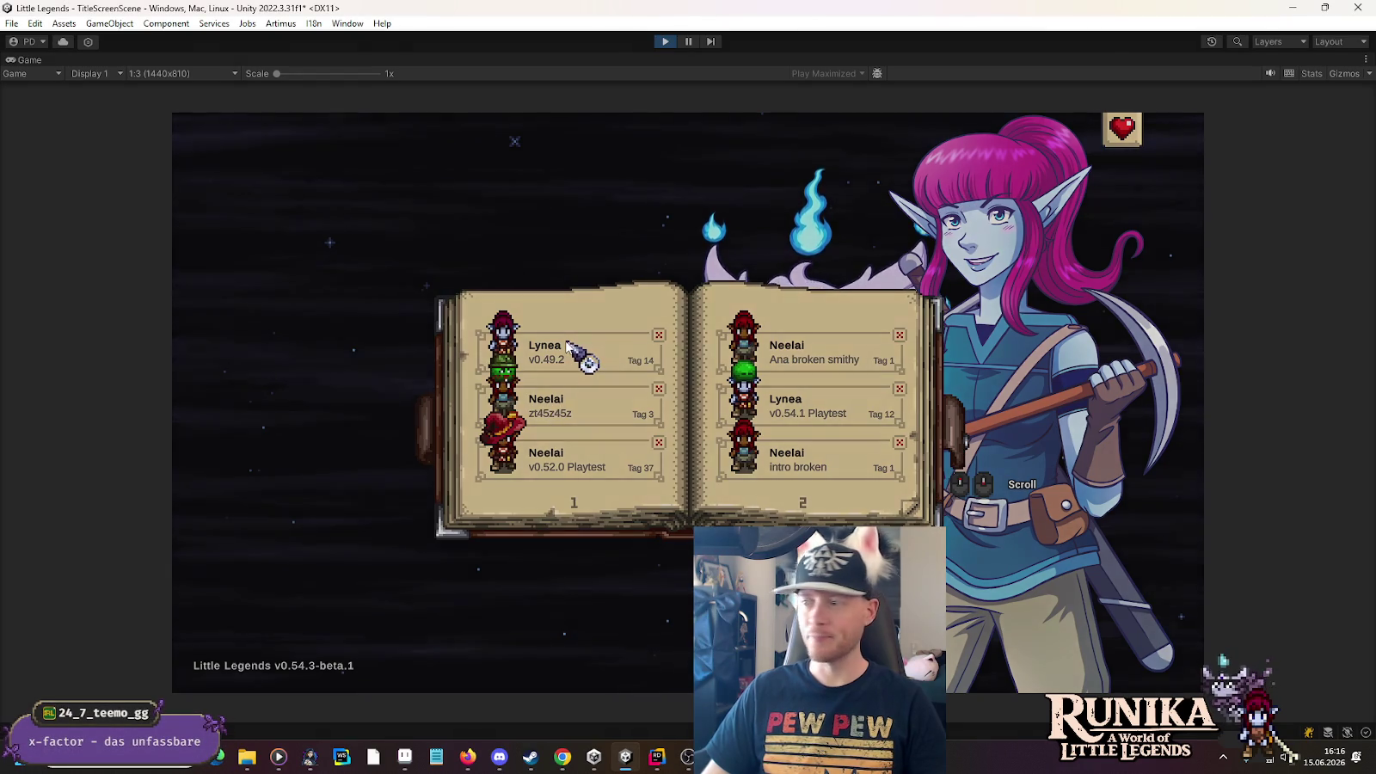
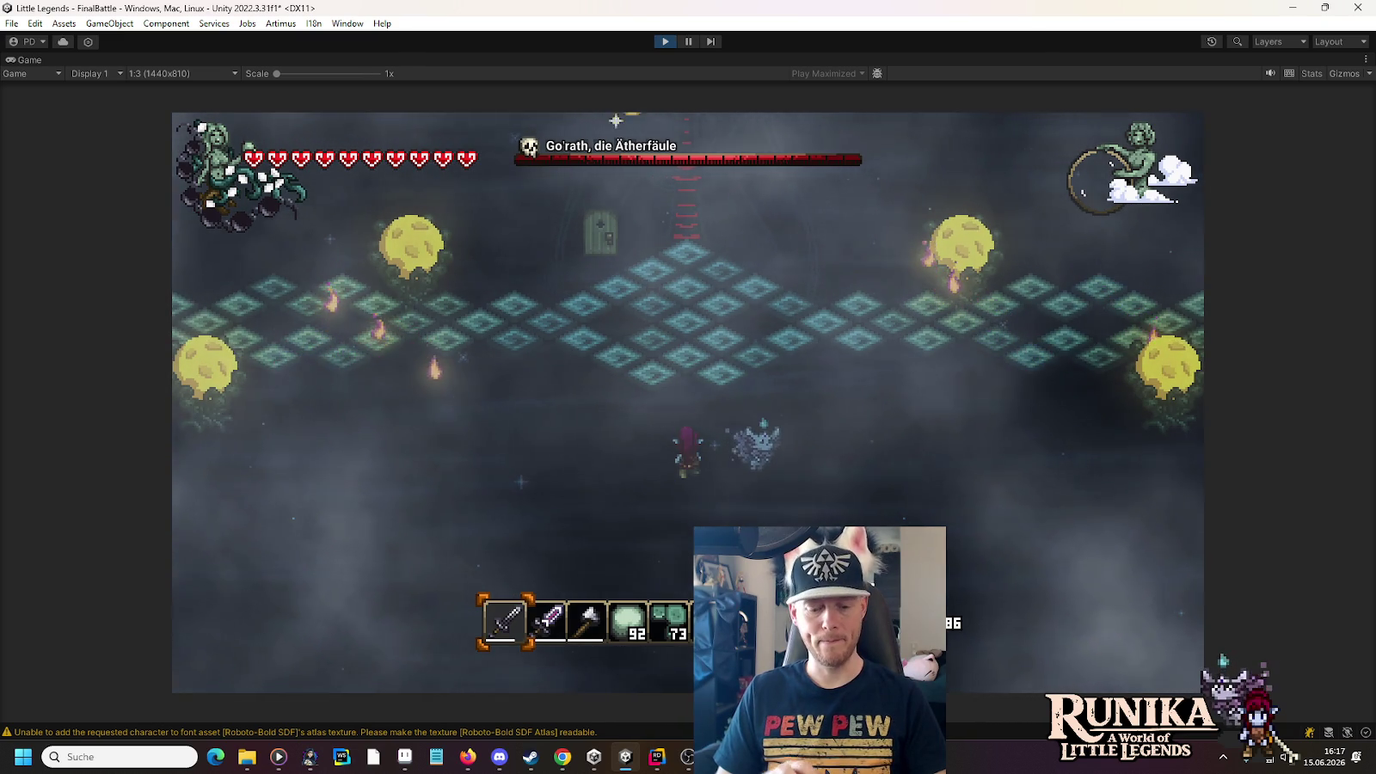
Run the player left, then right across the boss arena to check the clouds, then stop playing
{"action": "key", "text": "w"}
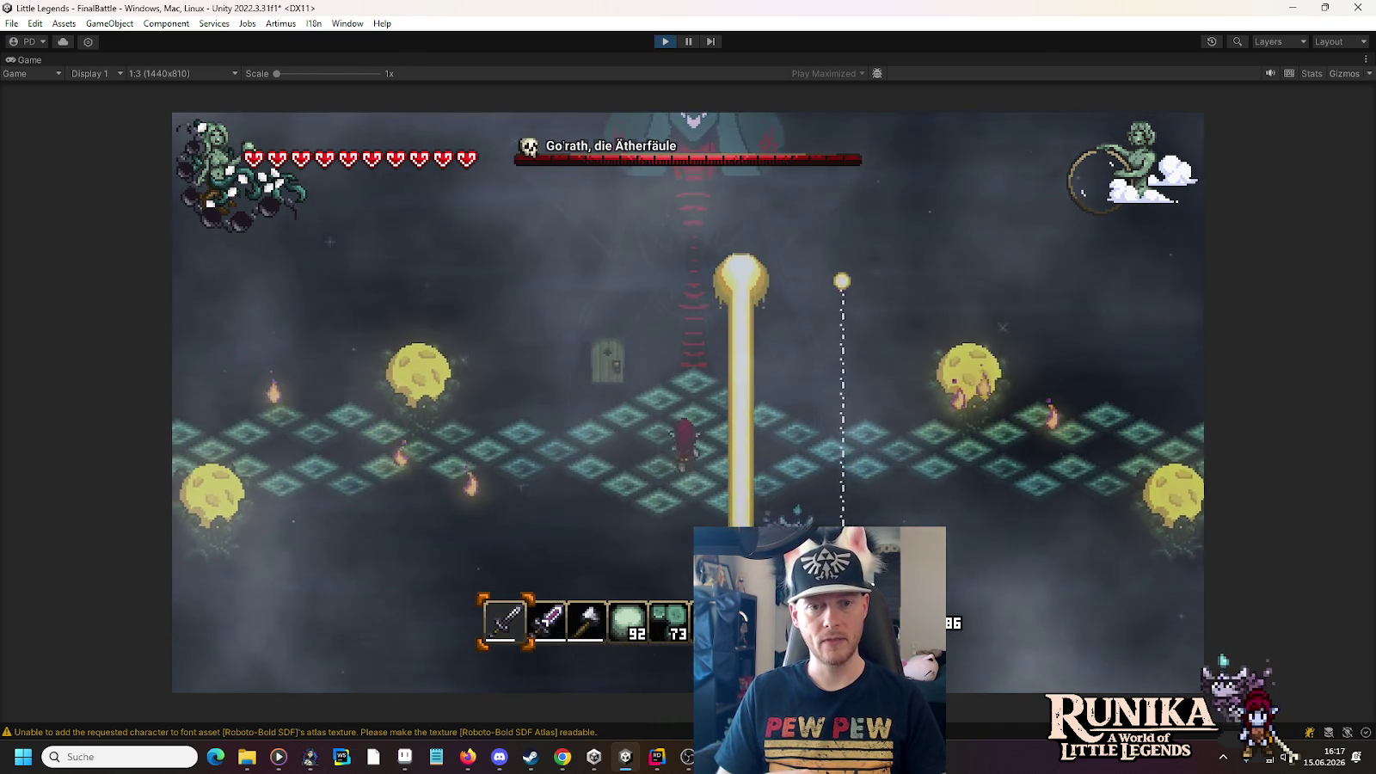
{"action": "key", "text": "a"}
{"action": "key", "text": "a"}
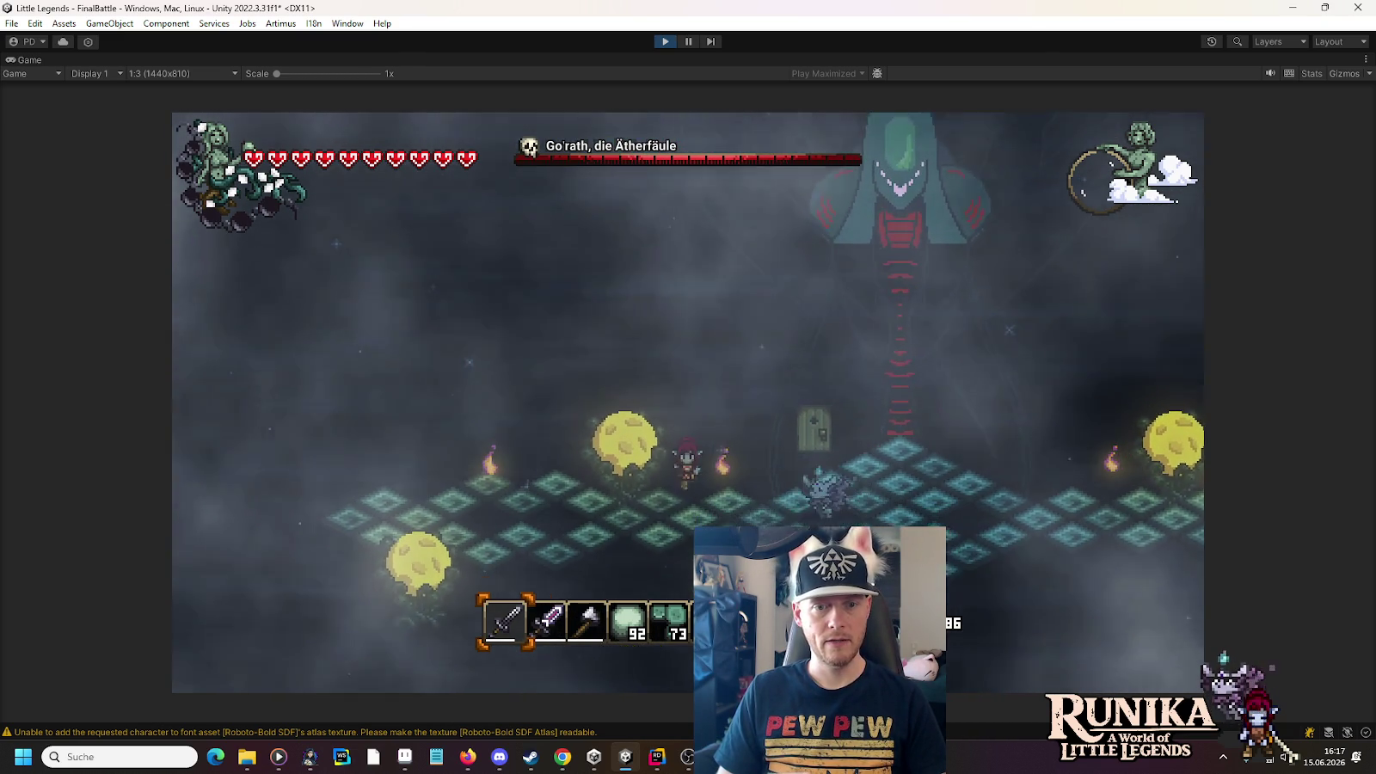
{"action": "key", "text": "a"}
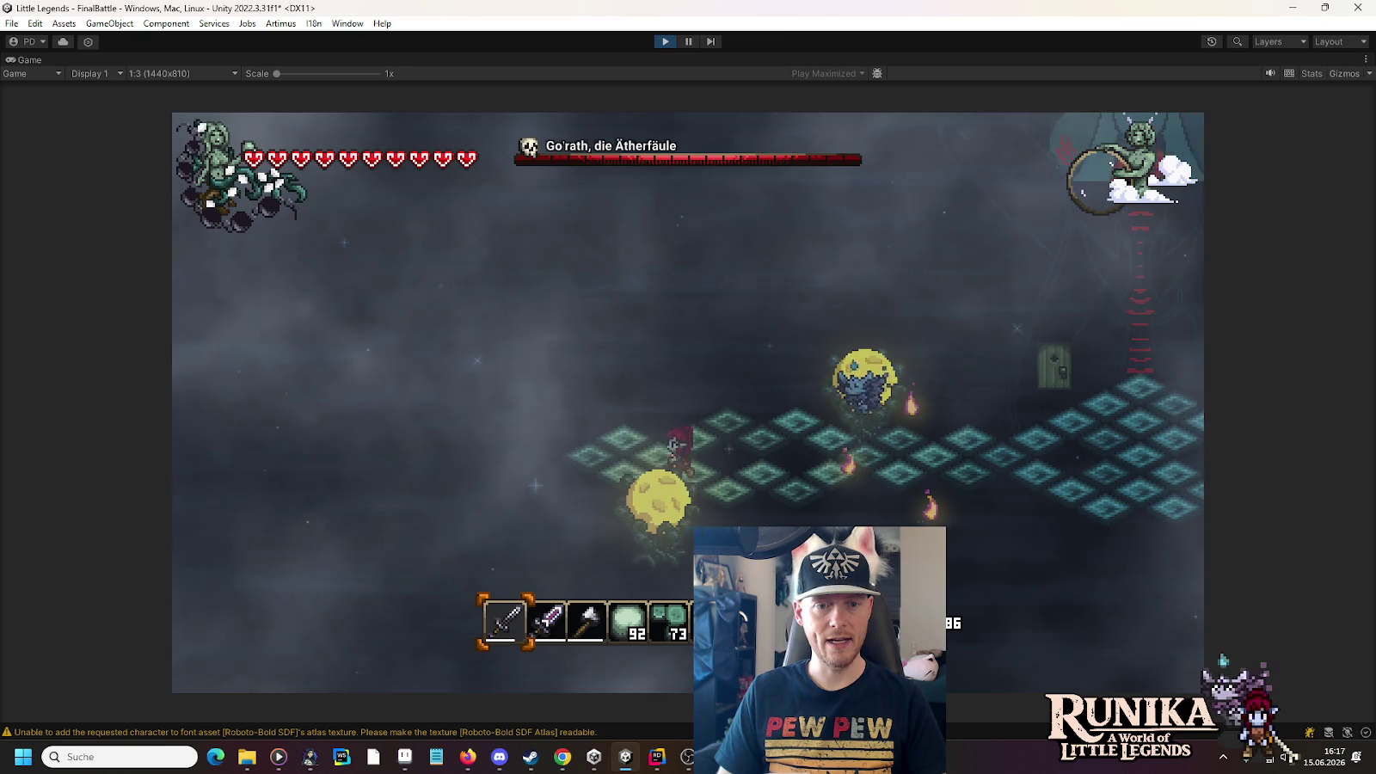
{"action": "key", "text": "a"}
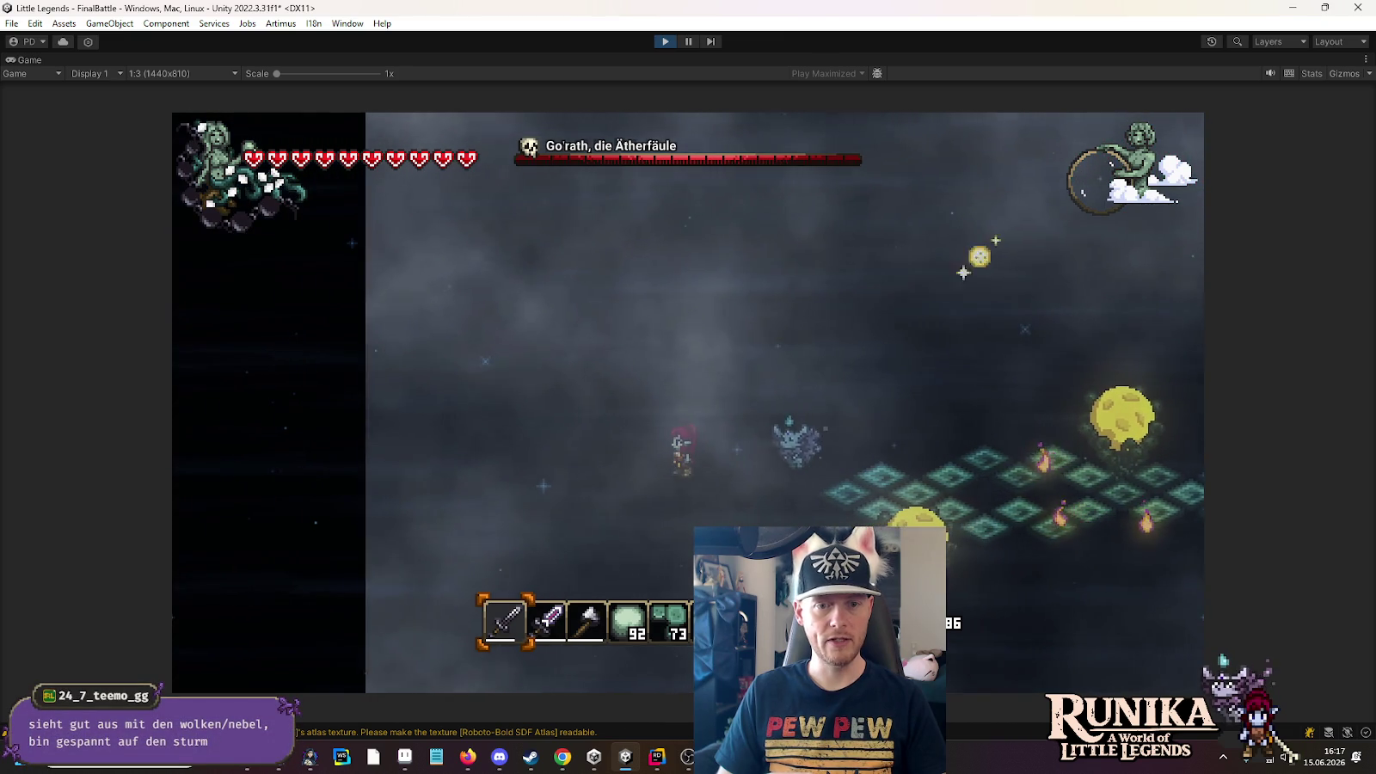
{"action": "key", "text": "d"}
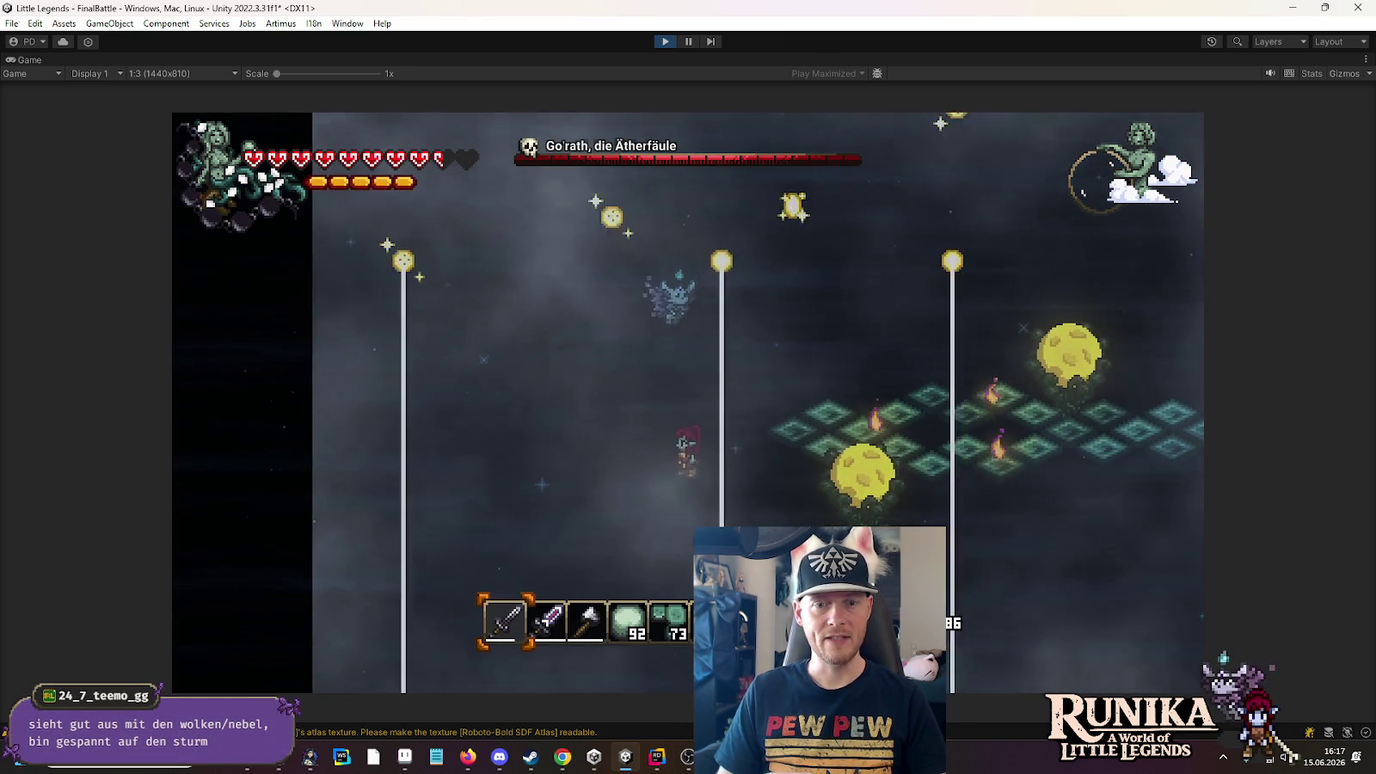
{"action": "key", "text": "d"}
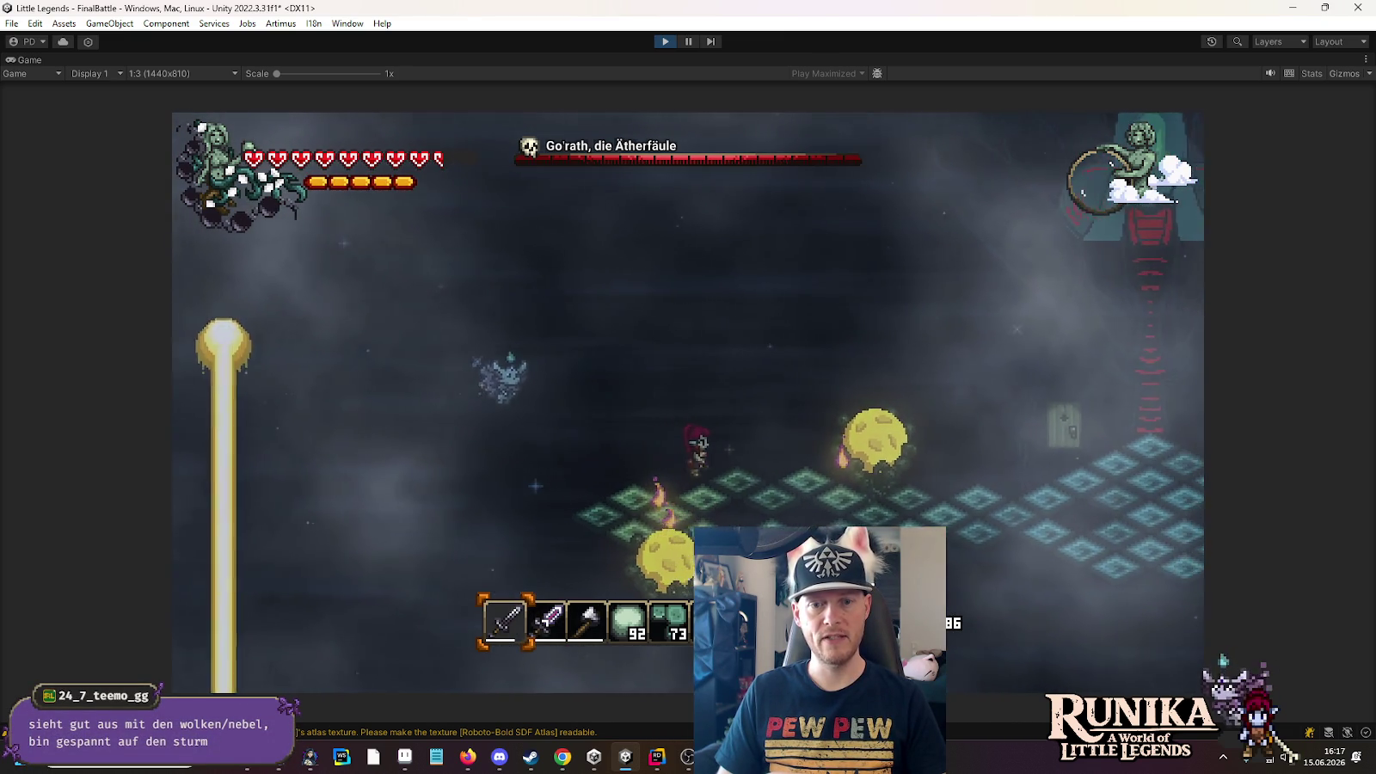
{"action": "key", "text": "d"}
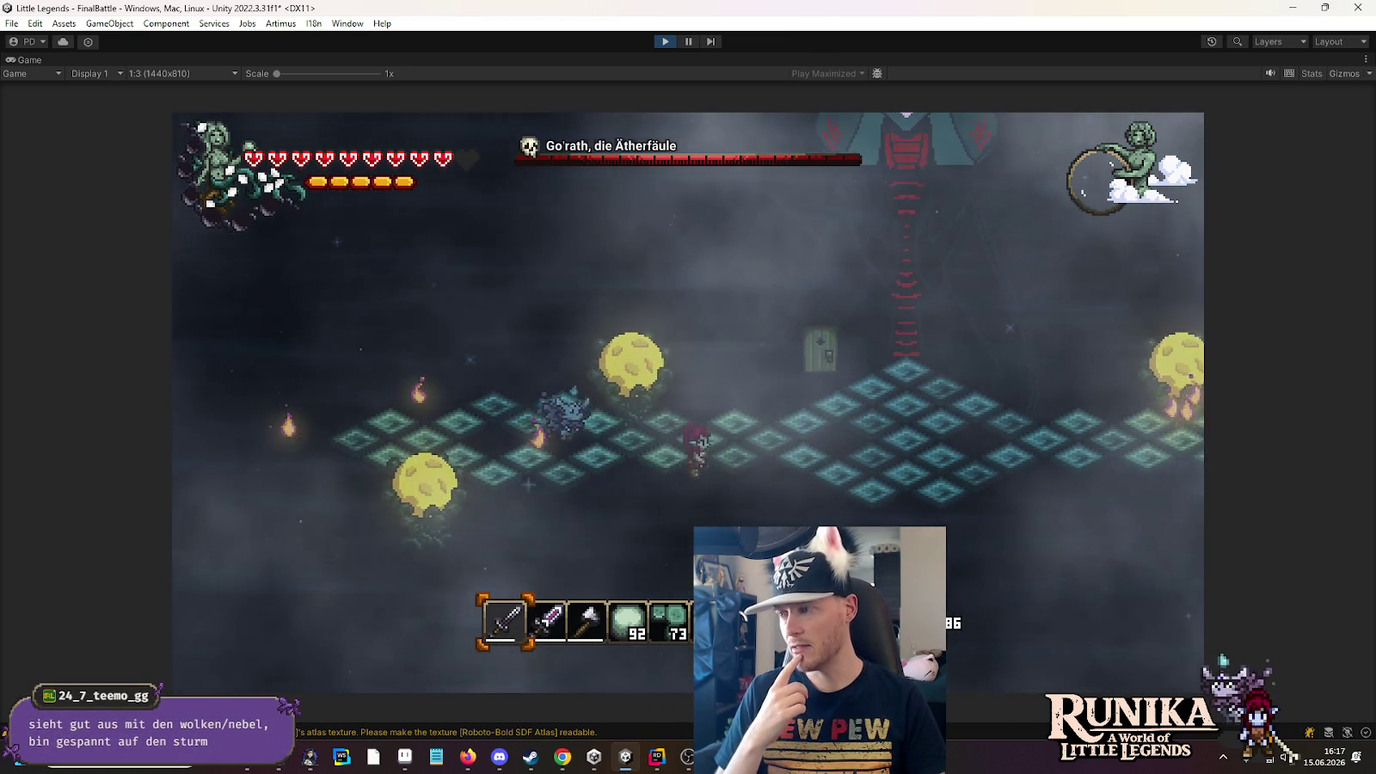
{"action": "key", "text": "d"}
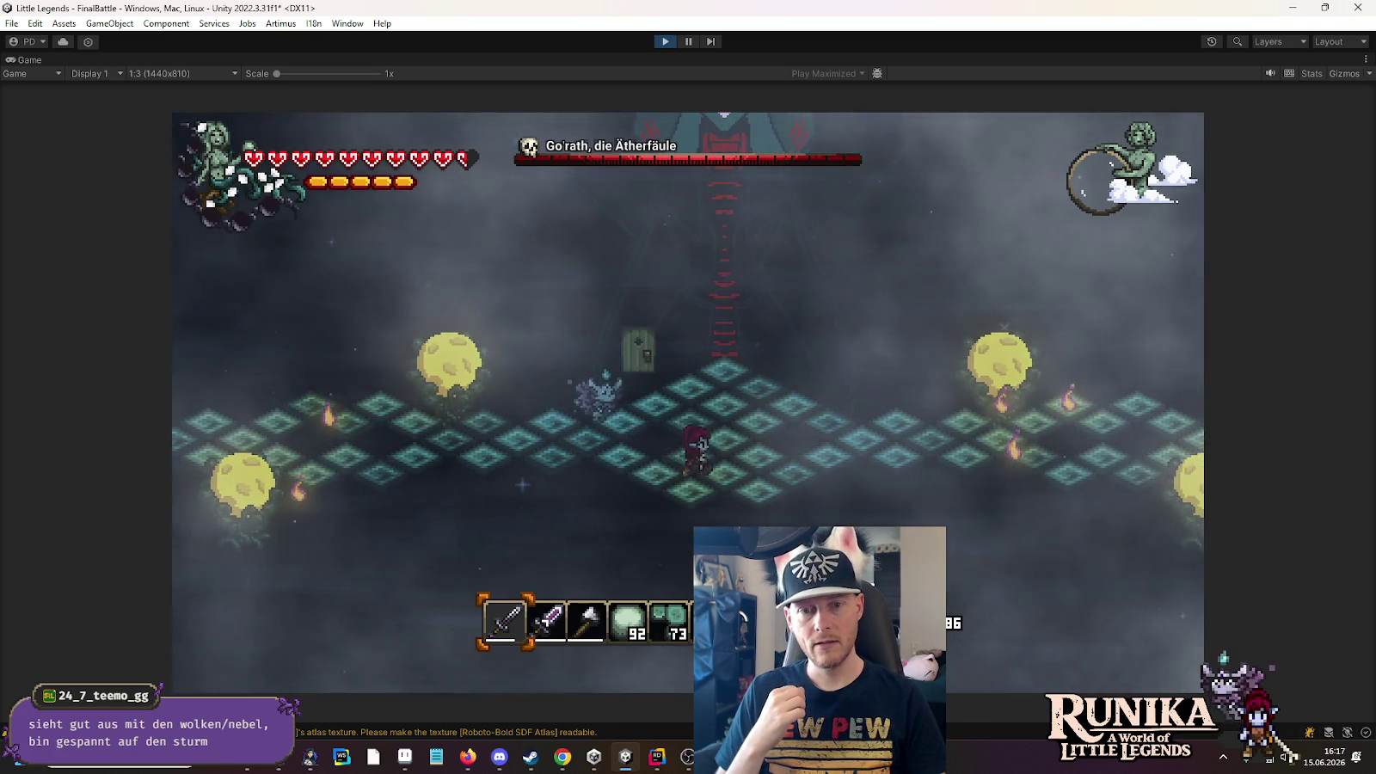
{"action": "key", "text": "d"}
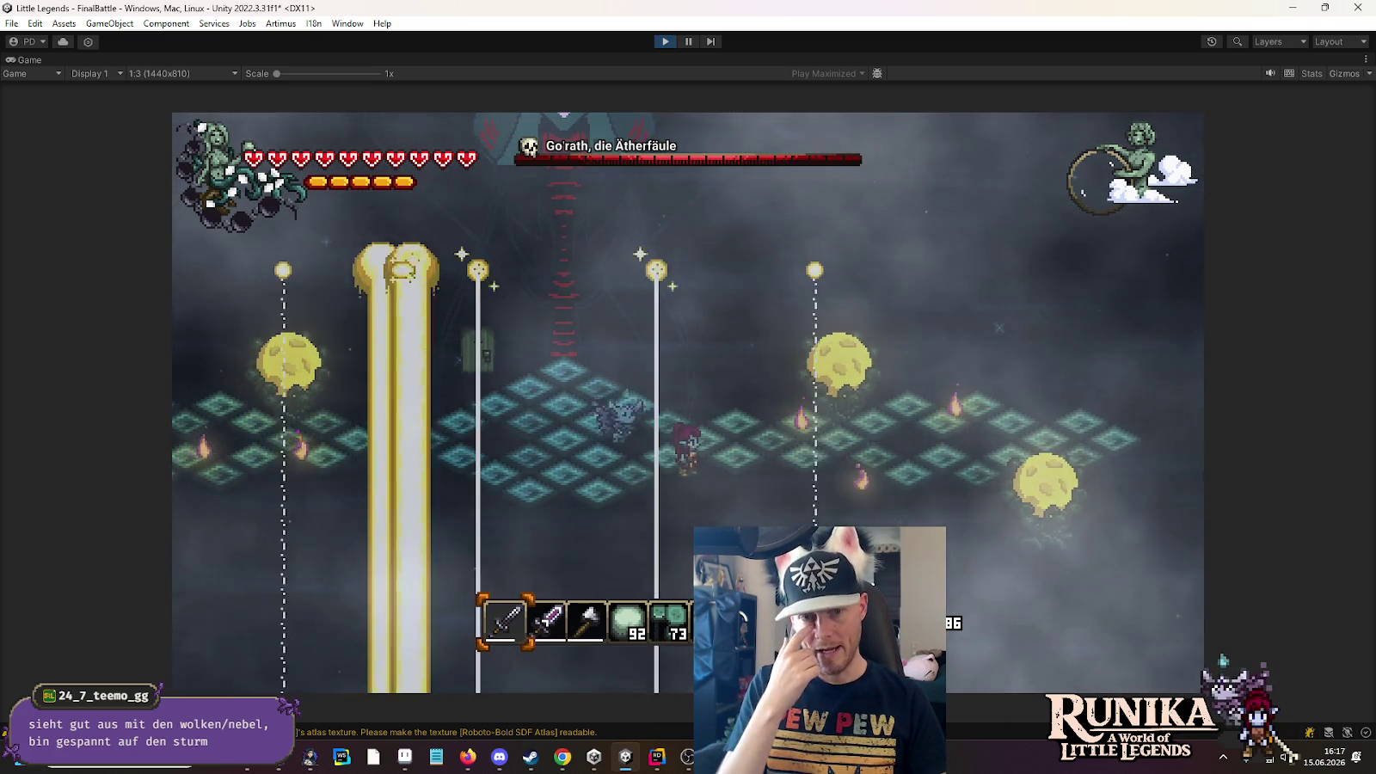
{"action": "left_click", "coordinate": [663, 42]}
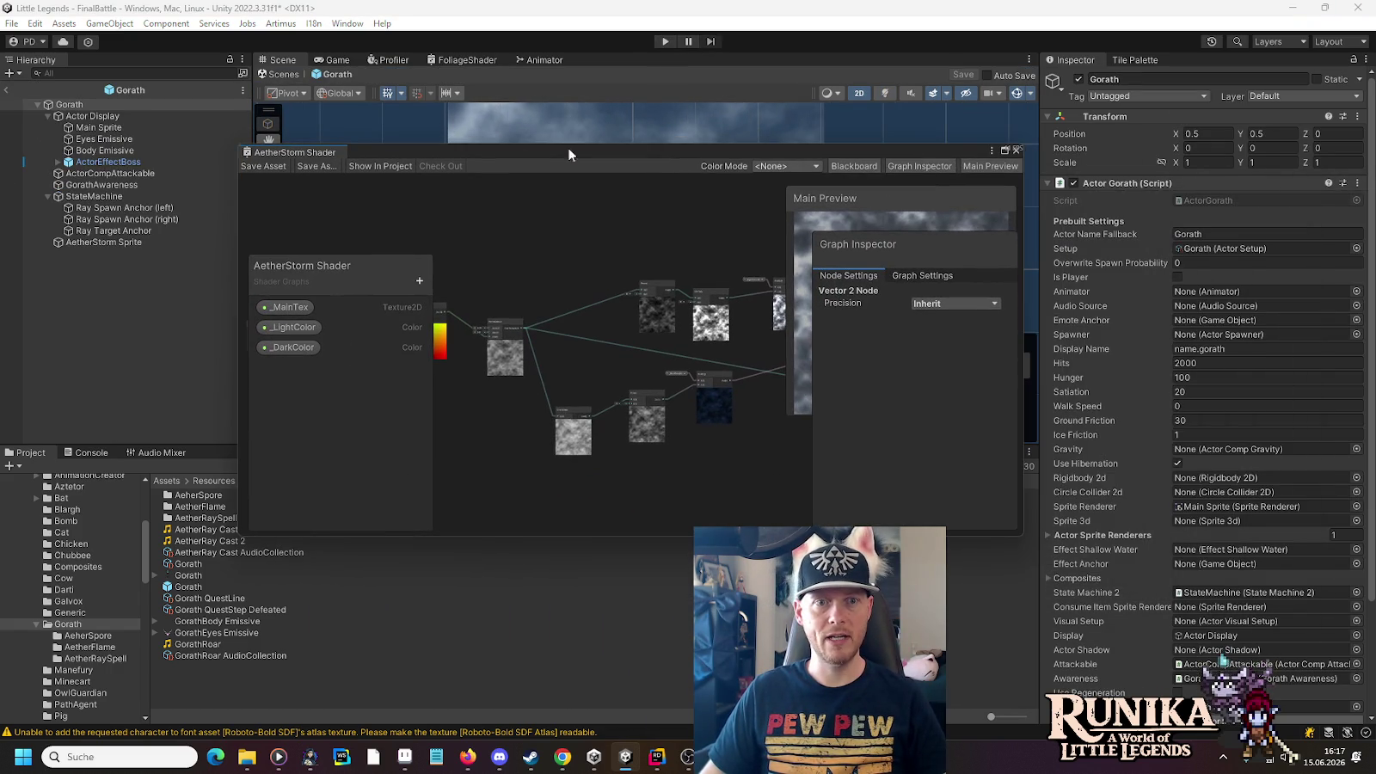
Maximize the AetherStorm graph and frame the Time, Multiply and Vector 2 offset nodes
{"action": "left_click", "coordinate": [1004, 151]}
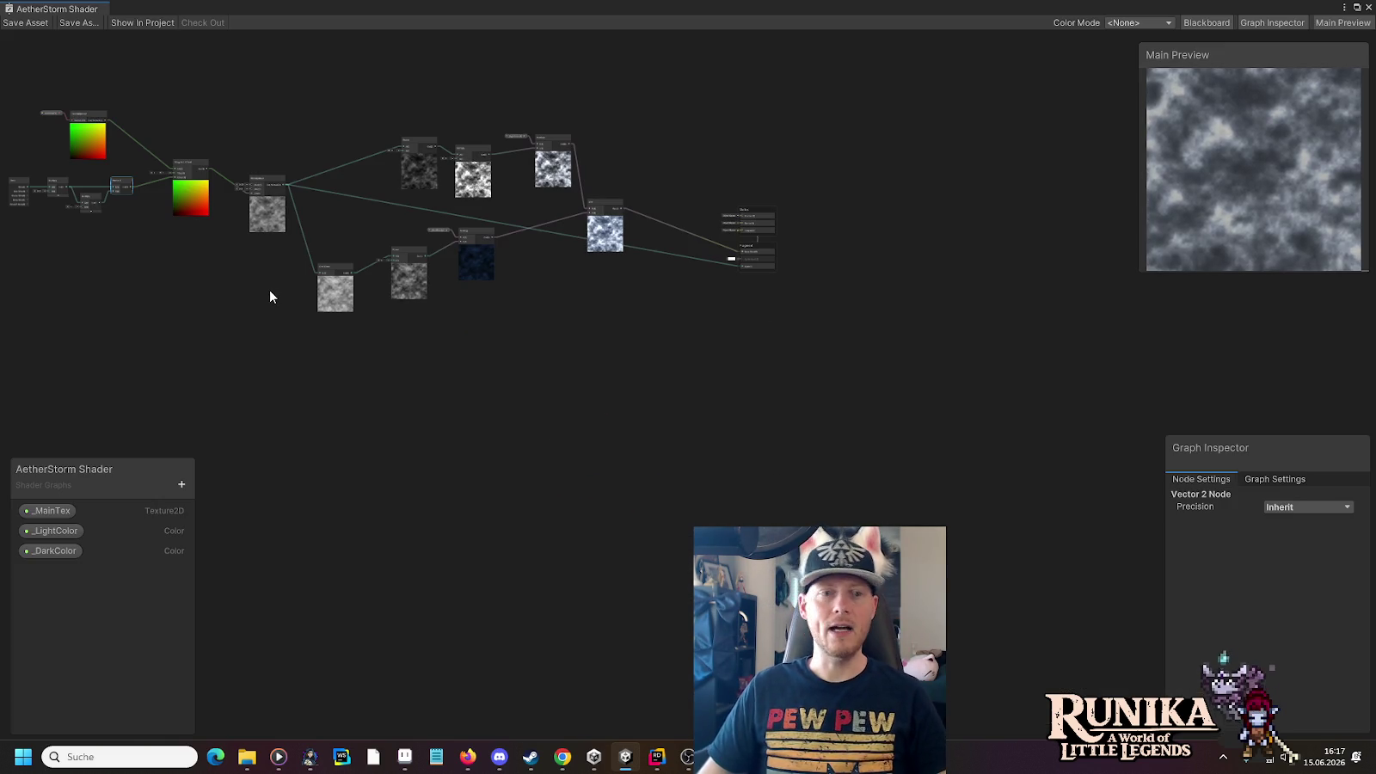
{"action": "left_click_drag", "start_coordinate": [269, 292], "coordinate": [560, 348]}
{"action": "scroll", "coordinate": [590, 343], "scroll_direction": "up", "scroll_amount": 3}
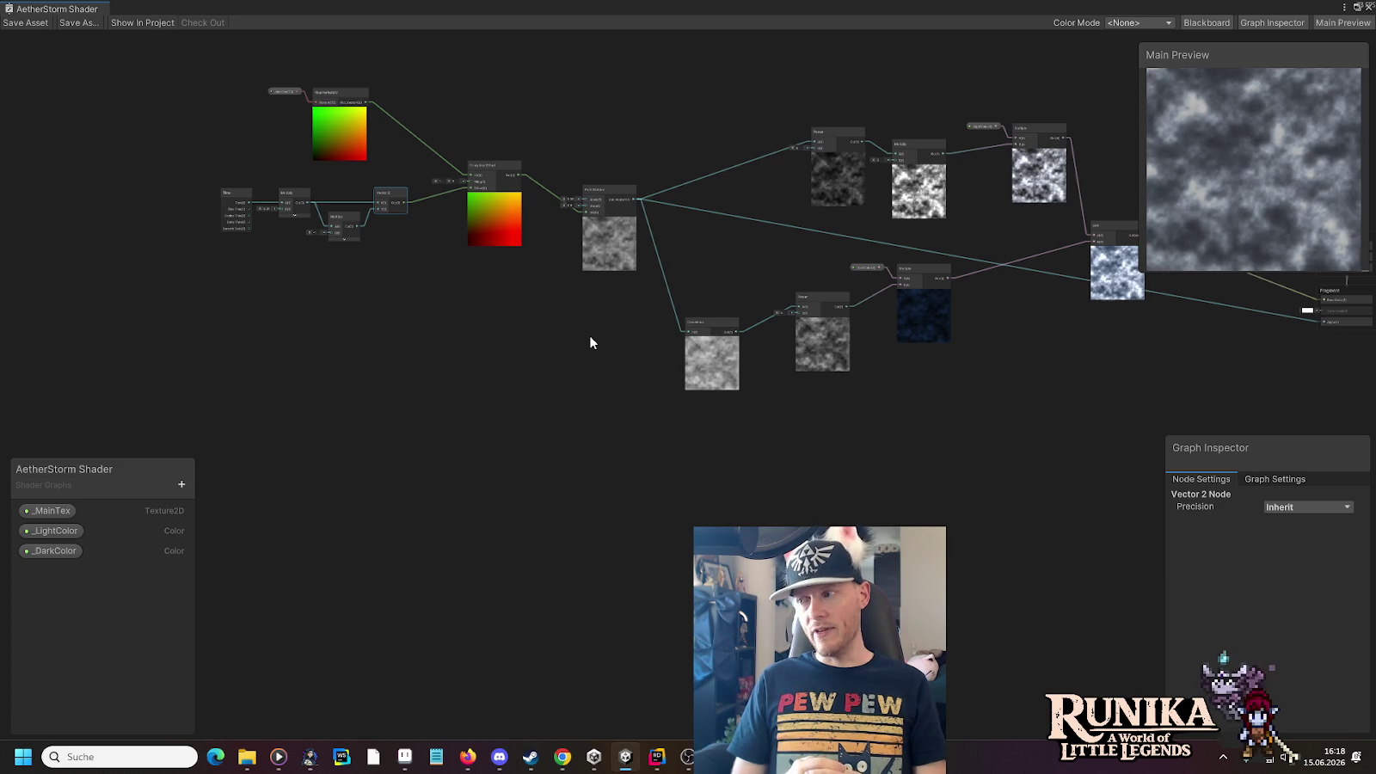
{"action": "scroll", "coordinate": [392, 297], "scroll_direction": "up", "scroll_amount": 5}
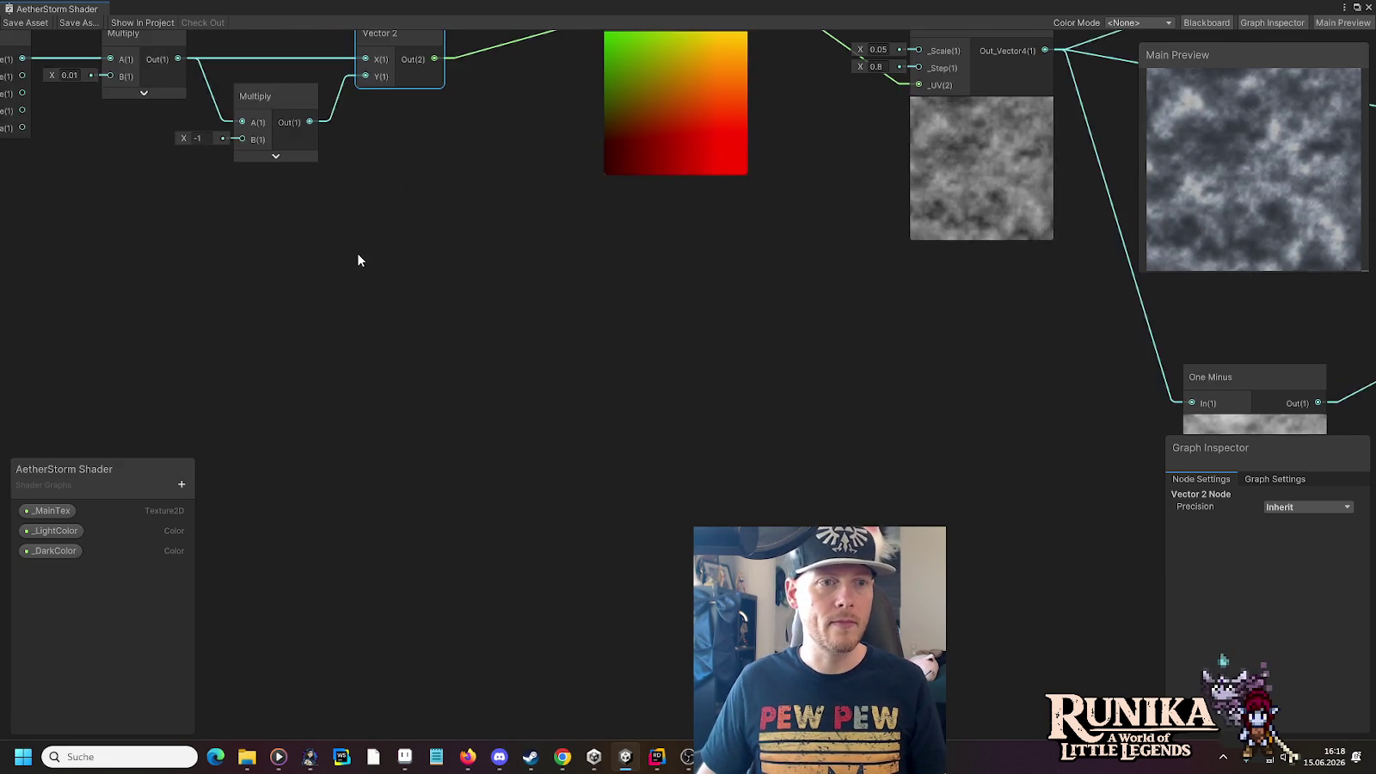
{"action": "left_click_drag", "start_coordinate": [359, 259], "coordinate": [636, 430]}
{"action": "scroll", "coordinate": [463, 382], "scroll_direction": "up", "scroll_amount": 2}
{"action": "left_click_drag", "start_coordinate": [464, 375], "coordinate": [580, 437]}
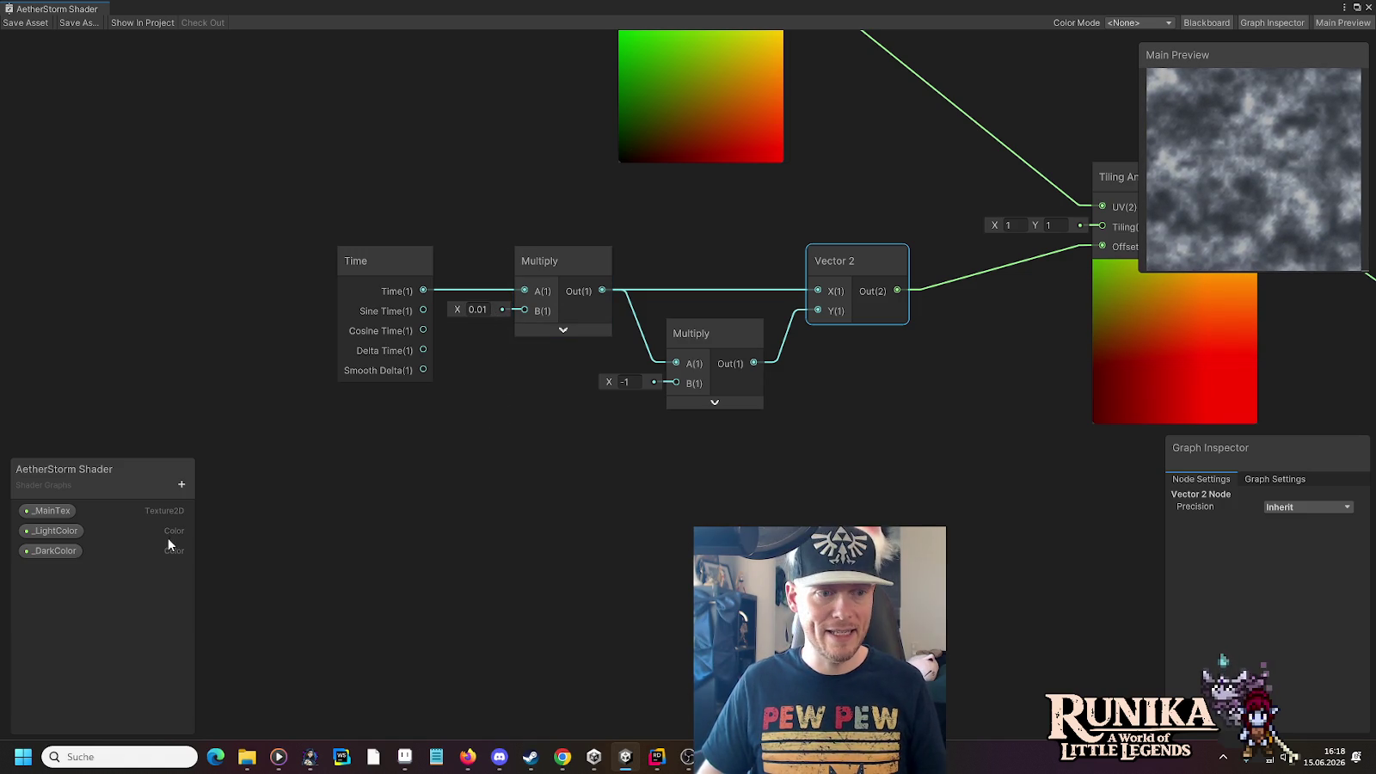
{"action": "left_click", "coordinate": [180, 486]}
Create the _Intensity Float property with default 0 and drop its node onto the canvas
{"action": "left_click", "coordinate": [245, 229]}
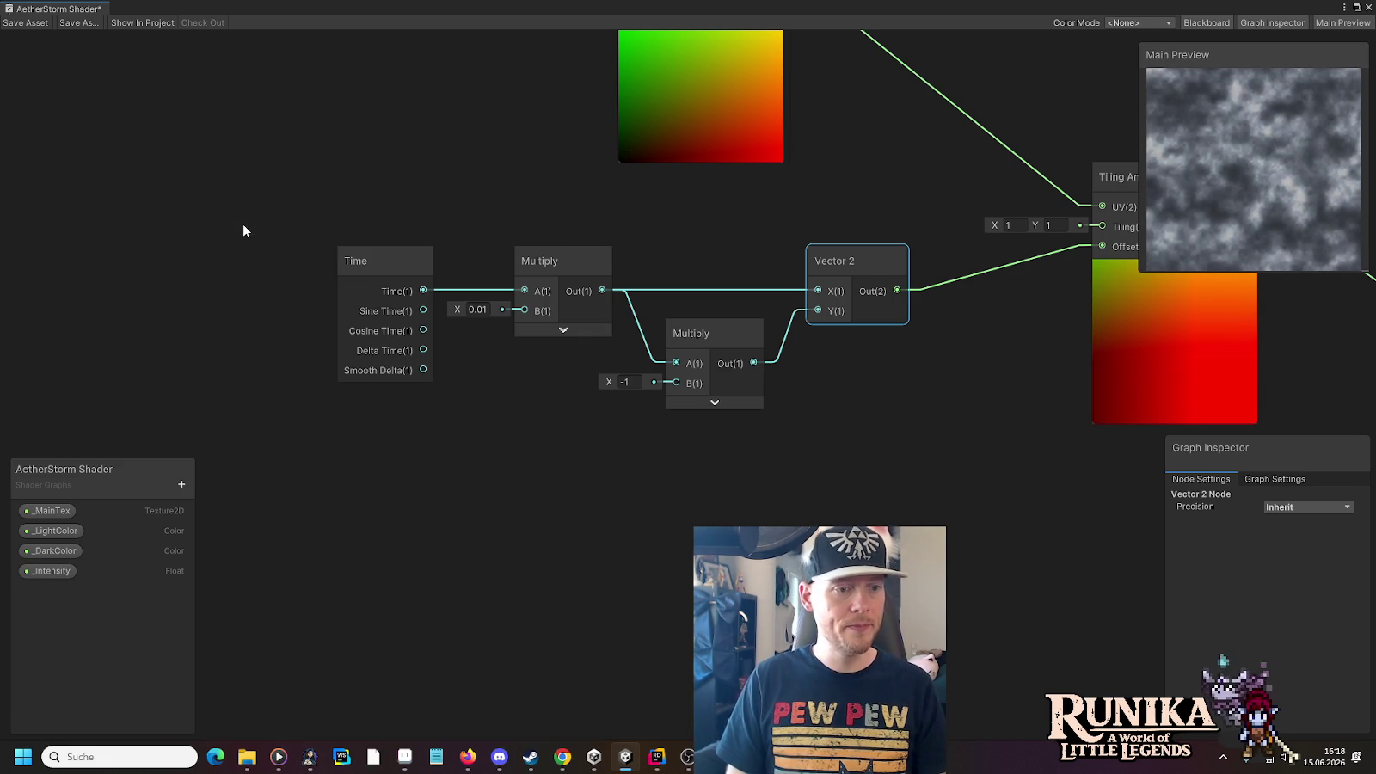
{"action": "left_click", "coordinate": [67, 572]}
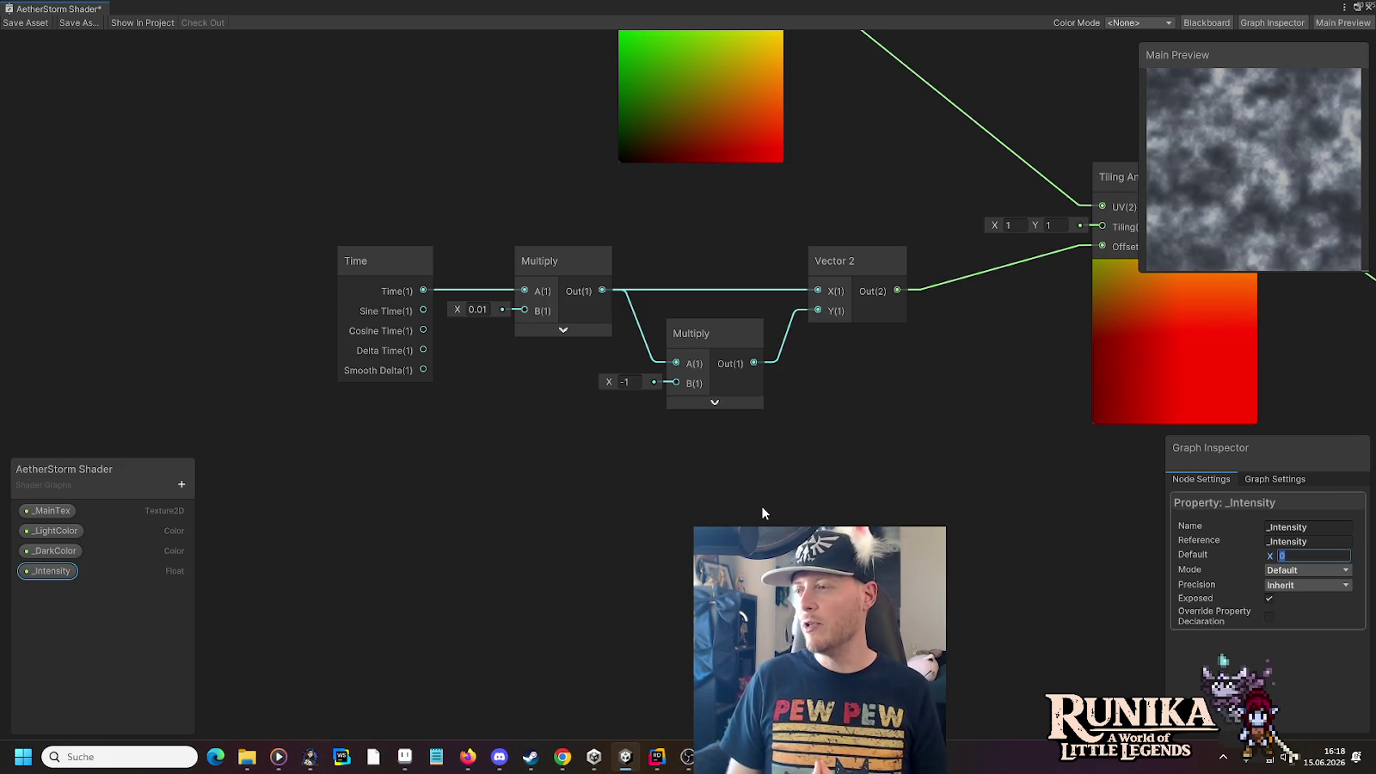
{"action": "type", "text": "0.1"}
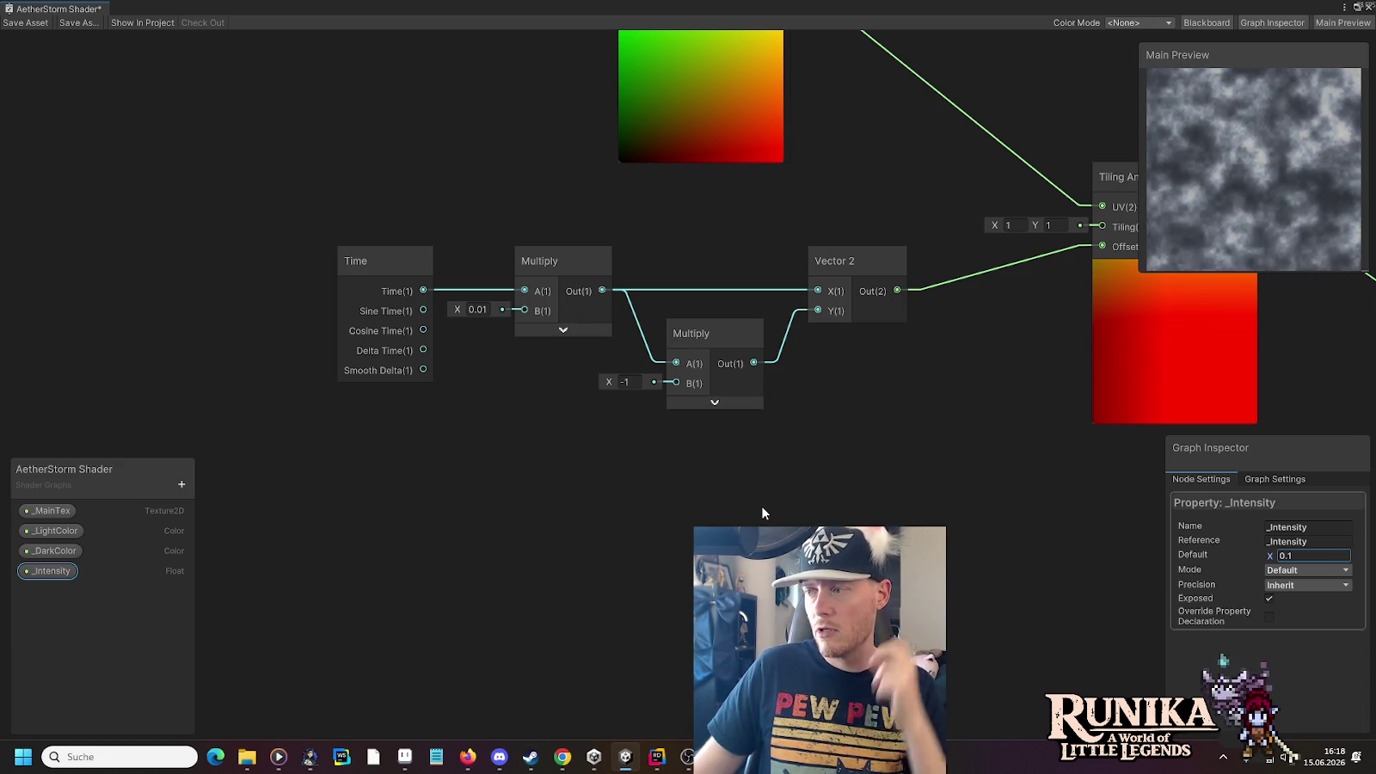
{"action": "left_click", "coordinate": [1301, 556]}
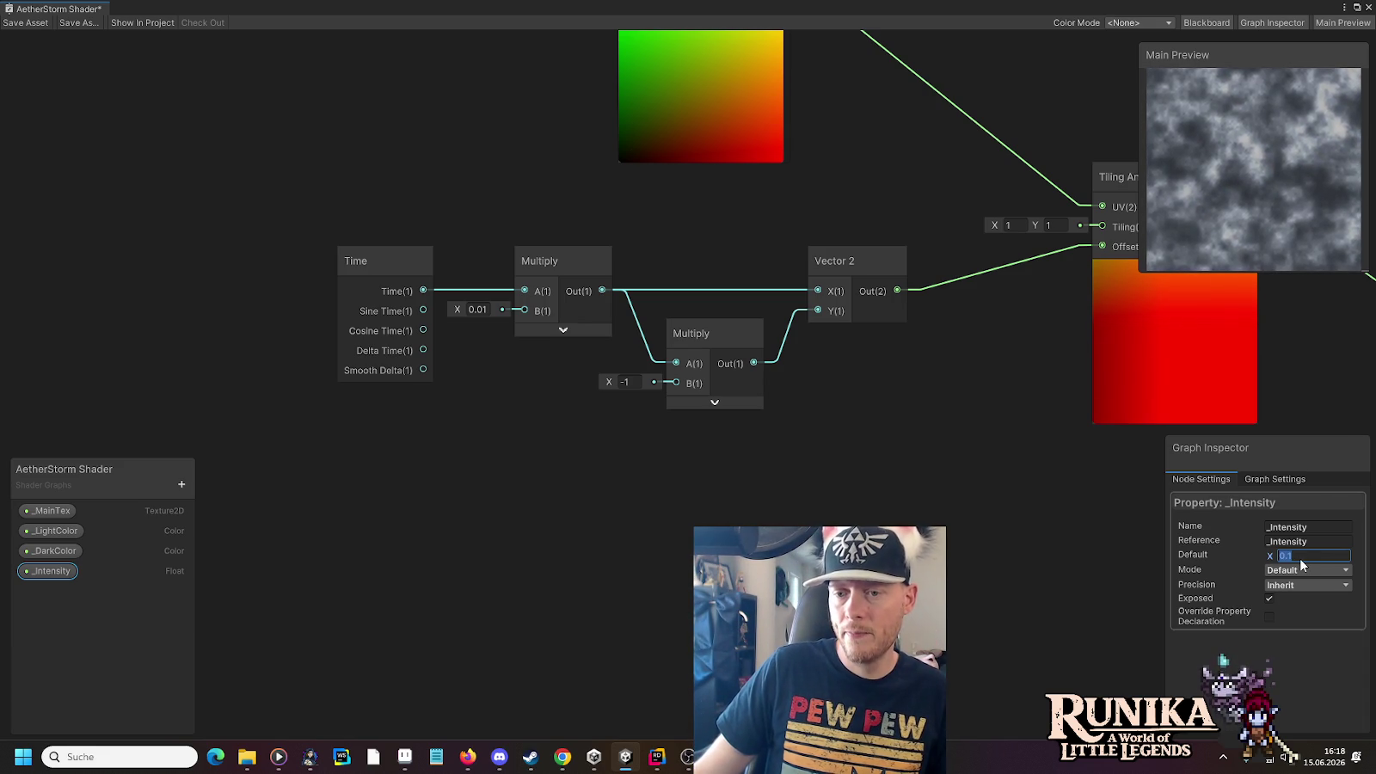
{"action": "type", "text": "0"}
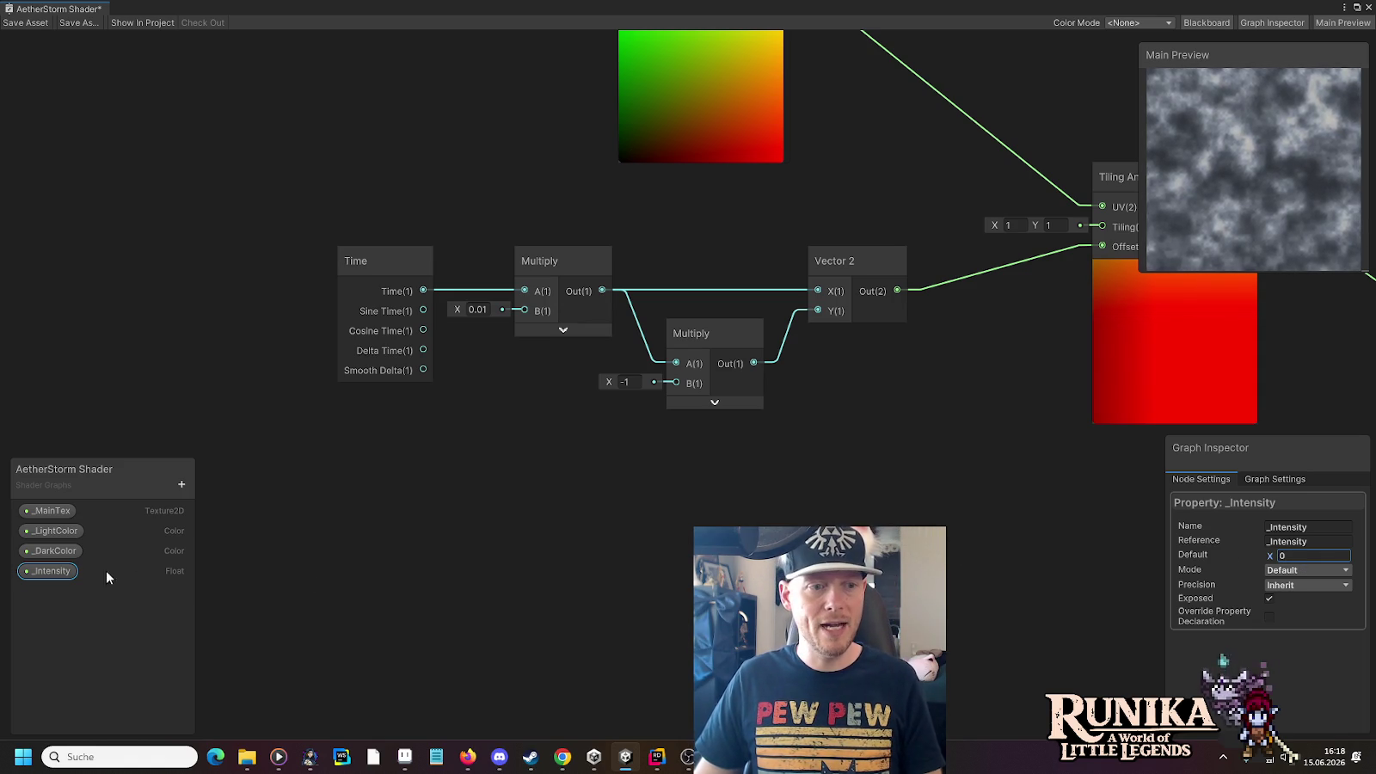
{"action": "mouse_move", "coordinate": [229, 308]}
{"action": "left_mouse_down"}
{"action": "mouse_move", "coordinate": [357, 122]}
{"action": "mouse_move", "coordinate": [504, 153]}
{"action": "mouse_move", "coordinate": [477, 205]}
{"action": "mouse_move", "coordinate": [400, 171]}
{"action": "left_mouse_up"}
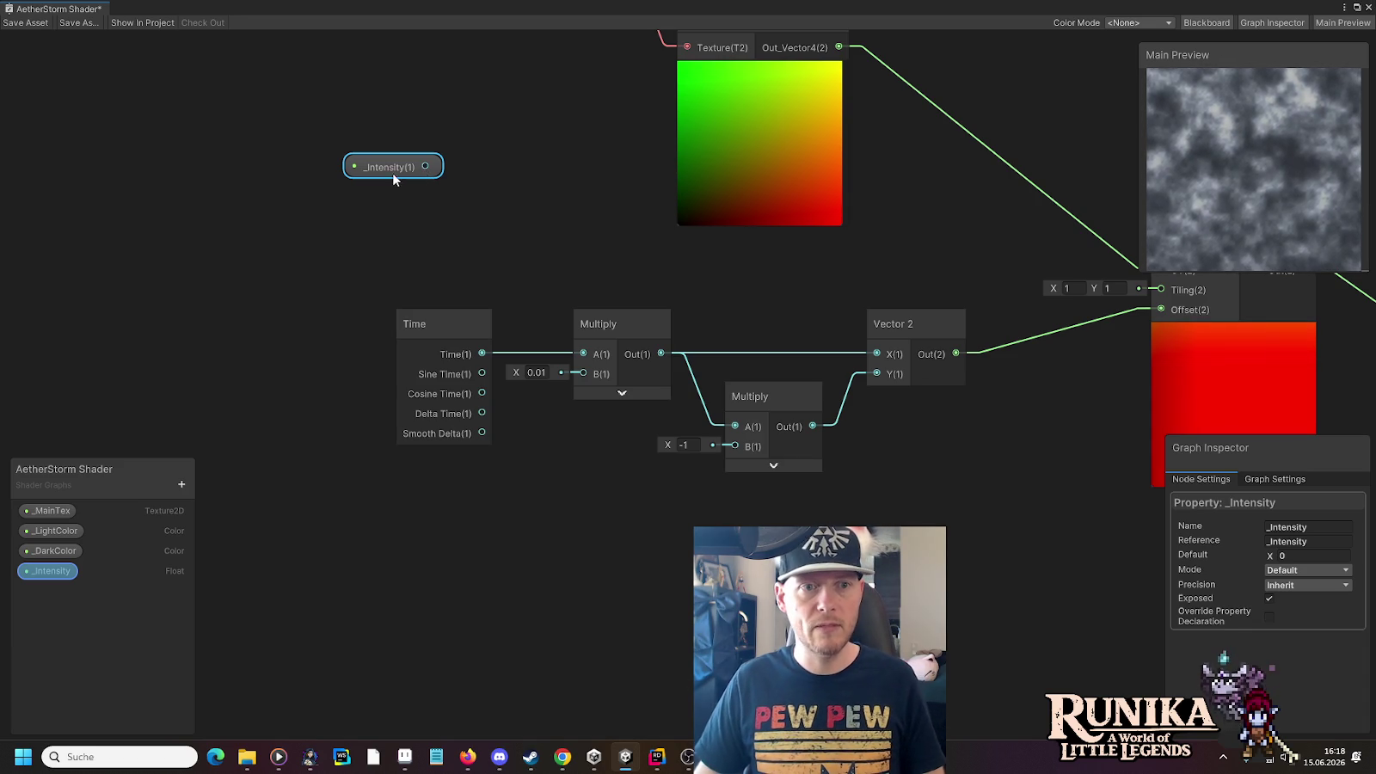
Feed _Intensity into a new Multiply node
{"action": "left_click_drag", "start_coordinate": [389, 171], "coordinate": [365, 154]}
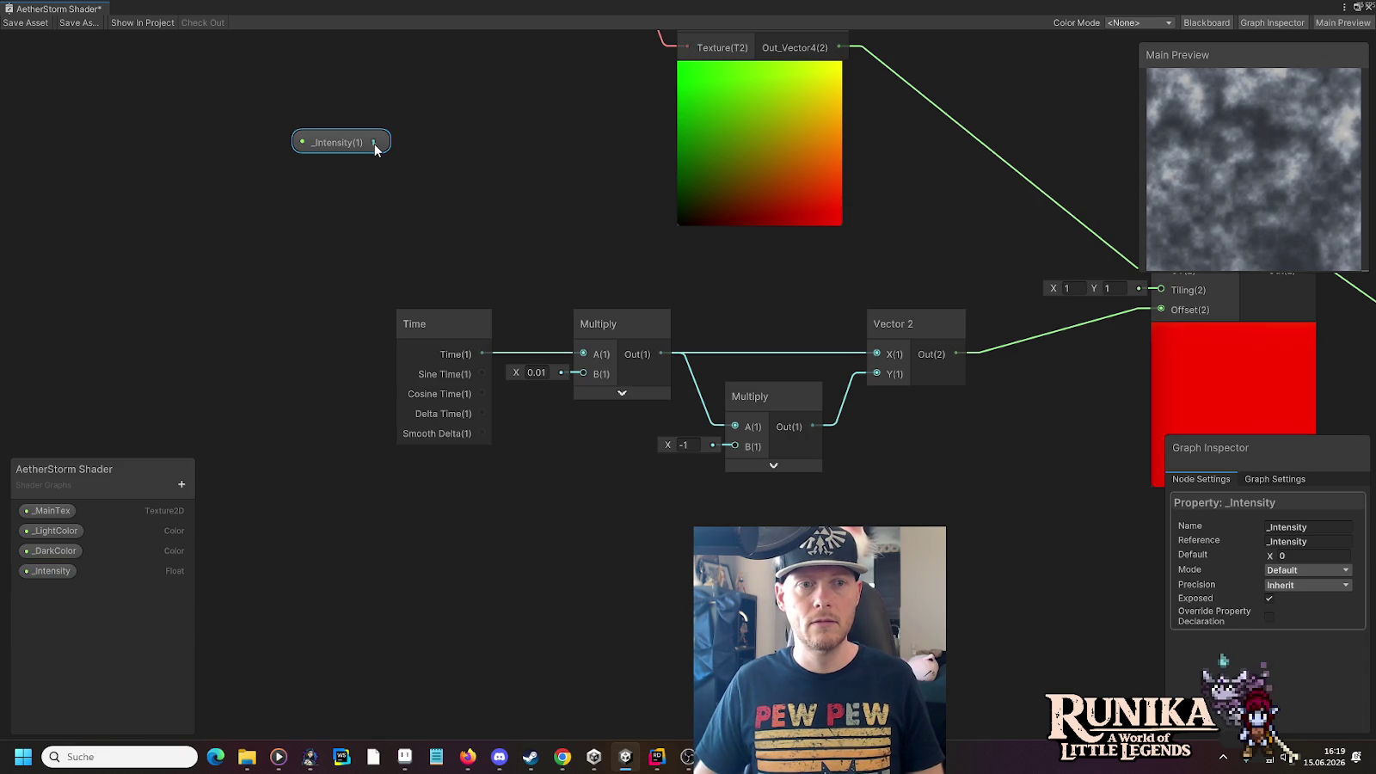
{"action": "left_click_drag", "start_coordinate": [545, 149], "coordinate": [545, 149]}
{"action": "type", "text": "mul"}
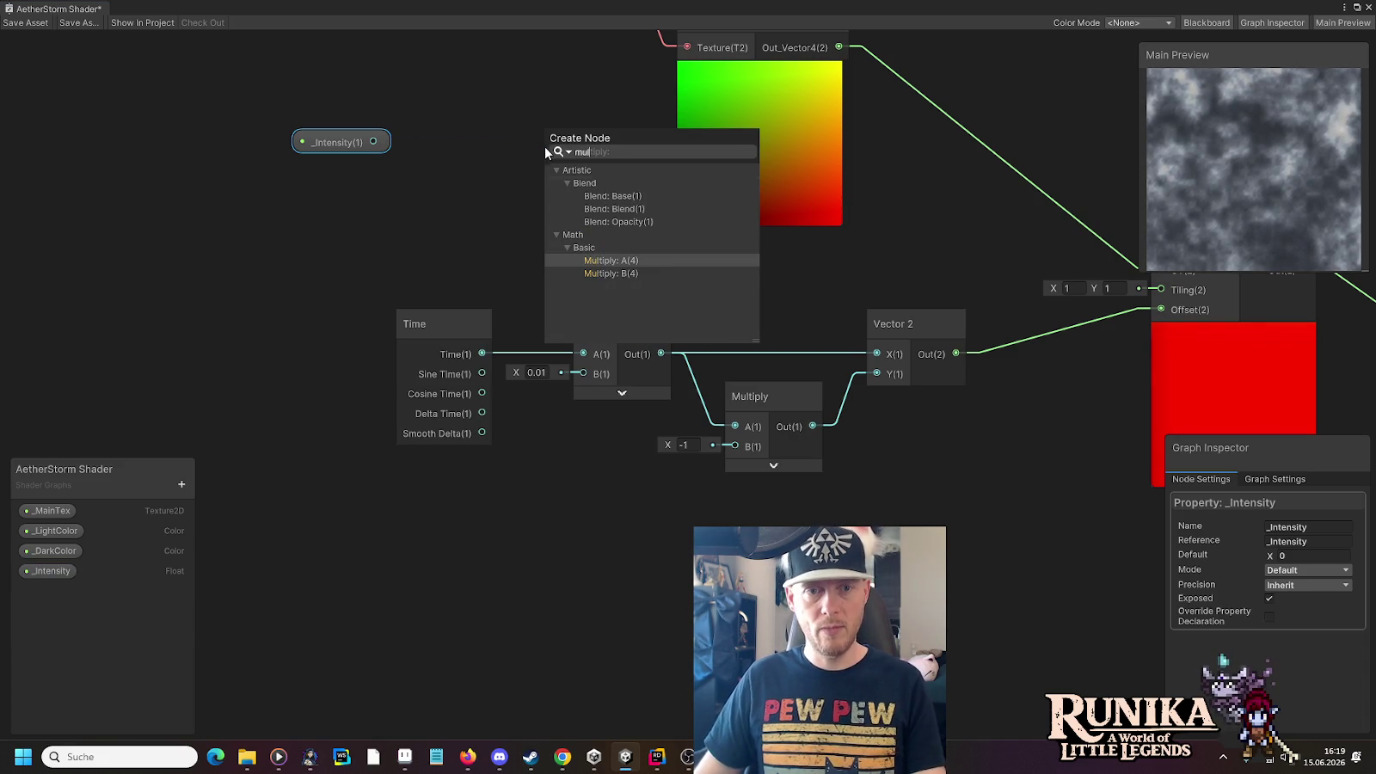
{"action": "left_click", "coordinate": [611, 262]}
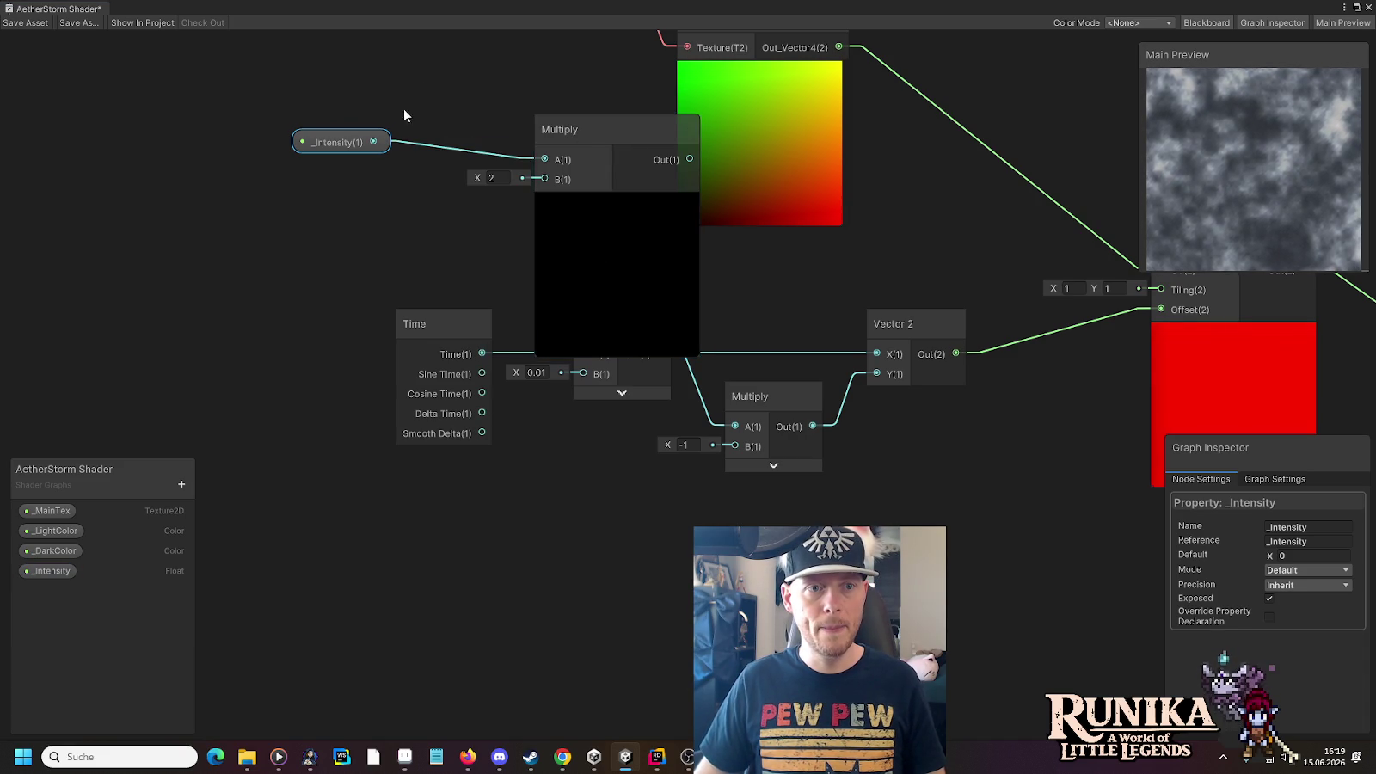
Collapse the Multiply preview and move the _Intensity and Multiply pair up and right
{"action": "left_click_drag", "start_coordinate": [403, 115], "coordinate": [475, 259]}
{"action": "left_click_drag", "start_coordinate": [387, 265], "coordinate": [286, 212]}
{"action": "left_click_drag", "start_coordinate": [671, 268], "coordinate": [503, 213]}
{"action": "scroll", "coordinate": [417, 196], "scroll_direction": "down", "scroll_amount": 1}
{"action": "scroll", "coordinate": [417, 202], "scroll_direction": "down", "scroll_amount": 1}
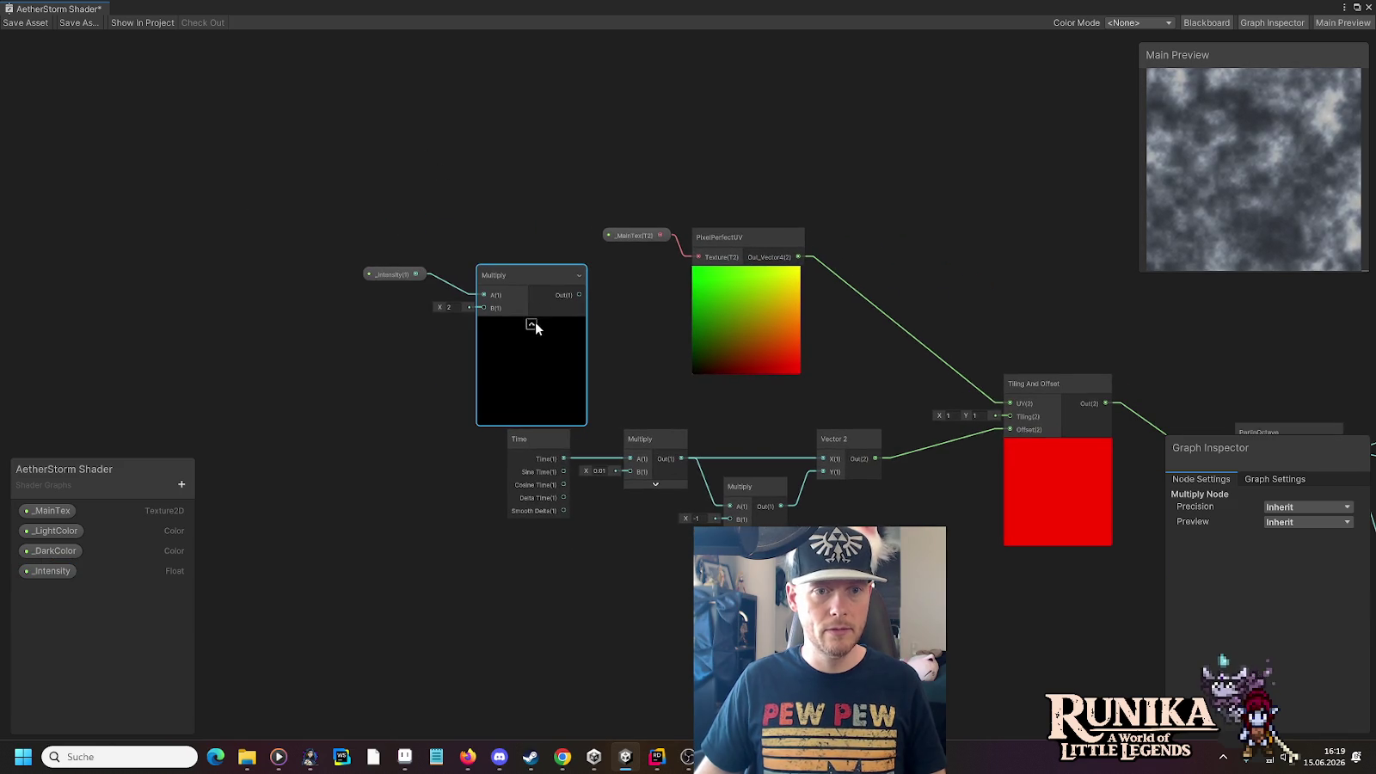
{"action": "left_click", "coordinate": [529, 319]}
{"action": "mouse_move", "coordinate": [420, 259]}
{"action": "left_mouse_down"}
{"action": "mouse_move", "coordinate": [511, 222]}
{"action": "mouse_move", "coordinate": [534, 277]}
{"action": "left_mouse_up"}
{"action": "left_click_drag", "start_coordinate": [524, 325], "coordinate": [943, 114]}
Add a 0.1 Float constant node and place it near the Multiply node
{"action": "right_click", "coordinate": [745, 163]}
{"action": "left_click", "coordinate": [760, 171]}
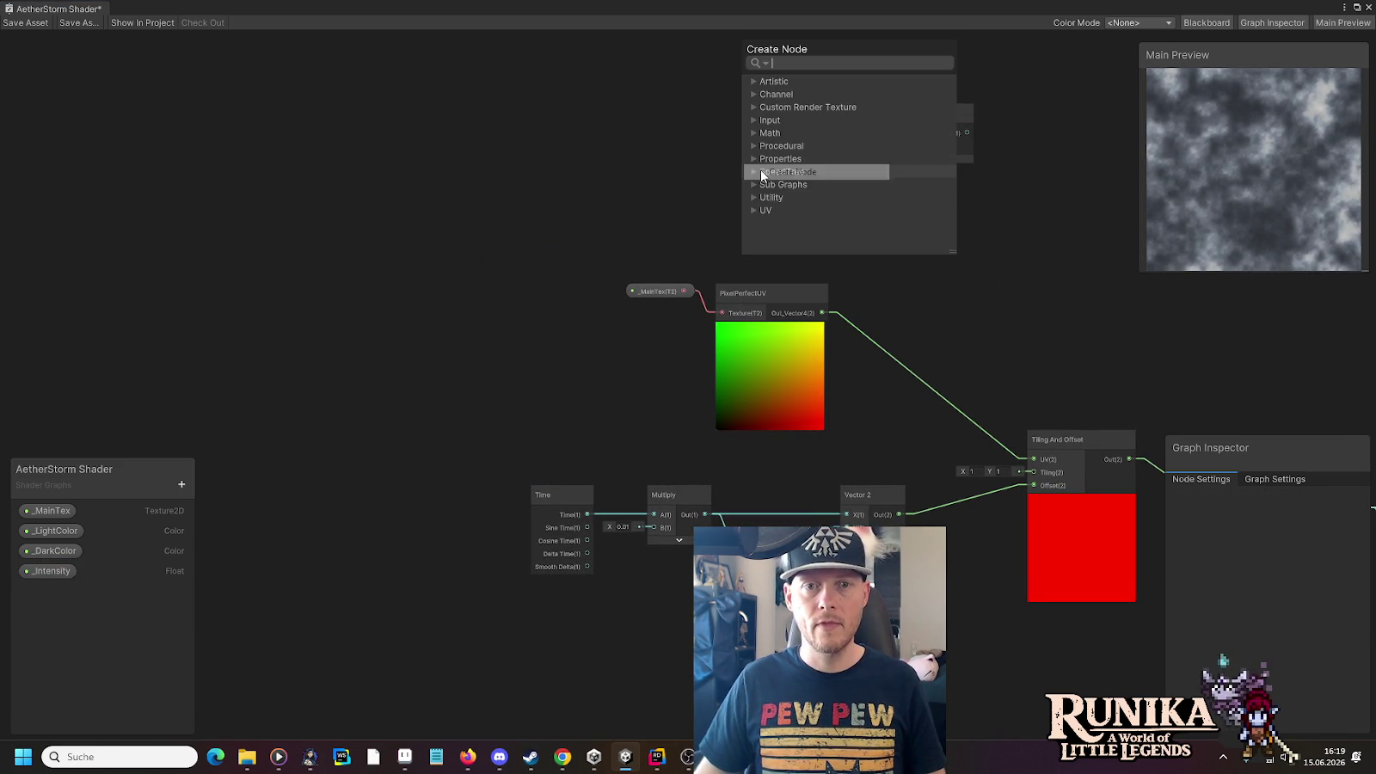
{"action": "type", "text": "float"}
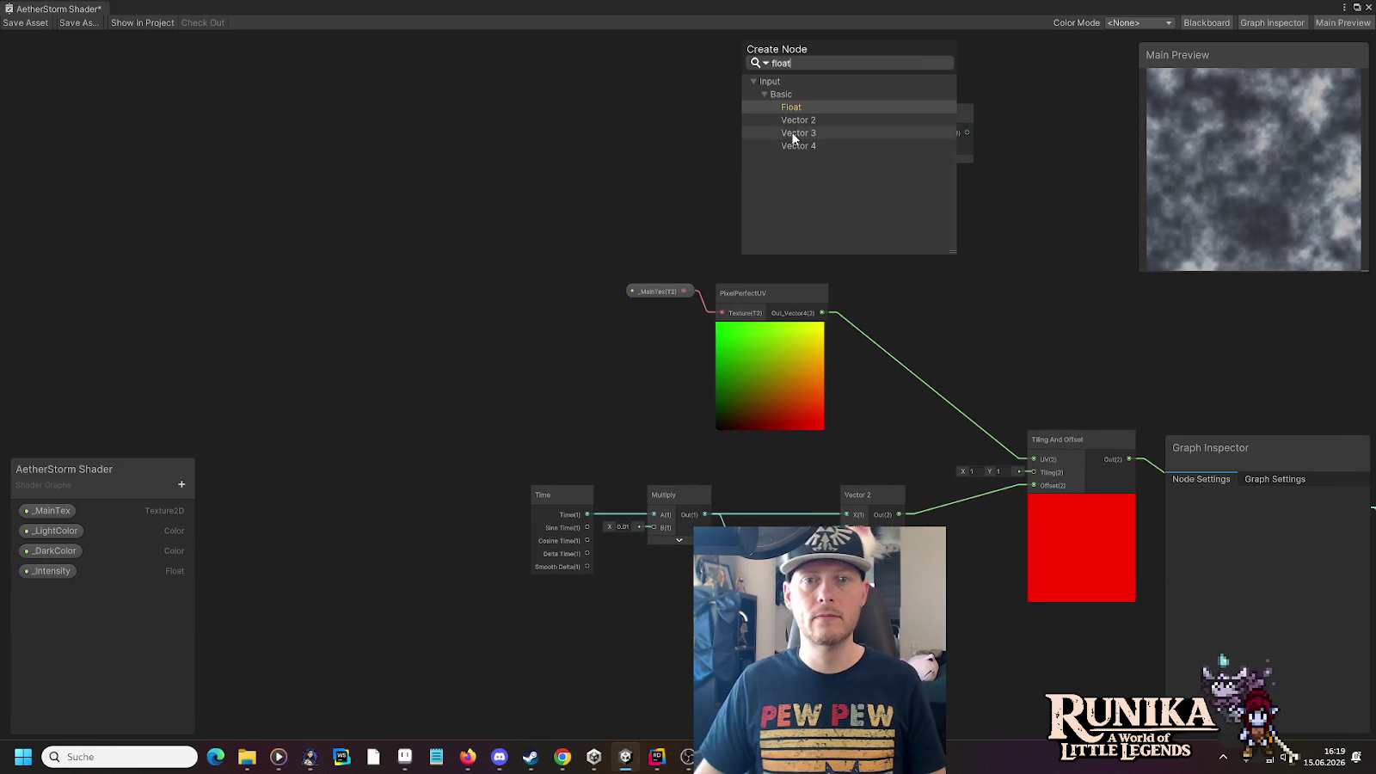
{"action": "left_click", "coordinate": [785, 108]}
{"action": "scroll", "coordinate": [828, 171], "scroll_direction": "up", "scroll_amount": 4}
{"action": "left_click_drag", "start_coordinate": [831, 168], "coordinate": [733, 239]}
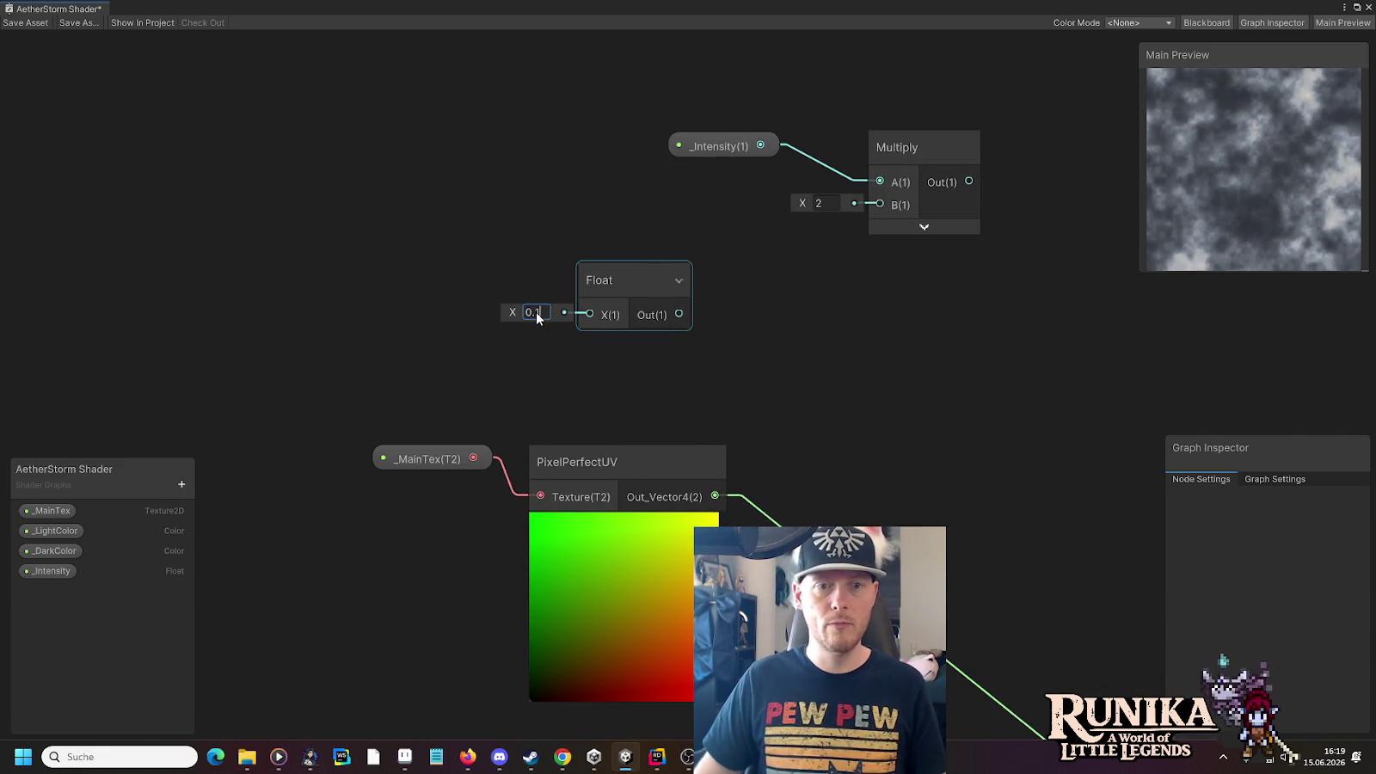
{"action": "mouse_move", "coordinate": [642, 280]}
{"action": "left_mouse_down"}
{"action": "mouse_move", "coordinate": [620, 251]}
{"action": "mouse_move", "coordinate": [749, 323]}
{"action": "left_mouse_up"}
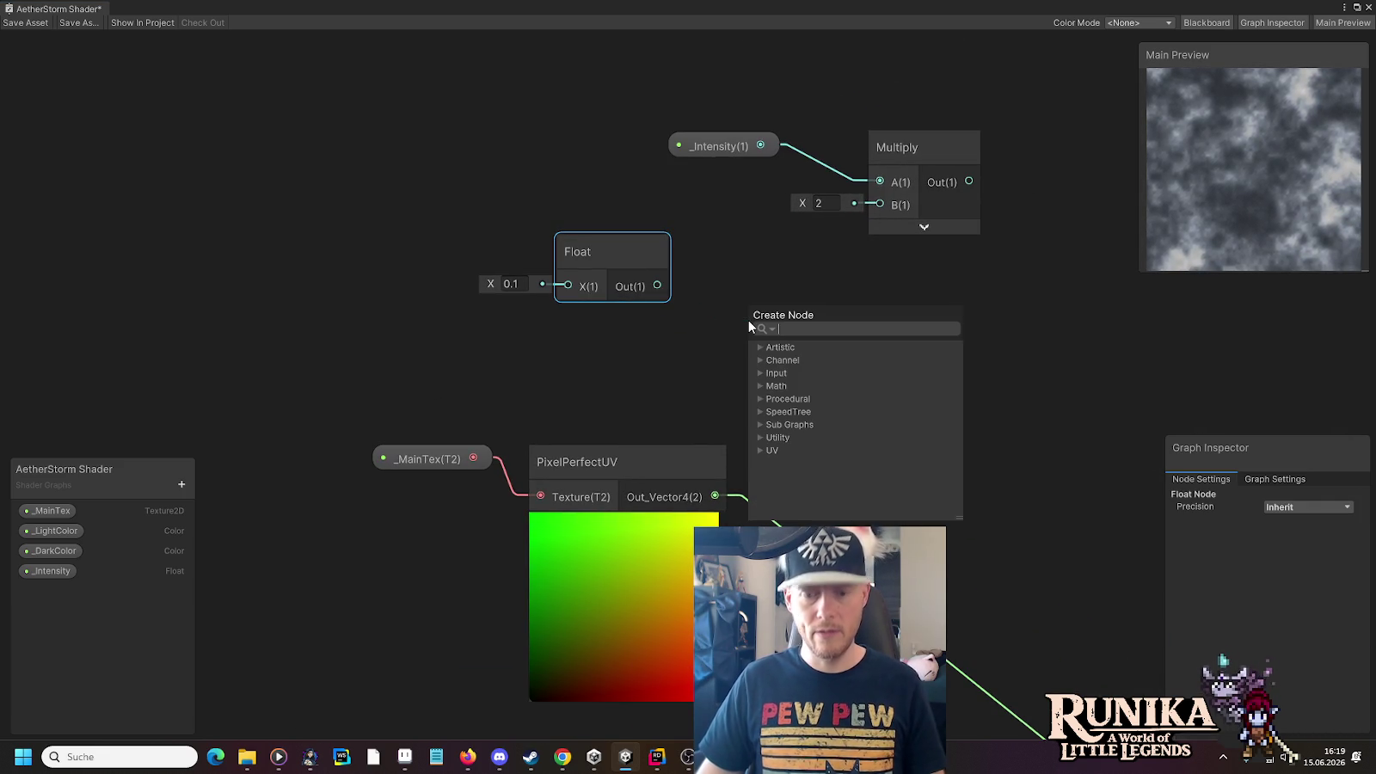
Add a One Minus node after the 0.1 Float and wire it into Multiply's B input
{"action": "type", "text": "one"}
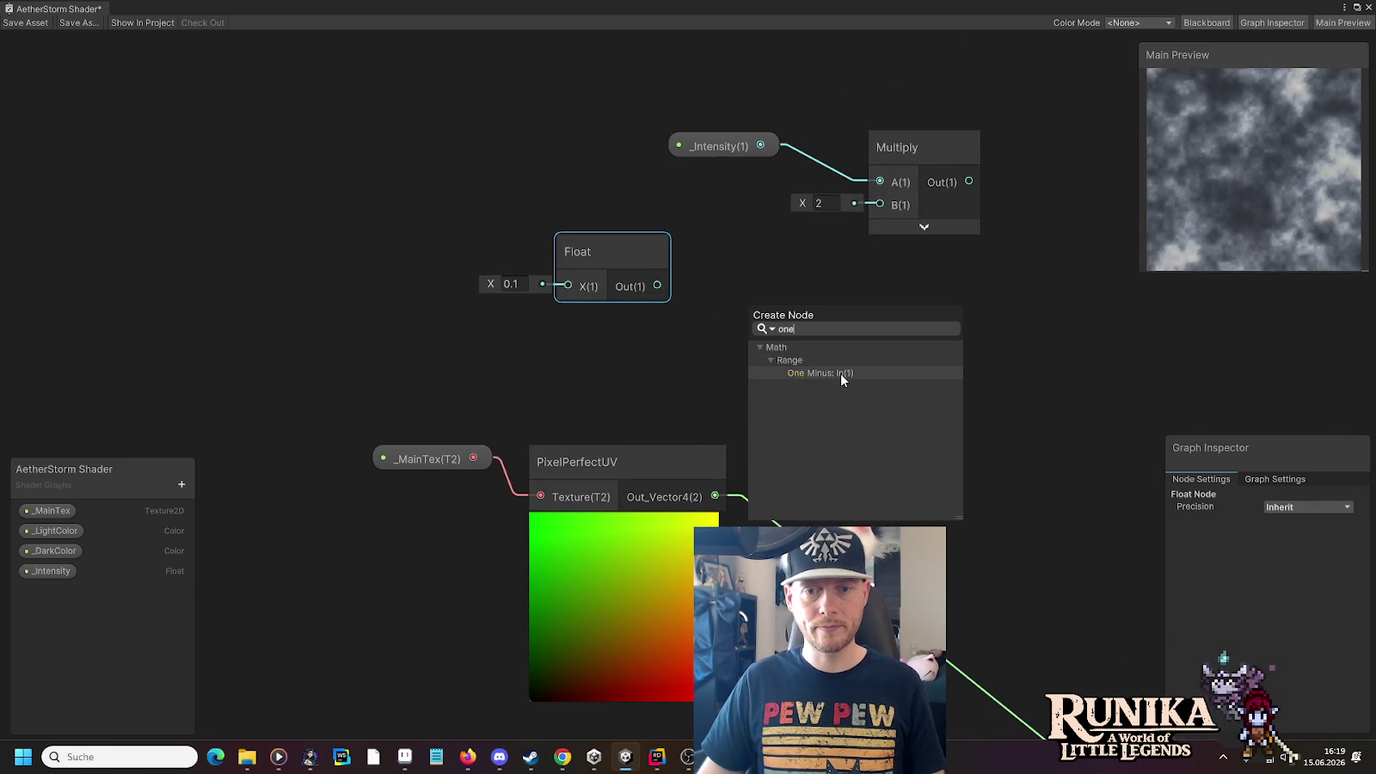
{"action": "left_click", "coordinate": [841, 374]}
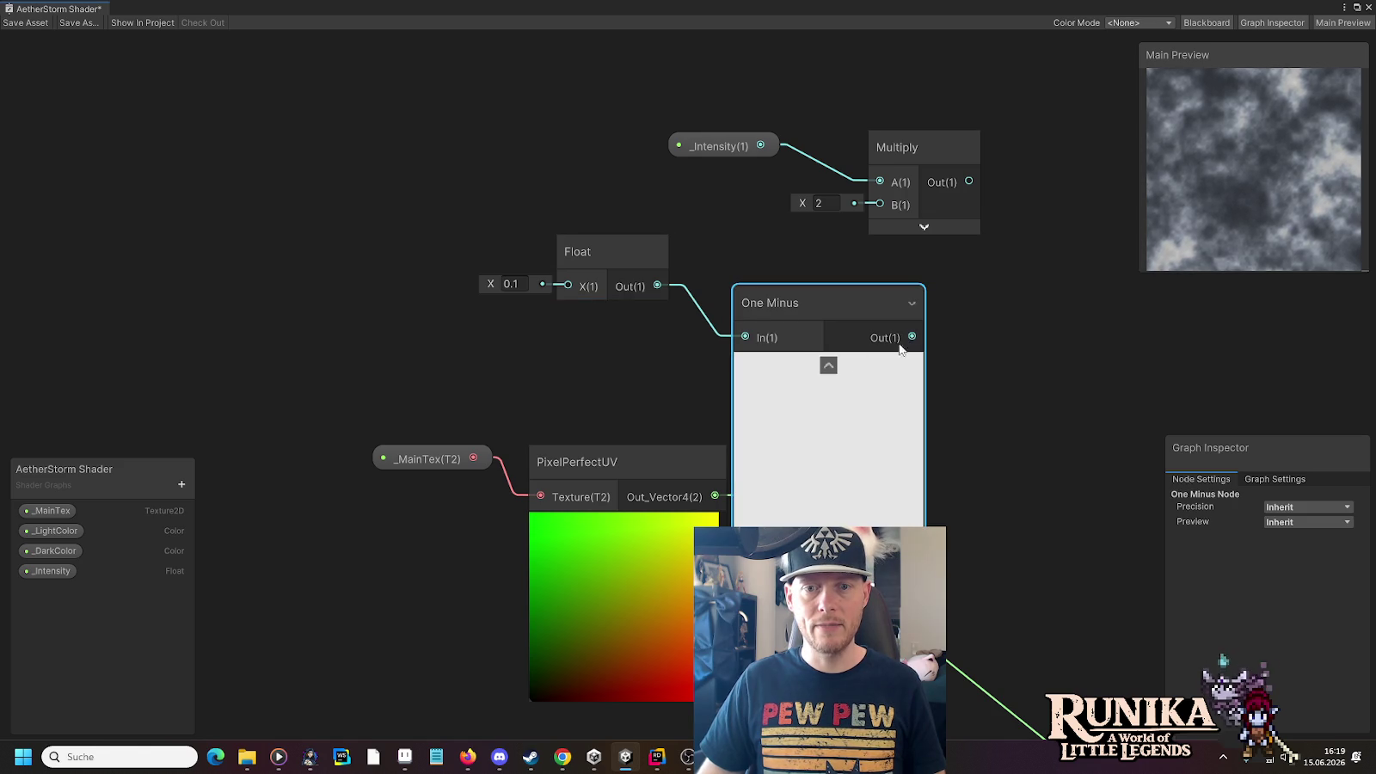
{"action": "left_click", "coordinate": [829, 366]}
{"action": "left_click_drag", "start_coordinate": [882, 203], "coordinate": [880, 204]}
{"action": "left_click_drag", "start_coordinate": [603, 251], "coordinate": [509, 207]}
{"action": "left_click_drag", "start_coordinate": [760, 318], "coordinate": [669, 232]}
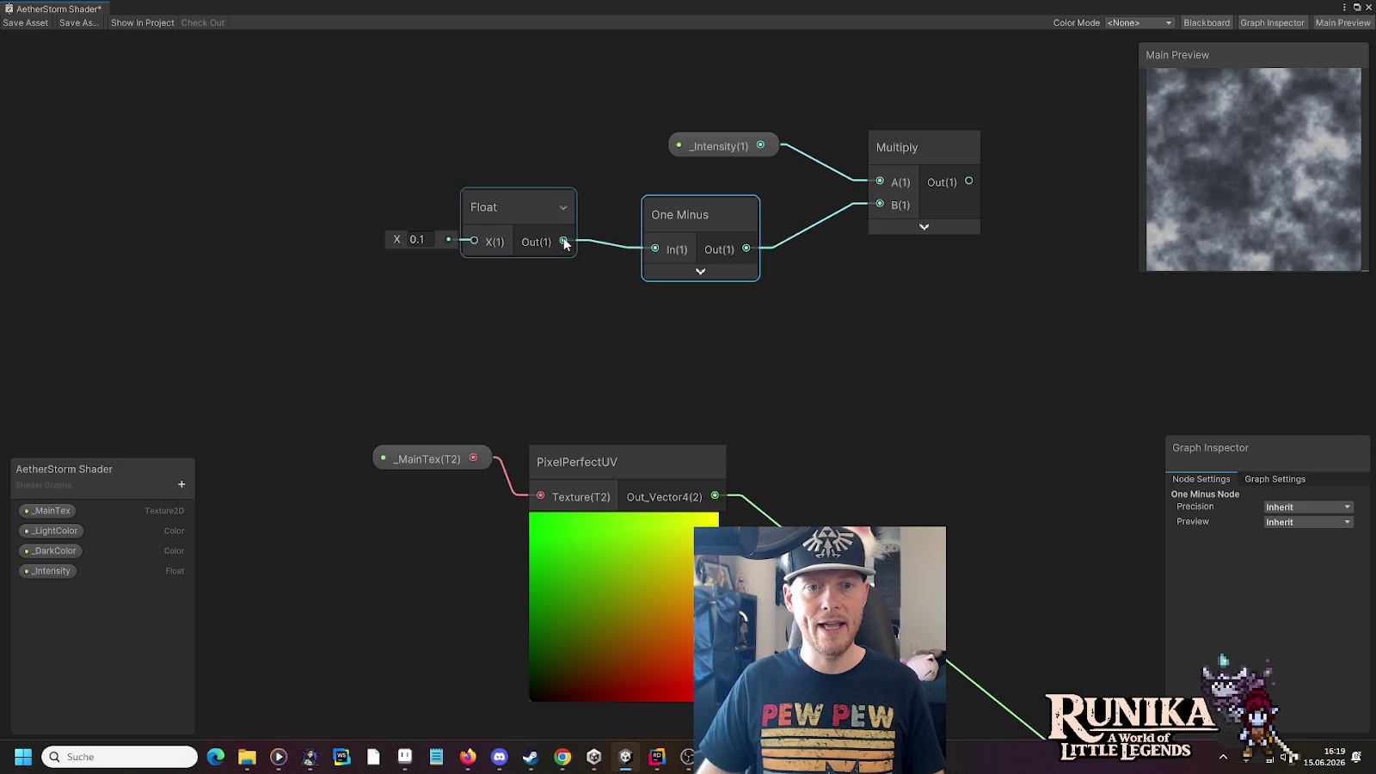
Create an Add node taking Multiply's output as input A, with its preview collapsed
{"action": "left_click_drag", "start_coordinate": [1030, 274], "coordinate": [1028, 267]}
{"action": "type", "text": "add"}
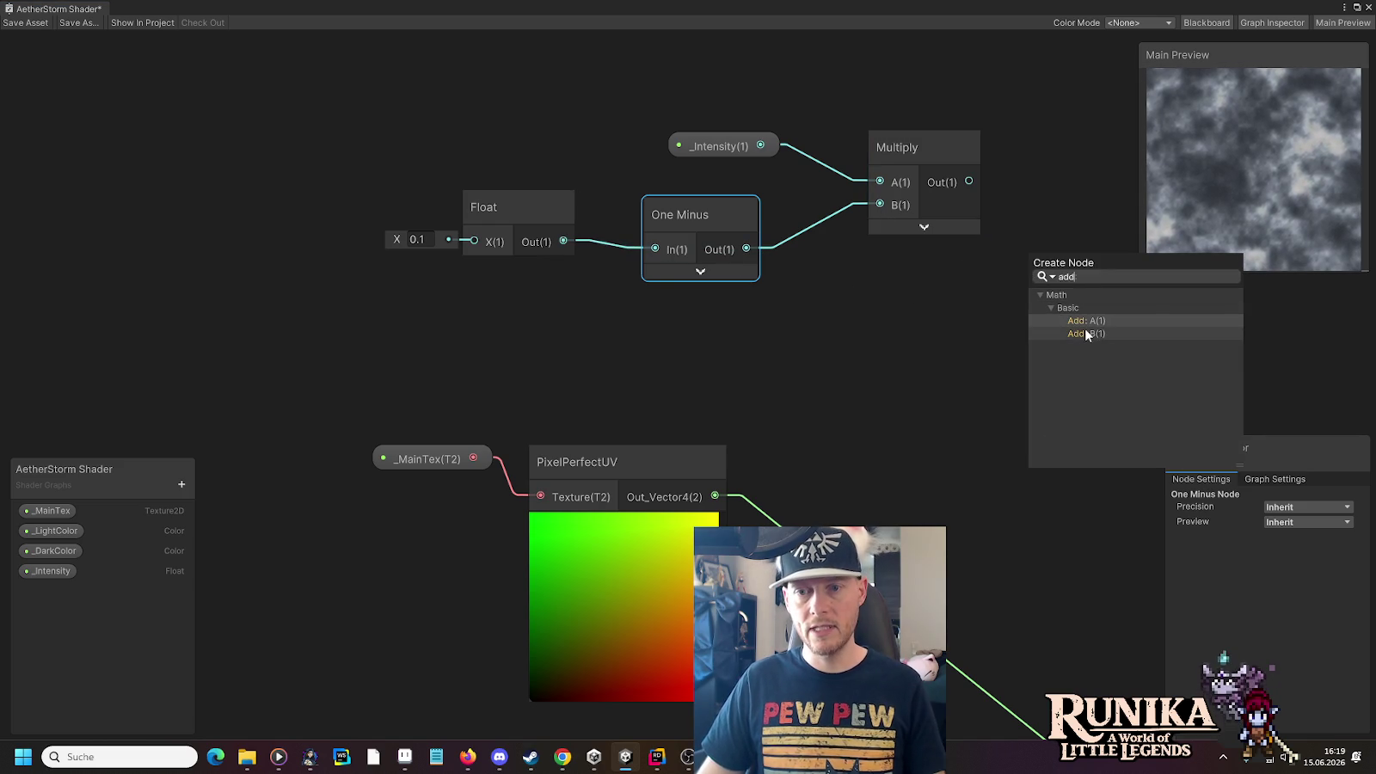
{"action": "left_click", "coordinate": [1085, 333]}
{"action": "left_click", "coordinate": [1080, 332]}
{"action": "left_click_drag", "start_coordinate": [969, 181], "coordinate": [1033, 266]}
{"action": "left_click", "coordinate": [1114, 314]}
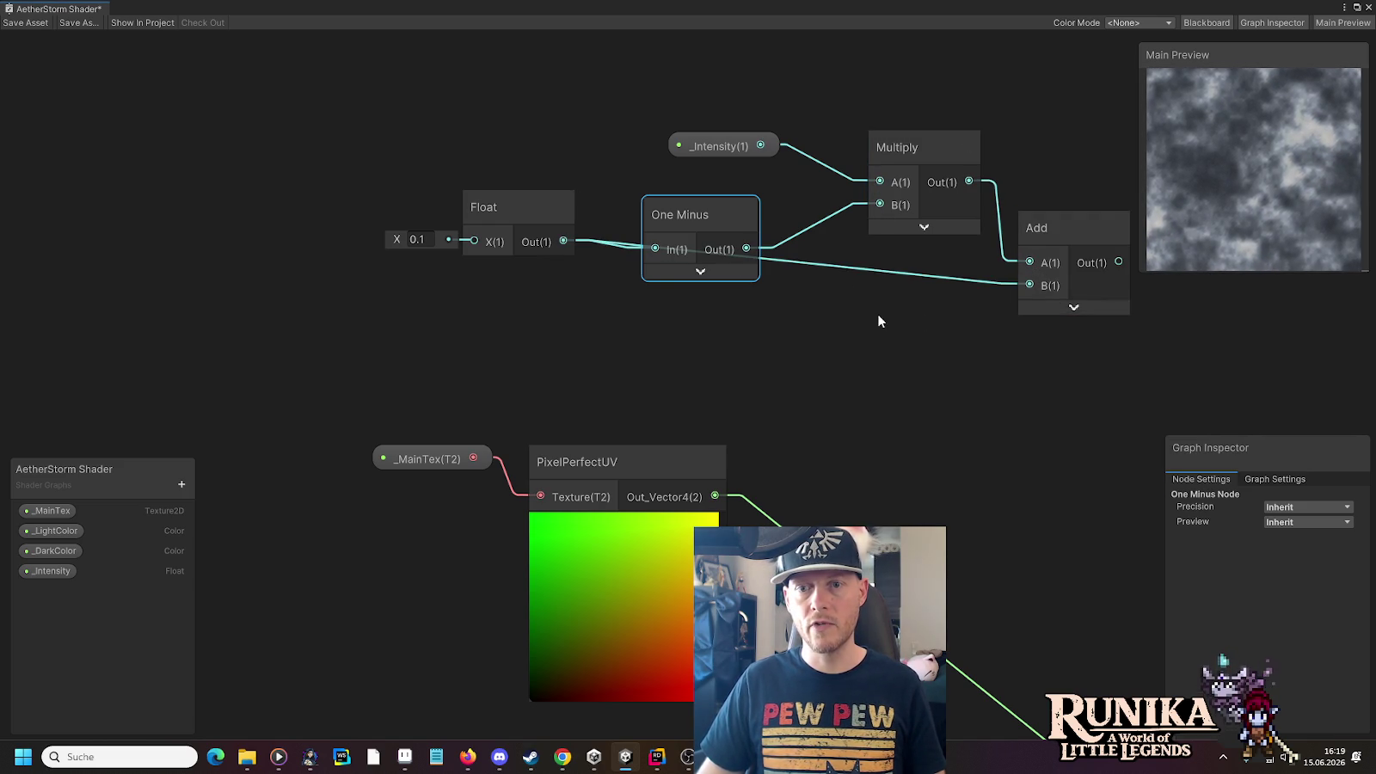
{"action": "left_click", "coordinate": [1088, 298]}
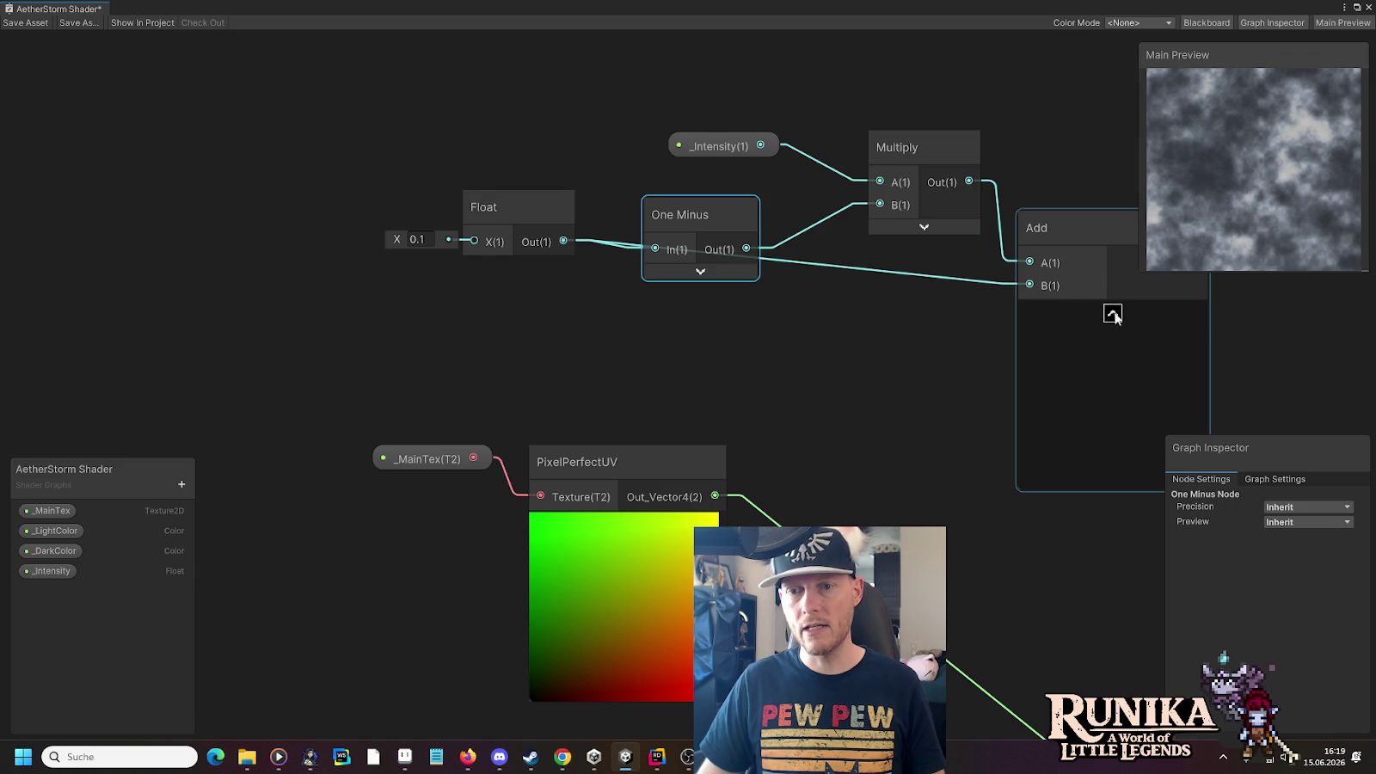
{"action": "left_click", "coordinate": [1113, 314]}
{"action": "scroll", "coordinate": [912, 316], "scroll_direction": "down", "scroll_amount": 4}
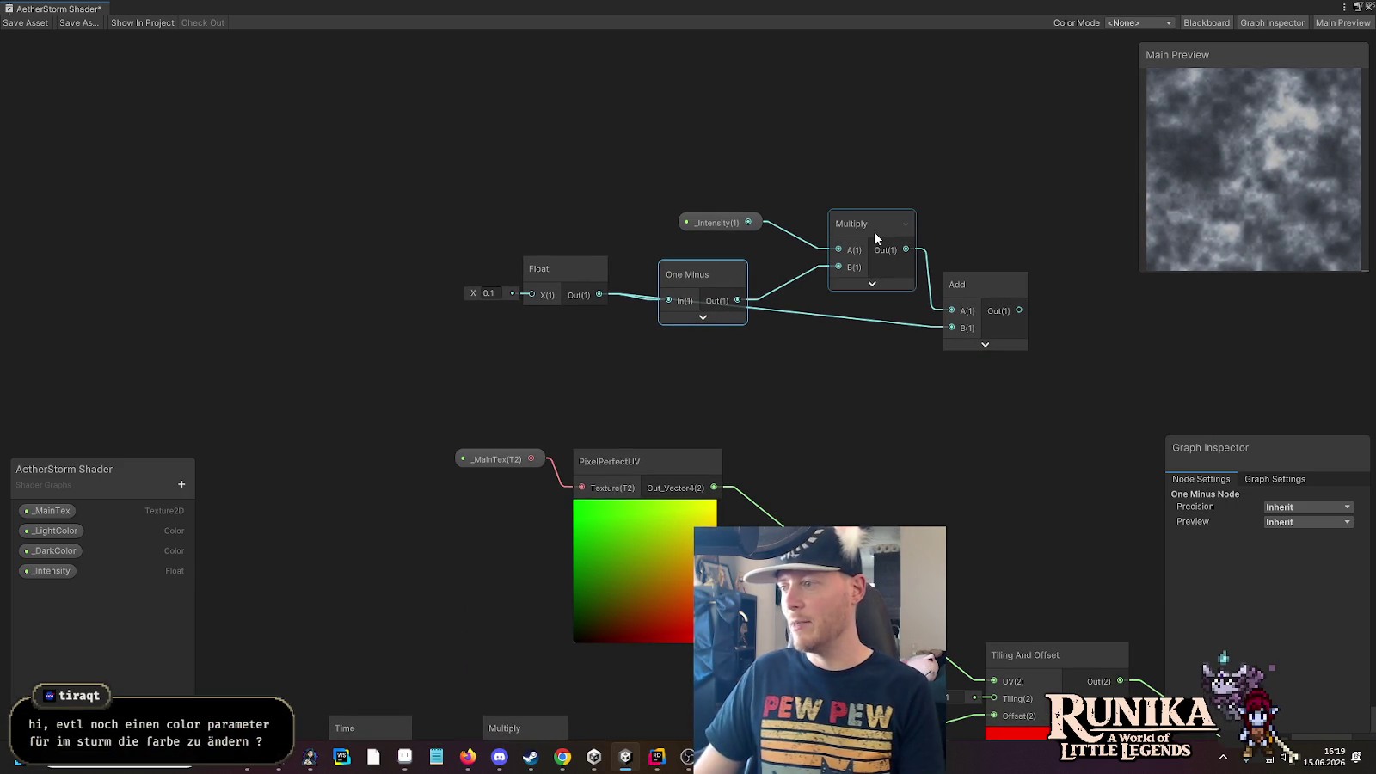
Move the remap node group up-left and line up One Minus and _Intensity
{"action": "left_click_drag", "start_coordinate": [974, 277], "coordinate": [972, 282]}
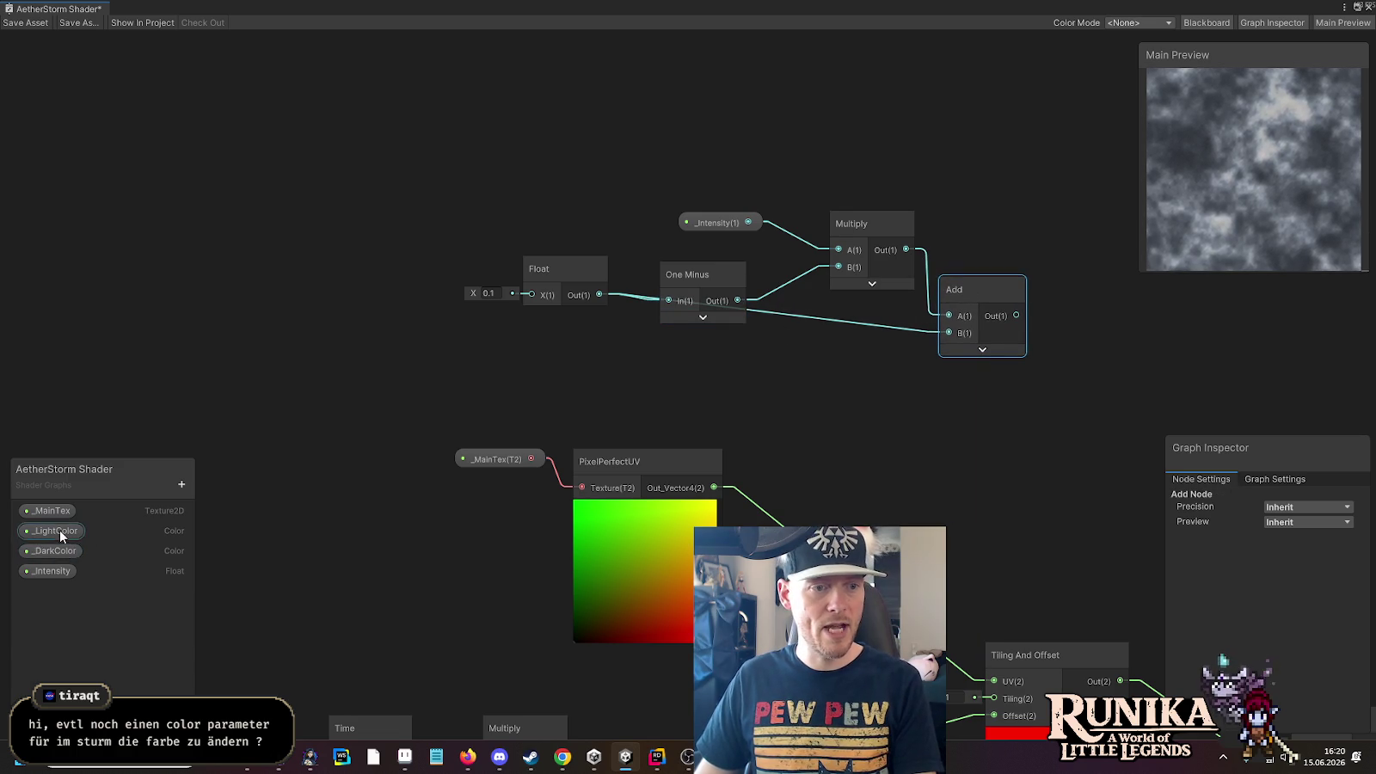
{"action": "left_click_drag", "start_coordinate": [979, 285], "coordinate": [979, 291]}
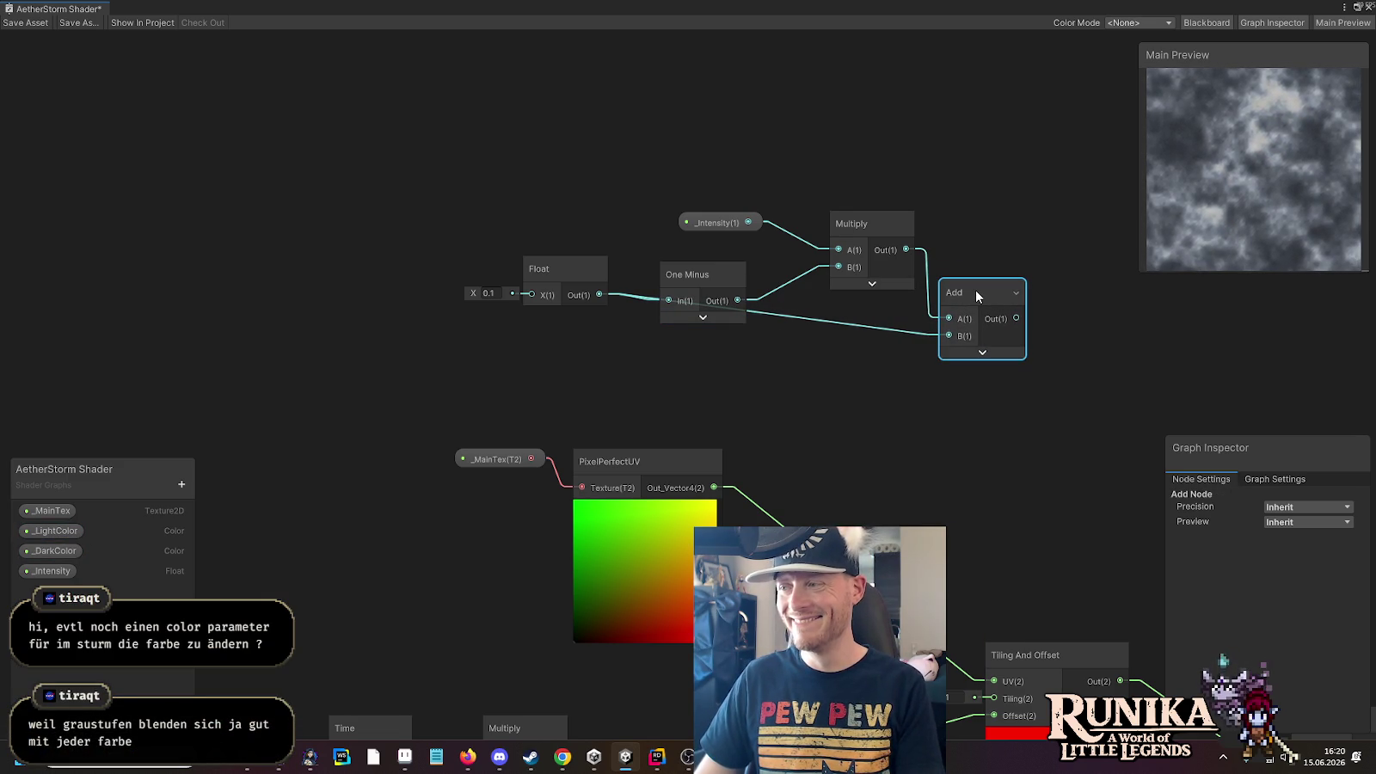
{"action": "left_click_drag", "start_coordinate": [470, 160], "coordinate": [1020, 362]}
{"action": "mouse_move", "coordinate": [993, 290]}
{"action": "left_mouse_down"}
{"action": "mouse_move", "coordinate": [866, 252]}
{"action": "mouse_move", "coordinate": [807, 208]}
{"action": "left_mouse_up"}
{"action": "mouse_move", "coordinate": [517, 222]}
{"action": "left_mouse_down"}
{"action": "mouse_move", "coordinate": [542, 212]}
{"action": "mouse_move", "coordinate": [566, 224]}
{"action": "mouse_move", "coordinate": [573, 202]}
{"action": "left_mouse_up"}
{"action": "left_click_drag", "start_coordinate": [538, 150], "coordinate": [569, 136]}
{"action": "left_click_drag", "start_coordinate": [569, 190], "coordinate": [570, 164]}
Shift the Float node right and down into the chain, then bring up the canvas context menu
{"action": "left_click", "coordinate": [560, 139]}
{"action": "left_click", "coordinate": [555, 279]}
{"action": "left_click", "coordinate": [408, 197]}
{"action": "left_click_drag", "start_coordinate": [410, 193], "coordinate": [488, 227]}
{"action": "left_click", "coordinate": [638, 376]}
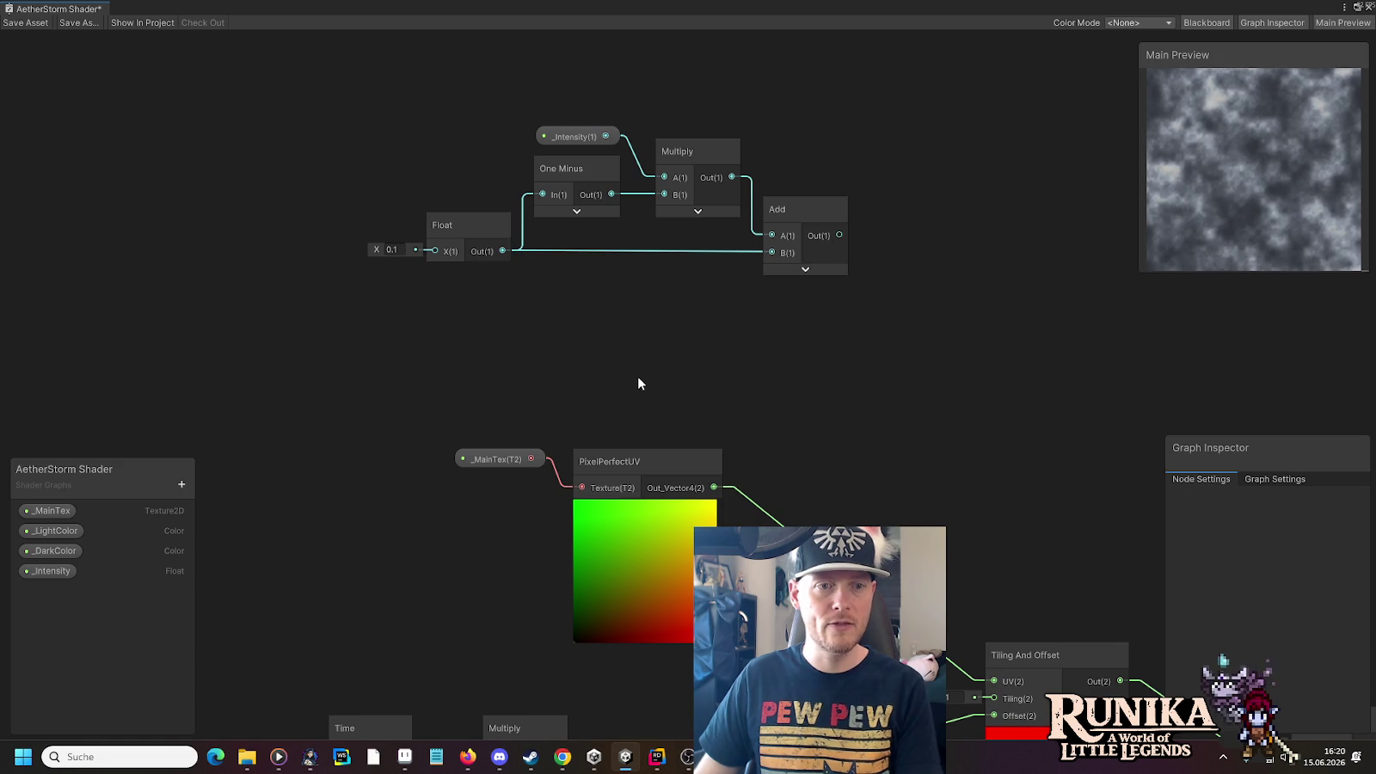
{"action": "right_click", "coordinate": [353, 289]}
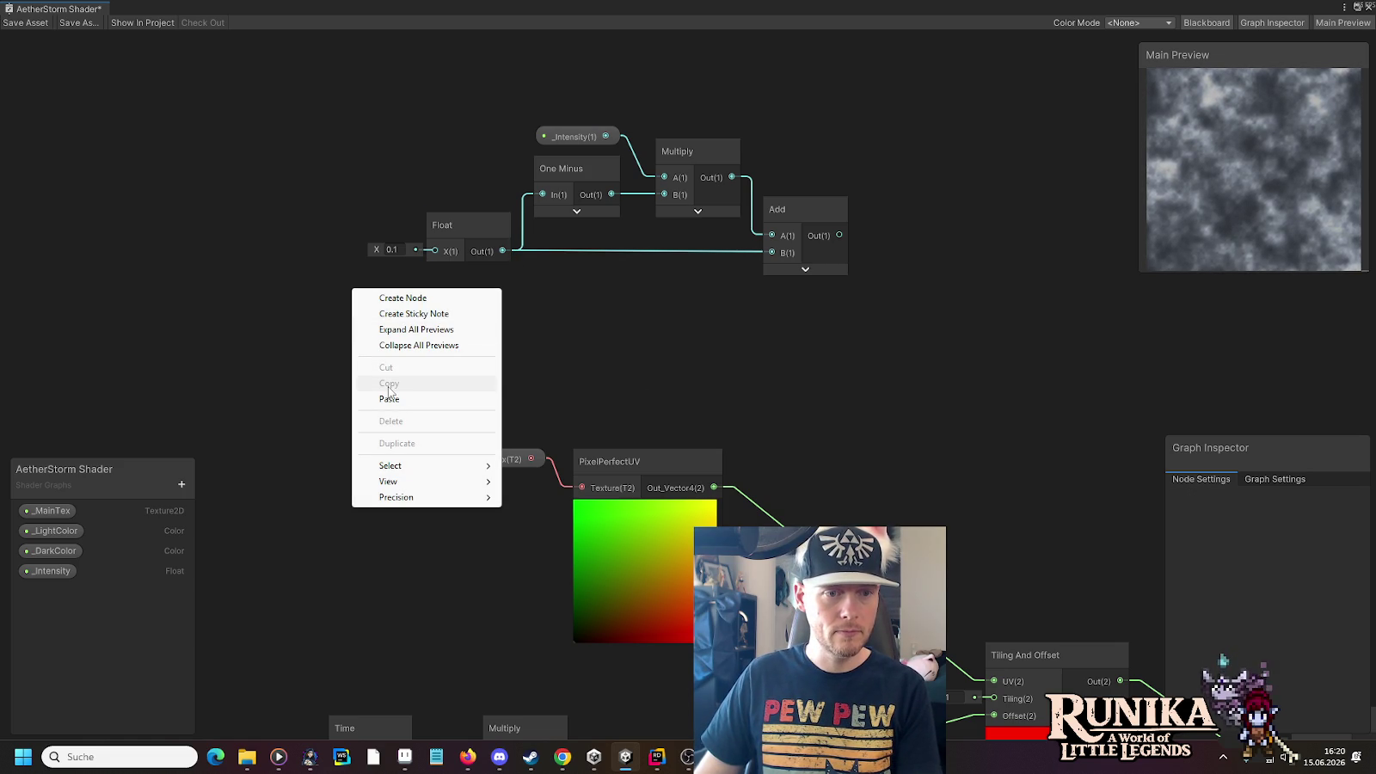
{"action": "mouse_move", "coordinate": [406, 467]}
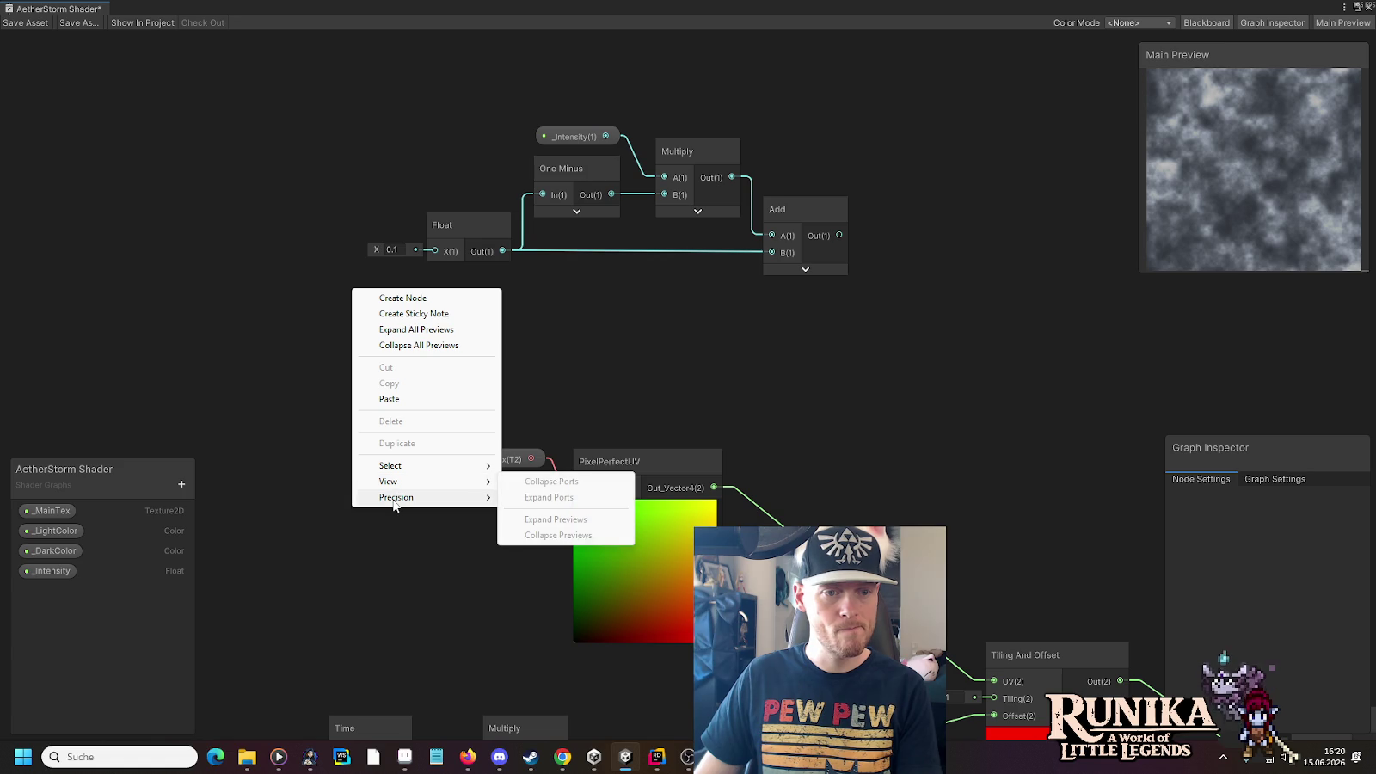
{"action": "mouse_move", "coordinate": [395, 504]}
{"action": "left_click", "coordinate": [238, 311]}
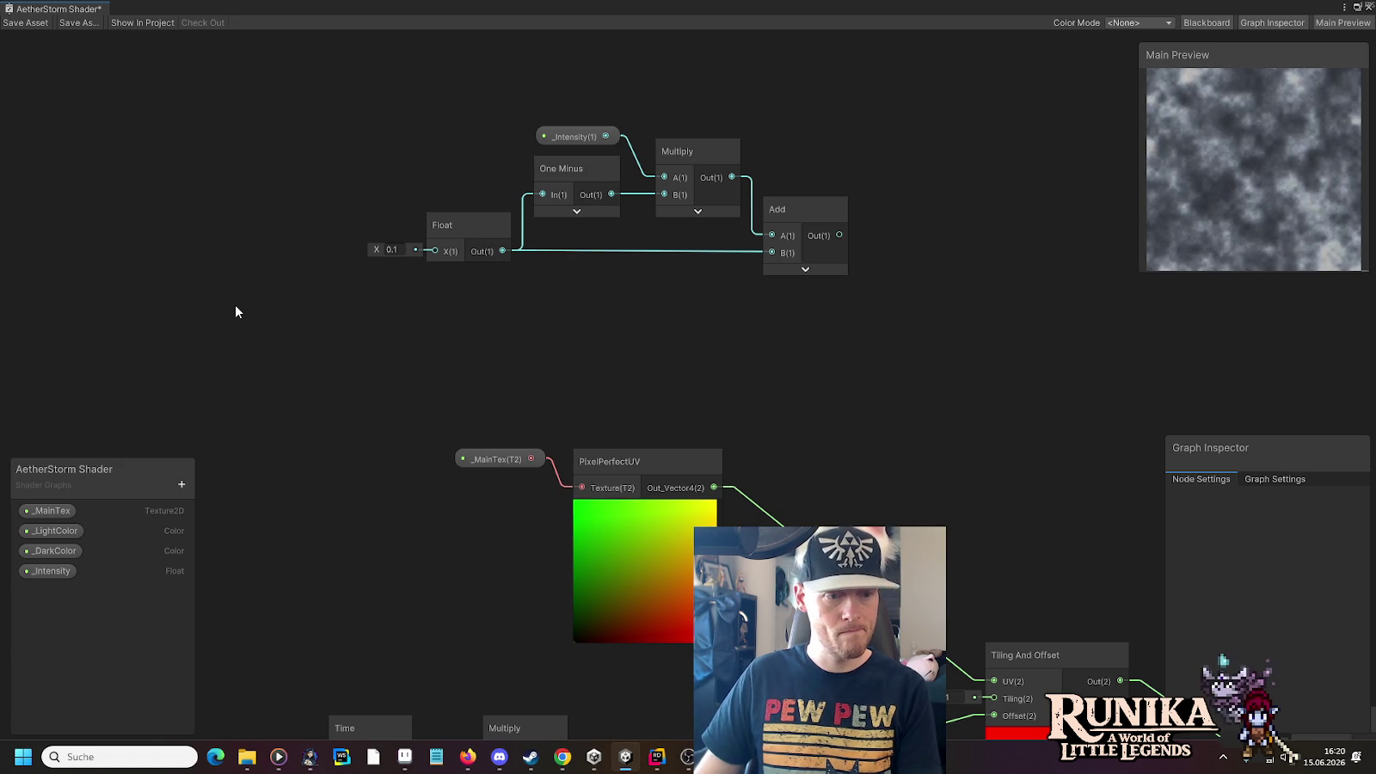
{"action": "right_click", "coordinate": [362, 303]}
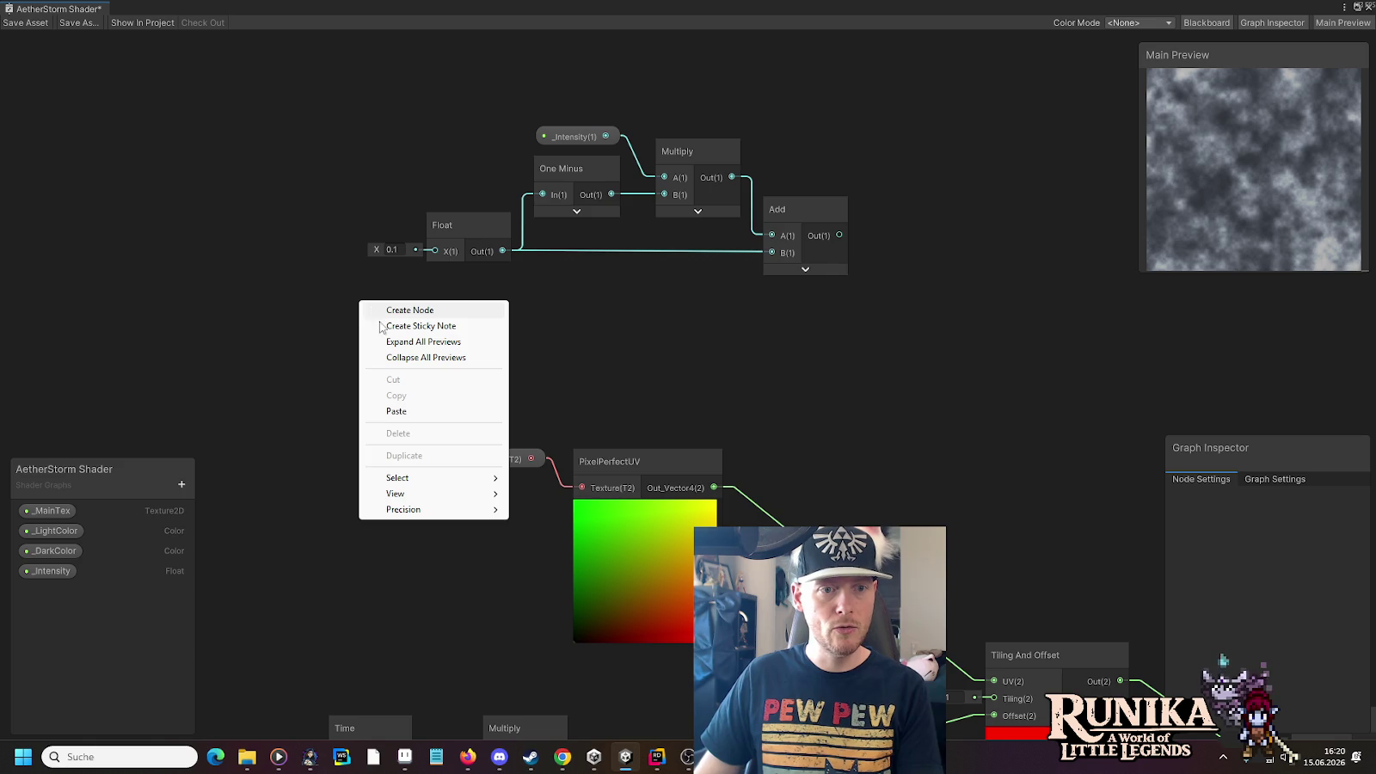
Add an 'Intensity' sticky note explaining the range fills the remaining gap from the minimum, above the nodes
{"action": "left_click", "coordinate": [417, 326]}
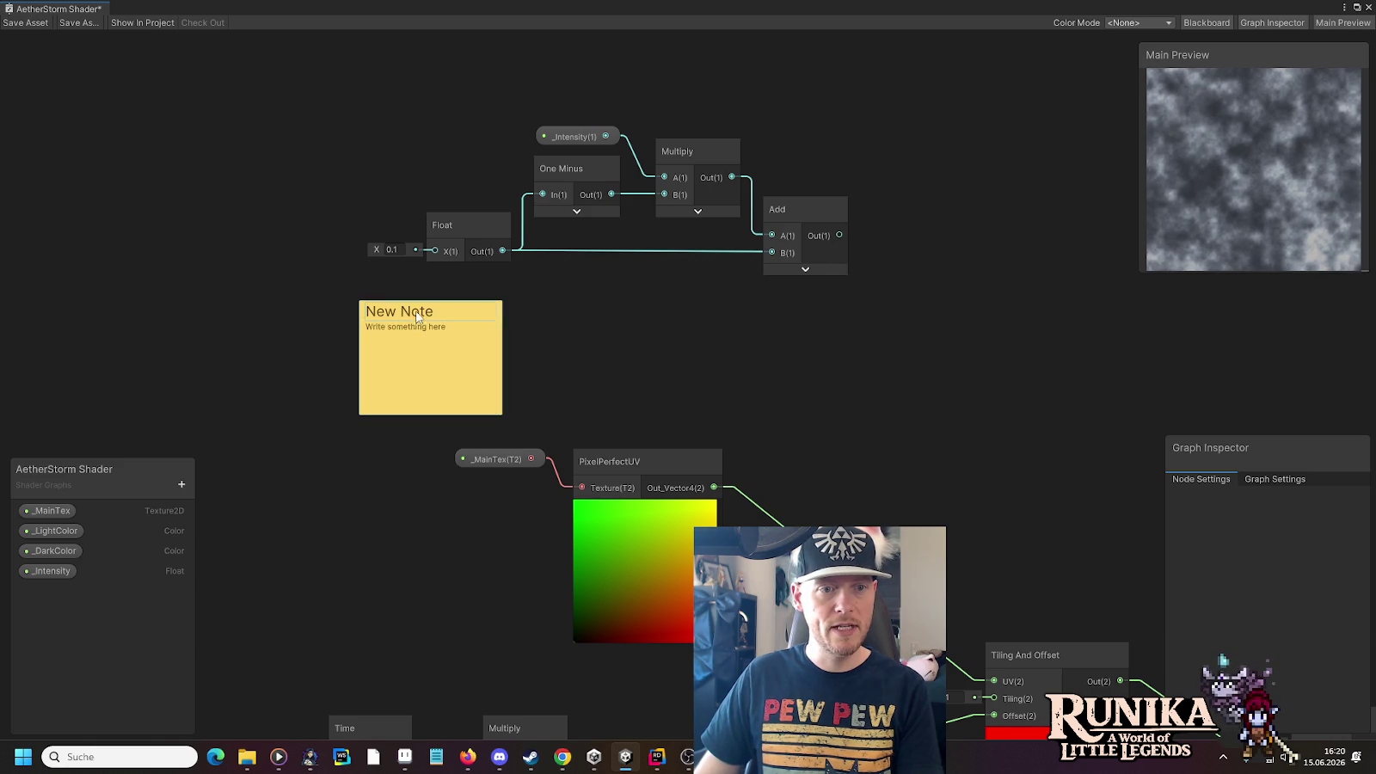
{"action": "double_click", "coordinate": [440, 320]}
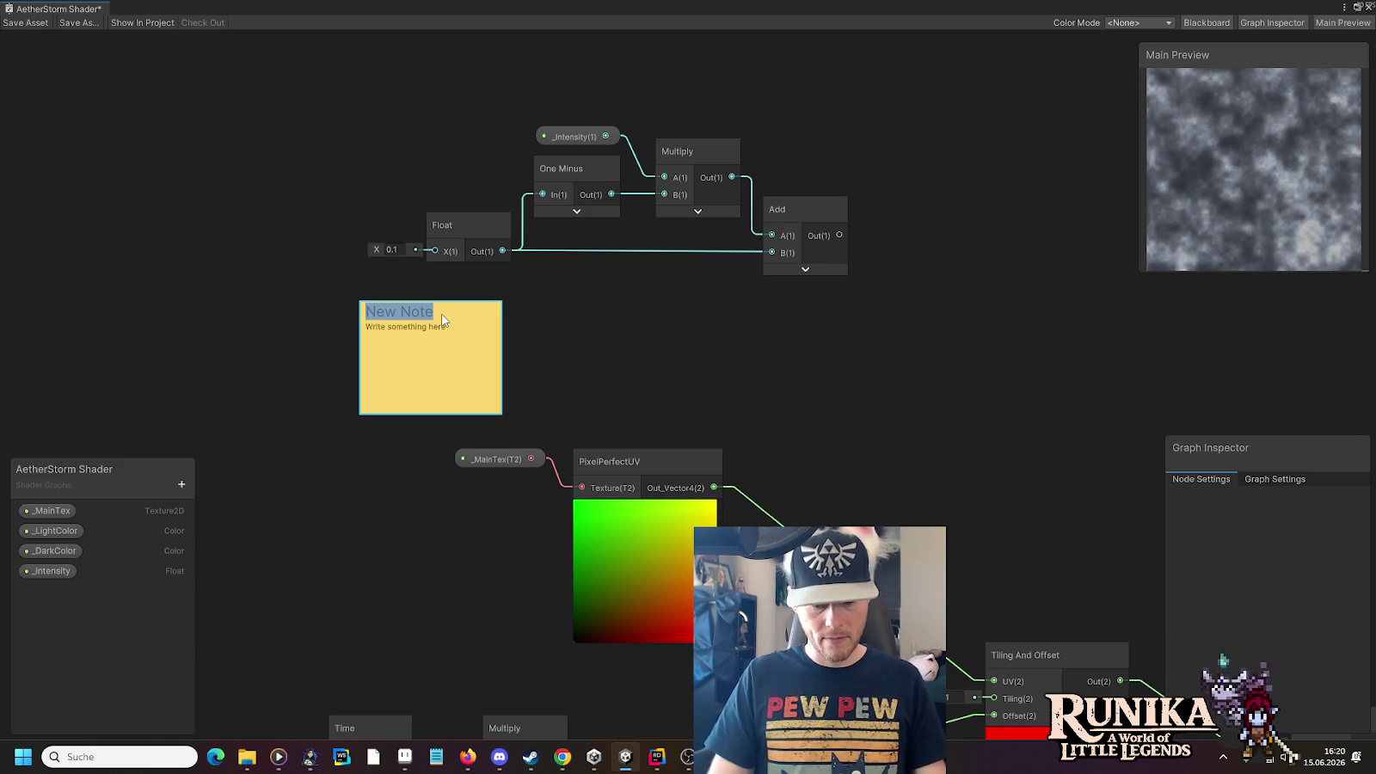
{"action": "type", "text": "Intensity"}
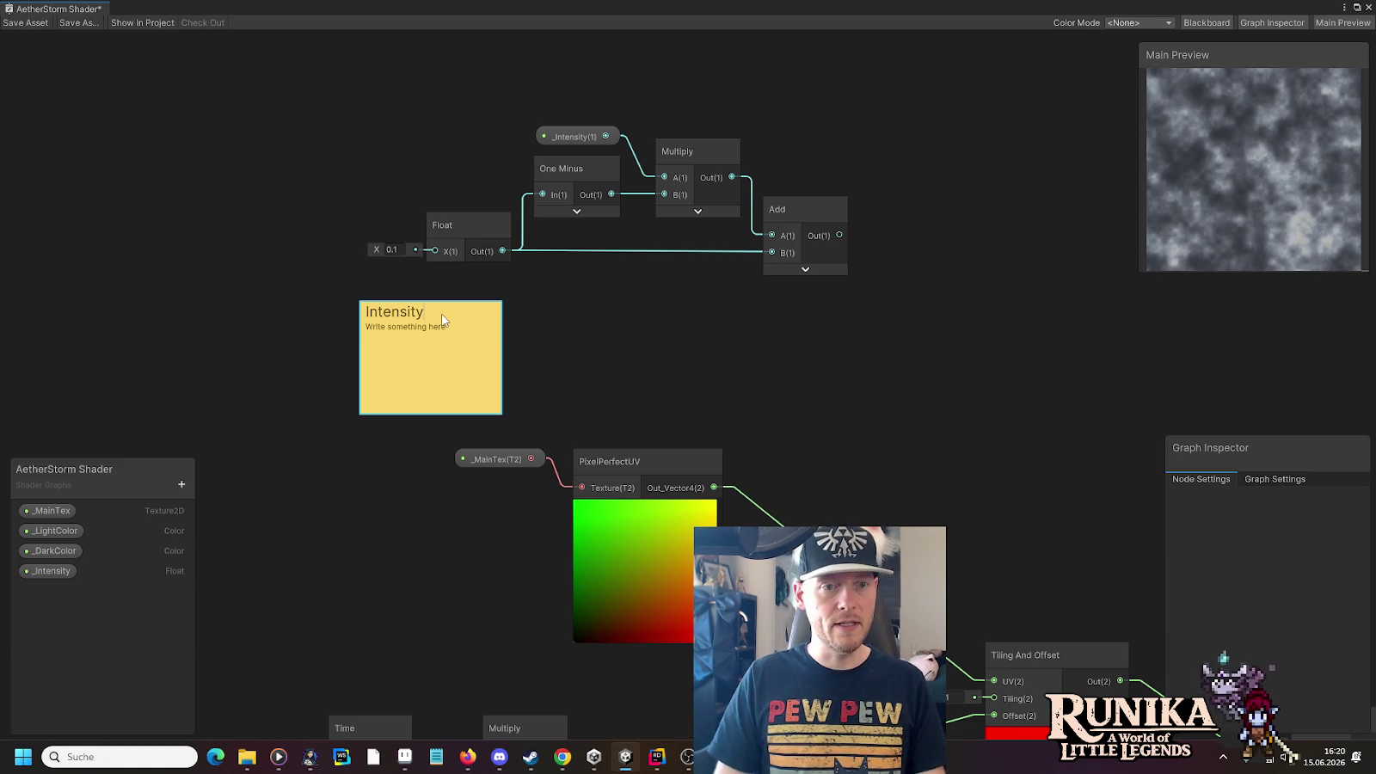
{"action": "double_click", "coordinate": [444, 333]}
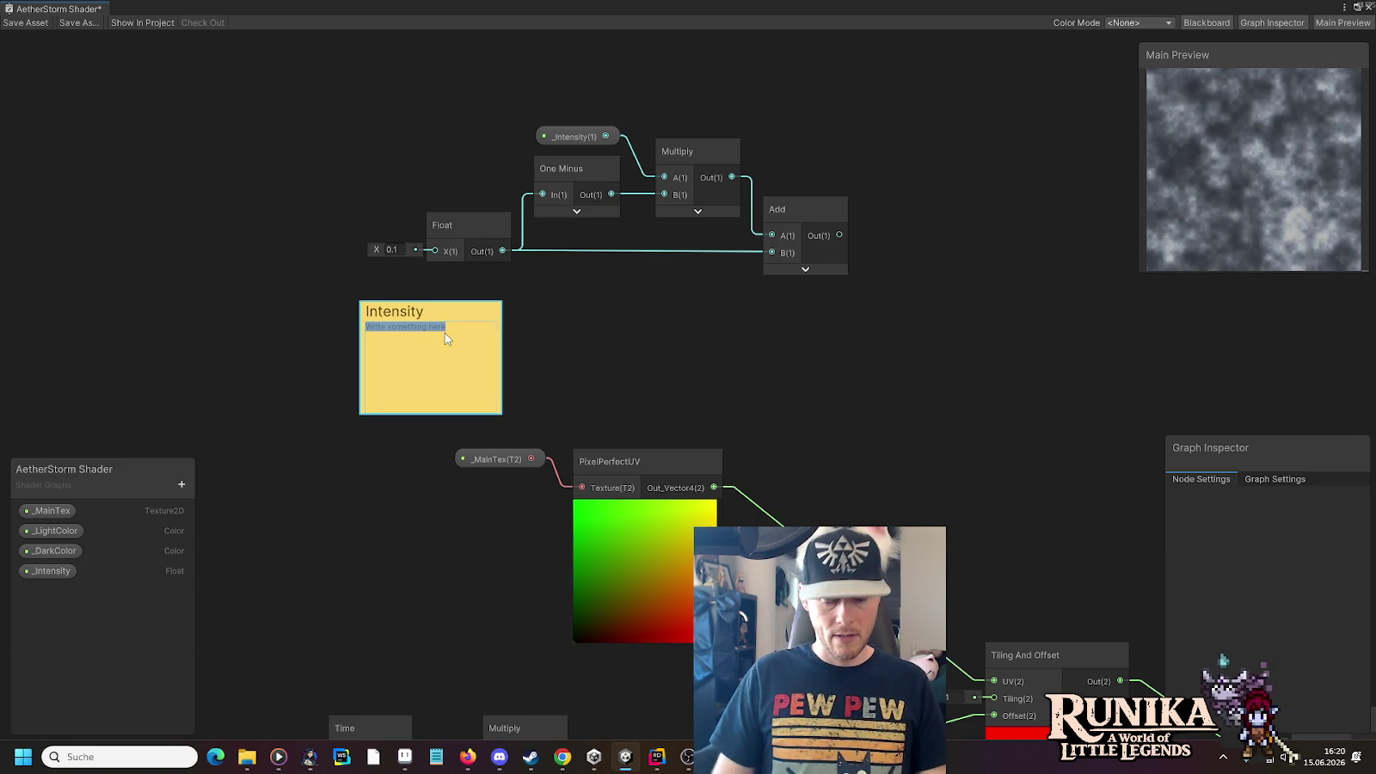
{"action": "type", "text": "Range 0...1 gets adjusted to"}
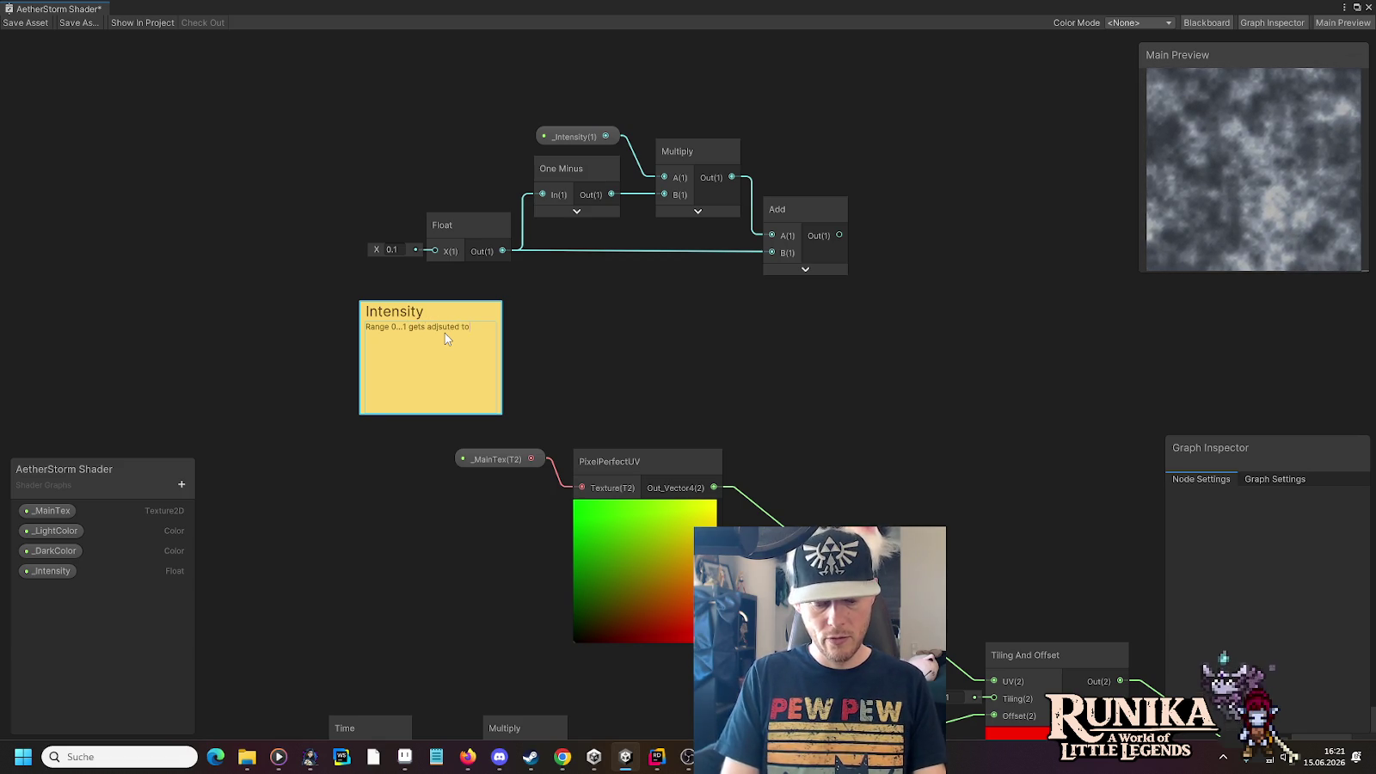
{"action": "type", "text": " fill the remaining gap fr"}
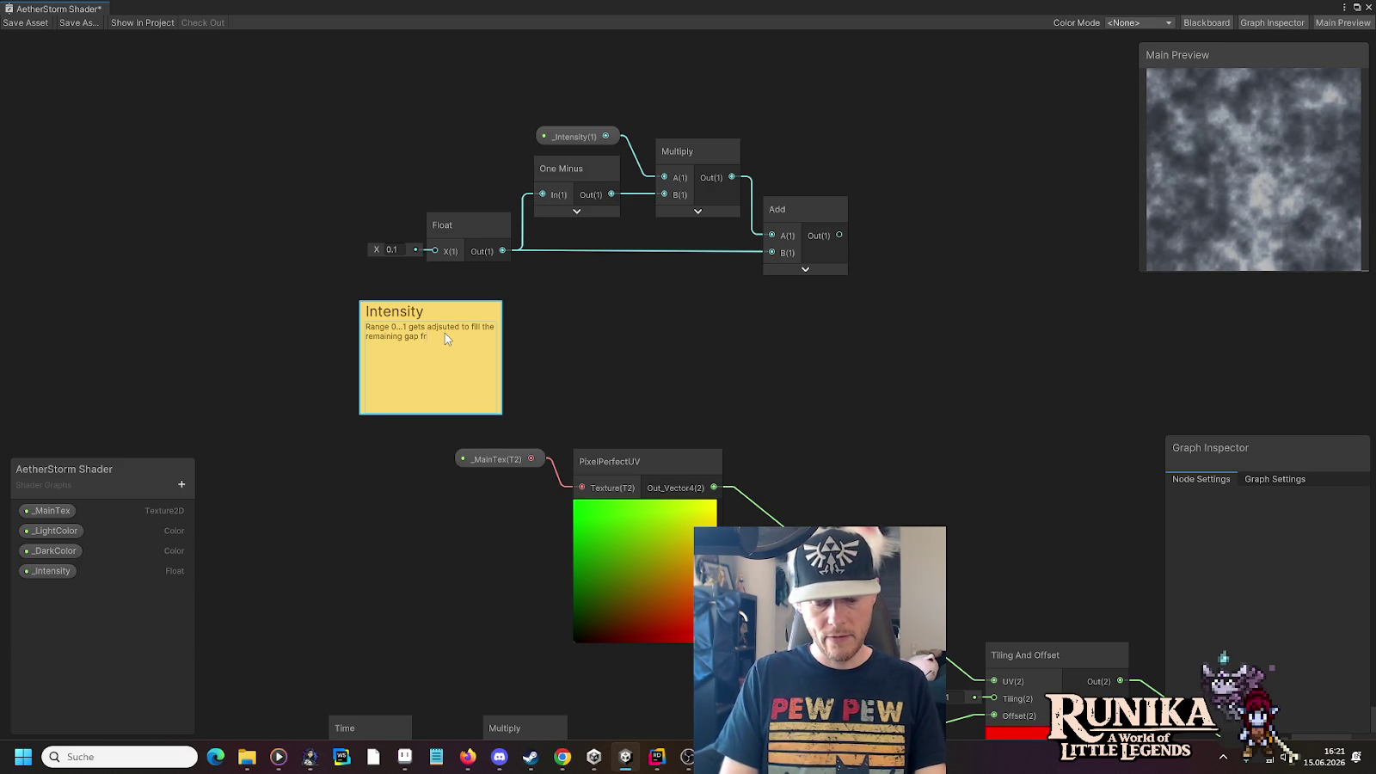
{"action": "type", "text": "om the min. value."}
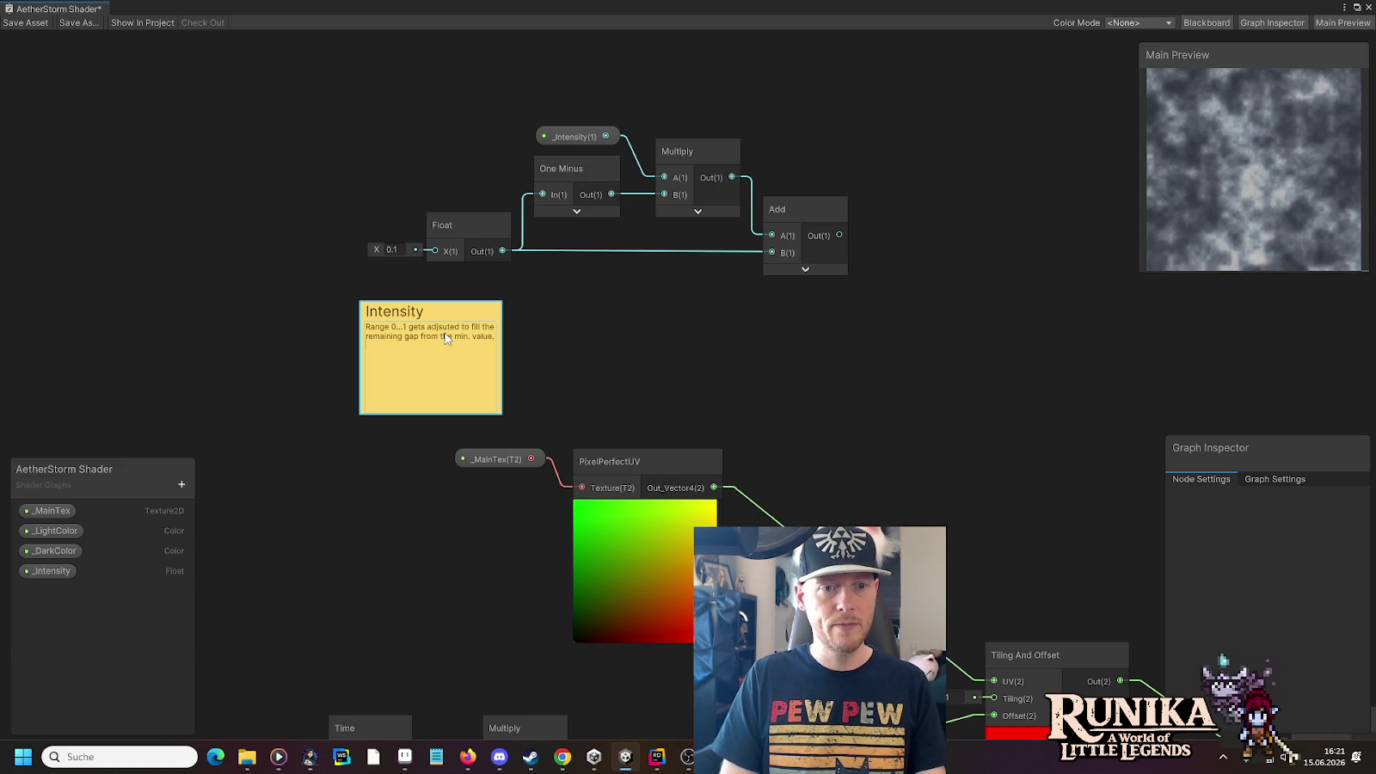
{"action": "mouse_move", "coordinate": [468, 325]}
{"action": "left_mouse_down"}
{"action": "mouse_move", "coordinate": [470, 110]}
{"action": "mouse_move", "coordinate": [472, 140]}
{"action": "left_mouse_up"}
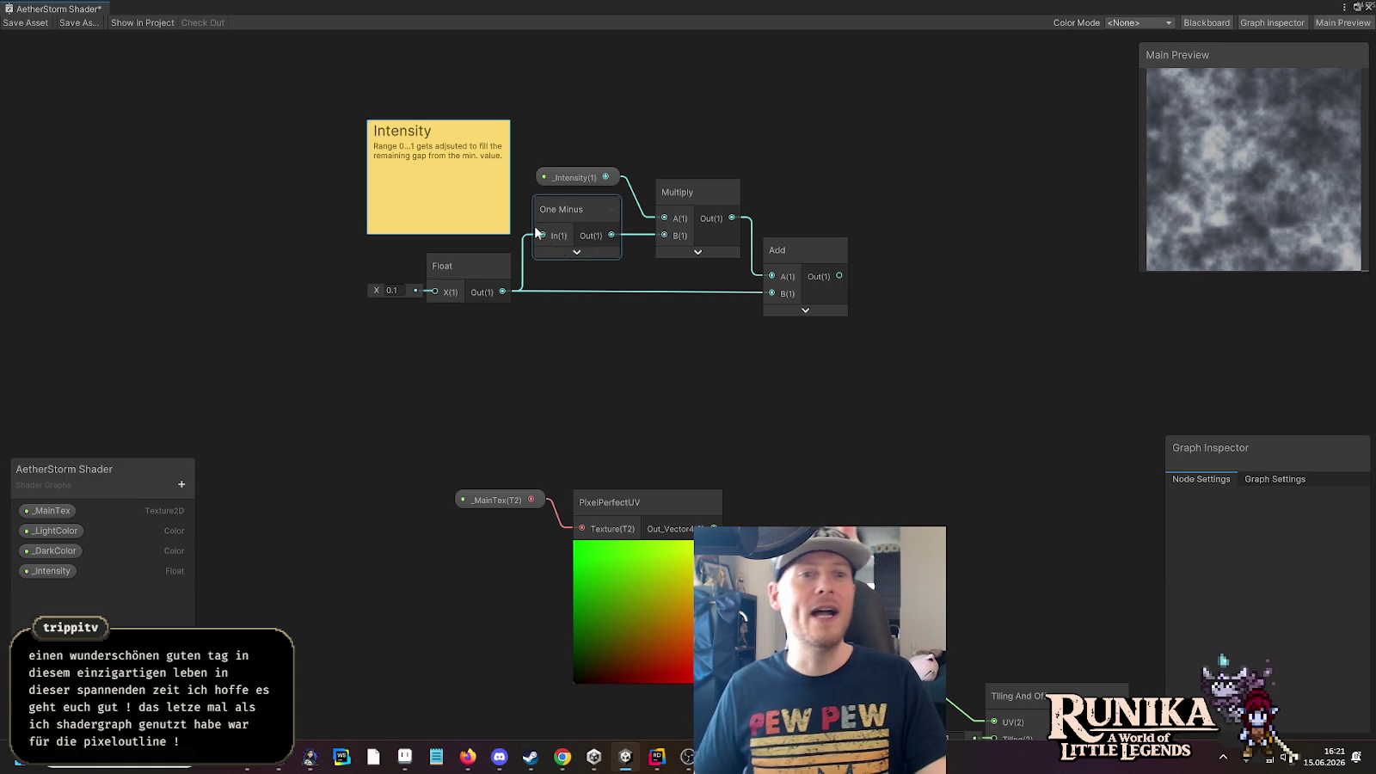
{"action": "left_click_drag", "start_coordinate": [326, 76], "coordinate": [887, 362]}
Move the Intensity nodes and note left, and shift the Time node left beside the 0.01 Multiply
{"action": "scroll", "coordinate": [888, 362], "scroll_direction": "down", "scroll_amount": 2}
{"action": "scroll", "coordinate": [889, 370], "scroll_direction": "down", "scroll_amount": 1}
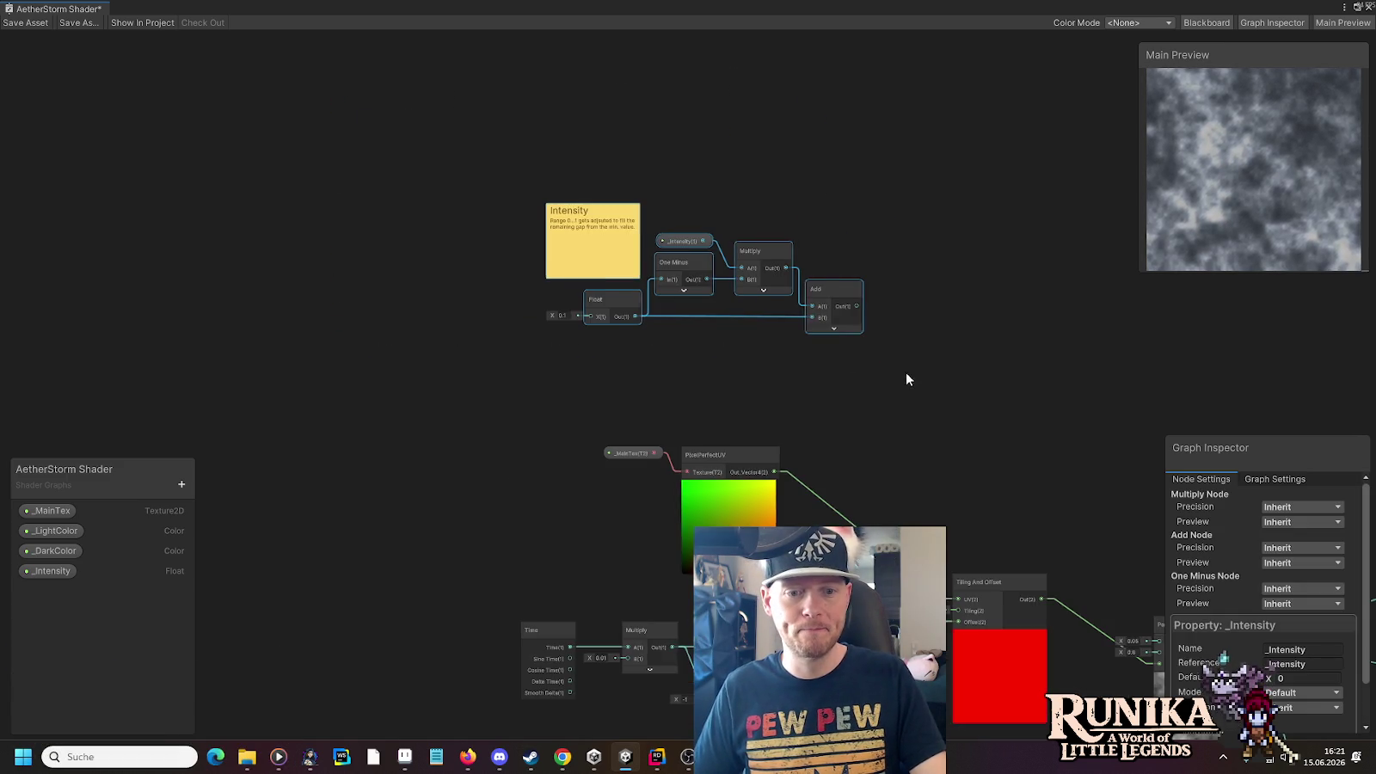
{"action": "mouse_move", "coordinate": [900, 252]}
{"action": "left_mouse_down"}
{"action": "mouse_move", "coordinate": [480, 309]}
{"action": "mouse_move", "coordinate": [568, 411]}
{"action": "left_mouse_up"}
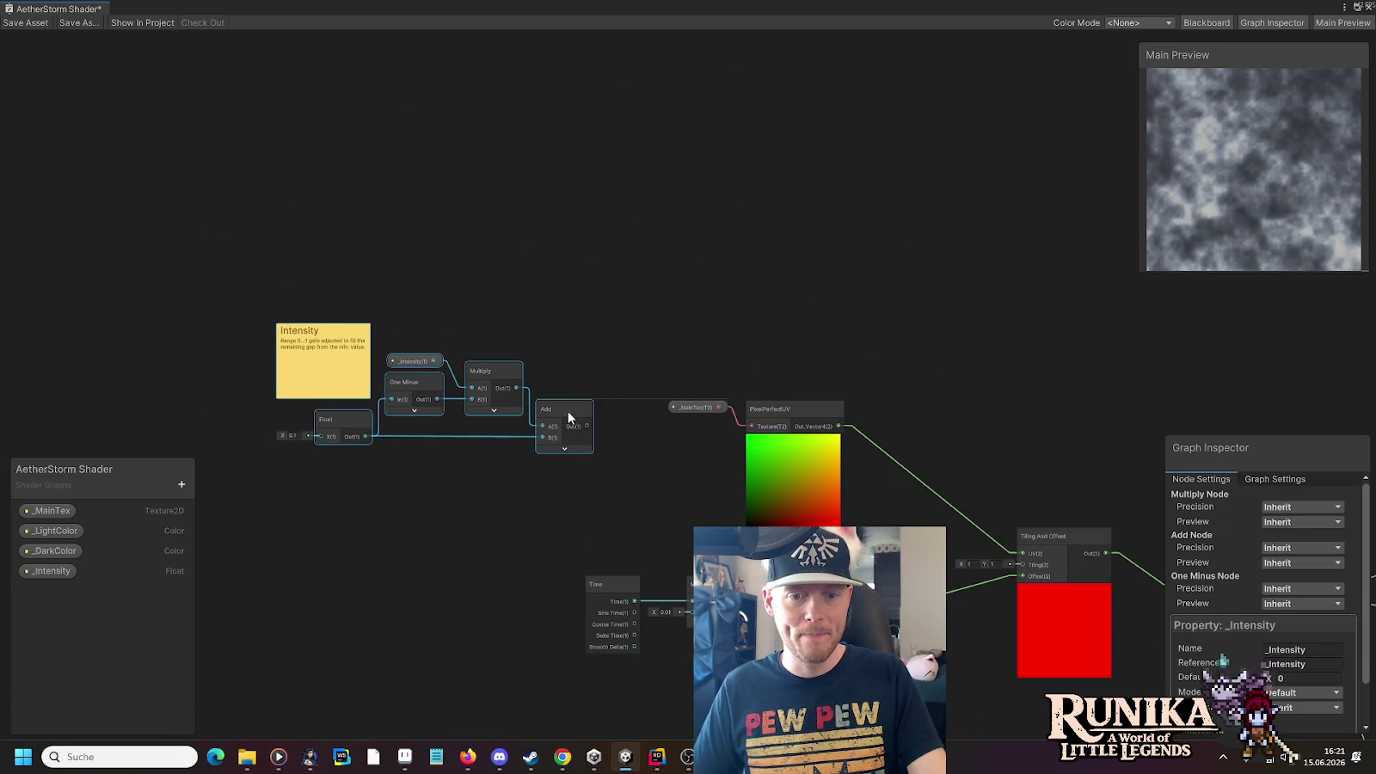
{"action": "left_click", "coordinate": [650, 528]}
{"action": "left_click_drag", "start_coordinate": [650, 528], "coordinate": [693, 317]}
{"action": "scroll", "coordinate": [692, 322], "scroll_direction": "up", "scroll_amount": 3}
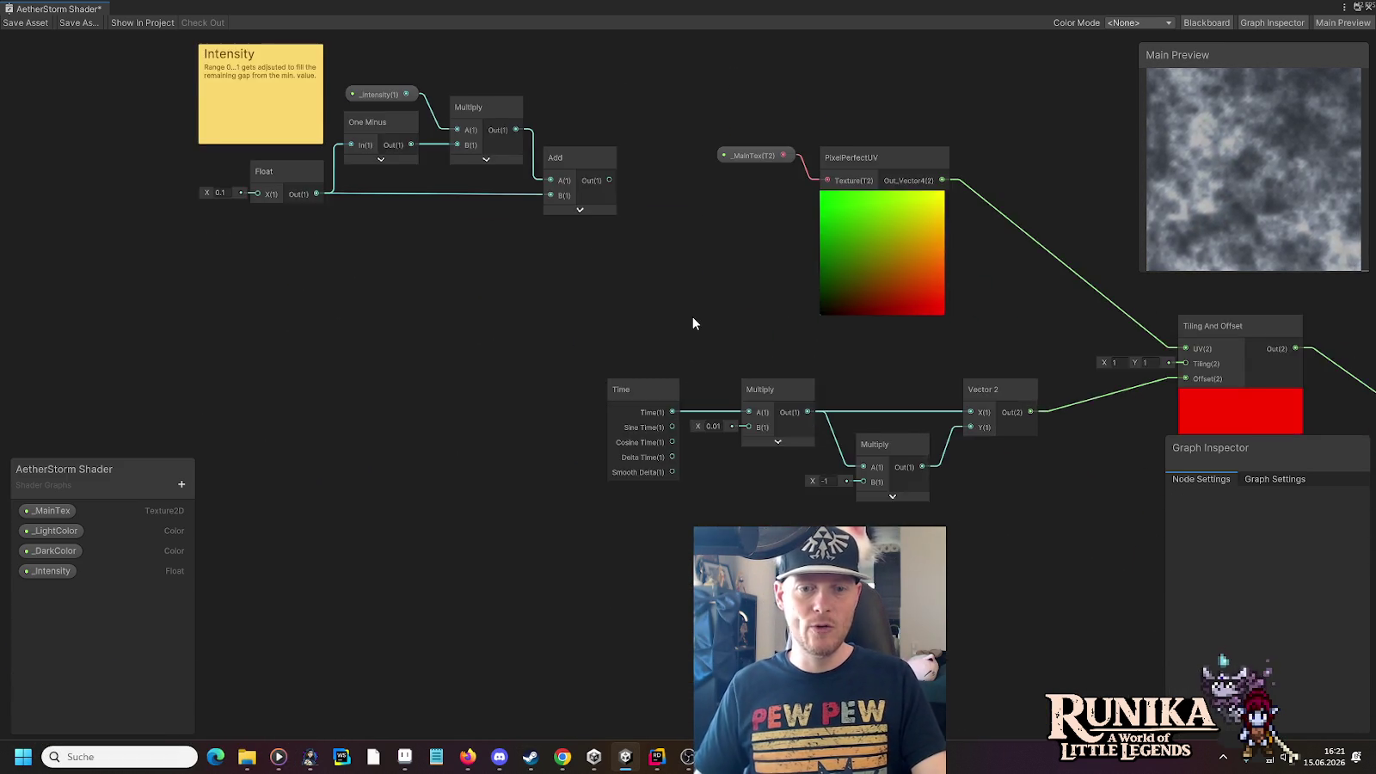
{"action": "left_click_drag", "start_coordinate": [624, 422], "coordinate": [510, 425]}
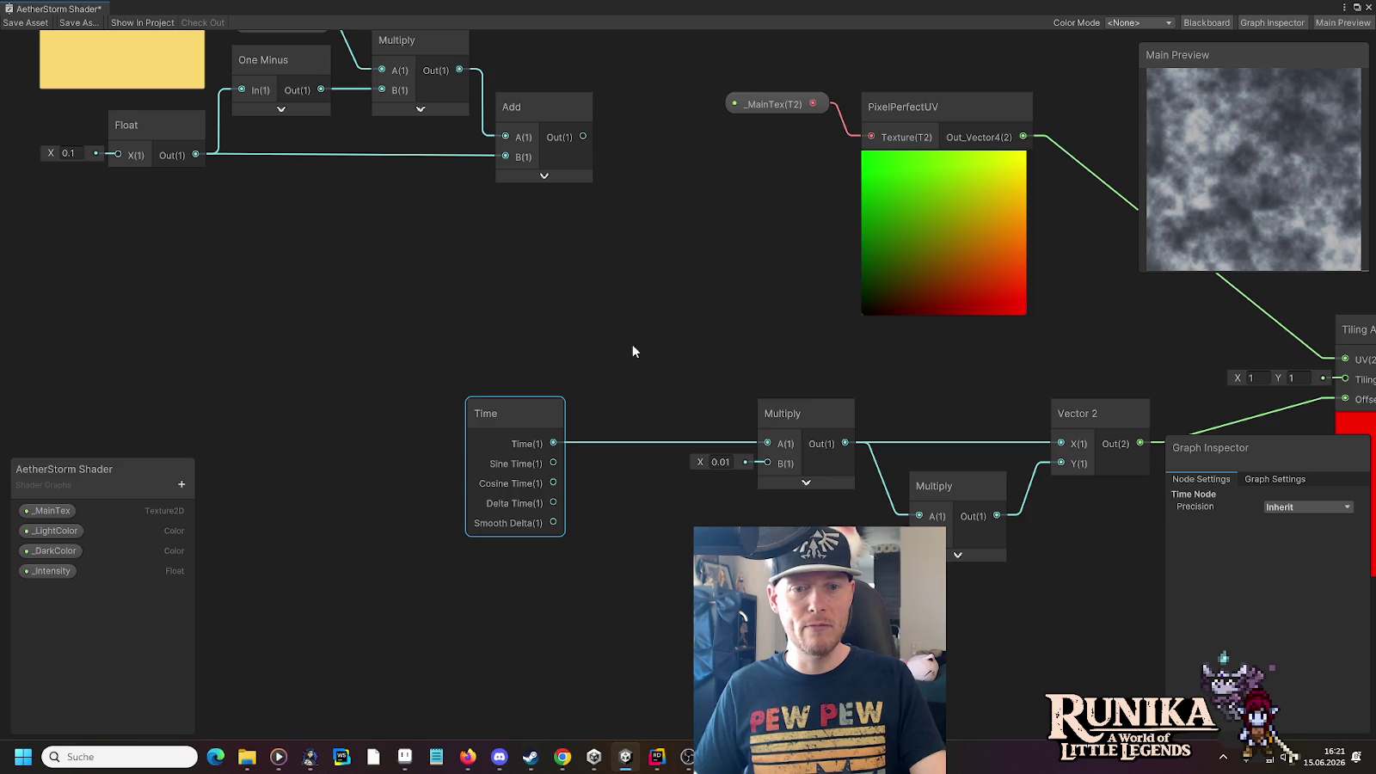
{"action": "left_click", "coordinate": [638, 340]}
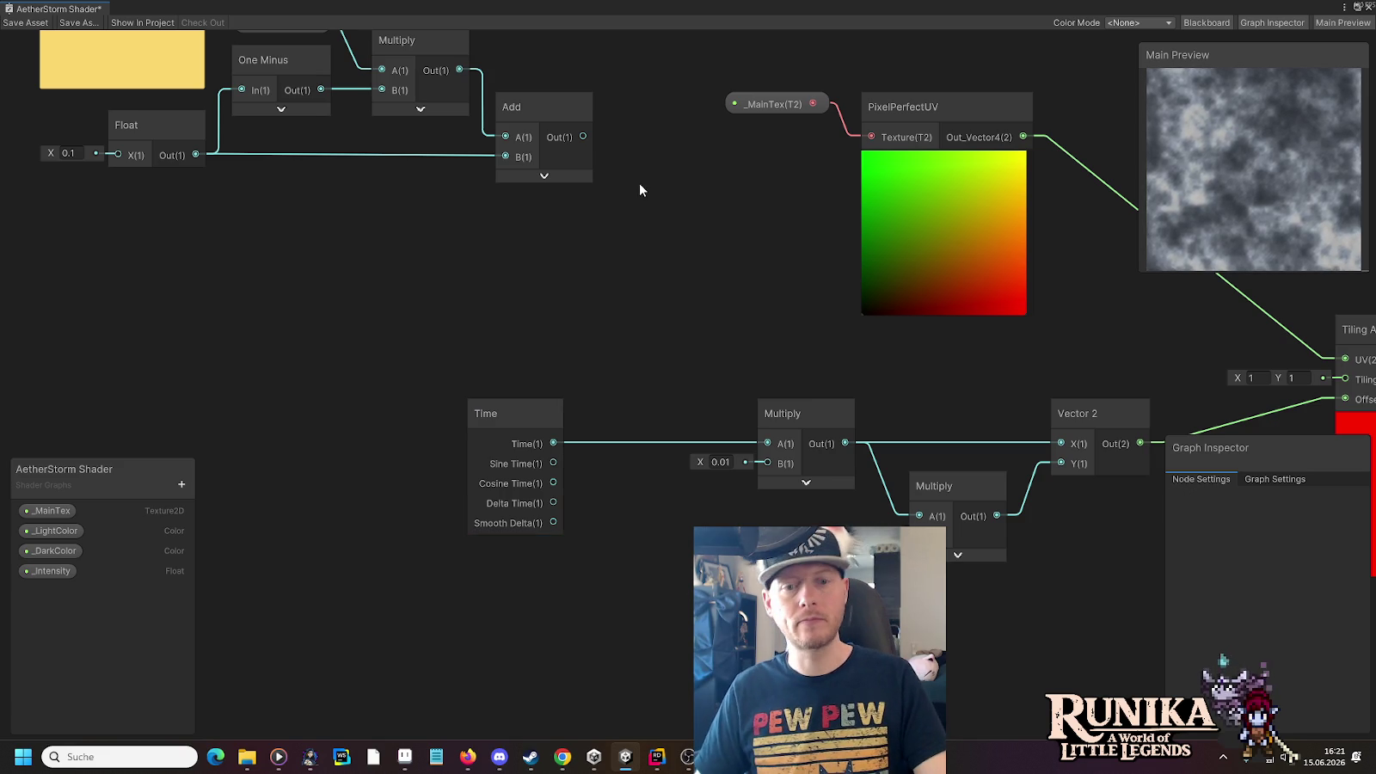
{"action": "left_click", "coordinate": [721, 466]}
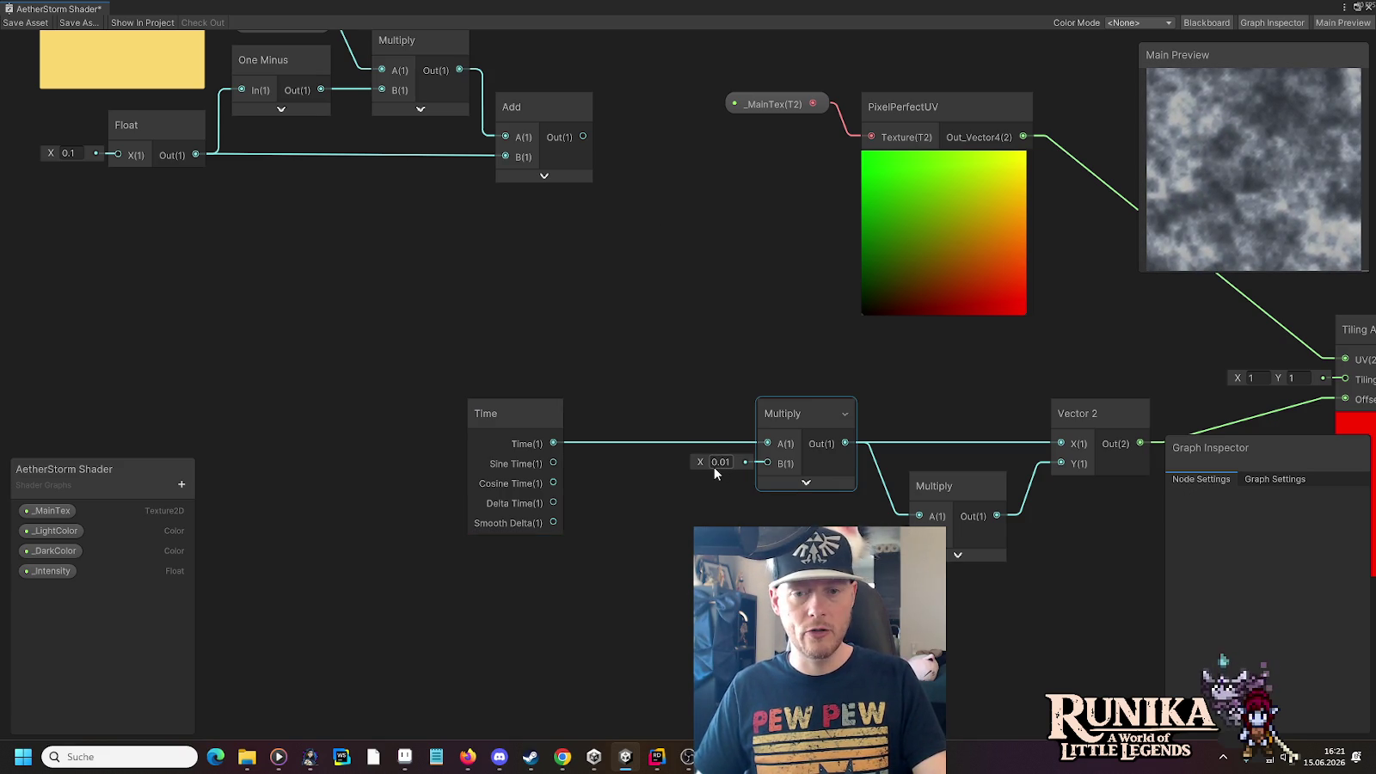
{"action": "left_click", "coordinate": [218, 570]}
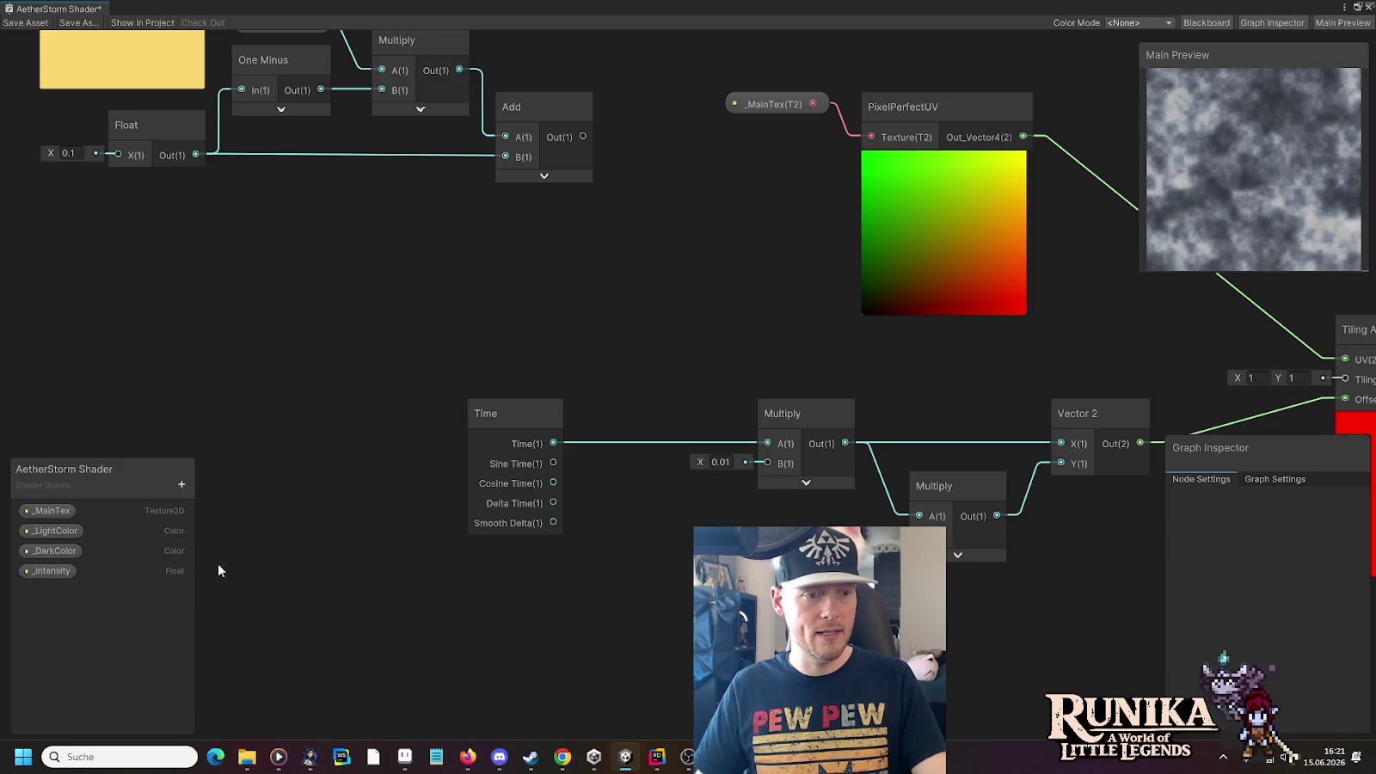
Create the _Speed Float property, default 0.01, and drop its node onto the canvas
{"action": "left_click", "coordinate": [181, 485]}
{"action": "left_click", "coordinate": [238, 230]}
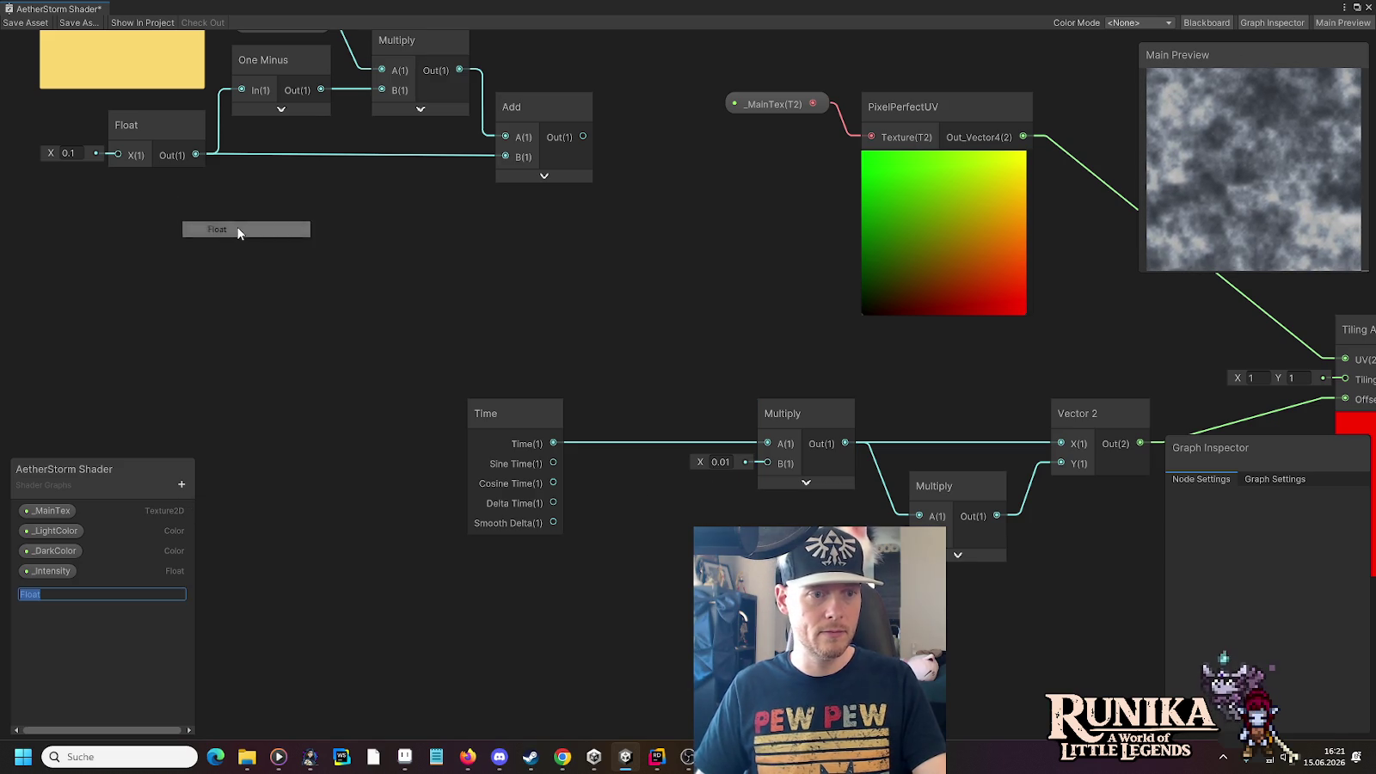
{"action": "type", "text": "_Speed"}
{"action": "key", "text": "Return"}
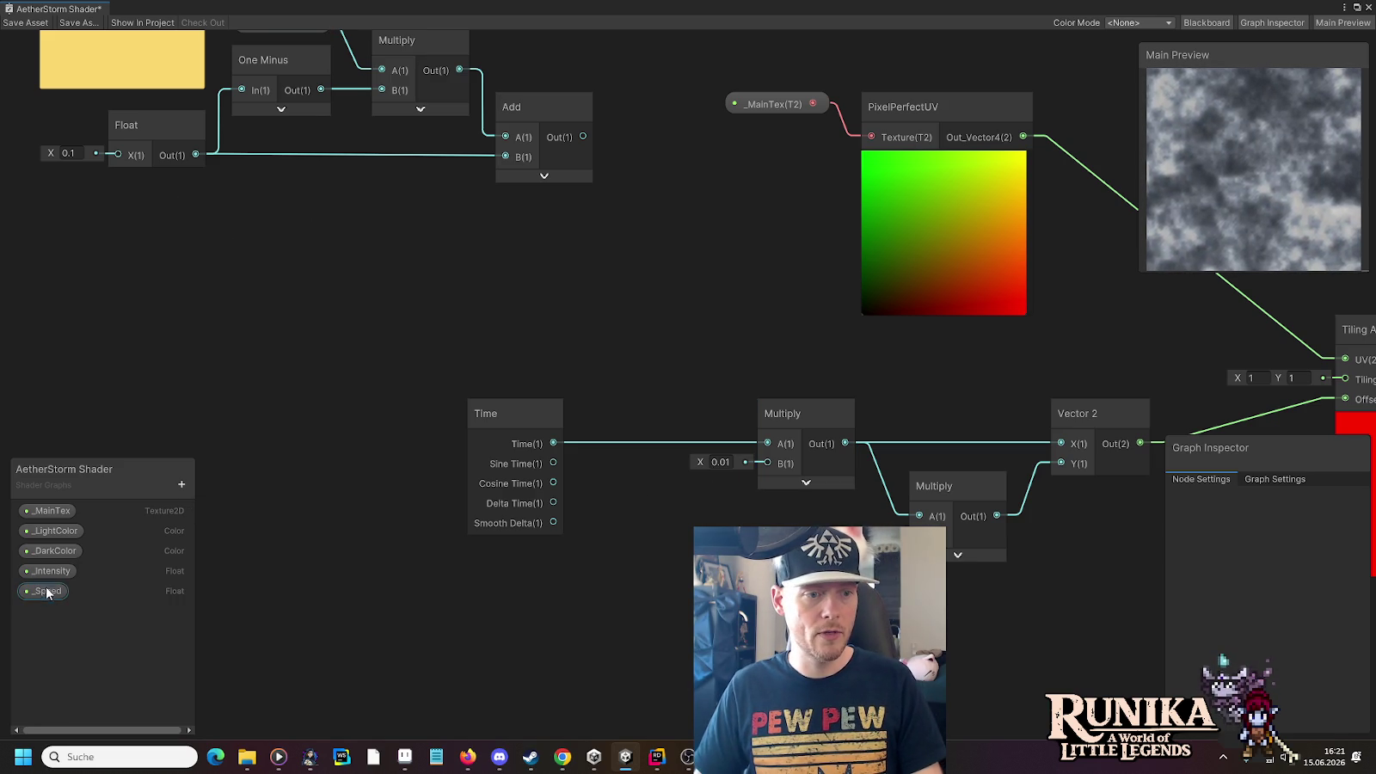
{"action": "left_click", "coordinate": [48, 592]}
{"action": "left_click", "coordinate": [1303, 557]}
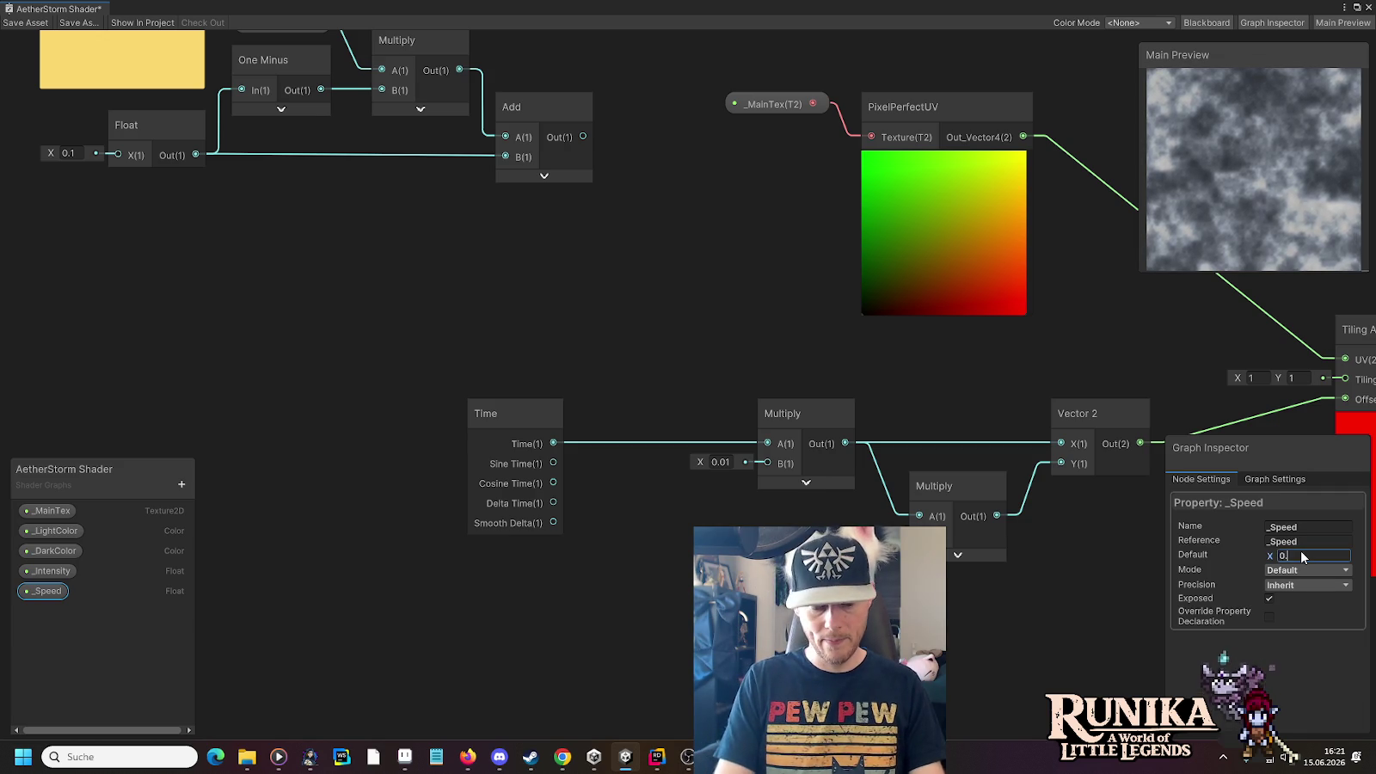
{"action": "mouse_move", "coordinate": [42, 592]}
{"action": "left_mouse_down"}
{"action": "mouse_move", "coordinate": [519, 610]}
{"action": "mouse_move", "coordinate": [548, 235]}
{"action": "left_mouse_up"}
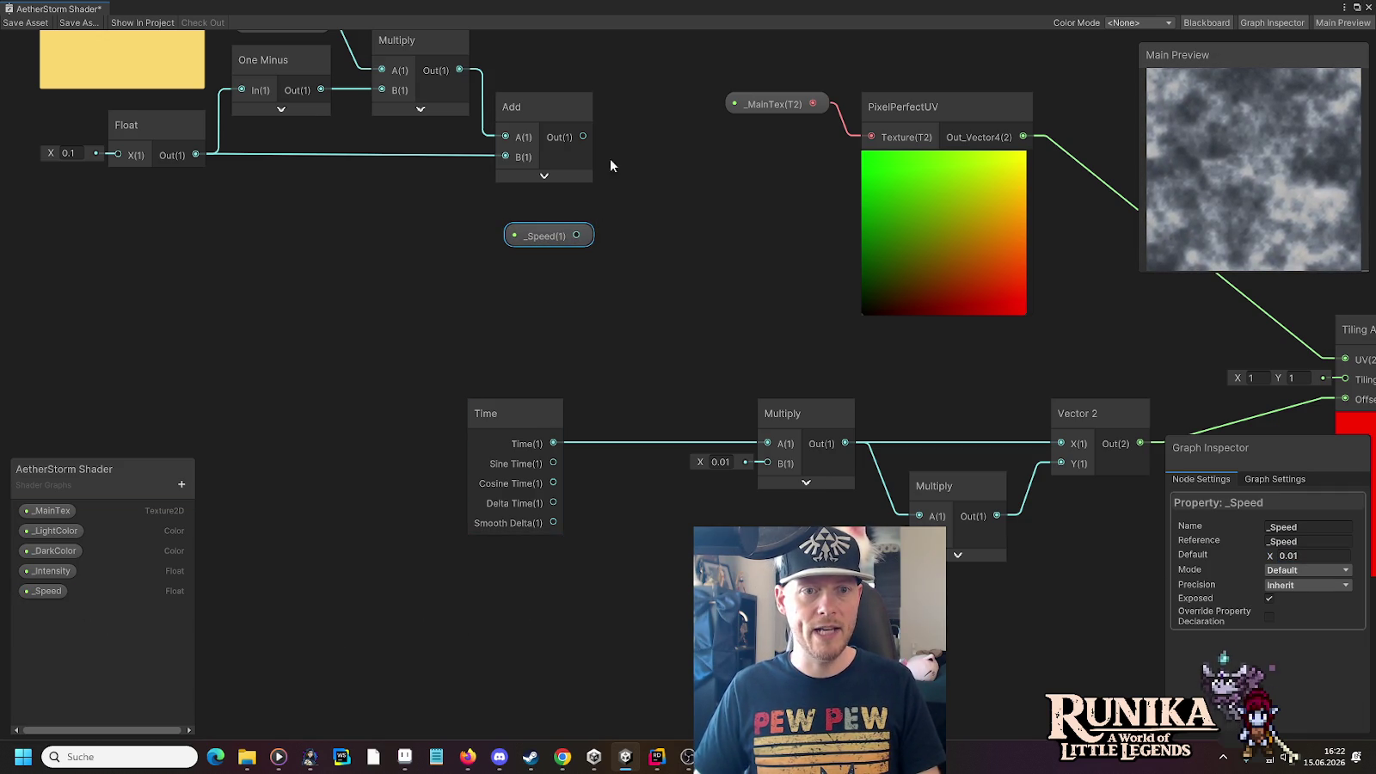
{"action": "key", "text": "space"}
Multiply the Add output by _Speed in a new Multiply node
{"action": "type", "text": "split"}
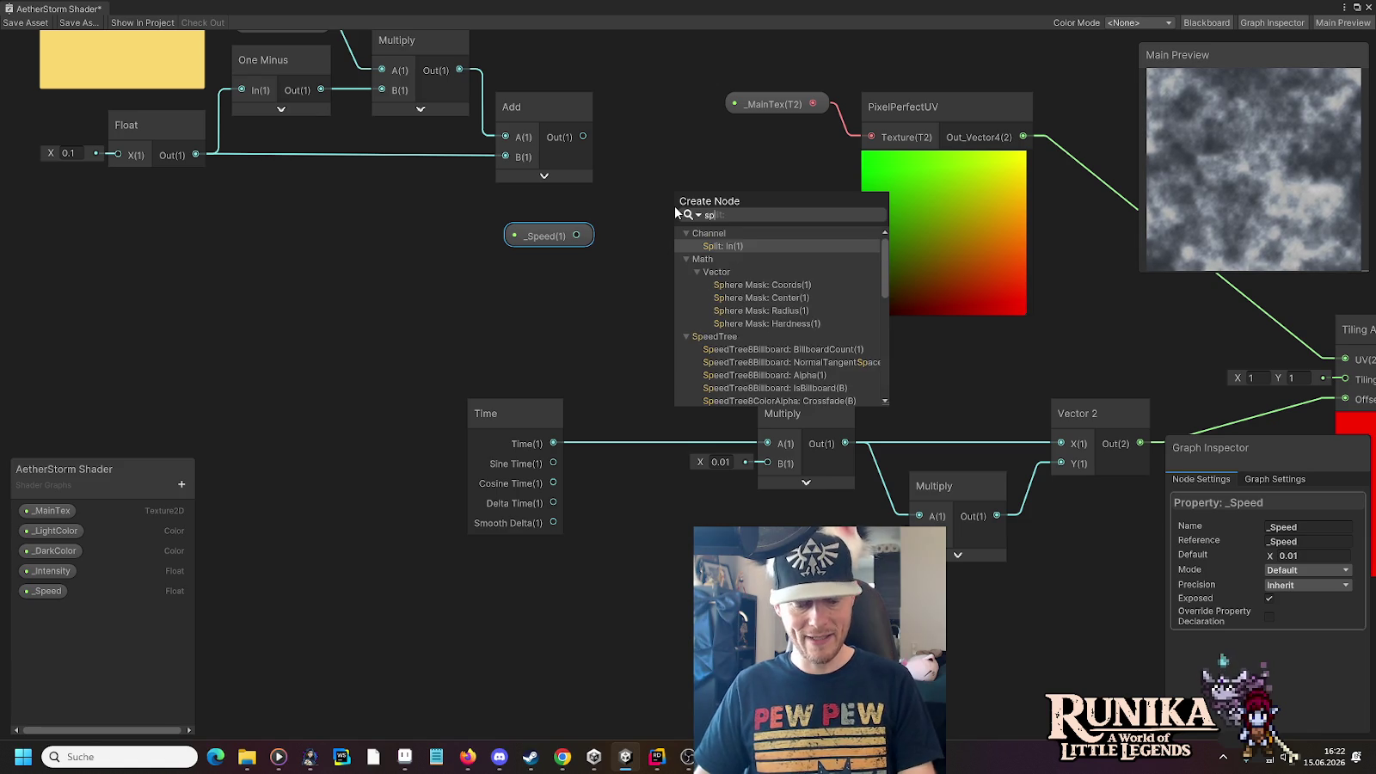
{"action": "key", "text": "BackSpace"}
{"action": "key", "text": "BackSpace"}
{"action": "type", "text": "mul"}
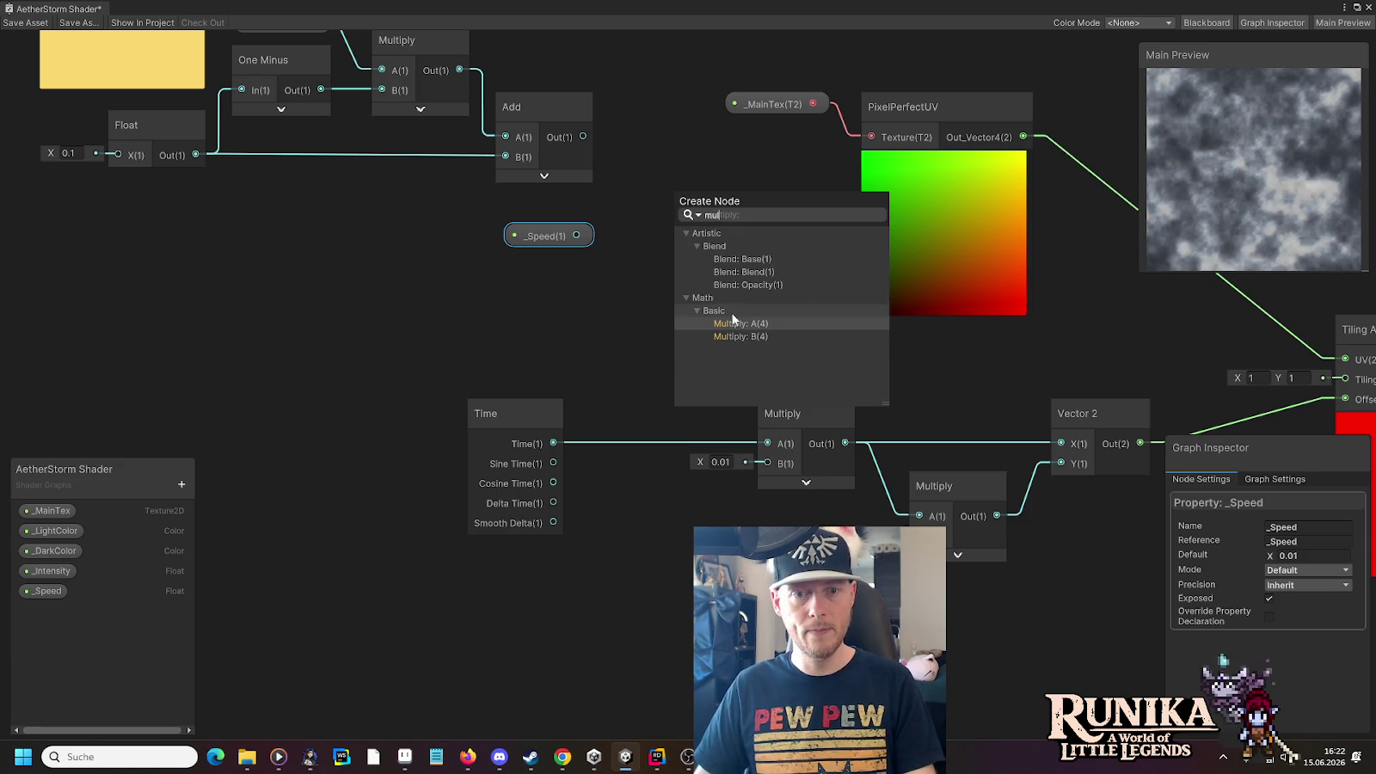
{"action": "left_click", "coordinate": [738, 323]}
{"action": "left_click_drag", "start_coordinate": [576, 236], "coordinate": [674, 243]}
Arrange the nodes and wire the speed product with Time into the time Multiply, replacing 0.01
{"action": "scroll", "coordinate": [598, 188], "scroll_direction": "down", "scroll_amount": 2}
{"action": "left_click", "coordinate": [550, 226]}
{"action": "left_click_drag", "start_coordinate": [550, 227], "coordinate": [528, 315]}
{"action": "left_click_drag", "start_coordinate": [681, 197], "coordinate": [648, 291]}
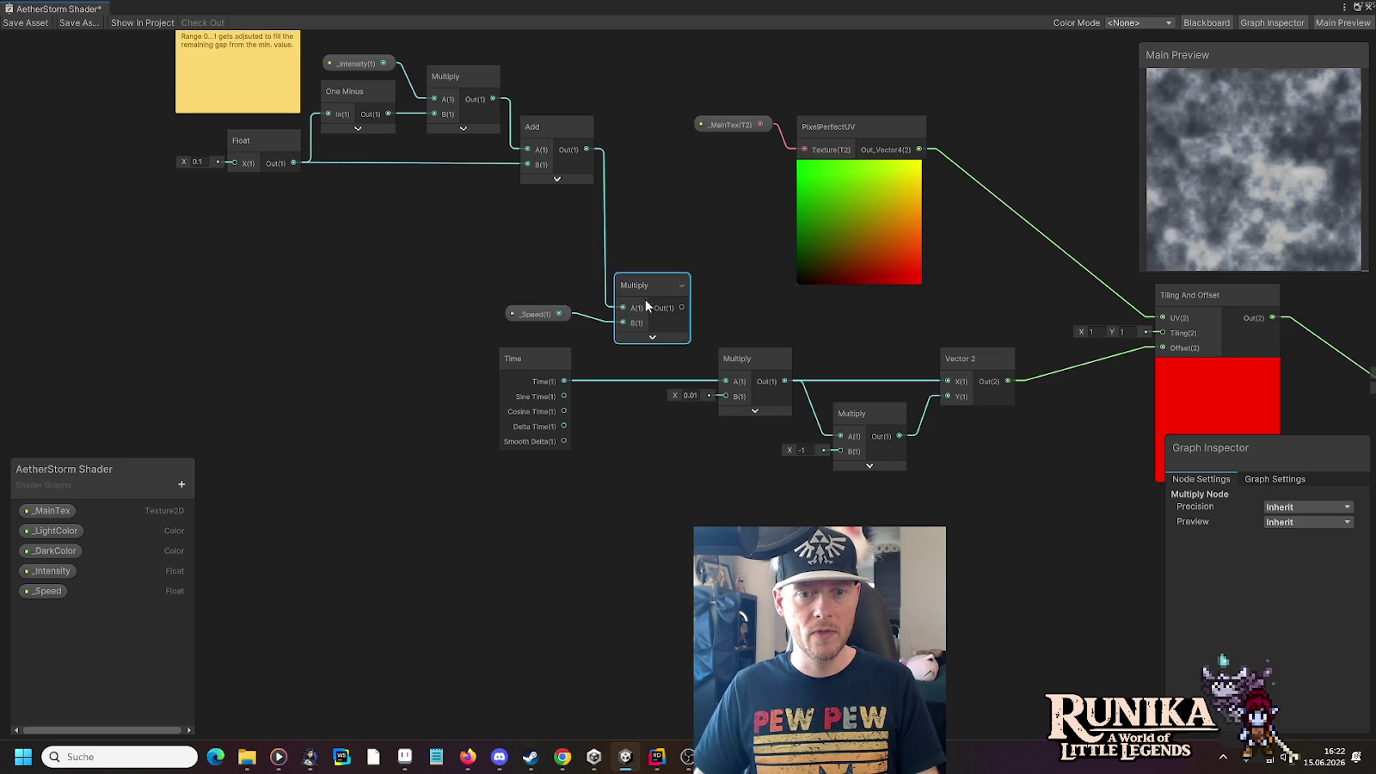
{"action": "scroll", "coordinate": [670, 443], "scroll_direction": "up", "scroll_amount": 2}
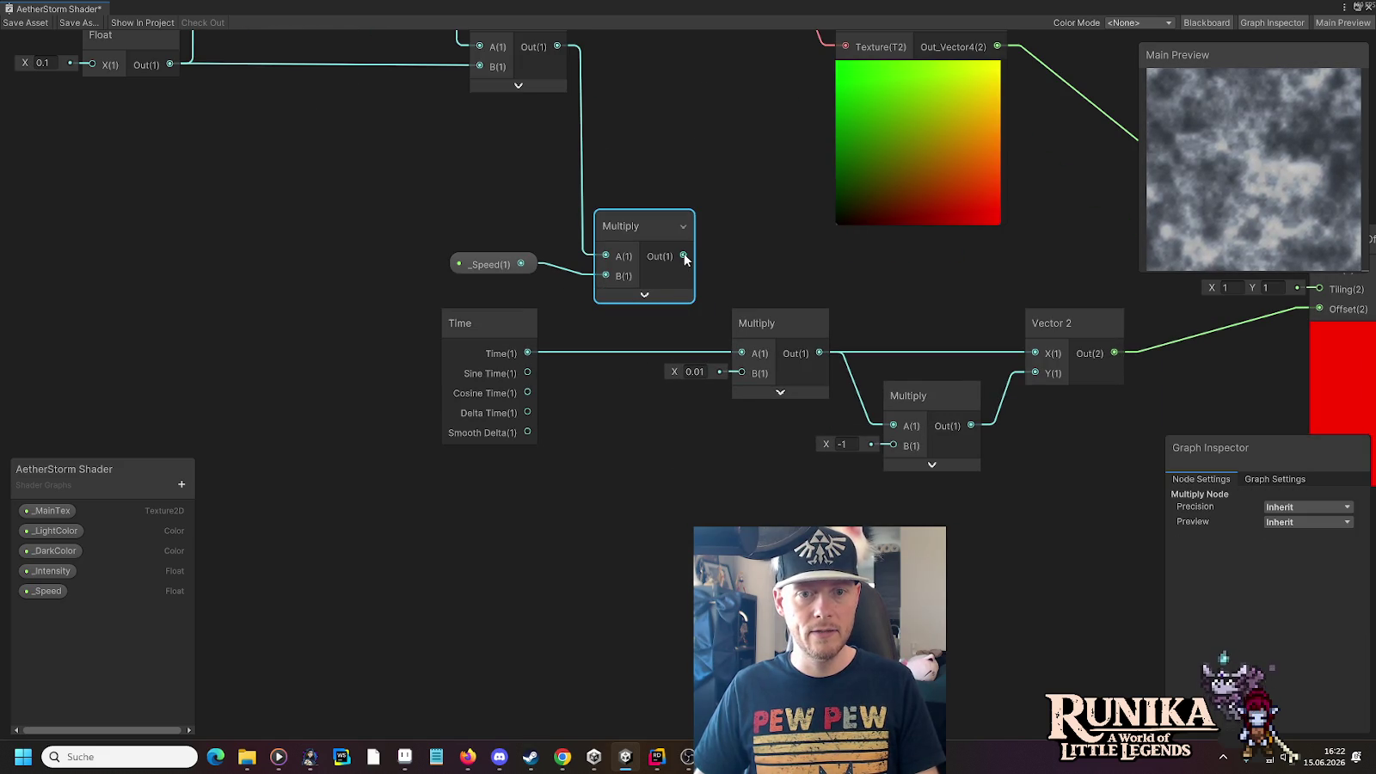
{"action": "mouse_move", "coordinate": [514, 320]}
{"action": "left_mouse_down"}
{"action": "mouse_move", "coordinate": [495, 335]}
{"action": "mouse_move", "coordinate": [508, 362]}
{"action": "mouse_move", "coordinate": [740, 373]}
{"action": "left_mouse_up"}
{"action": "left_click_drag", "start_coordinate": [683, 256], "coordinate": [736, 357]}
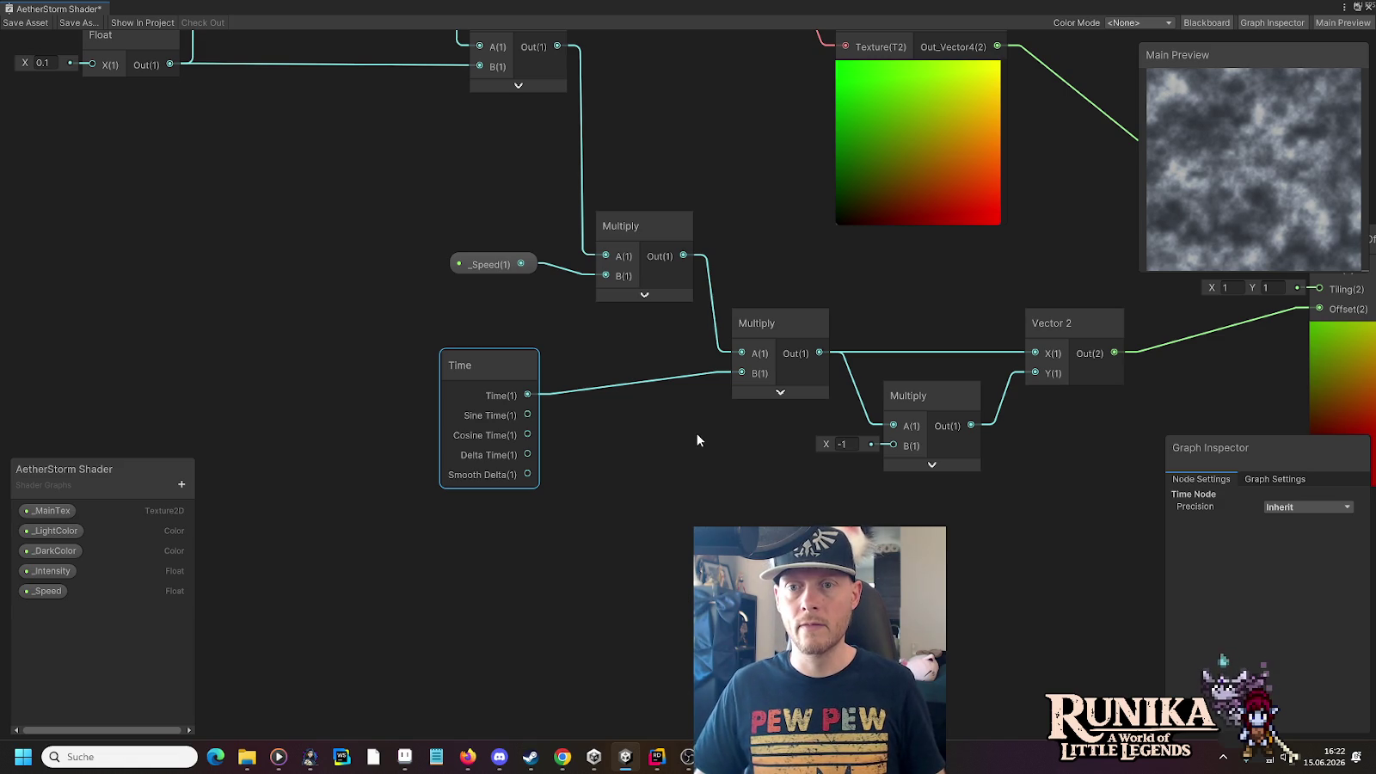
{"action": "left_click", "coordinate": [52, 572]}
{"action": "mouse_move", "coordinate": [1269, 560]}
{"action": "left_mouse_down"}
{"action": "mouse_move", "coordinate": [1290, 569]}
{"action": "mouse_move", "coordinate": [1277, 560]}
{"action": "mouse_move", "coordinate": [1293, 557]}
{"action": "left_mouse_up"}
{"action": "double_click", "coordinate": [1317, 552]}
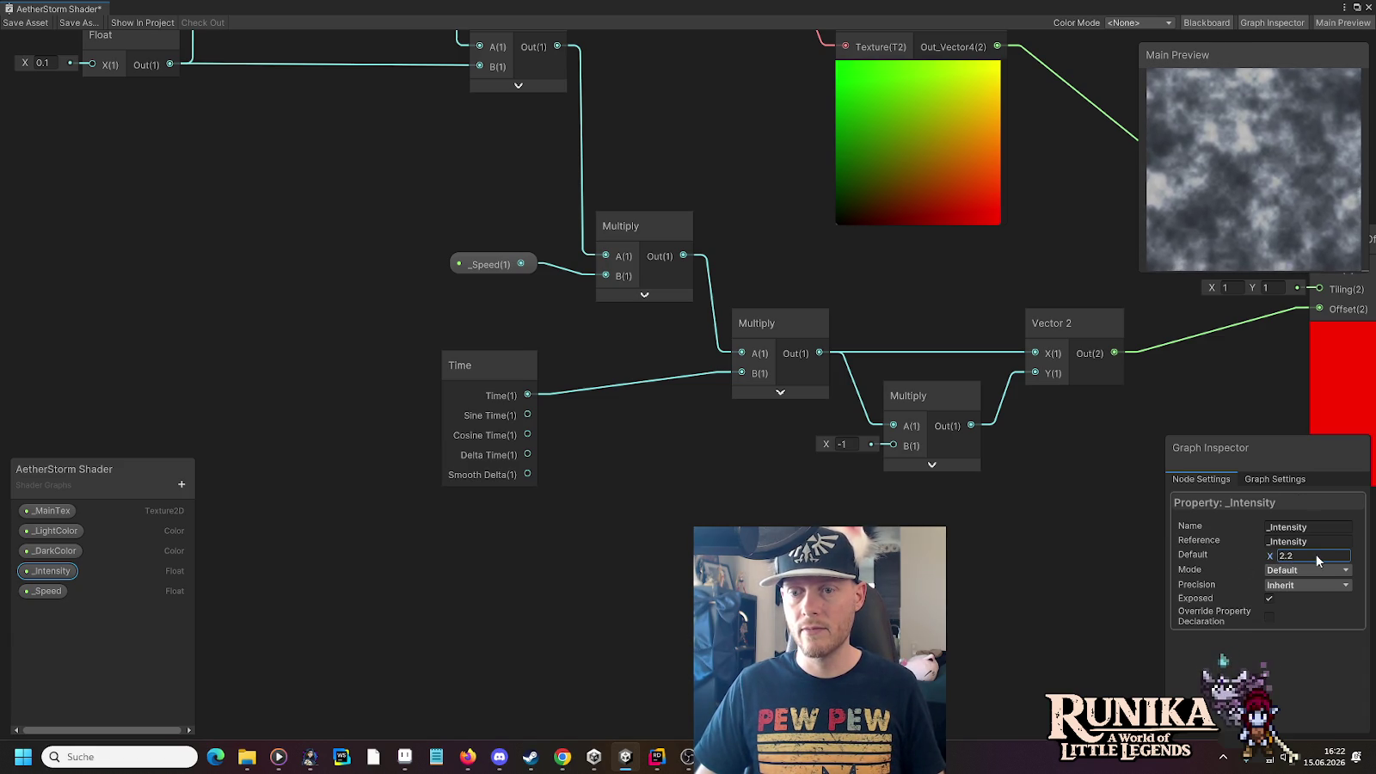
{"action": "type", "text": "0"}
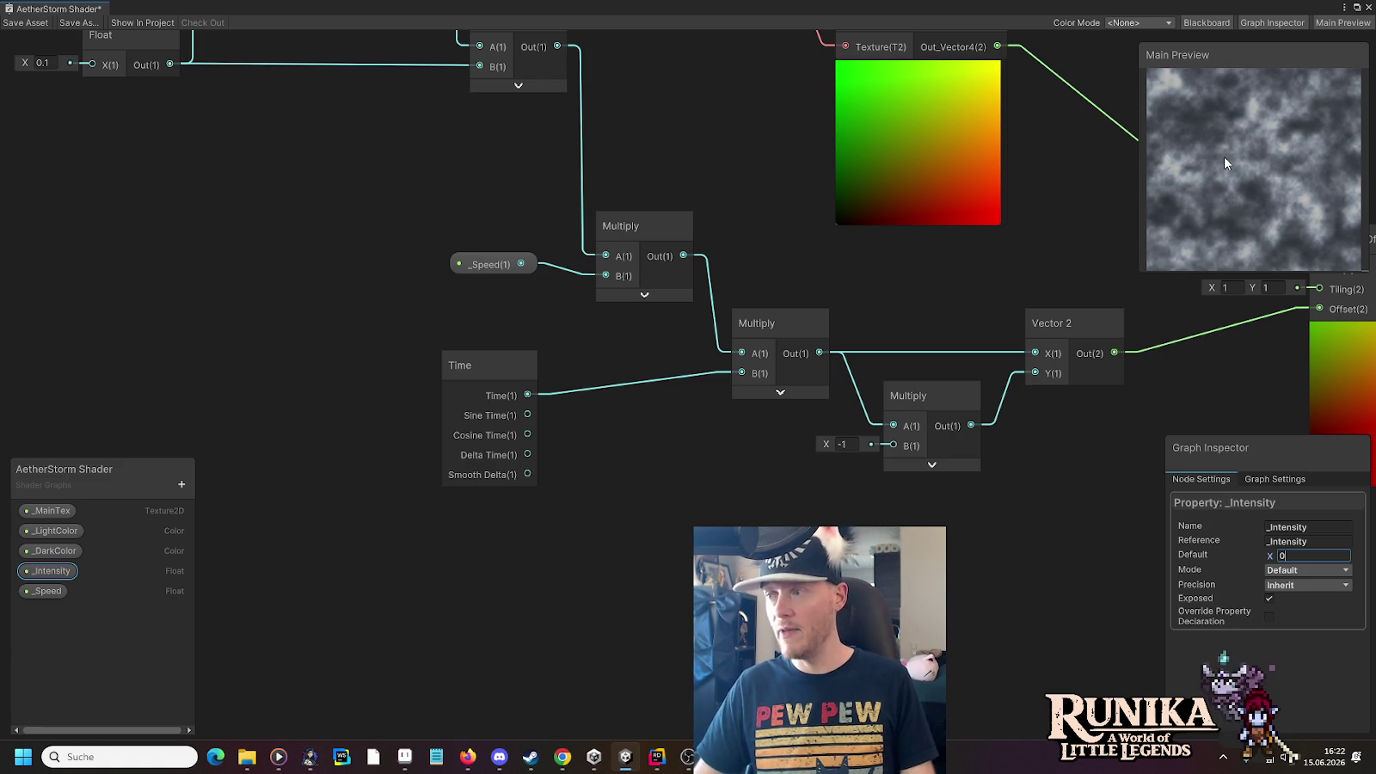
{"action": "scroll", "coordinate": [741, 439], "scroll_direction": "down", "scroll_amount": 5}
{"action": "left_click", "coordinate": [733, 506]}
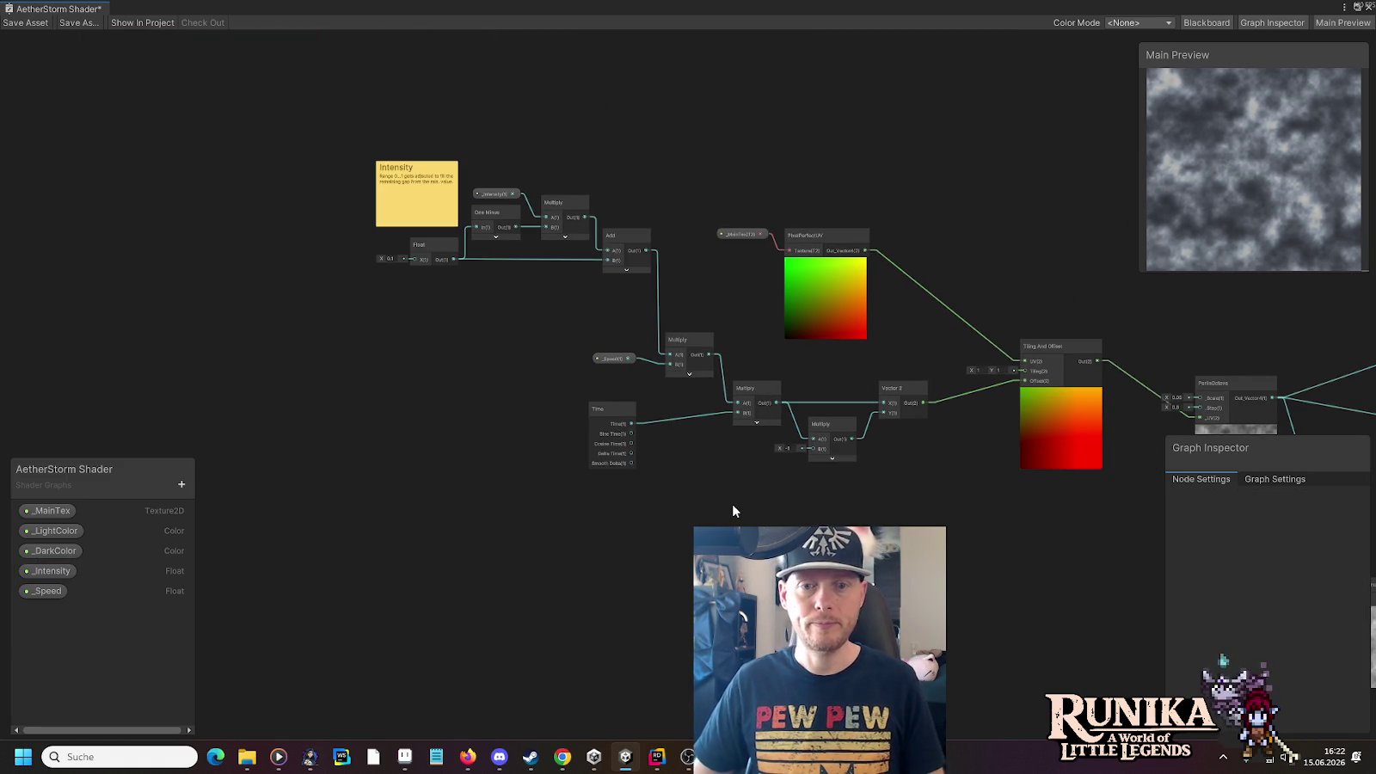
Shift the two Multiply nodes and the Vector 2 node left and down as a group
{"action": "scroll", "coordinate": [732, 506], "scroll_direction": "up", "scroll_amount": 3}
{"action": "scroll", "coordinate": [732, 503], "scroll_direction": "up", "scroll_amount": 1}
{"action": "mouse_move", "coordinate": [904, 365]}
{"action": "left_mouse_down"}
{"action": "mouse_move", "coordinate": [878, 368]}
{"action": "mouse_move", "coordinate": [879, 351]}
{"action": "left_mouse_up"}
{"action": "mouse_move", "coordinate": [1058, 307]}
{"action": "left_mouse_down"}
{"action": "mouse_move", "coordinate": [1008, 299]}
{"action": "mouse_move", "coordinate": [1019, 306]}
{"action": "left_mouse_up"}
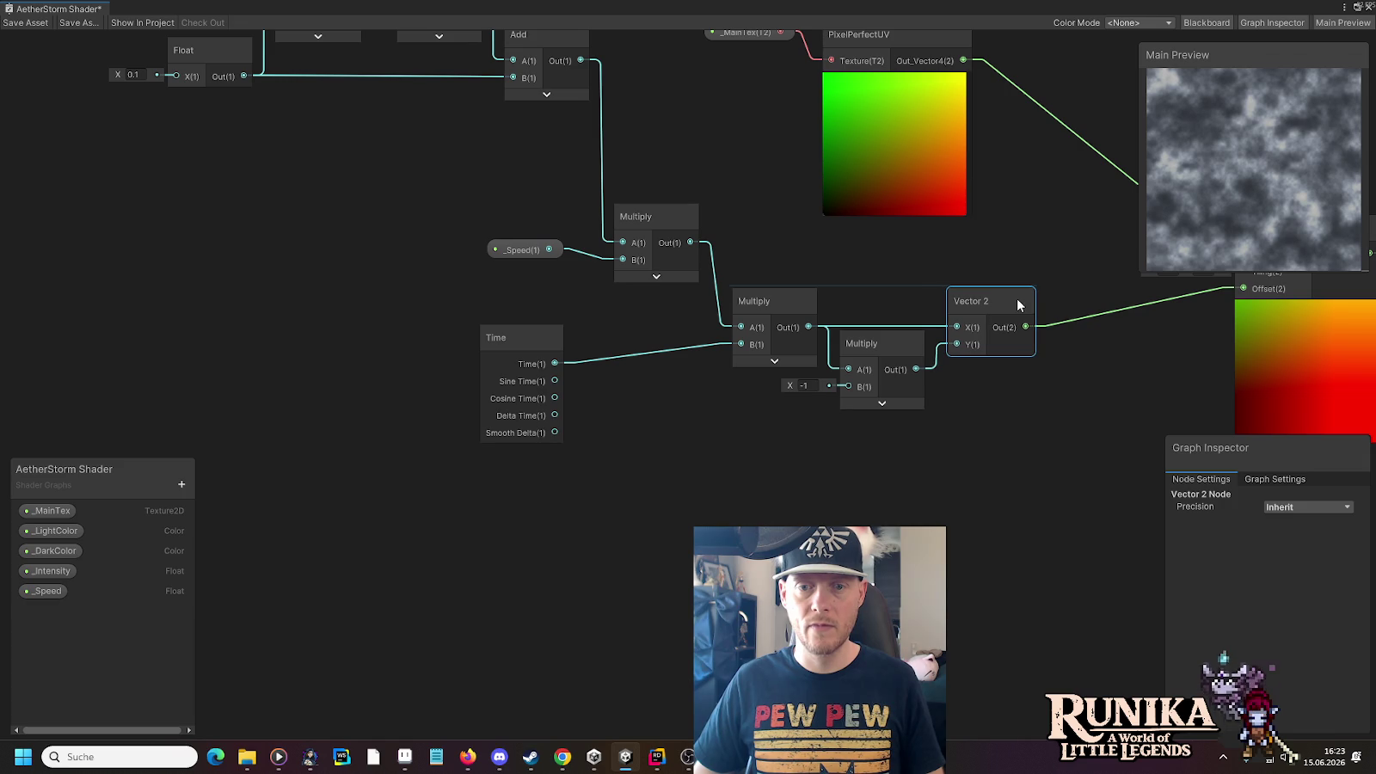
{"action": "right_click", "coordinate": [1017, 302]}
{"action": "left_click", "coordinate": [957, 404]}
{"action": "left_click", "coordinate": [784, 344]}
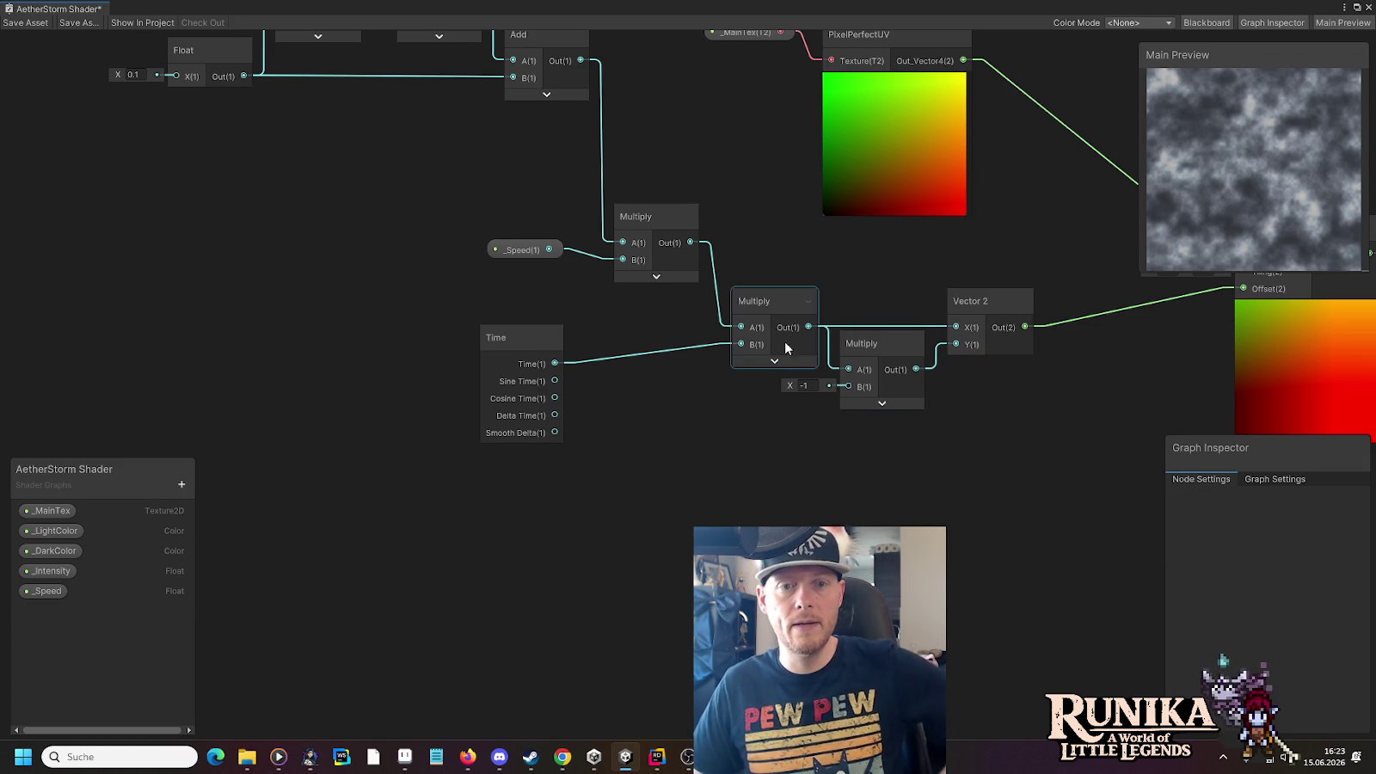
{"action": "left_click_drag", "start_coordinate": [762, 279], "coordinate": [973, 357]}
{"action": "left_click_drag", "start_coordinate": [963, 295], "coordinate": [909, 435]}
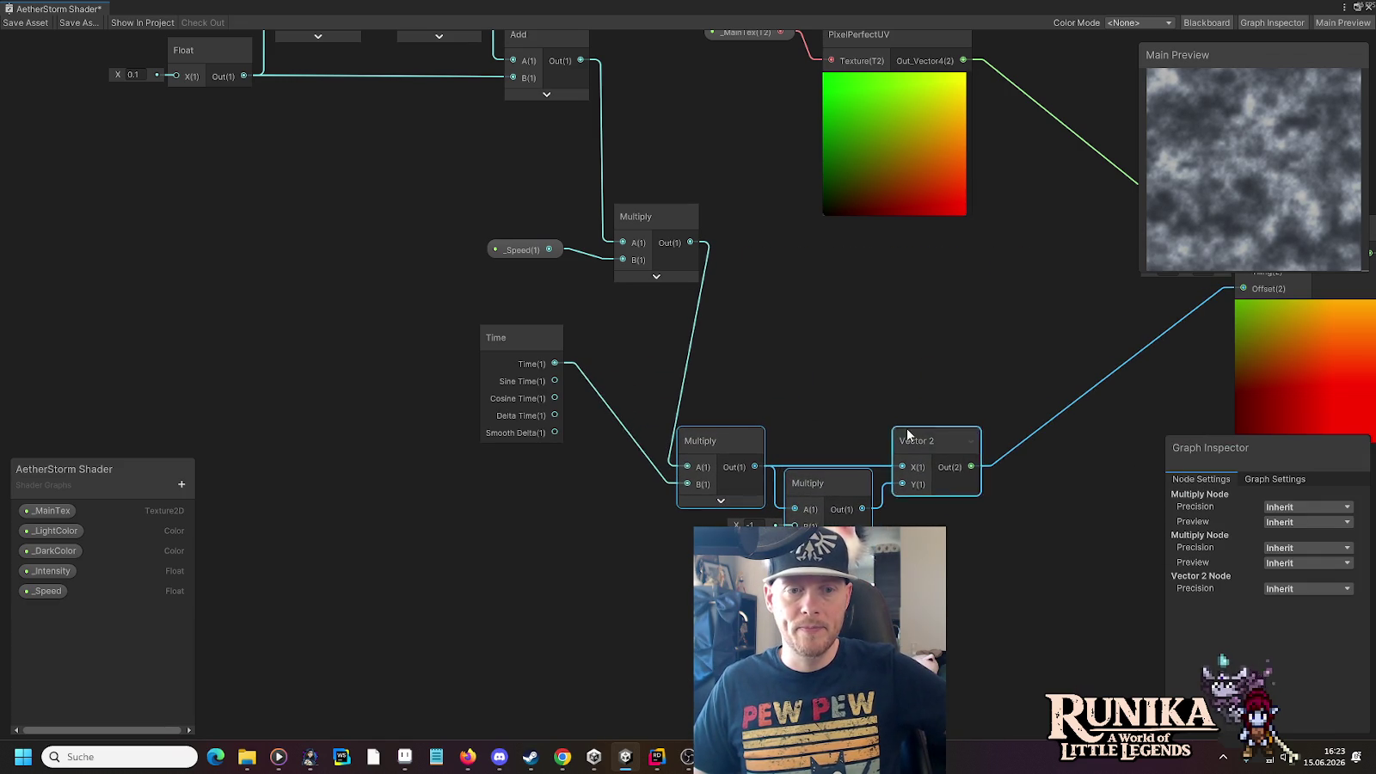
Reposition the Time and _Speed nodes snugly beside the speed Multiply chain
{"action": "left_click_drag", "start_coordinate": [509, 334], "coordinate": [453, 458]}
{"action": "left_click_drag", "start_coordinate": [758, 318], "coordinate": [758, 318]}
{"action": "left_click_drag", "start_coordinate": [661, 233], "coordinate": [624, 383]}
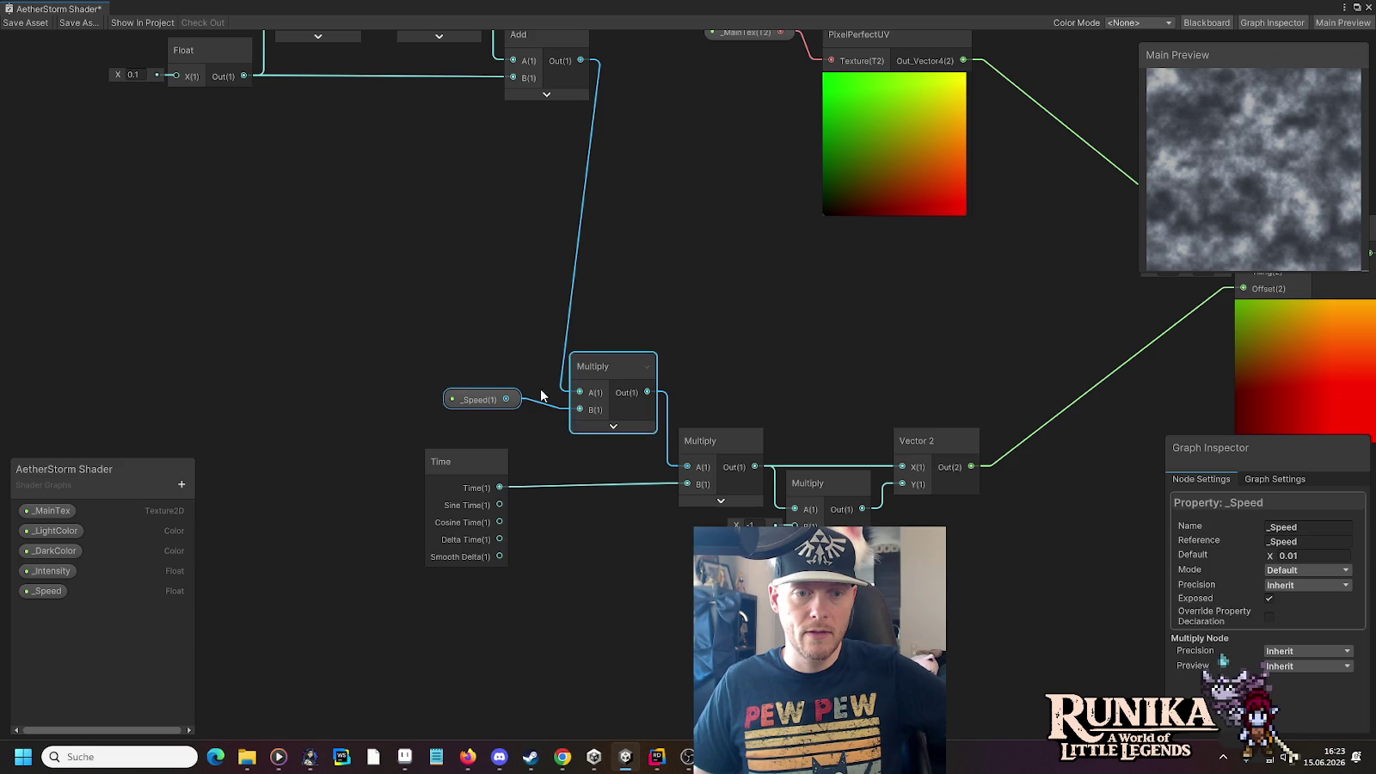
{"action": "left_click", "coordinate": [476, 401]}
{"action": "left_click_drag", "start_coordinate": [475, 402], "coordinate": [494, 408]}
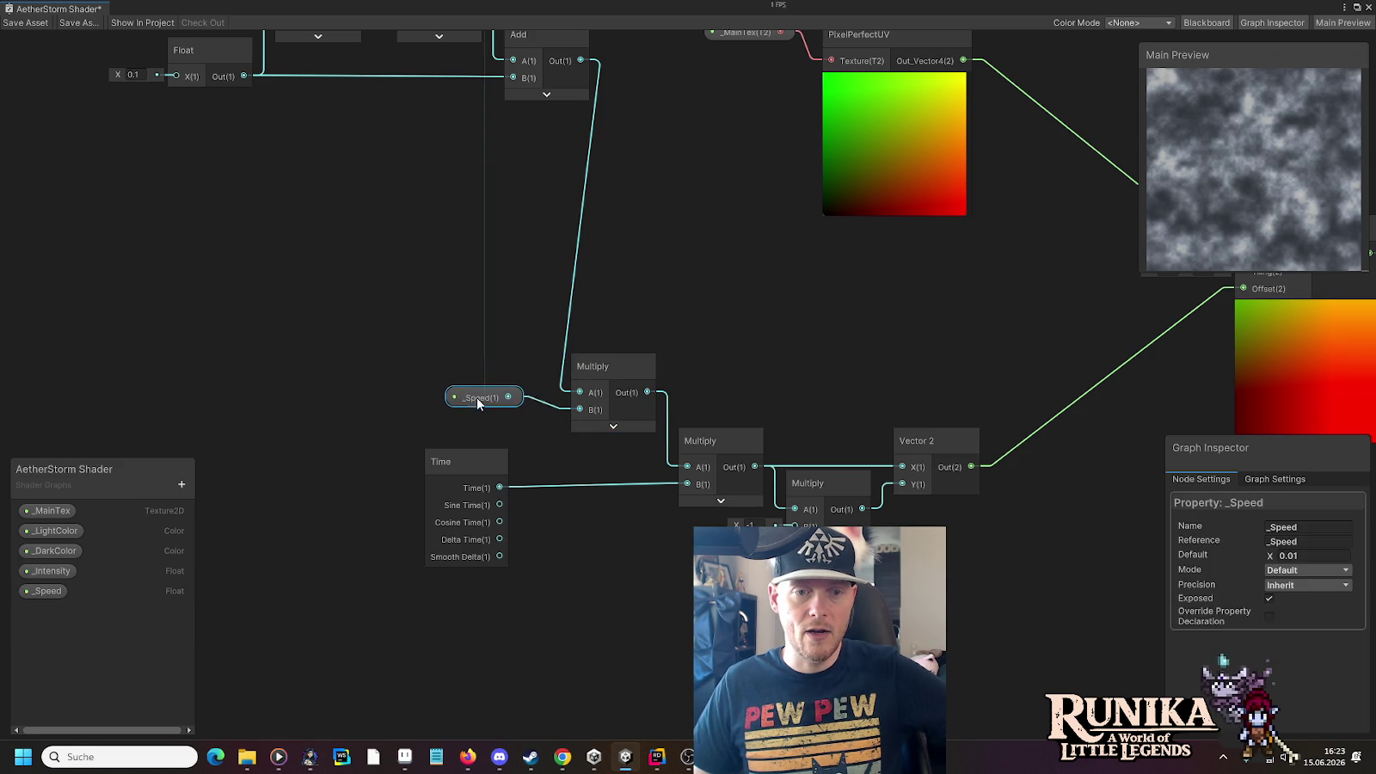
{"action": "mouse_move", "coordinate": [473, 465]}
{"action": "left_mouse_down"}
{"action": "mouse_move", "coordinate": [532, 458]}
{"action": "mouse_move", "coordinate": [492, 464]}
{"action": "mouse_move", "coordinate": [611, 482]}
{"action": "left_mouse_up"}
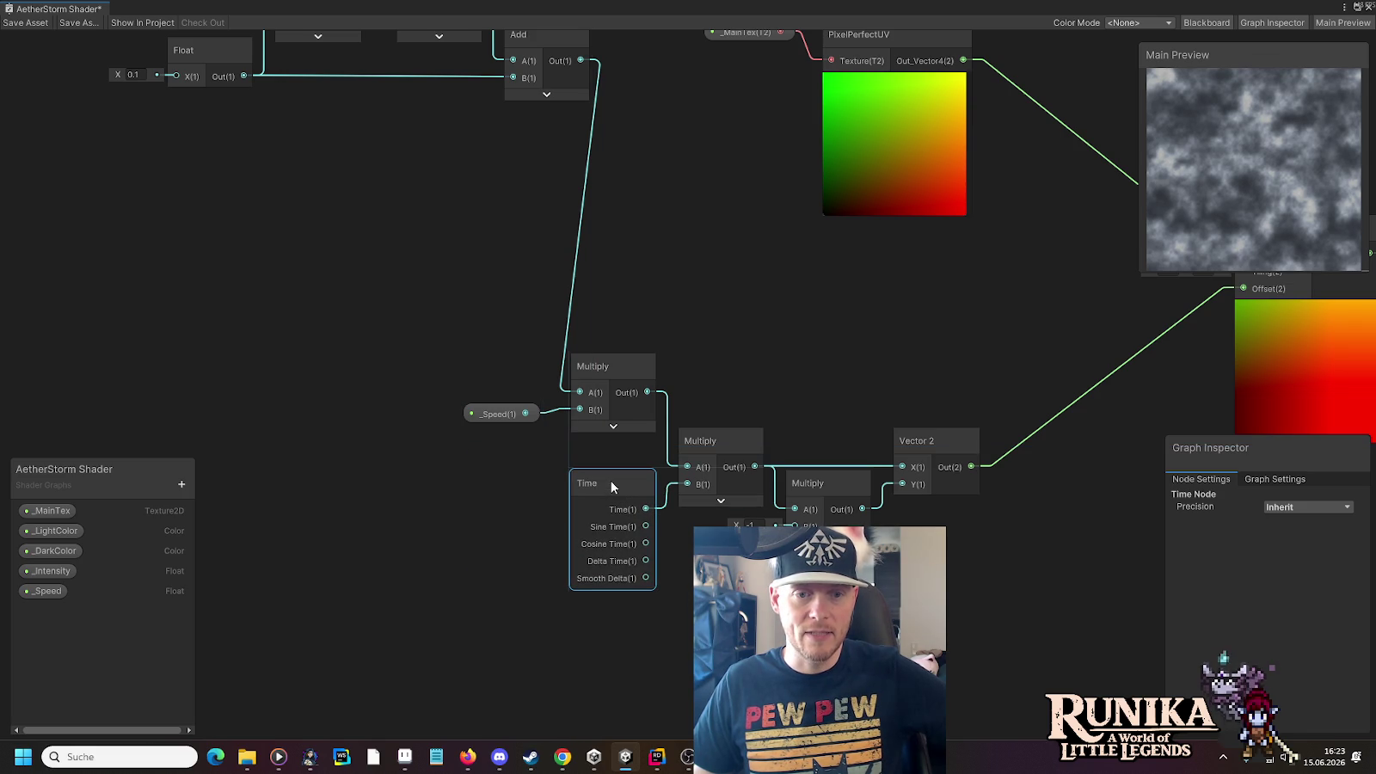
{"action": "left_click", "coordinate": [714, 585]}
{"action": "scroll", "coordinate": [703, 575], "scroll_direction": "down", "scroll_amount": 4}
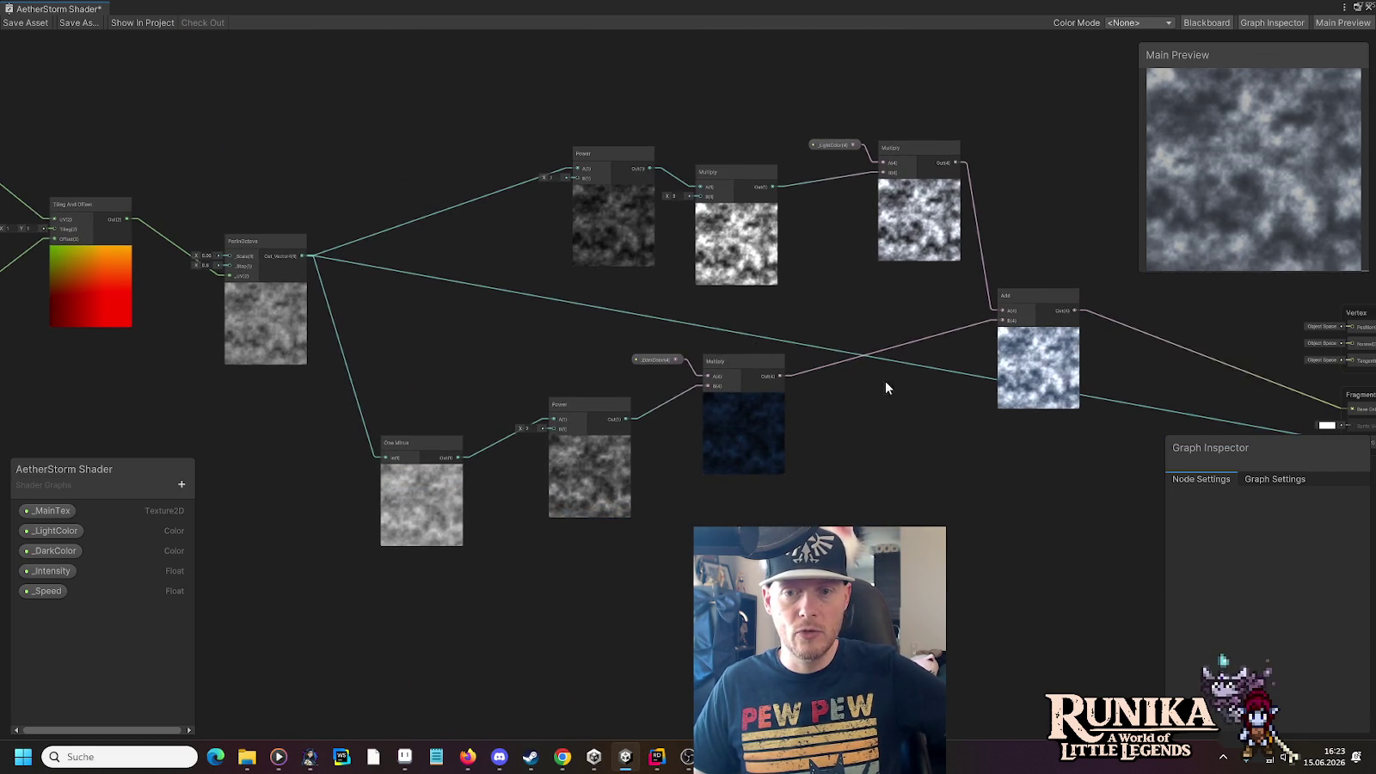
Place Tiling And Offset beside PixelPerfectUV and collapse both nodes' previews
{"action": "left_click_drag", "start_coordinate": [853, 427], "coordinate": [595, 405]}
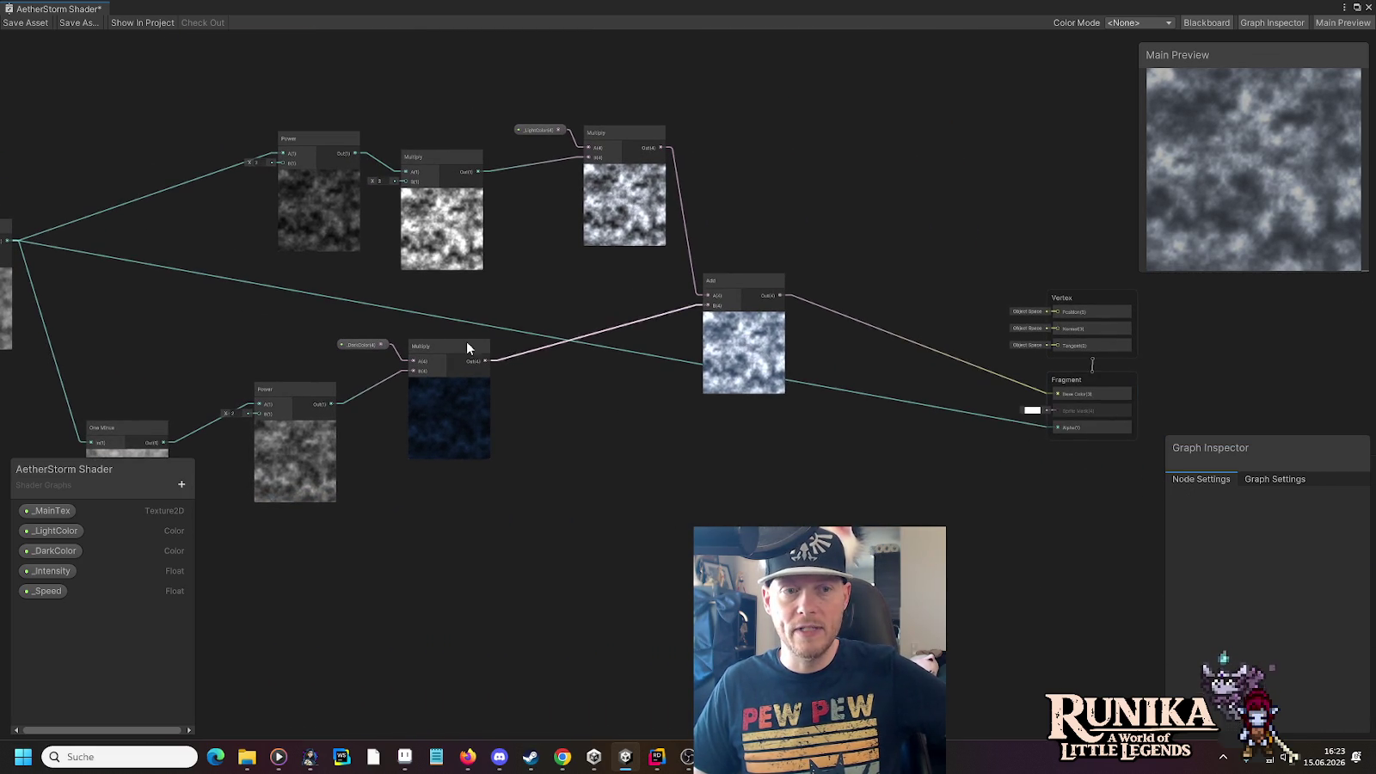
{"action": "mouse_move", "coordinate": [282, 234]}
{"action": "left_mouse_down"}
{"action": "mouse_move", "coordinate": [792, 308]}
{"action": "mouse_move", "coordinate": [936, 285]}
{"action": "left_mouse_up"}
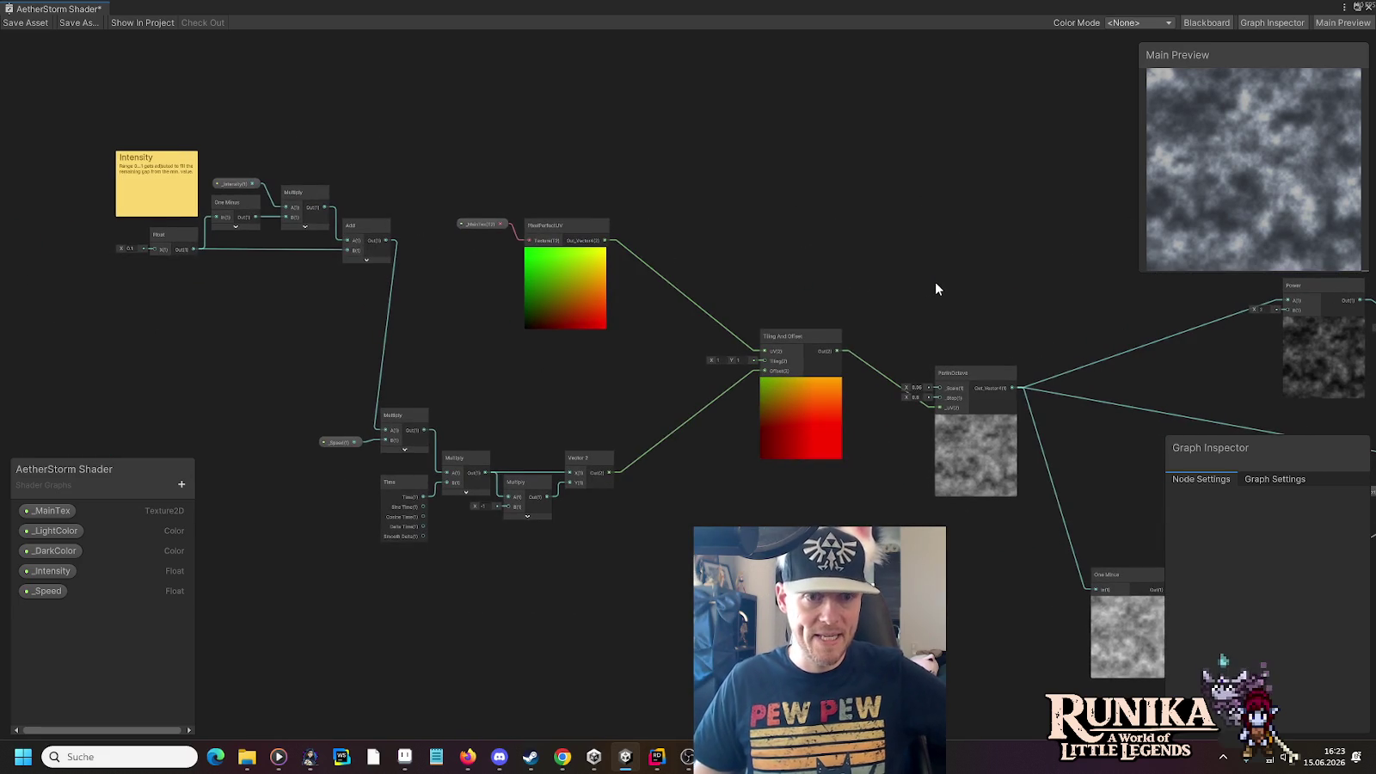
{"action": "scroll", "coordinate": [936, 288], "scroll_direction": "up", "scroll_amount": 3}
{"action": "mouse_move", "coordinate": [703, 354]}
{"action": "left_mouse_down"}
{"action": "mouse_move", "coordinate": [661, 260]}
{"action": "mouse_move", "coordinate": [571, 193]}
{"action": "mouse_move", "coordinate": [590, 200]}
{"action": "left_mouse_up"}
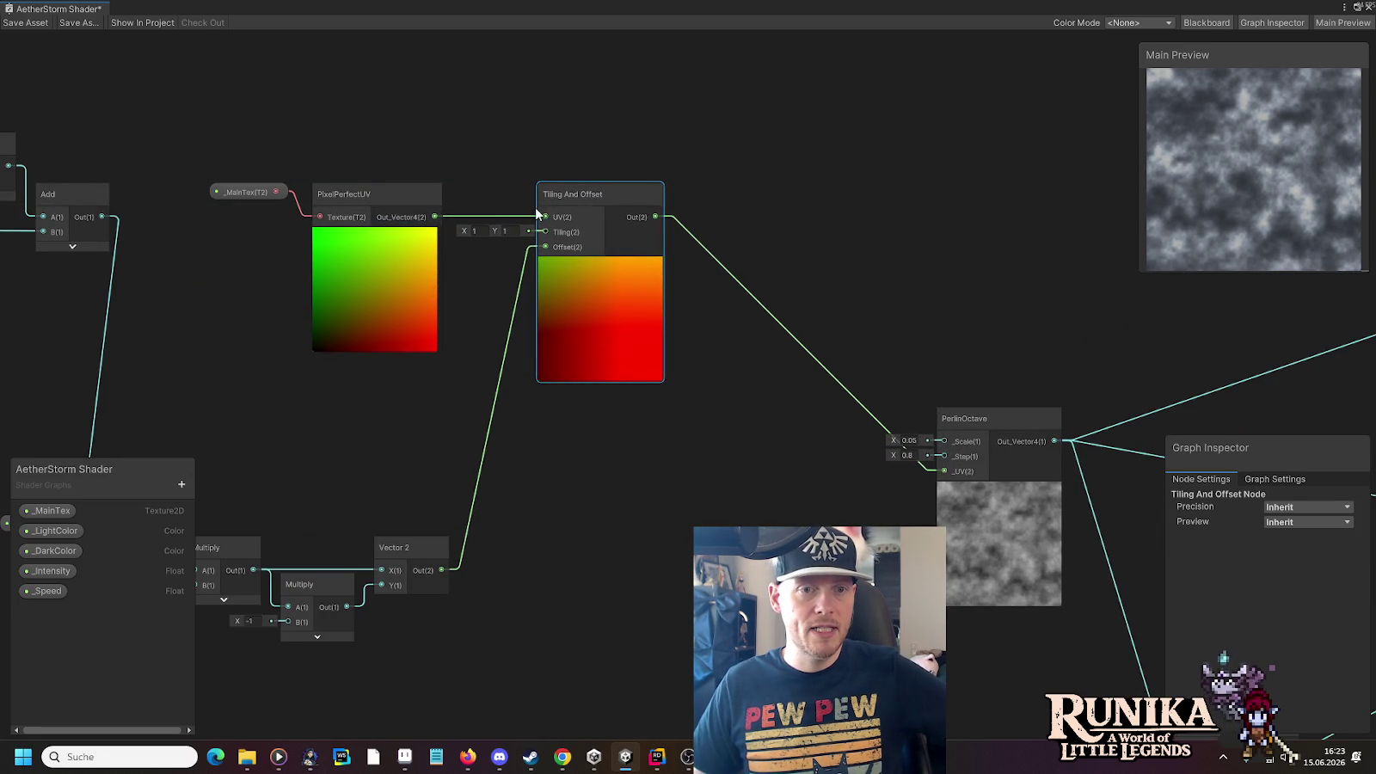
{"action": "left_click", "coordinate": [600, 265]}
{"action": "left_click_drag", "start_coordinate": [576, 193], "coordinate": [572, 191]}
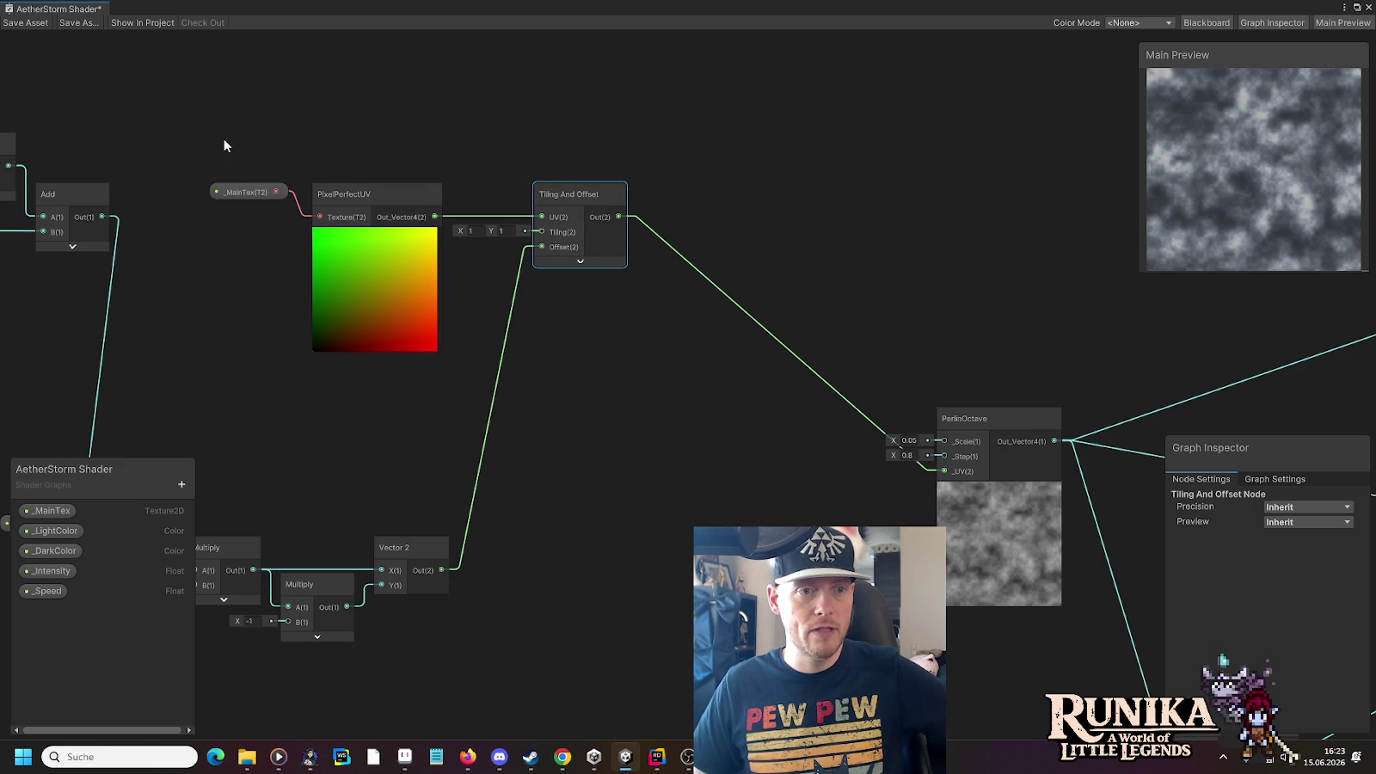
{"action": "left_click", "coordinate": [374, 238]}
Move the _MainTex, PixelPerfectUV and Tiling And Offset group down, with PerlinOctave brought closer
{"action": "left_click_drag", "start_coordinate": [610, 260], "coordinate": [611, 260]}
{"action": "left_click_drag", "start_coordinate": [611, 260], "coordinate": [842, 163]}
{"action": "mouse_move", "coordinate": [810, 88]}
{"action": "left_mouse_down"}
{"action": "mouse_move", "coordinate": [826, 264]}
{"action": "mouse_move", "coordinate": [790, 315]}
{"action": "mouse_move", "coordinate": [781, 363]}
{"action": "mouse_move", "coordinate": [817, 311]}
{"action": "mouse_move", "coordinate": [749, 251]}
{"action": "mouse_move", "coordinate": [789, 253]}
{"action": "left_mouse_up"}
{"action": "left_click_drag", "start_coordinate": [1022, 411], "coordinate": [793, 430]}
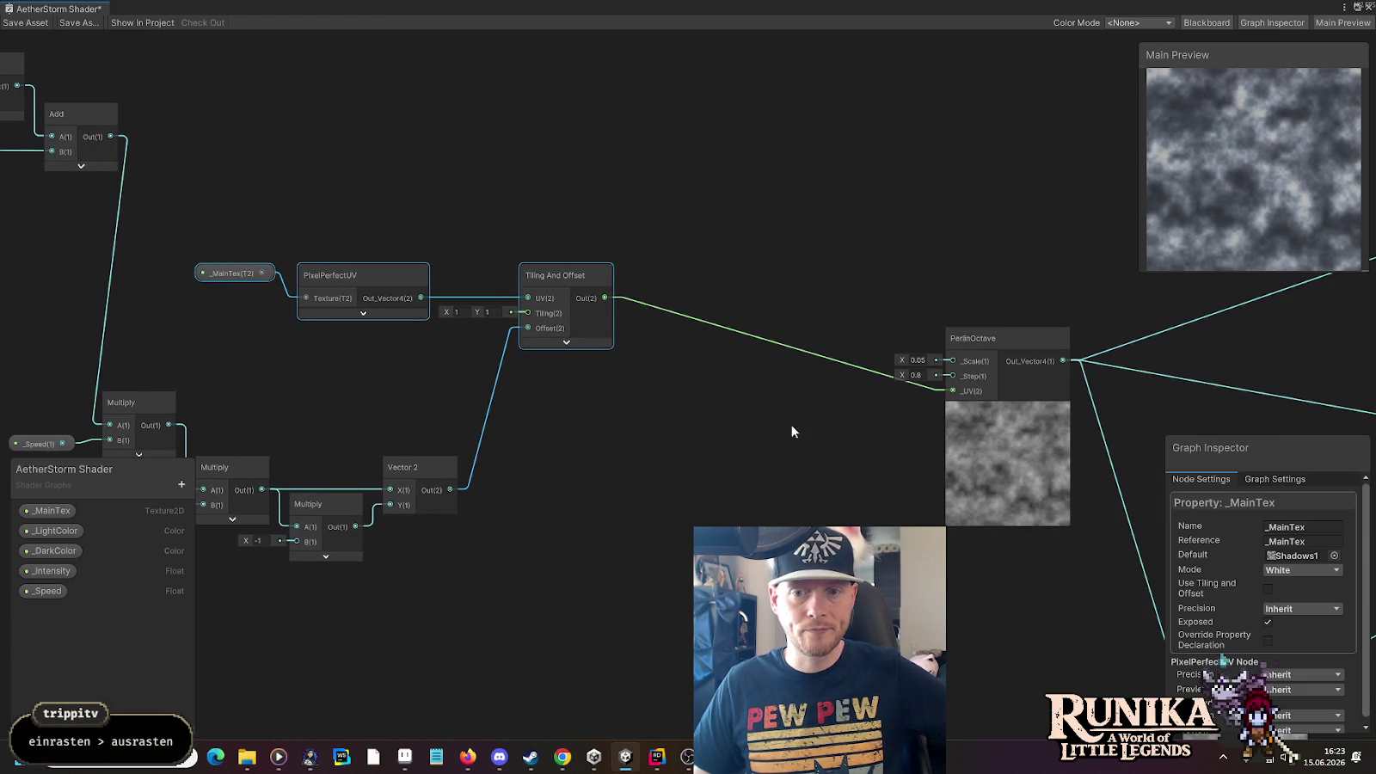
{"action": "mouse_move", "coordinate": [999, 337]}
{"action": "left_mouse_down"}
{"action": "mouse_move", "coordinate": [814, 219]}
{"action": "mouse_move", "coordinate": [761, 250]}
{"action": "mouse_move", "coordinate": [749, 198]}
{"action": "left_mouse_up"}
Box-select the Intensity node group and shift it up-left
{"action": "scroll", "coordinate": [963, 327], "scroll_direction": "down", "scroll_amount": 2}
{"action": "mouse_move", "coordinate": [963, 327]}
{"action": "left_mouse_down"}
{"action": "mouse_move", "coordinate": [845, 311]}
{"action": "mouse_move", "coordinate": [645, 347]}
{"action": "mouse_move", "coordinate": [262, 279]}
{"action": "mouse_move", "coordinate": [884, 366]}
{"action": "left_mouse_up"}
{"action": "scroll", "coordinate": [861, 263], "scroll_direction": "down", "scroll_amount": 2}
{"action": "scroll", "coordinate": [836, 259], "scroll_direction": "up", "scroll_amount": 4}
{"action": "left_click_drag", "start_coordinate": [835, 259], "coordinate": [571, 185]}
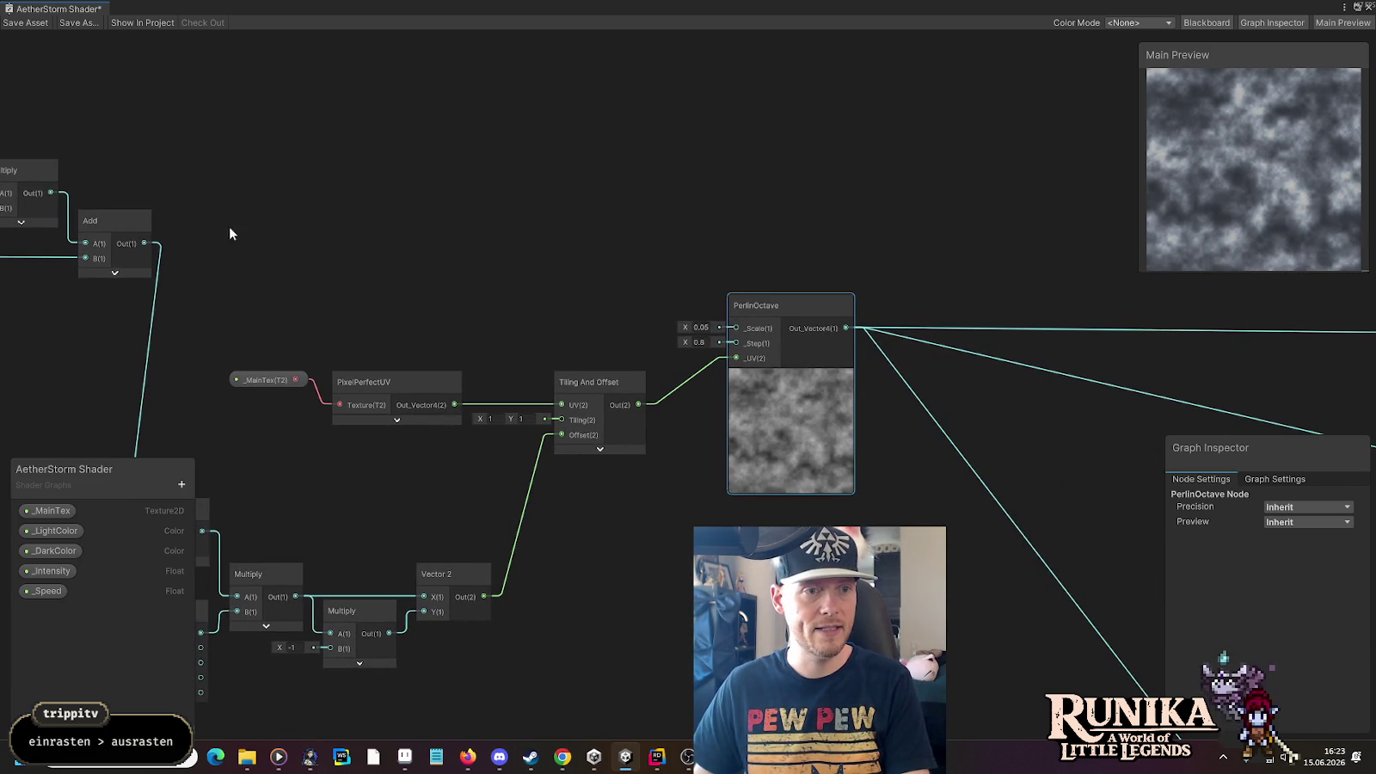
{"action": "left_click_drag", "start_coordinate": [169, 244], "coordinate": [779, 290]}
{"action": "mouse_move", "coordinate": [322, 117]}
{"action": "left_mouse_down"}
{"action": "mouse_move", "coordinate": [620, 305]}
{"action": "mouse_move", "coordinate": [715, 272]}
{"action": "mouse_move", "coordinate": [681, 232]}
{"action": "mouse_move", "coordinate": [1368, 251]}
{"action": "mouse_move", "coordinate": [819, 244]}
{"action": "left_mouse_up"}
{"action": "left_click", "coordinate": [798, 249]}
Add a Multiply node fed by PerlinOctave into B, with its preview collapsed
{"action": "type", "text": "mul"}
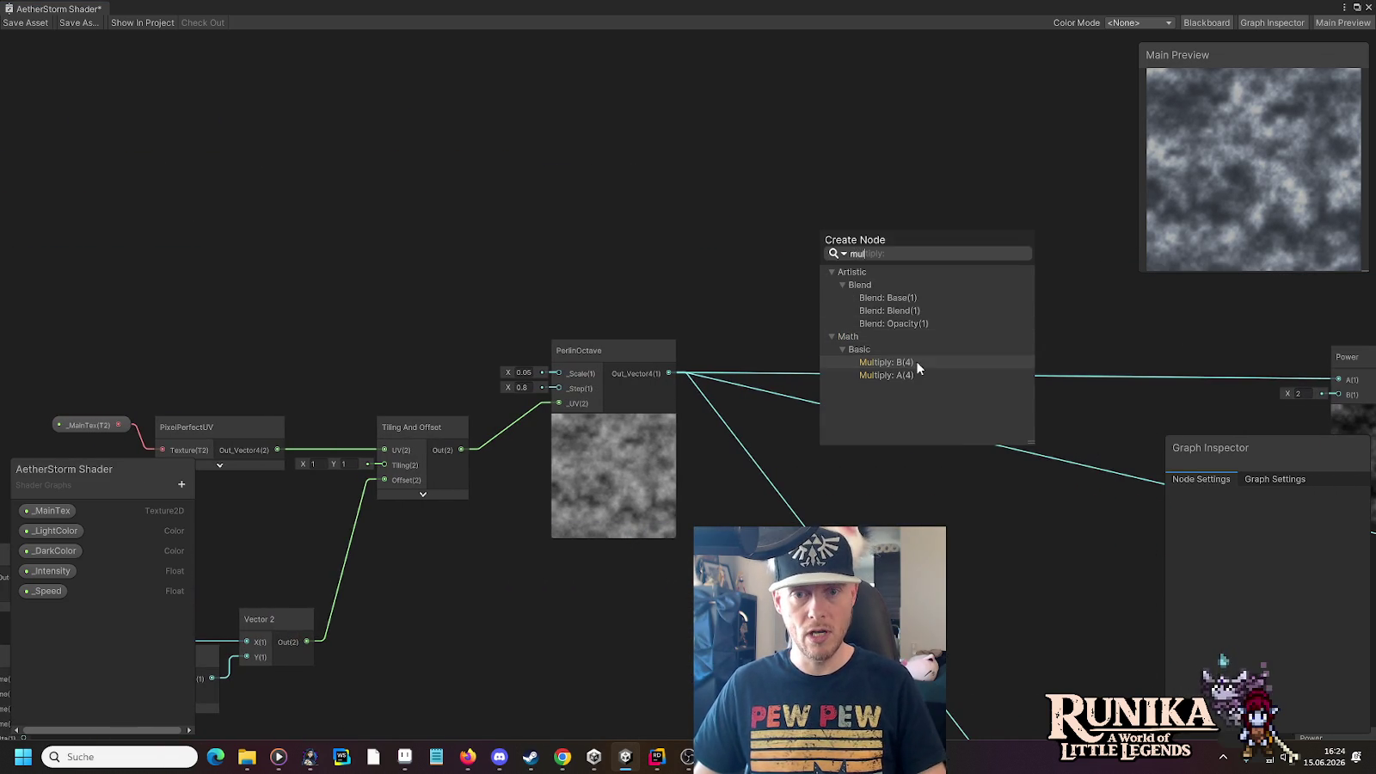
{"action": "left_click", "coordinate": [907, 376]}
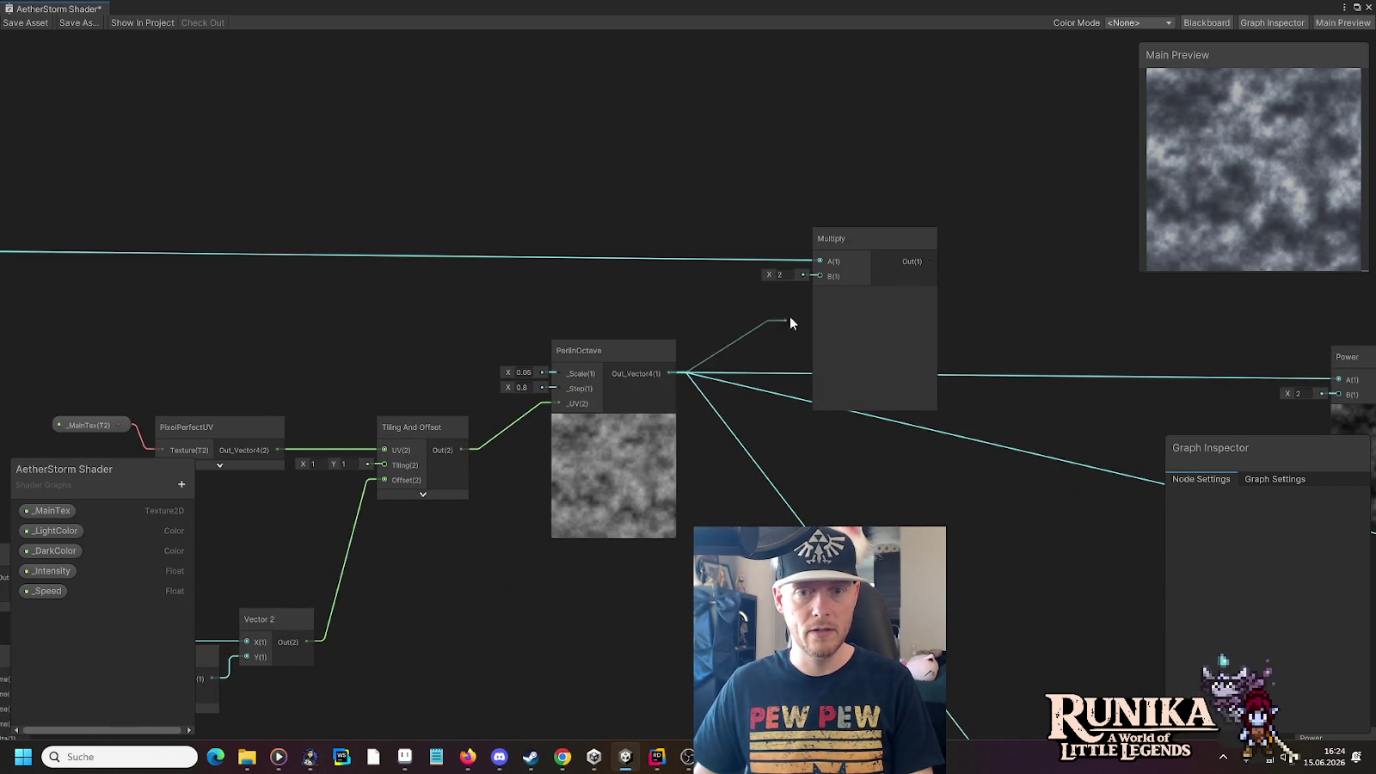
{"action": "left_click_drag", "start_coordinate": [813, 278], "coordinate": [814, 276]}
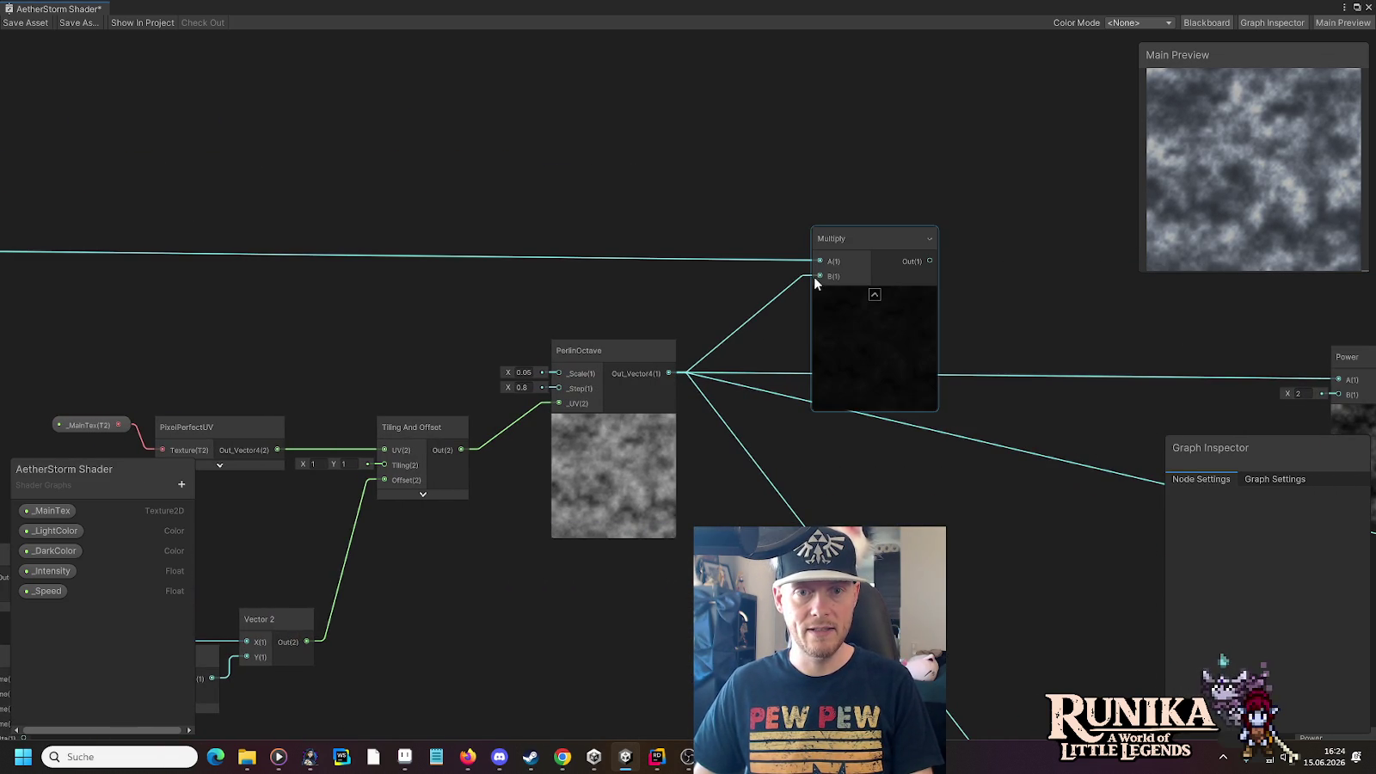
{"action": "left_click", "coordinate": [875, 297]}
{"action": "mouse_move", "coordinate": [856, 243]}
{"action": "left_mouse_down"}
{"action": "mouse_move", "coordinate": [804, 222]}
{"action": "mouse_move", "coordinate": [741, 237]}
{"action": "left_mouse_up"}
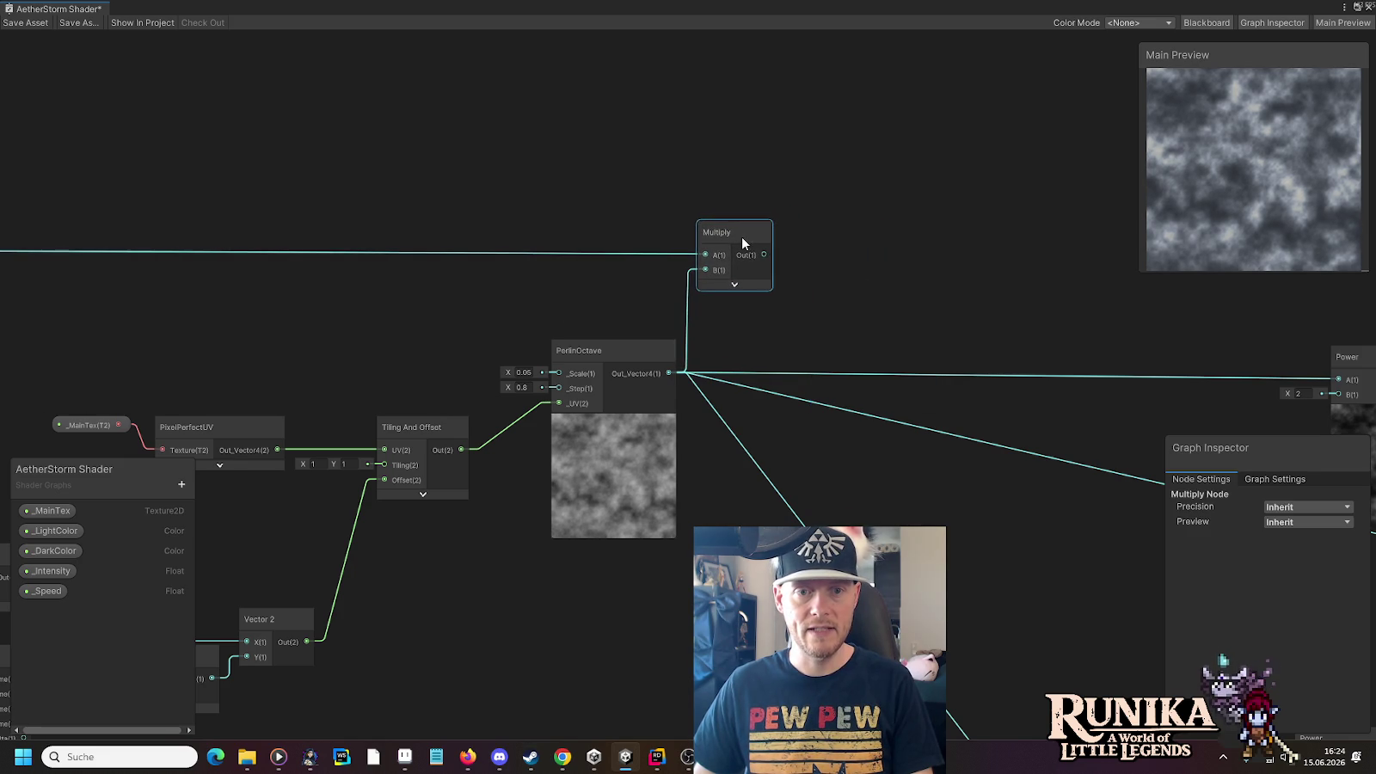
Connect the new Multiply's Out to the Fragment Alpha input
{"action": "scroll", "coordinate": [785, 254], "scroll_direction": "down", "scroll_amount": 5}
{"action": "left_click_drag", "start_coordinate": [824, 235], "coordinate": [591, 167]}
{"action": "left_click_drag", "start_coordinate": [460, 161], "coordinate": [32, 162]}
{"action": "left_click_drag", "start_coordinate": [1021, 464], "coordinate": [1025, 465]}
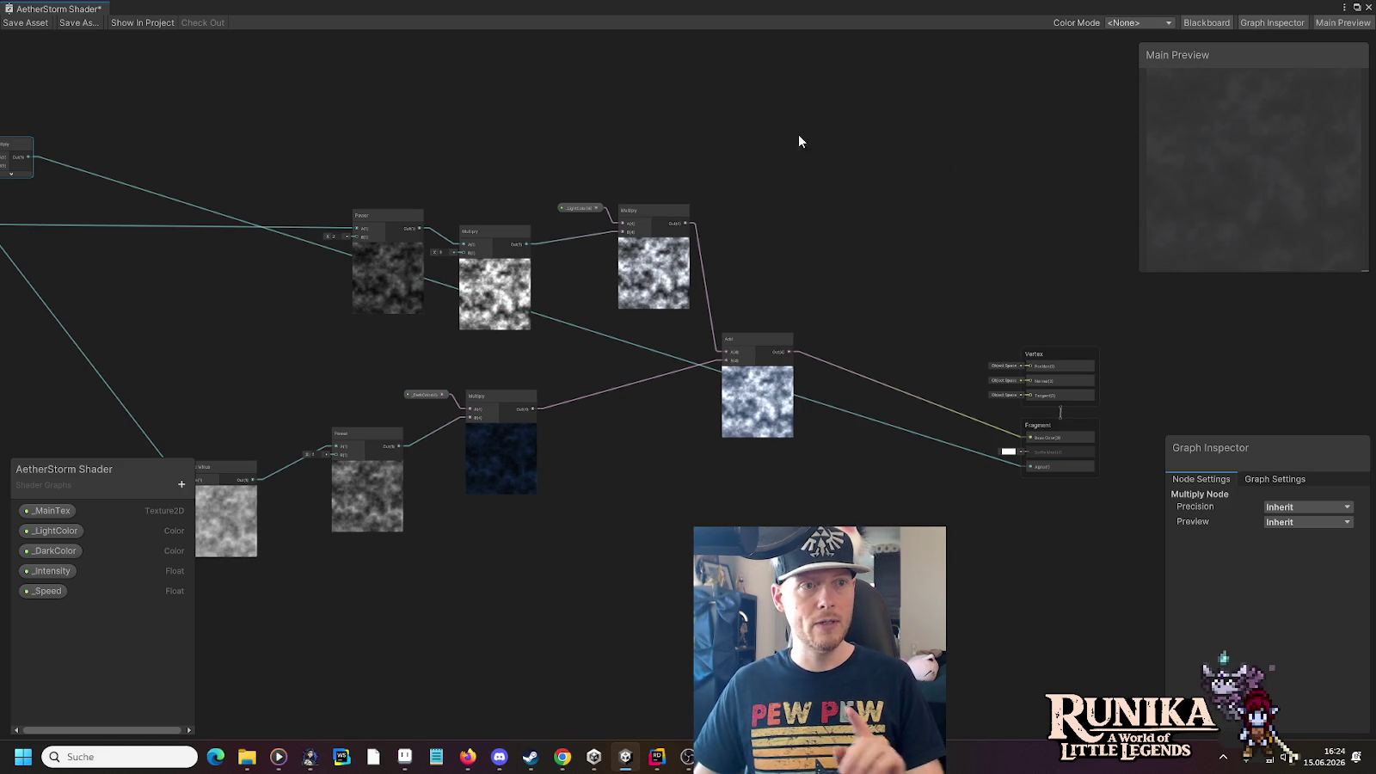
Restore the Shader Graph window, then load a save via Laden and continue with Weiter
{"action": "left_click", "coordinate": [1357, 8]}
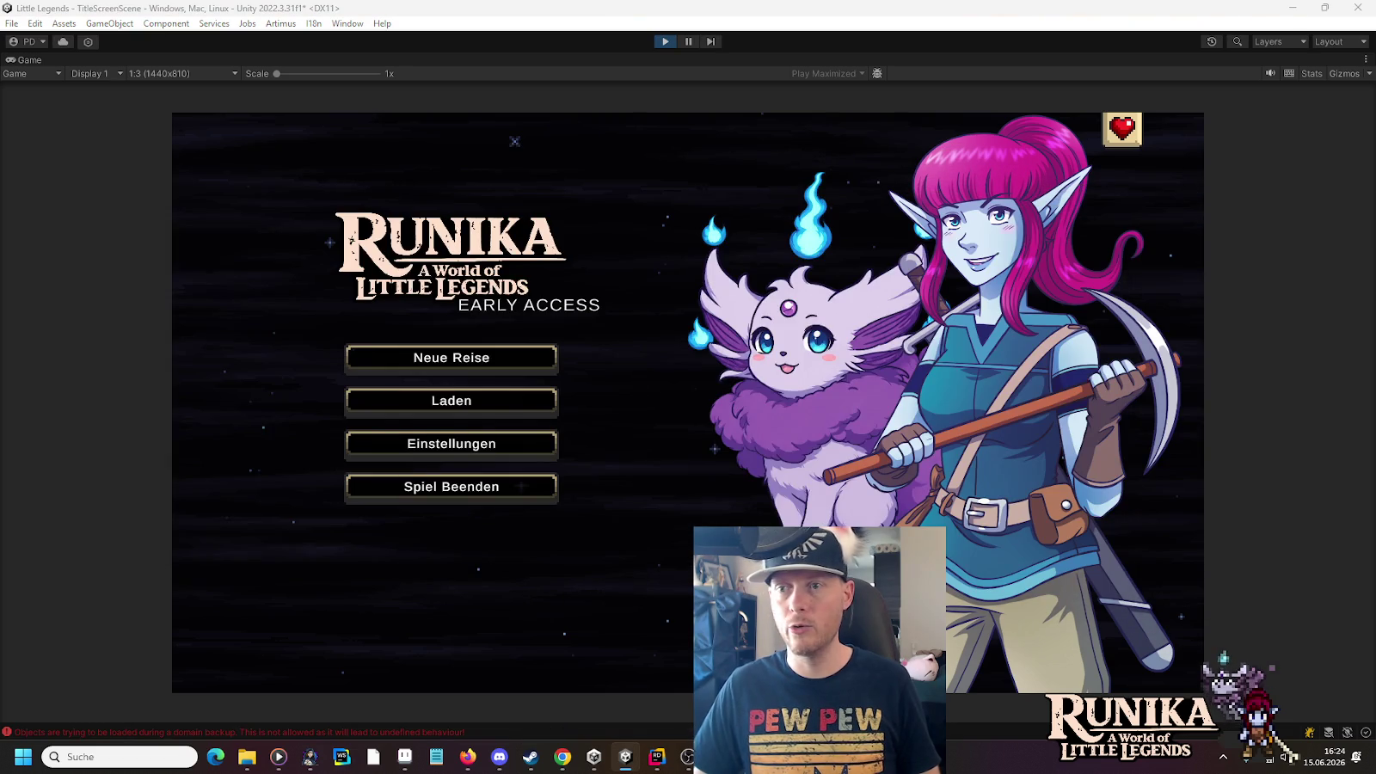
{"action": "left_click", "coordinate": [513, 403]}
{"action": "left_click", "coordinate": [559, 353]}
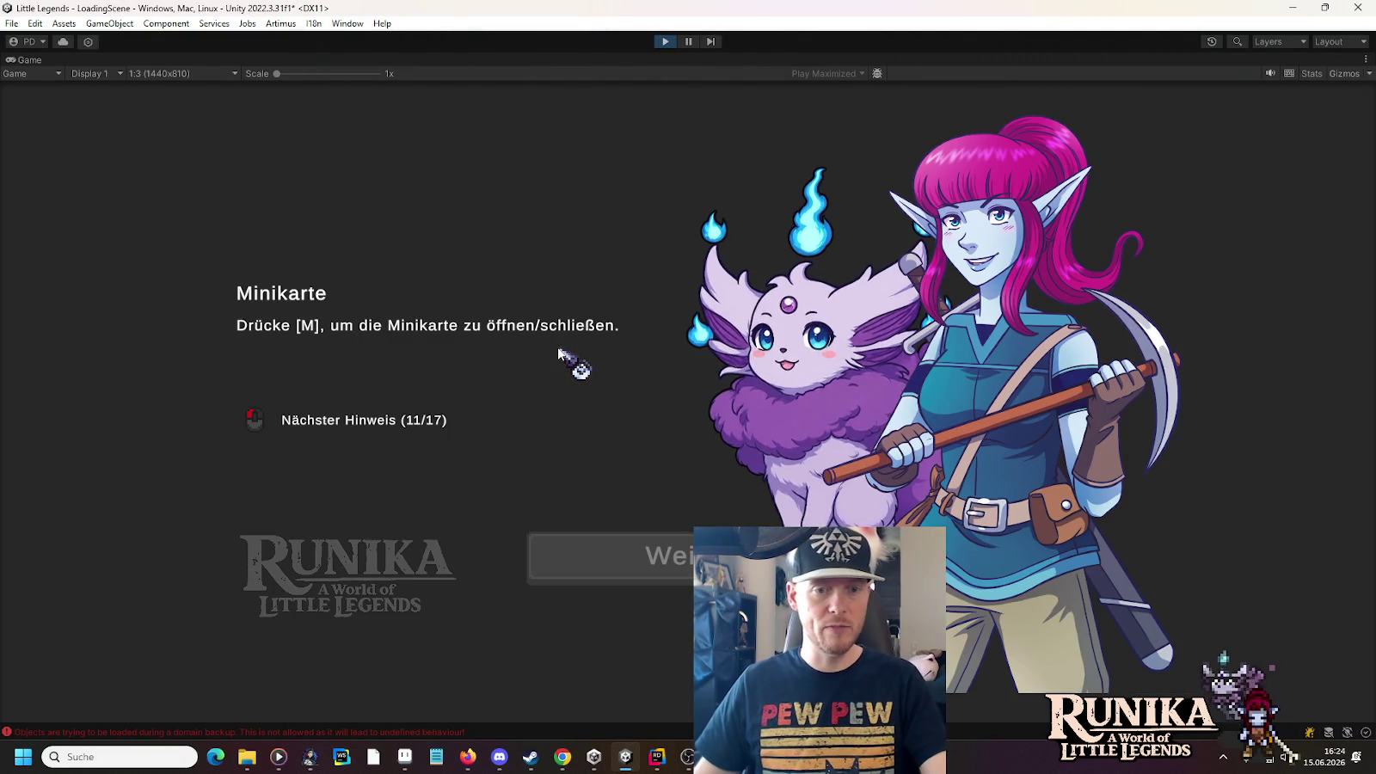
{"action": "left_click", "coordinate": [641, 572]}
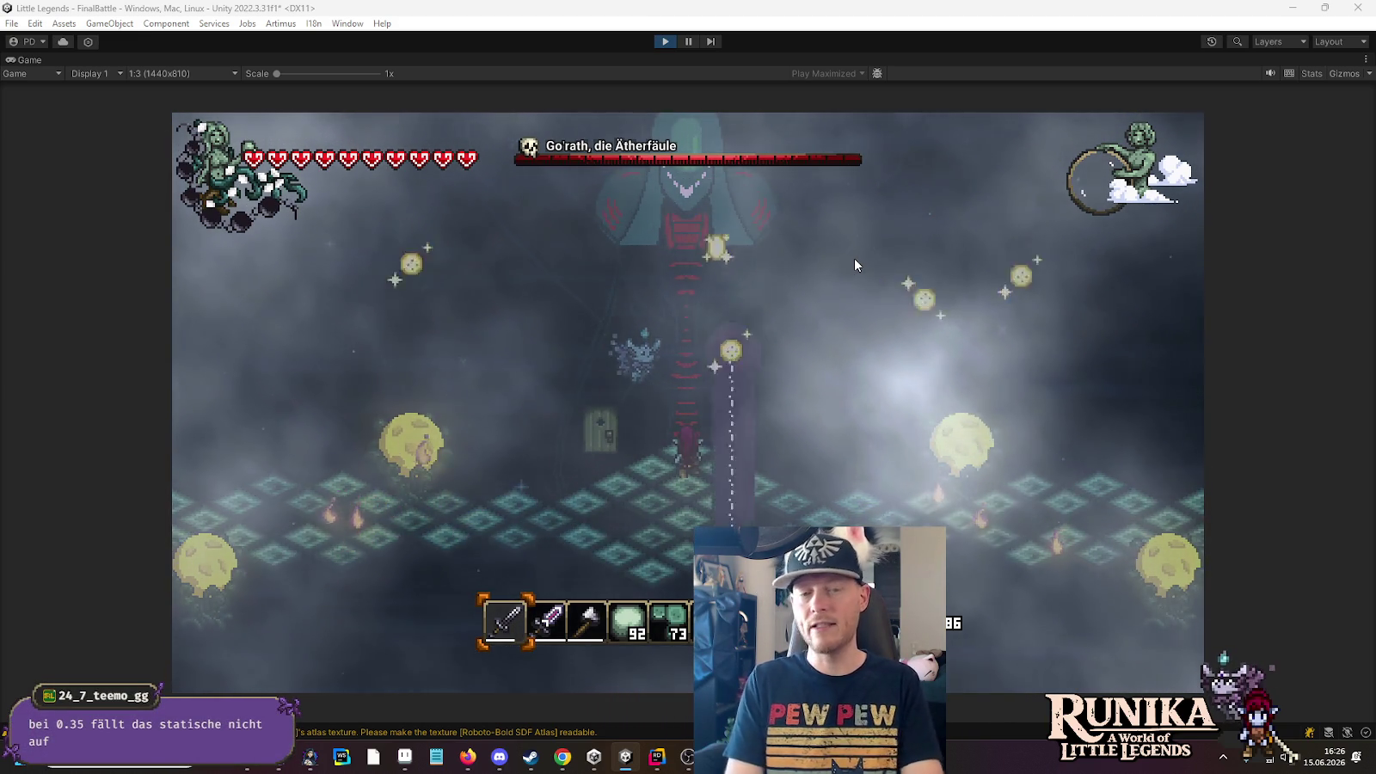
Walk the character down the boss arena to watch the clouds, then stop Play mode
{"action": "key", "text": "s"}
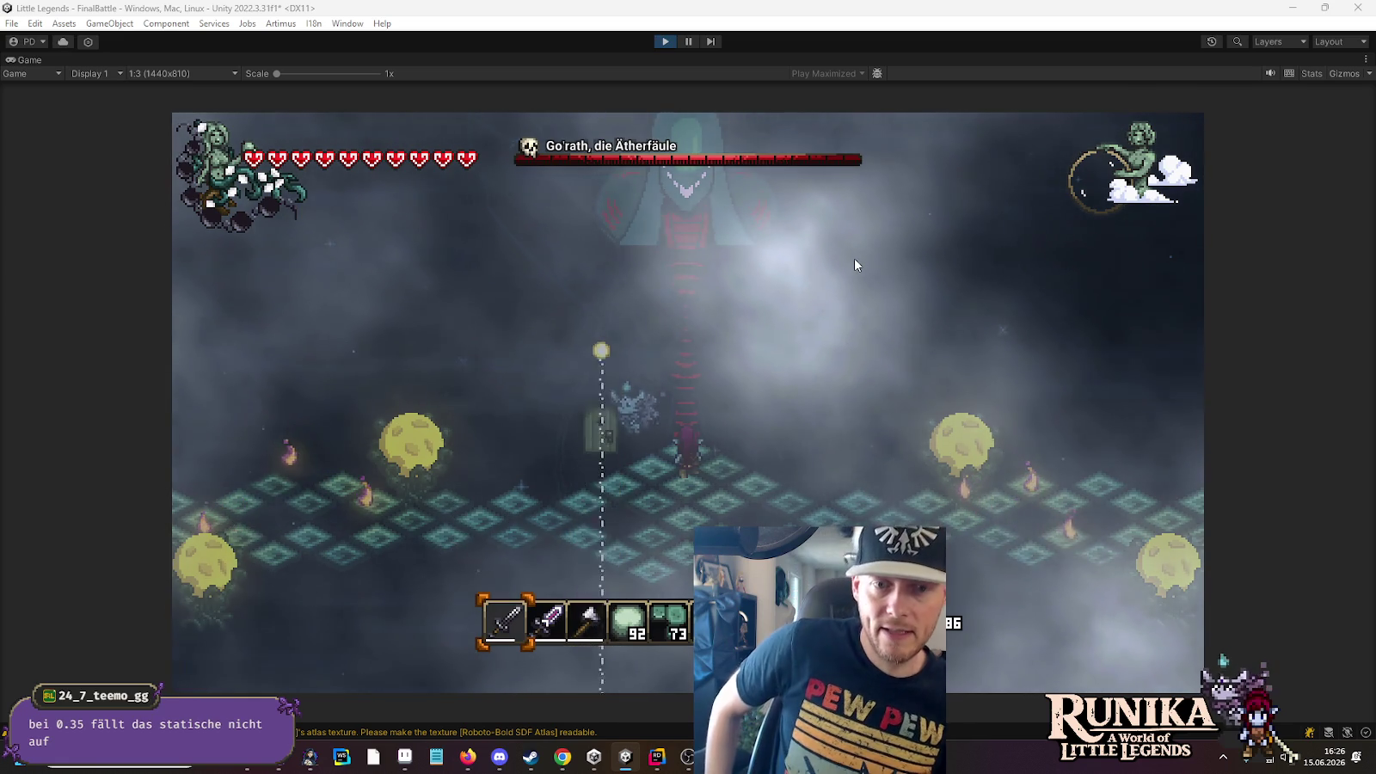
{"action": "key", "text": "s"}
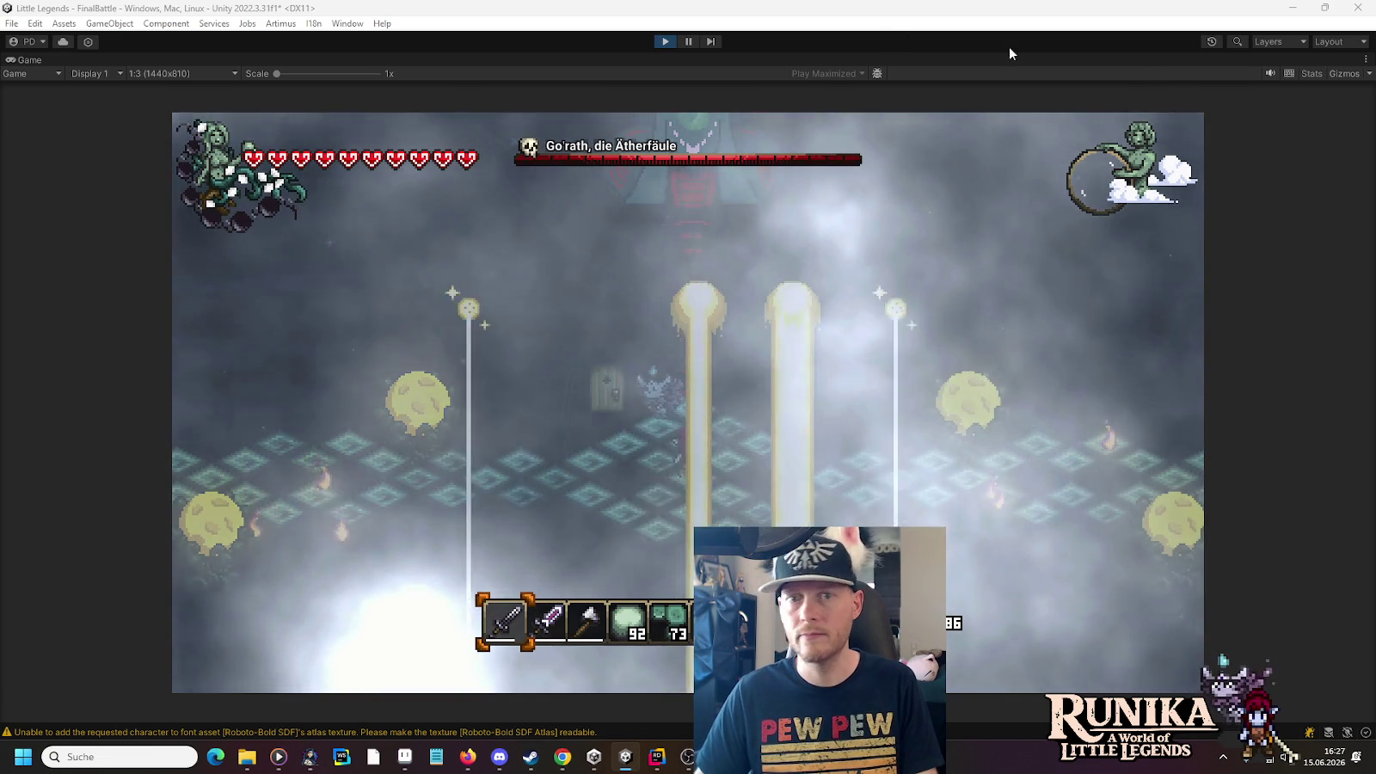
{"action": "key", "text": "ctrl+p"}
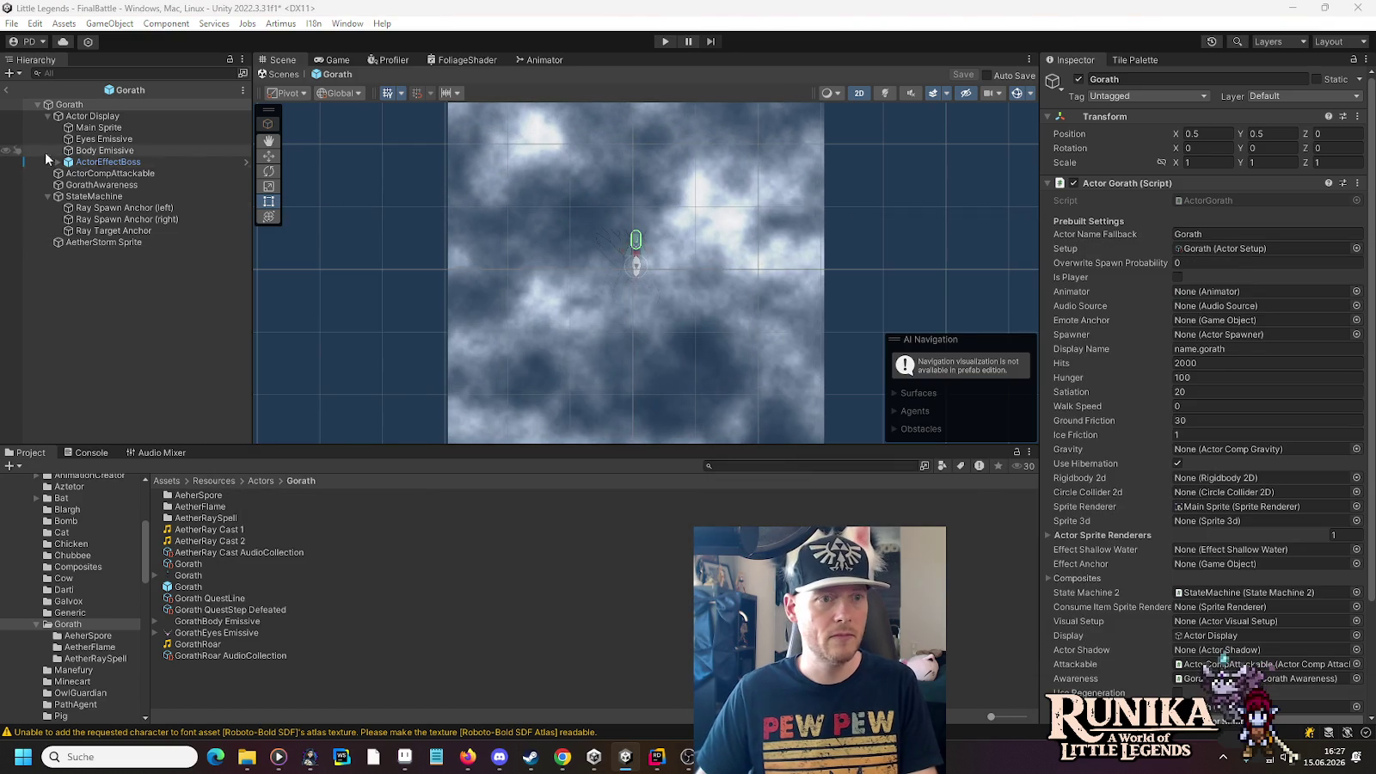
Select AetherStorm Sprite and keep its Sprite Renderer Sorting Layer set to CloudShadows
{"action": "left_click", "coordinate": [94, 242]}
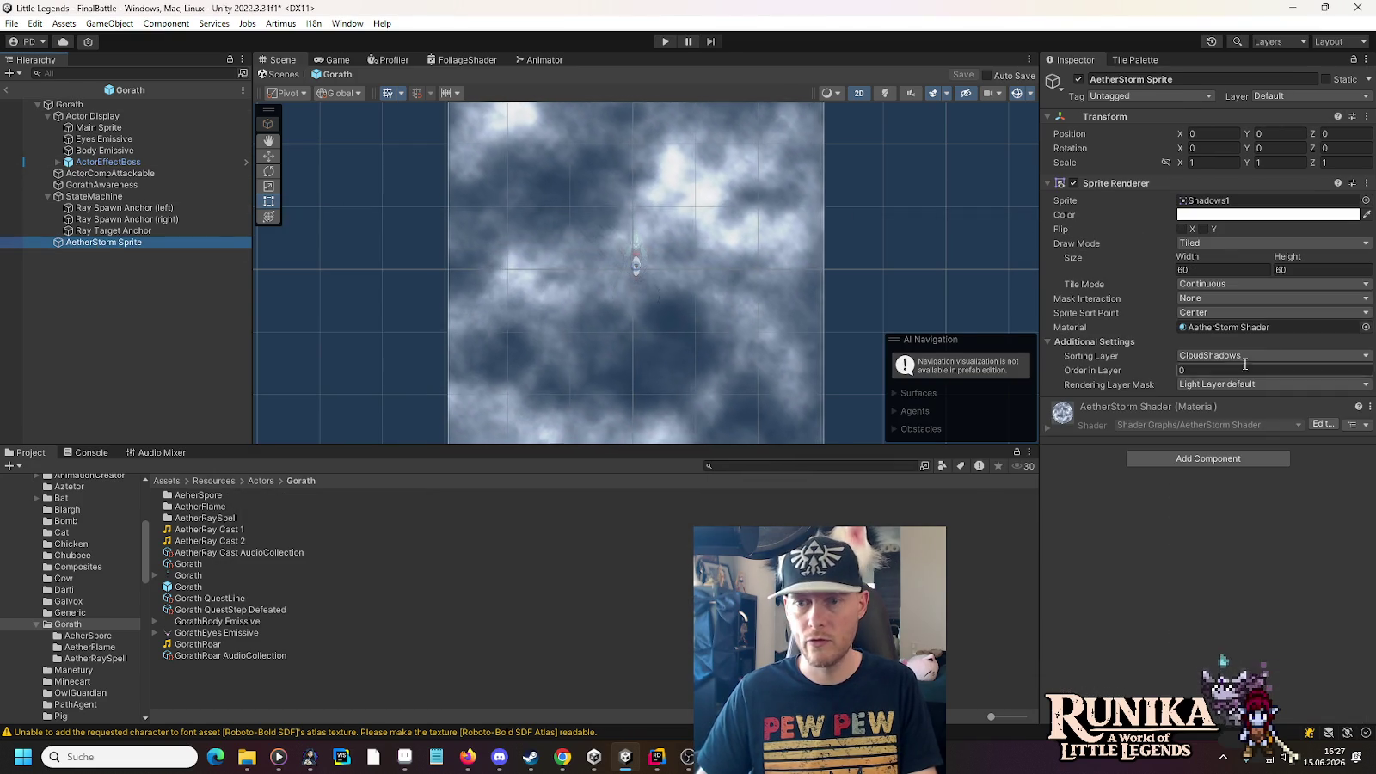
{"action": "left_click", "coordinate": [1214, 357]}
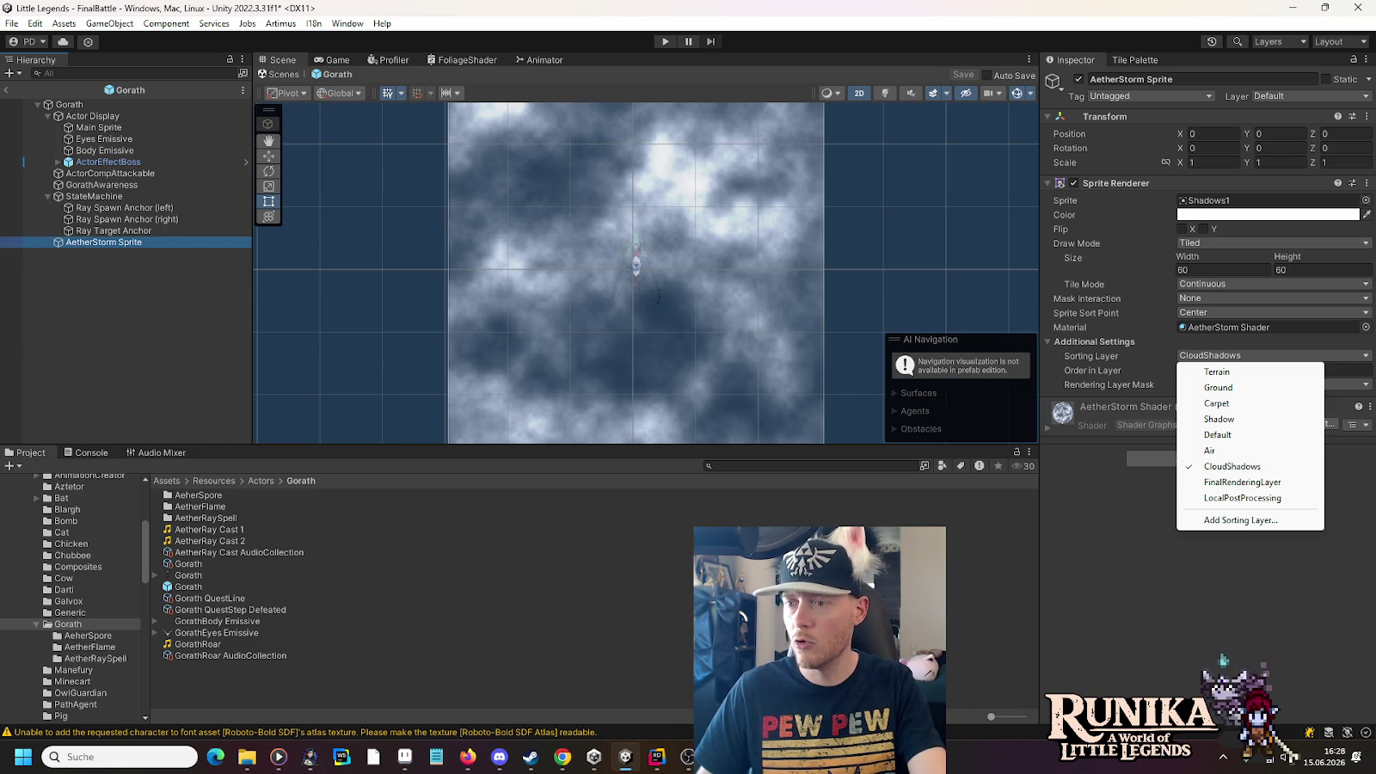
{"action": "left_click", "coordinate": [1233, 466]}
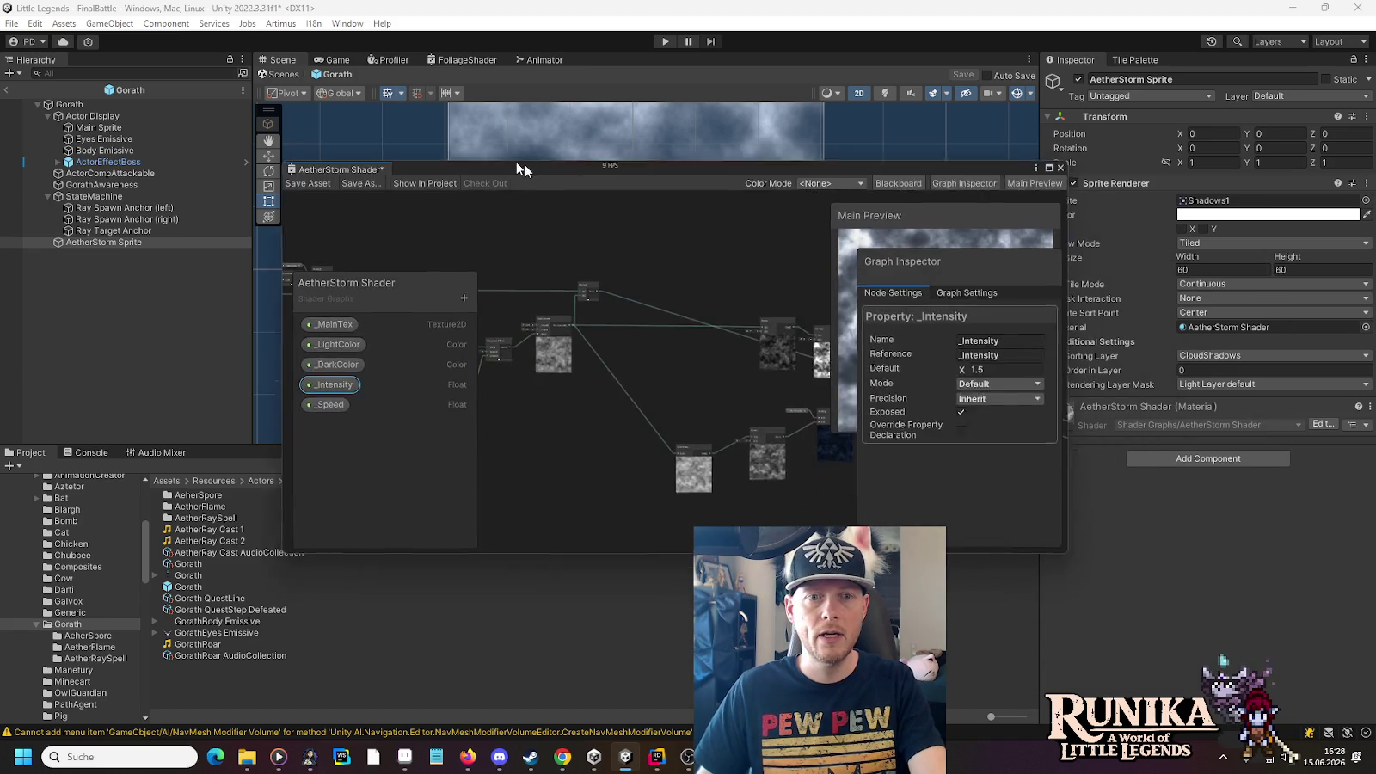
Maximize the graph and change the _Speed property's Default from 0.01 to 0.02
{"action": "left_click", "coordinate": [972, 156]}
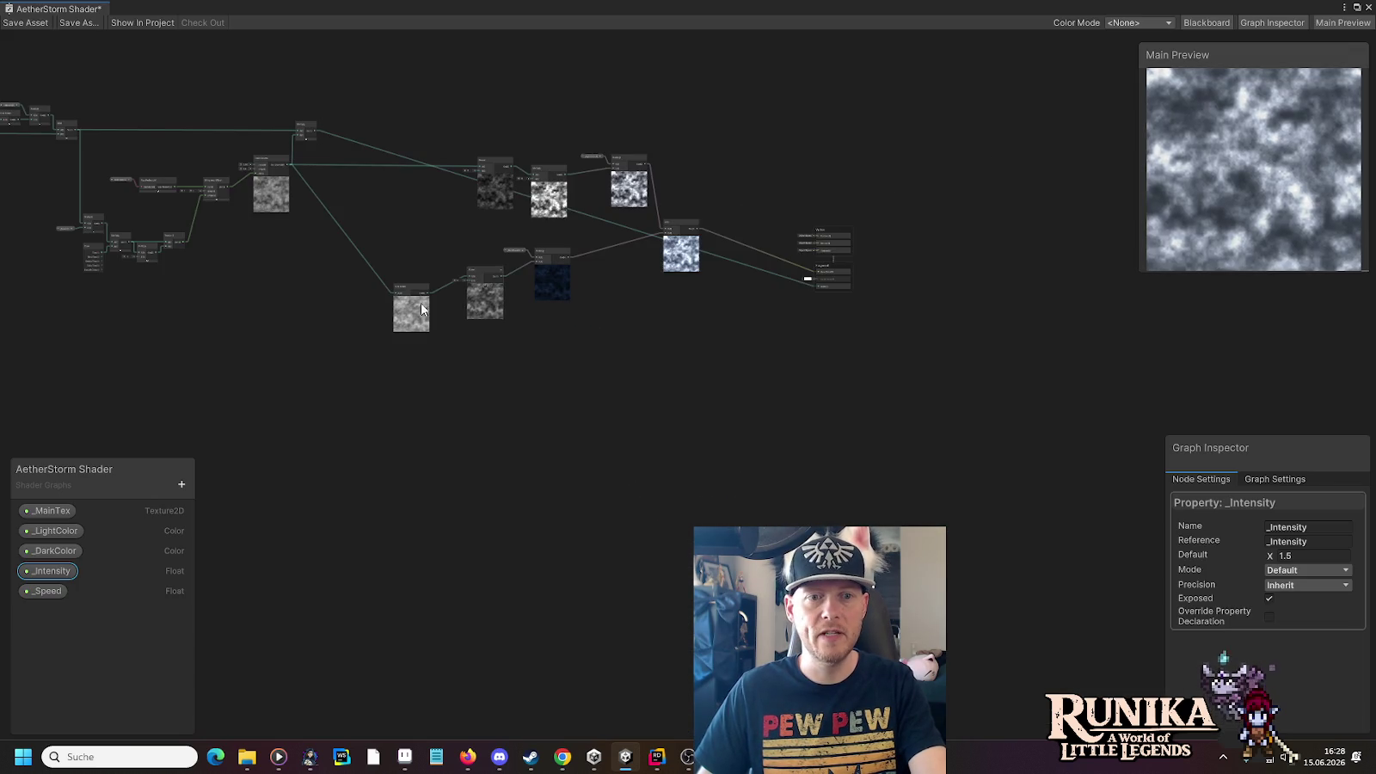
{"action": "scroll", "coordinate": [283, 239], "scroll_direction": "up", "scroll_amount": 4}
{"action": "left_click_drag", "start_coordinate": [355, 239], "coordinate": [835, 410]}
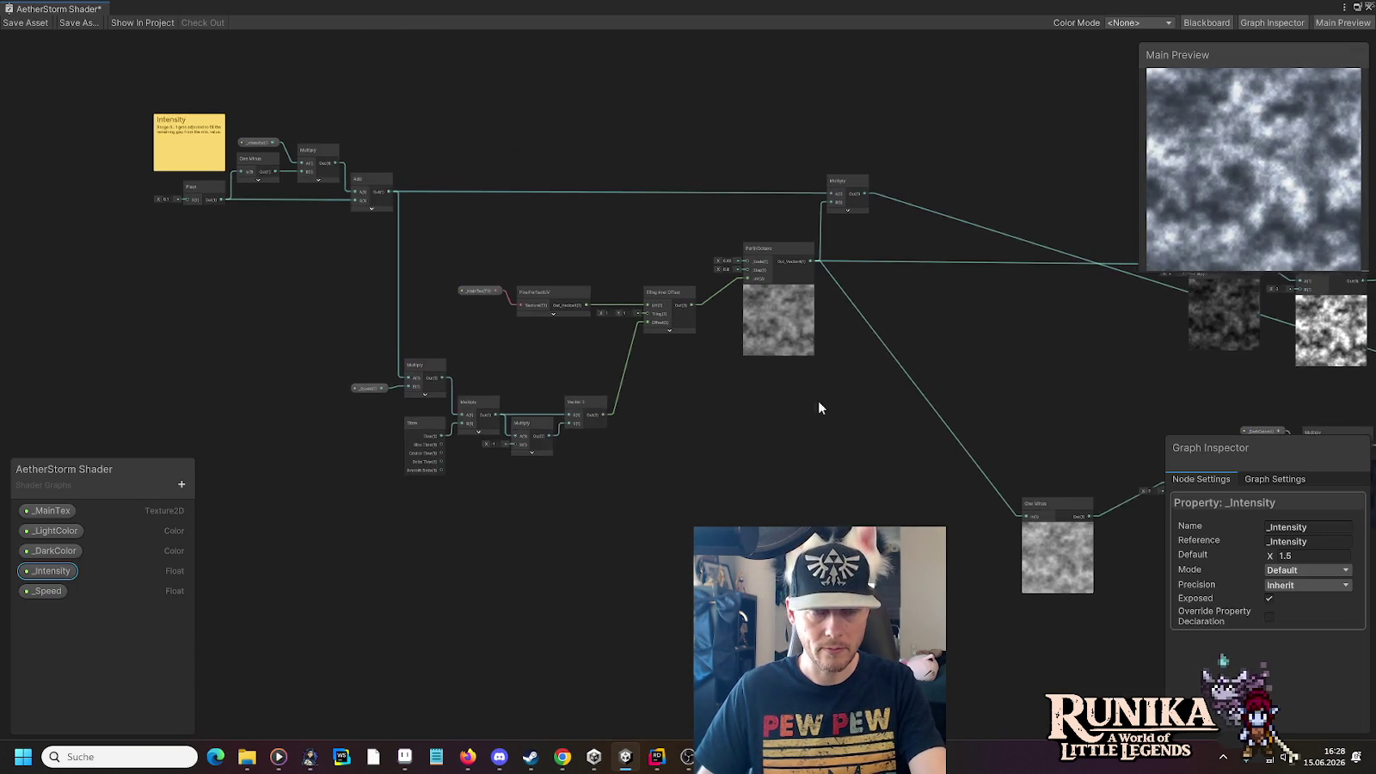
{"action": "scroll", "coordinate": [375, 383], "scroll_direction": "up", "scroll_amount": 3}
{"action": "scroll", "coordinate": [531, 482], "scroll_direction": "up", "scroll_amount": 2}
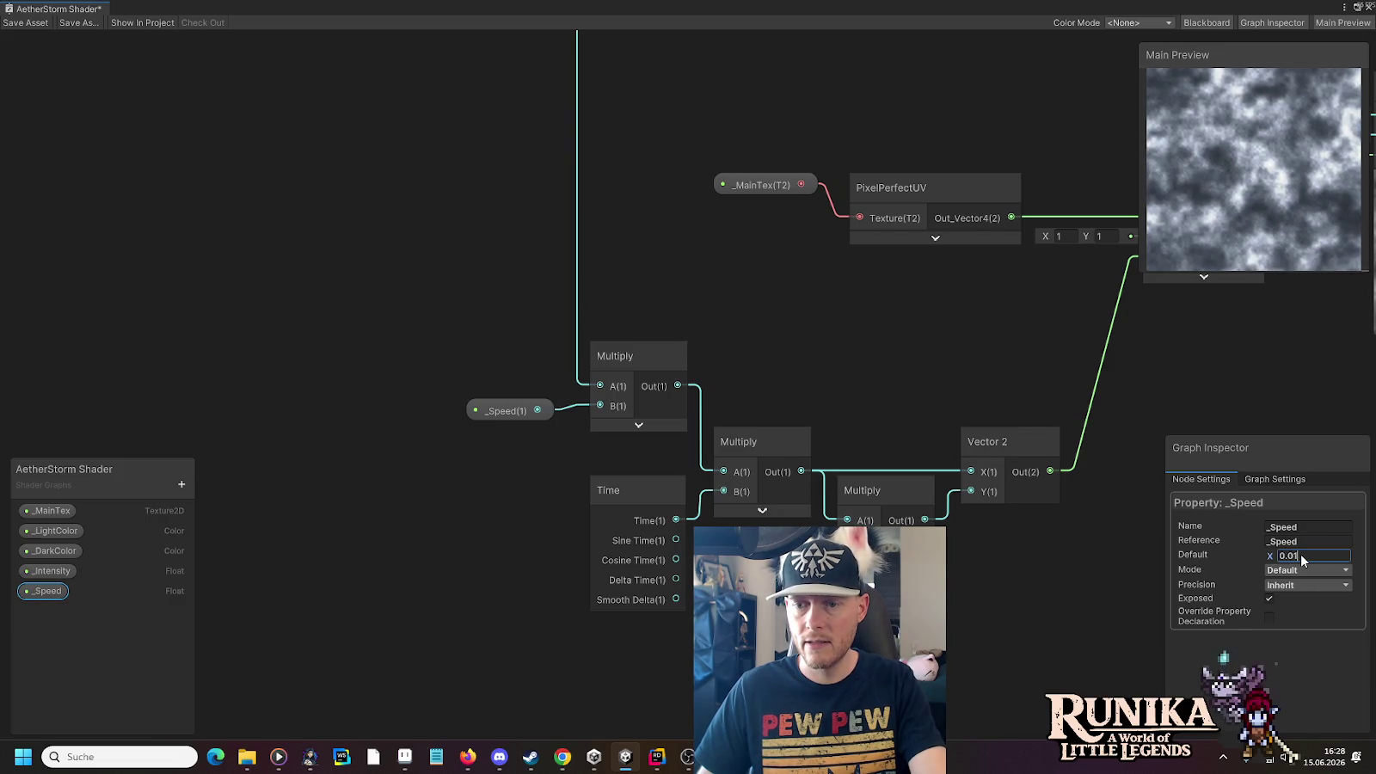
{"action": "key", "text": "BackSpace"}
{"action": "type", "text": "2"}
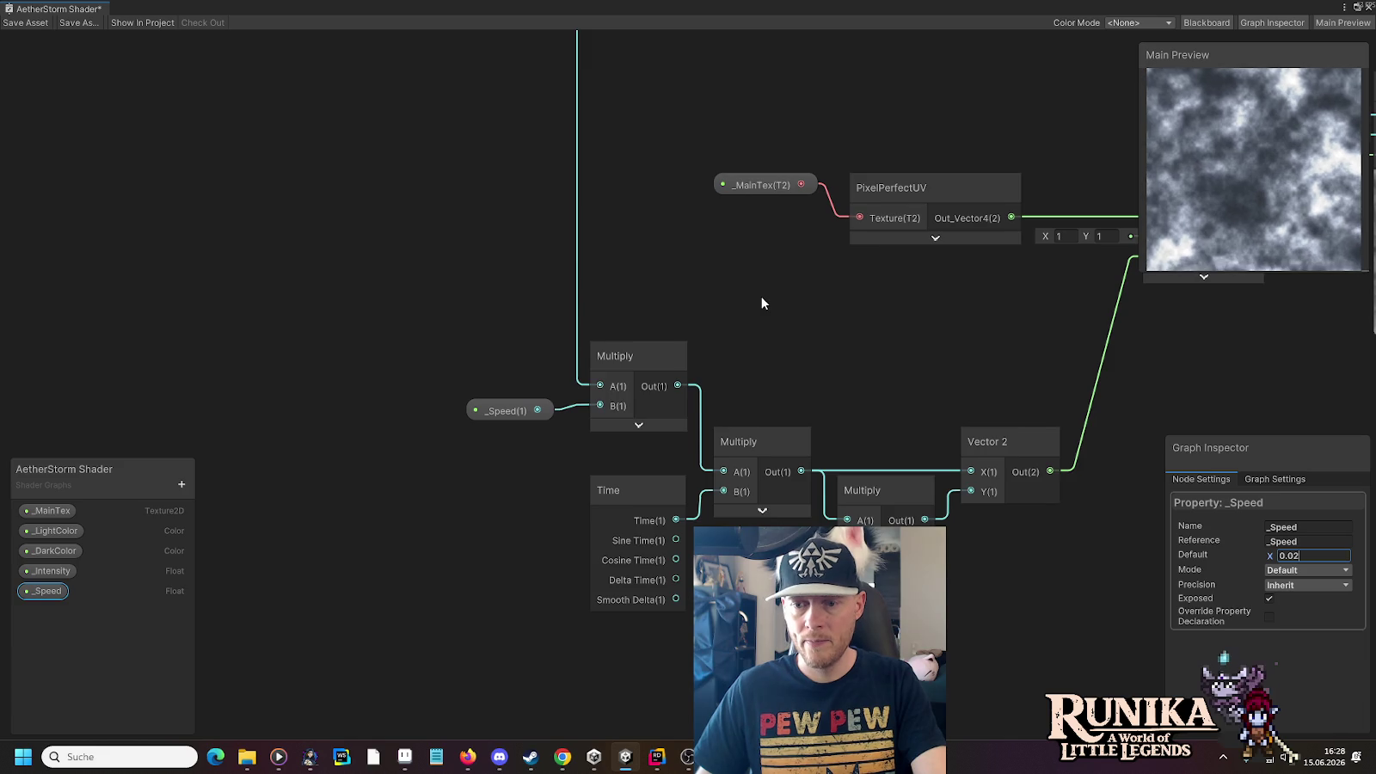
{"action": "scroll", "coordinate": [762, 302], "scroll_direction": "down", "scroll_amount": 3}
{"action": "left_click_drag", "start_coordinate": [685, 174], "coordinate": [779, 431]}
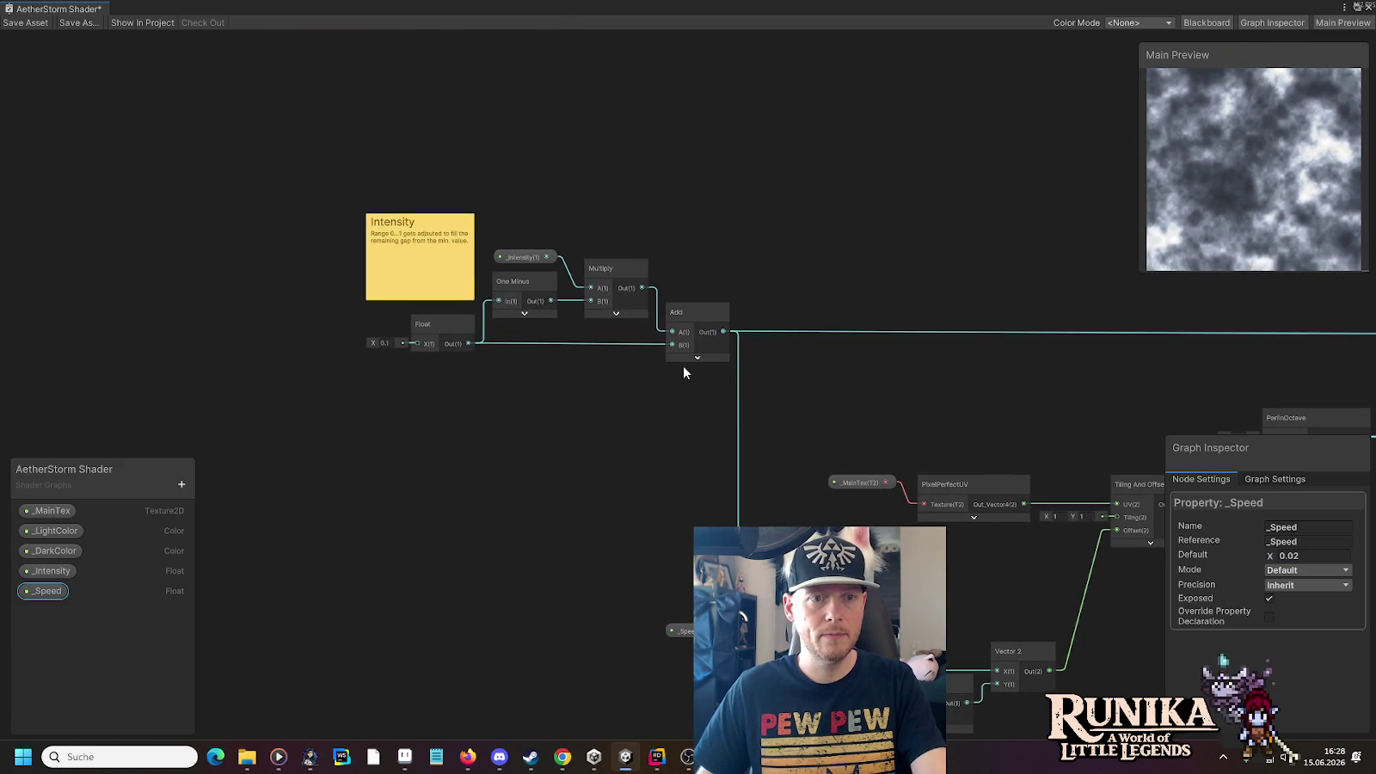
Change the Intensity group's minimum Float X value from 0.1 to 0.35
{"action": "left_click_drag", "start_coordinate": [1008, 335], "coordinate": [193, 227]}
{"action": "mouse_move", "coordinate": [818, 484]}
{"action": "left_mouse_down"}
{"action": "mouse_move", "coordinate": [177, 323]}
{"action": "mouse_move", "coordinate": [163, 300]}
{"action": "left_mouse_up"}
{"action": "mouse_move", "coordinate": [837, 513]}
{"action": "left_mouse_down"}
{"action": "mouse_move", "coordinate": [739, 451]}
{"action": "mouse_move", "coordinate": [504, 462]}
{"action": "mouse_move", "coordinate": [305, 422]}
{"action": "mouse_move", "coordinate": [581, 431]}
{"action": "left_mouse_up"}
{"action": "mouse_move", "coordinate": [470, 307]}
{"action": "left_mouse_down"}
{"action": "mouse_move", "coordinate": [1063, 424]}
{"action": "mouse_move", "coordinate": [1026, 422]}
{"action": "mouse_move", "coordinate": [1048, 425]}
{"action": "left_mouse_up"}
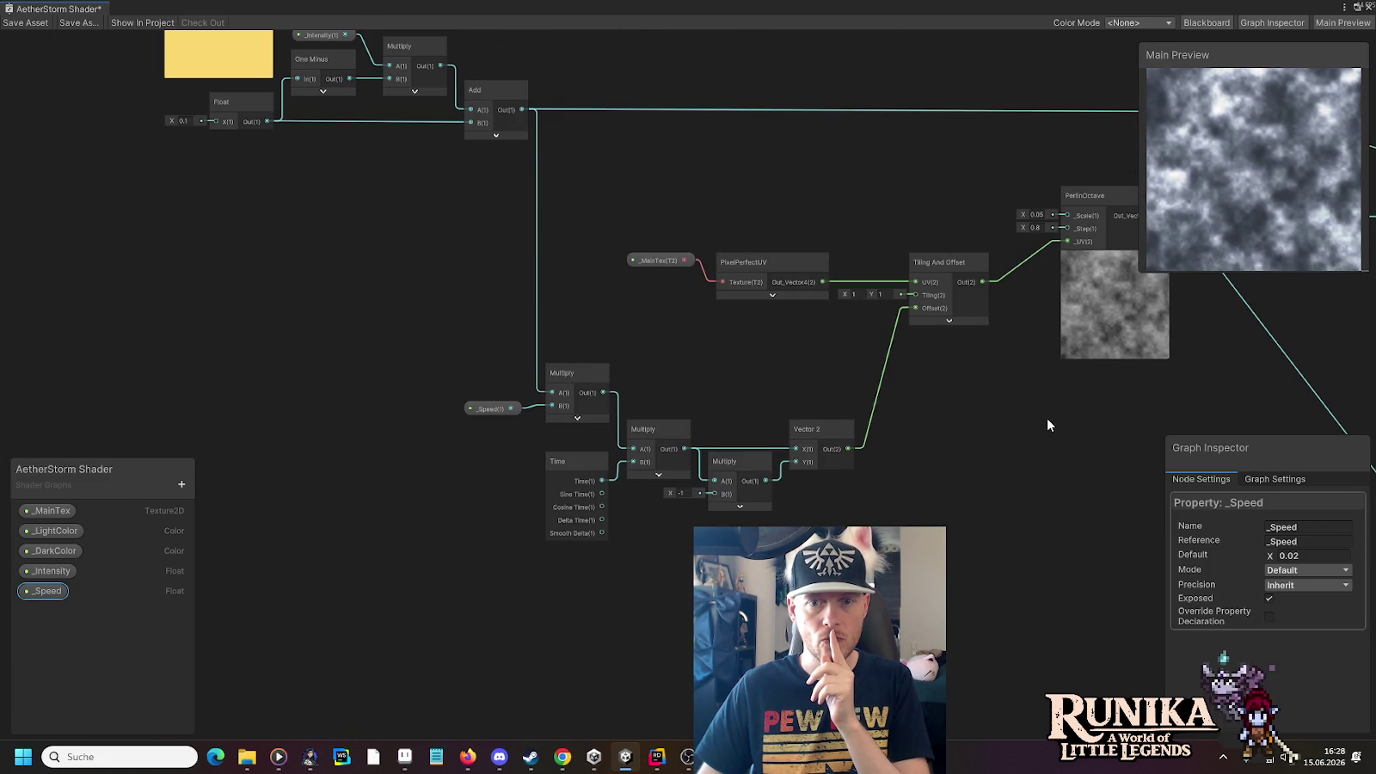
{"action": "left_click_drag", "start_coordinate": [784, 209], "coordinate": [758, 333]}
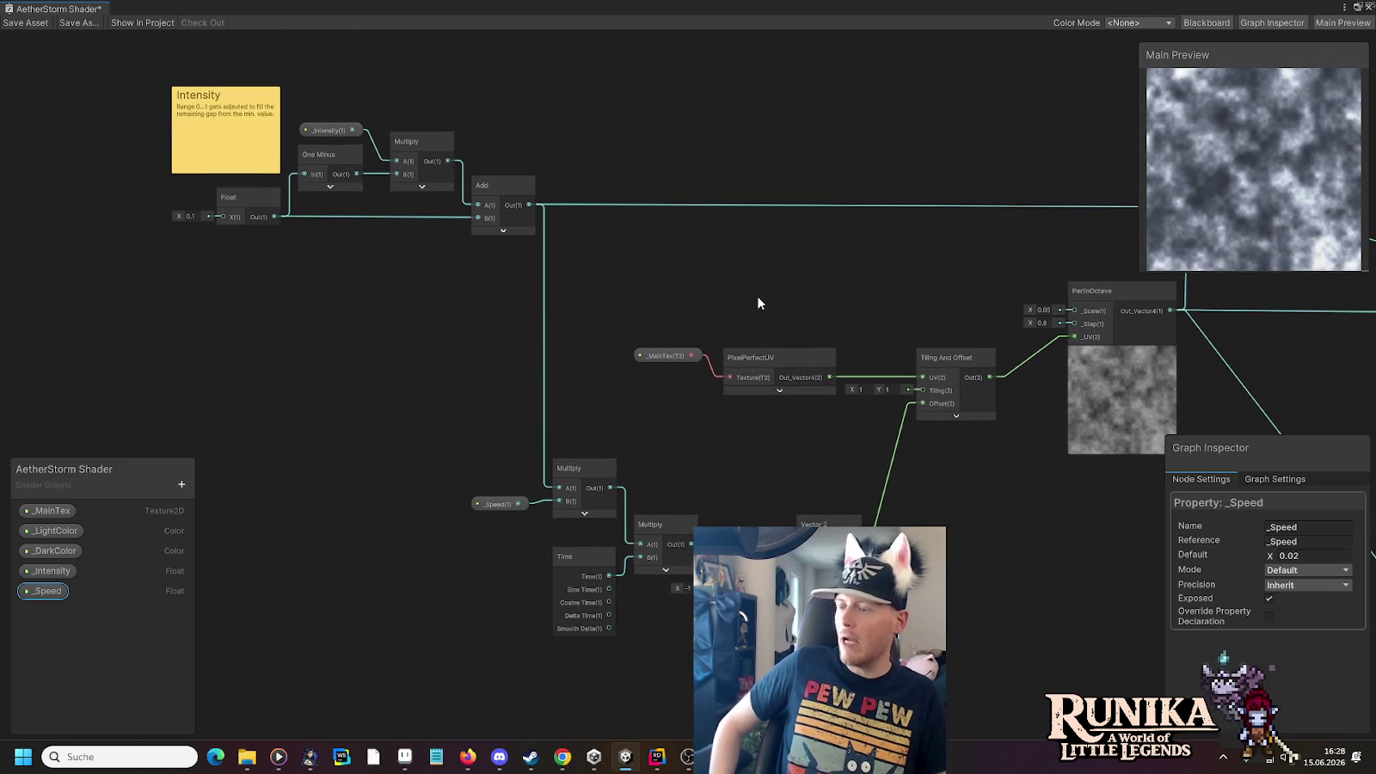
{"action": "scroll", "coordinate": [630, 393], "scroll_direction": "up", "scroll_amount": 5}
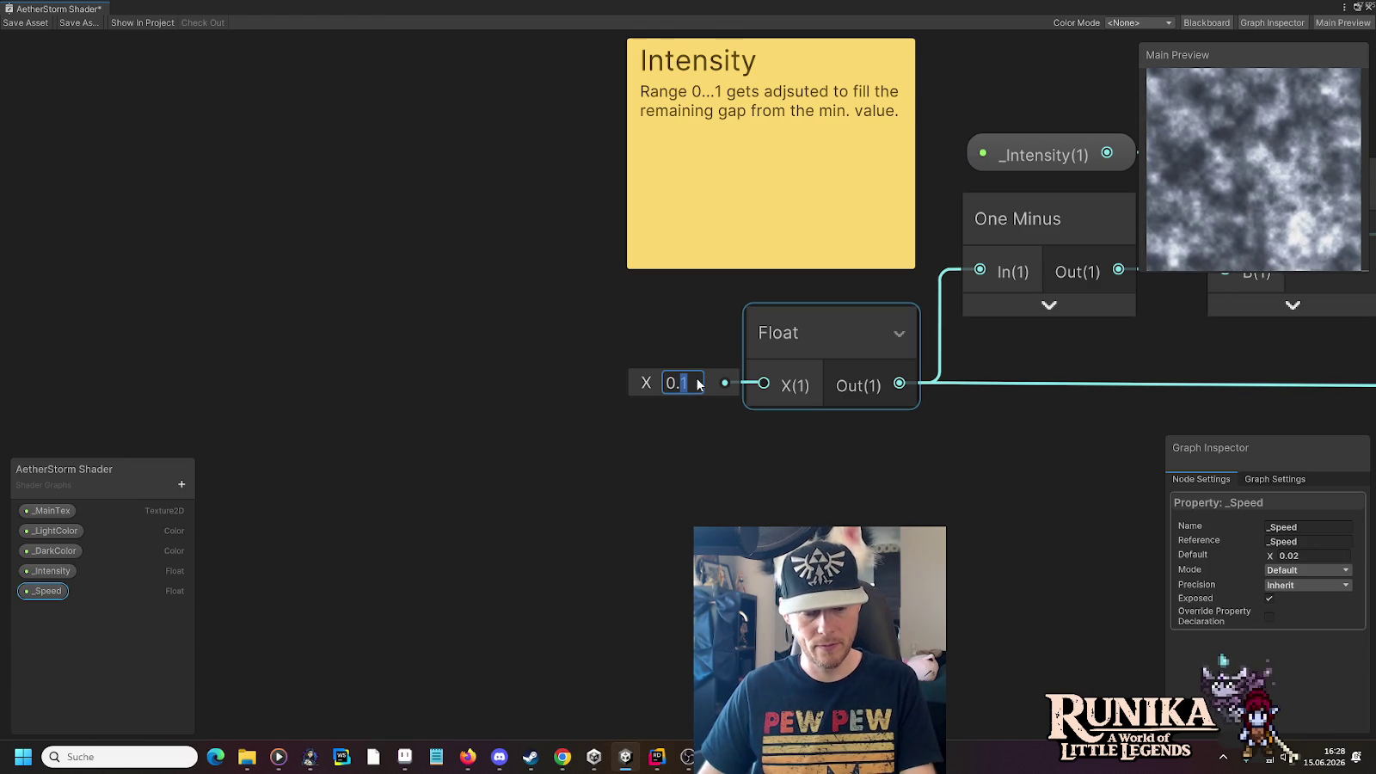
{"action": "type", "text": "0.35"}
{"action": "left_click", "coordinate": [706, 474]}
{"action": "scroll", "coordinate": [596, 467], "scroll_direction": "down", "scroll_amount": 4}
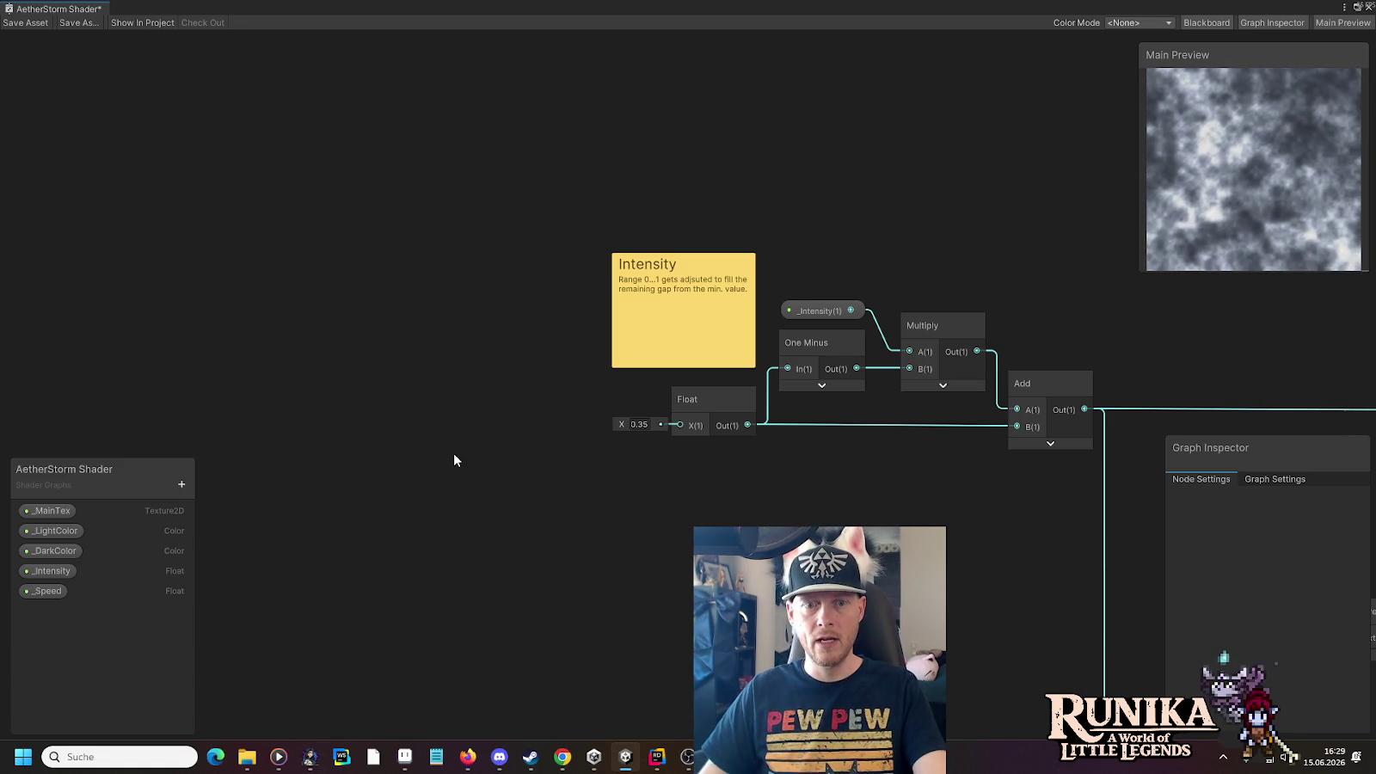
{"action": "scroll", "coordinate": [465, 463], "scroll_direction": "down", "scroll_amount": 3}
{"action": "scroll", "coordinate": [957, 446], "scroll_direction": "right", "scroll_amount": 5}
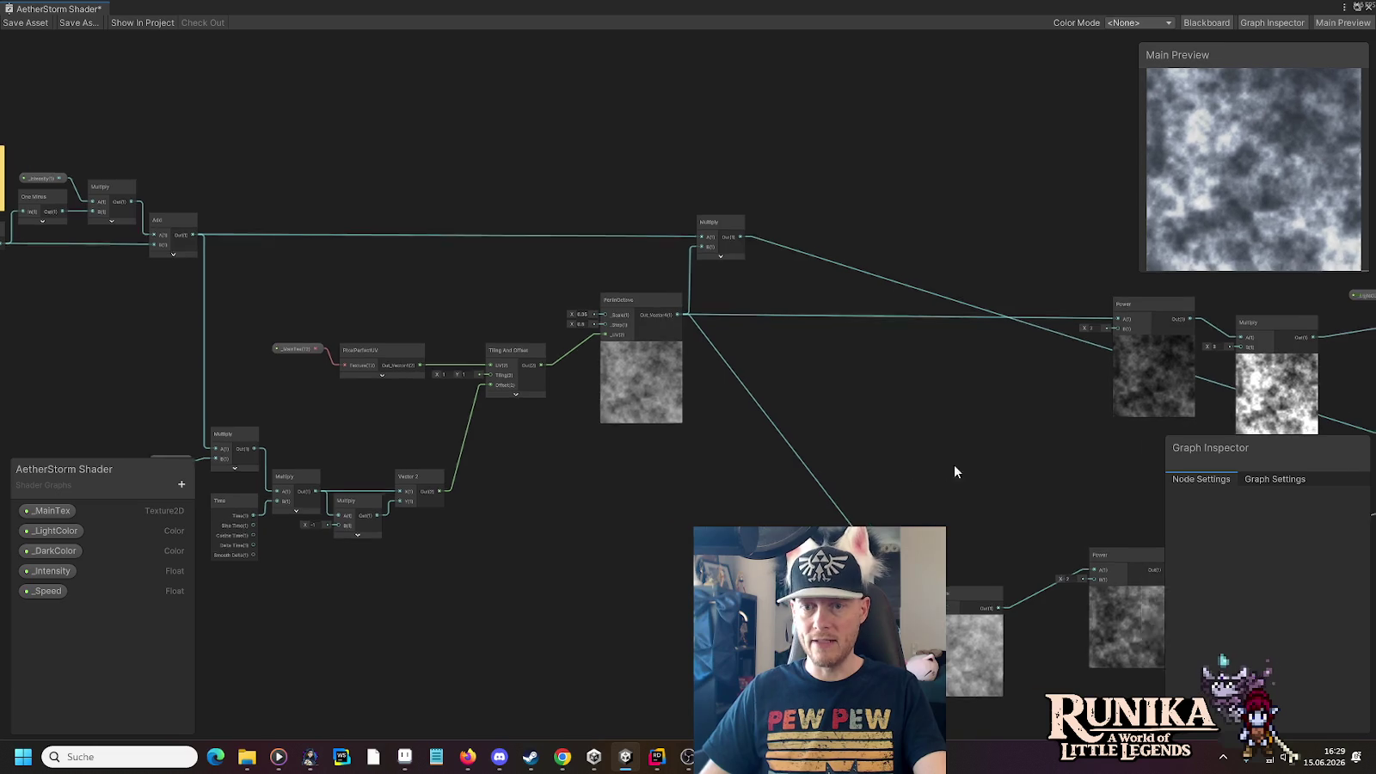
Move the Power node next to One Minus and the _DarkColor Multiply pair beside Power
{"action": "left_click_drag", "start_coordinate": [954, 472], "coordinate": [691, 446]}
{"action": "mouse_move", "coordinate": [1050, 559]}
{"action": "left_mouse_down"}
{"action": "mouse_move", "coordinate": [602, 475]}
{"action": "mouse_move", "coordinate": [945, 513]}
{"action": "left_mouse_up"}
{"action": "scroll", "coordinate": [658, 363], "scroll_direction": "up", "scroll_amount": 3}
{"action": "mouse_move", "coordinate": [661, 372]}
{"action": "left_mouse_down"}
{"action": "mouse_move", "coordinate": [623, 432]}
{"action": "mouse_move", "coordinate": [559, 442]}
{"action": "mouse_move", "coordinate": [579, 437]}
{"action": "left_mouse_up"}
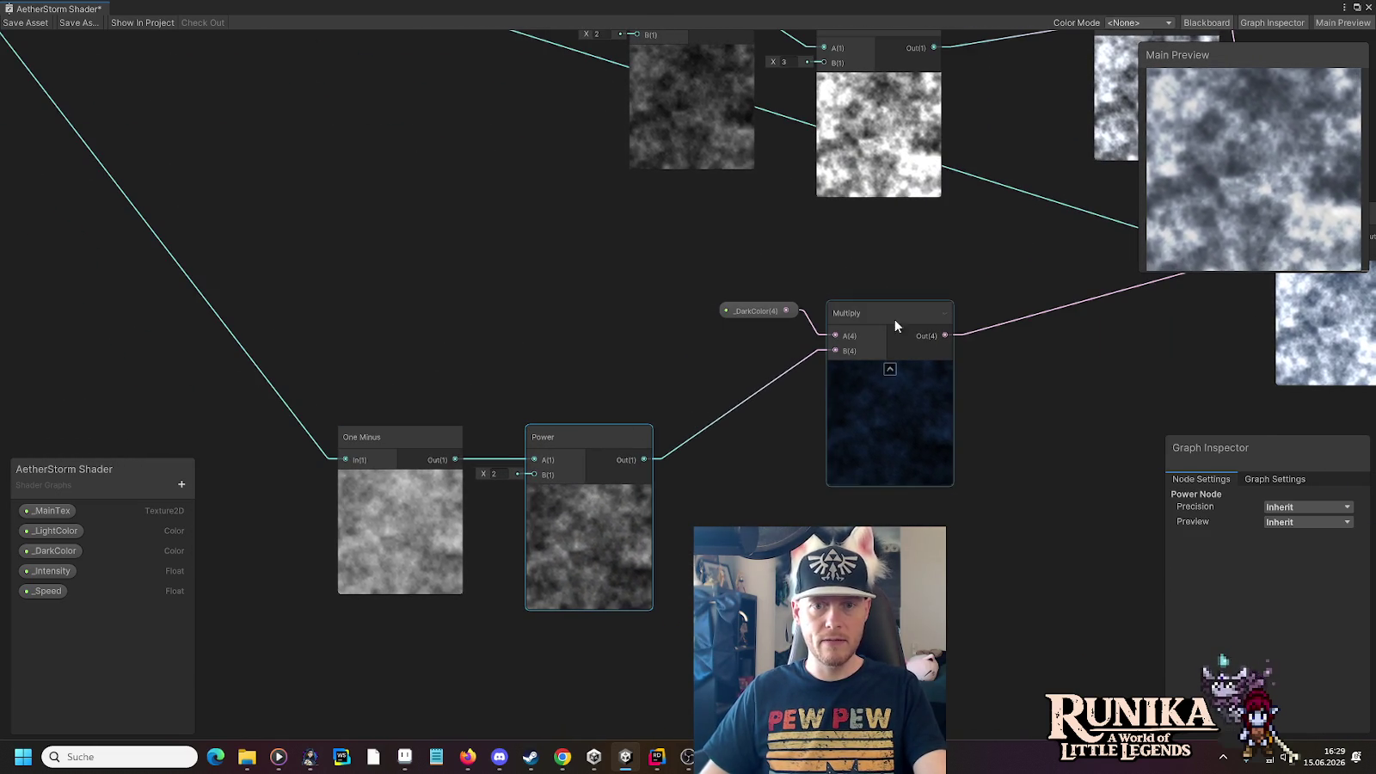
{"action": "left_click_drag", "start_coordinate": [864, 328], "coordinate": [745, 430]}
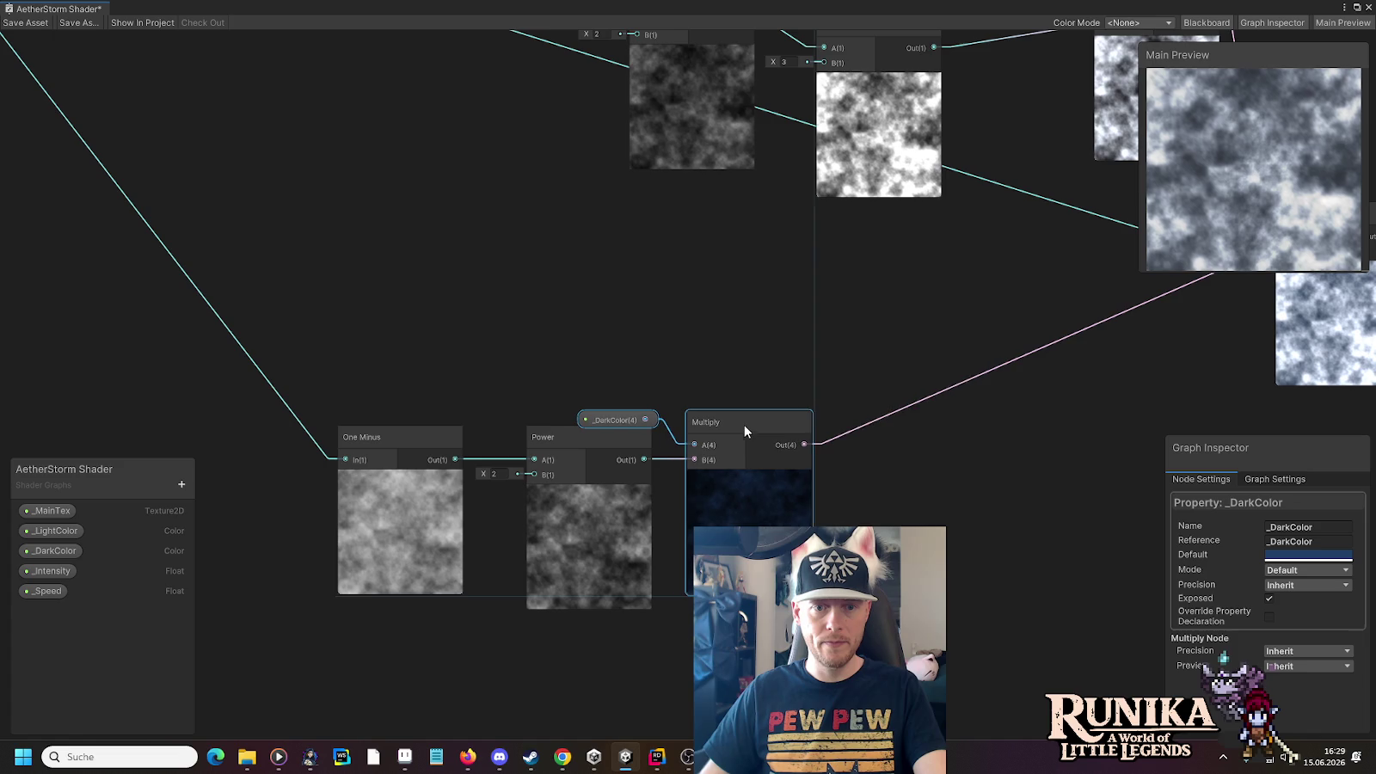
{"action": "mouse_move", "coordinate": [616, 425]}
{"action": "left_mouse_down"}
{"action": "mouse_move", "coordinate": [629, 394]}
{"action": "mouse_move", "coordinate": [616, 405]}
{"action": "left_mouse_up"}
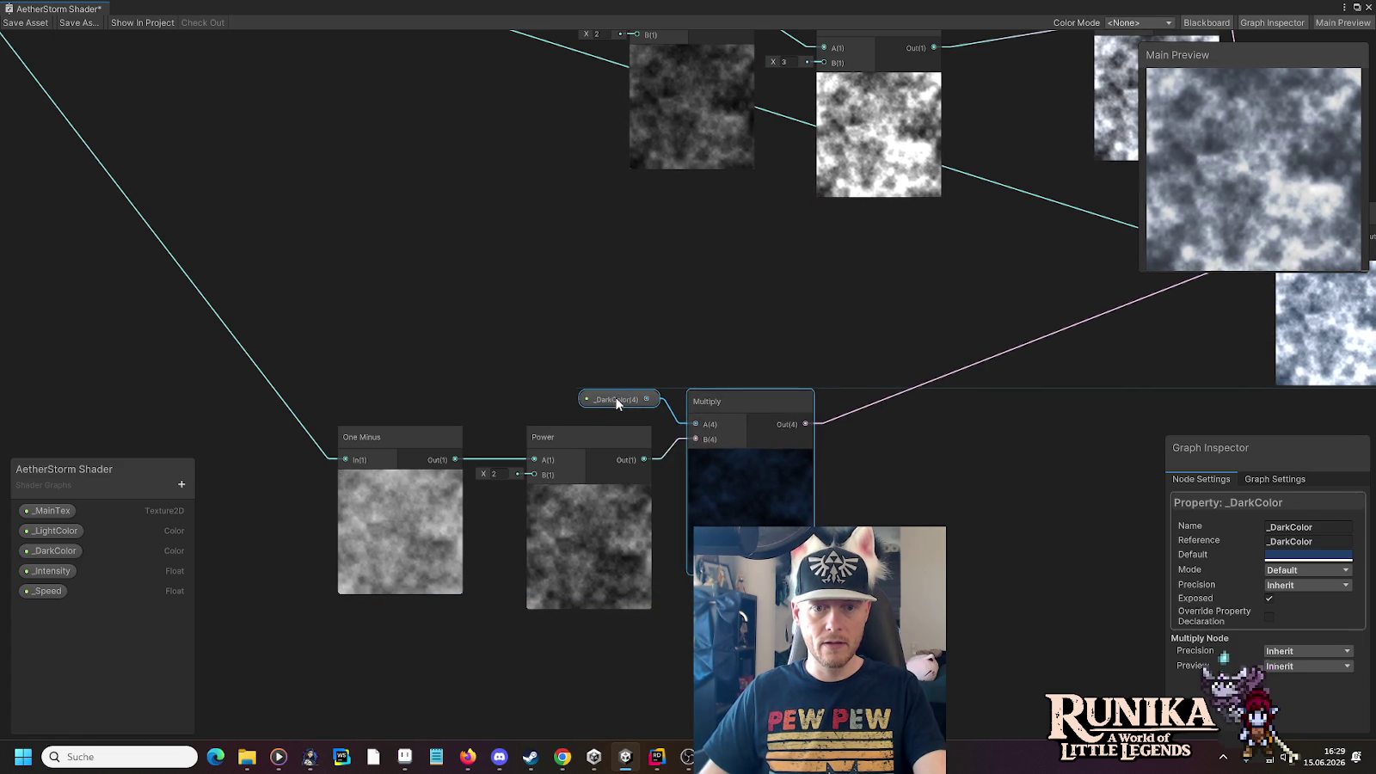
{"action": "left_click", "coordinate": [902, 394]}
Raise the _DarkColor Multiply slightly and shift the _LightColor nodes left
{"action": "left_click_drag", "start_coordinate": [966, 401], "coordinate": [603, 413]}
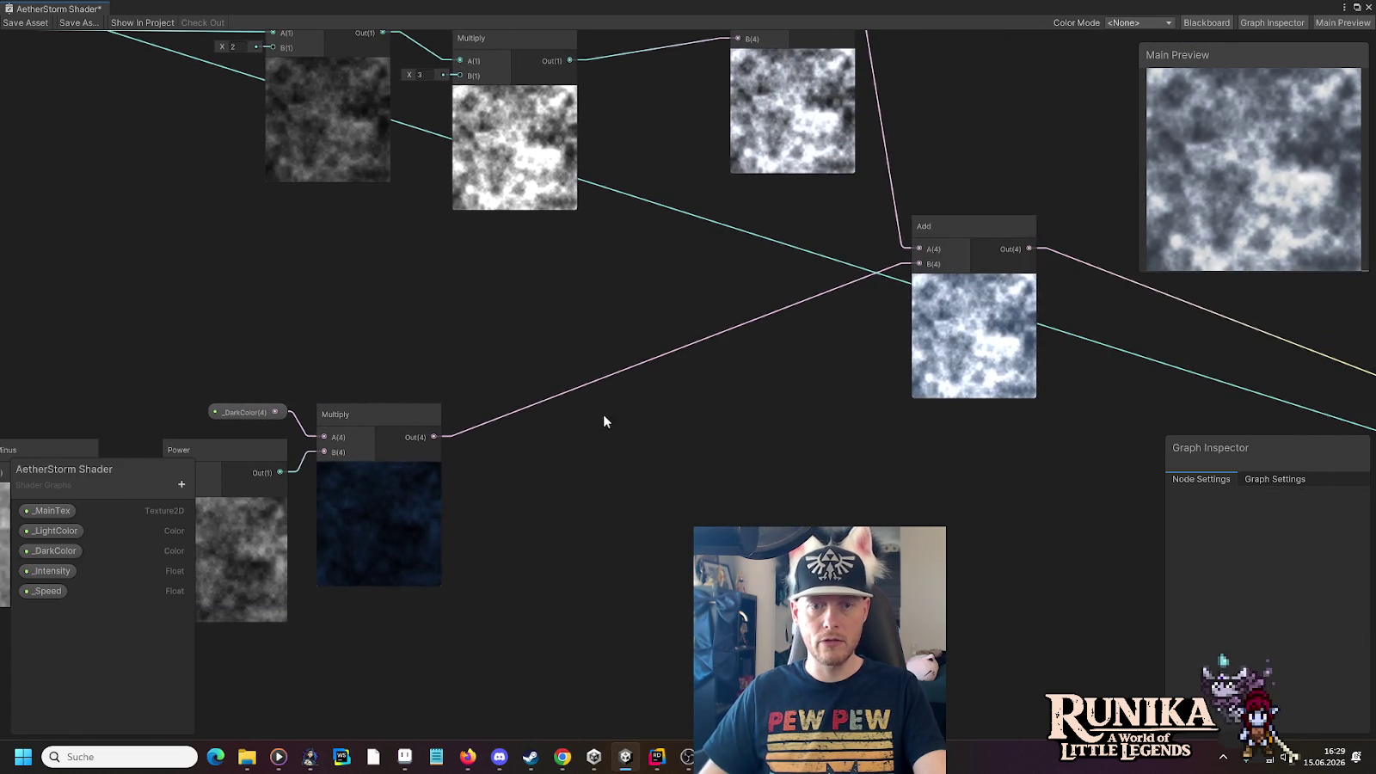
{"action": "mouse_move", "coordinate": [965, 242]}
{"action": "left_mouse_down"}
{"action": "mouse_move", "coordinate": [1051, 345]}
{"action": "mouse_move", "coordinate": [1171, 448]}
{"action": "left_mouse_up"}
{"action": "left_click_drag", "start_coordinate": [689, 242], "coordinate": [695, 213]}
{"action": "mouse_move", "coordinate": [842, 145]}
{"action": "left_mouse_down"}
{"action": "mouse_move", "coordinate": [991, 212]}
{"action": "mouse_move", "coordinate": [858, 186]}
{"action": "left_mouse_up"}
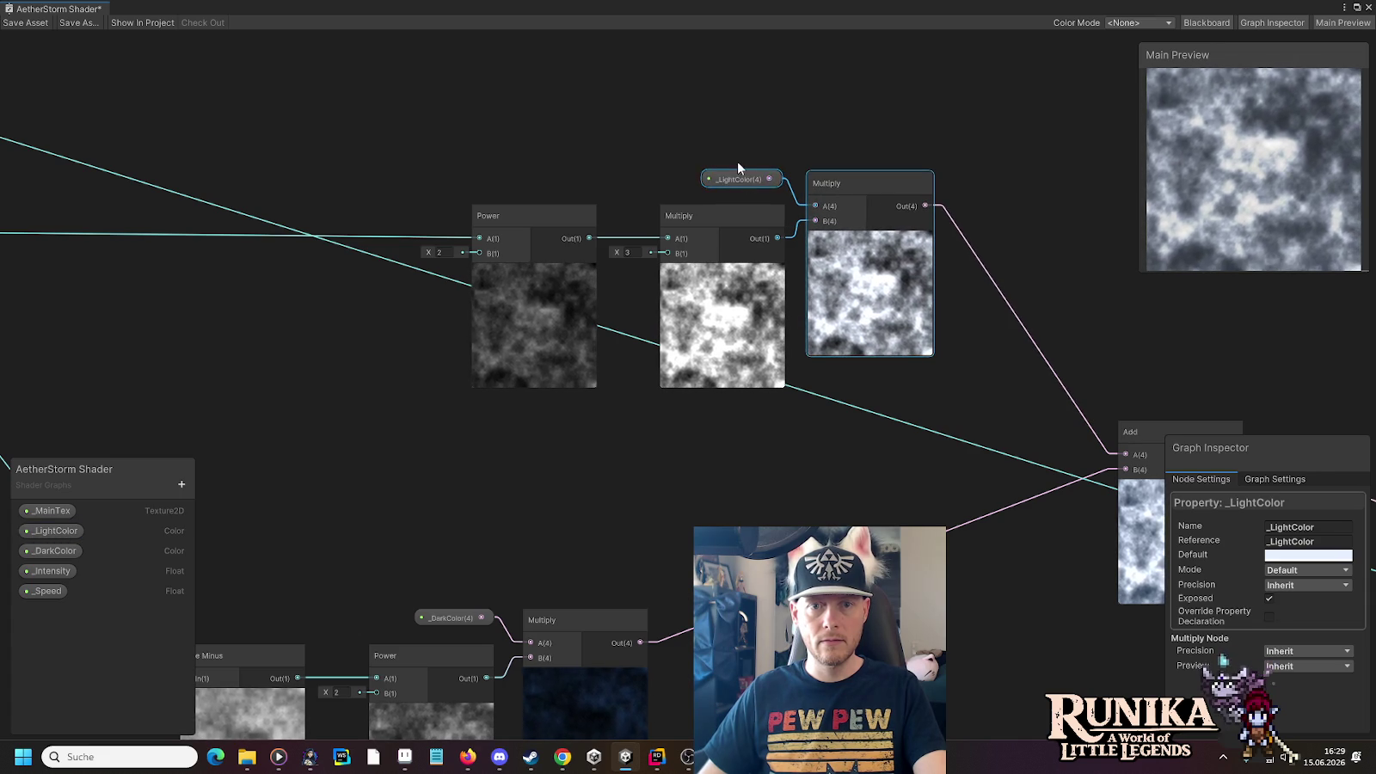
{"action": "left_click_drag", "start_coordinate": [746, 179], "coordinate": [751, 183]}
{"action": "left_click", "coordinate": [883, 138]}
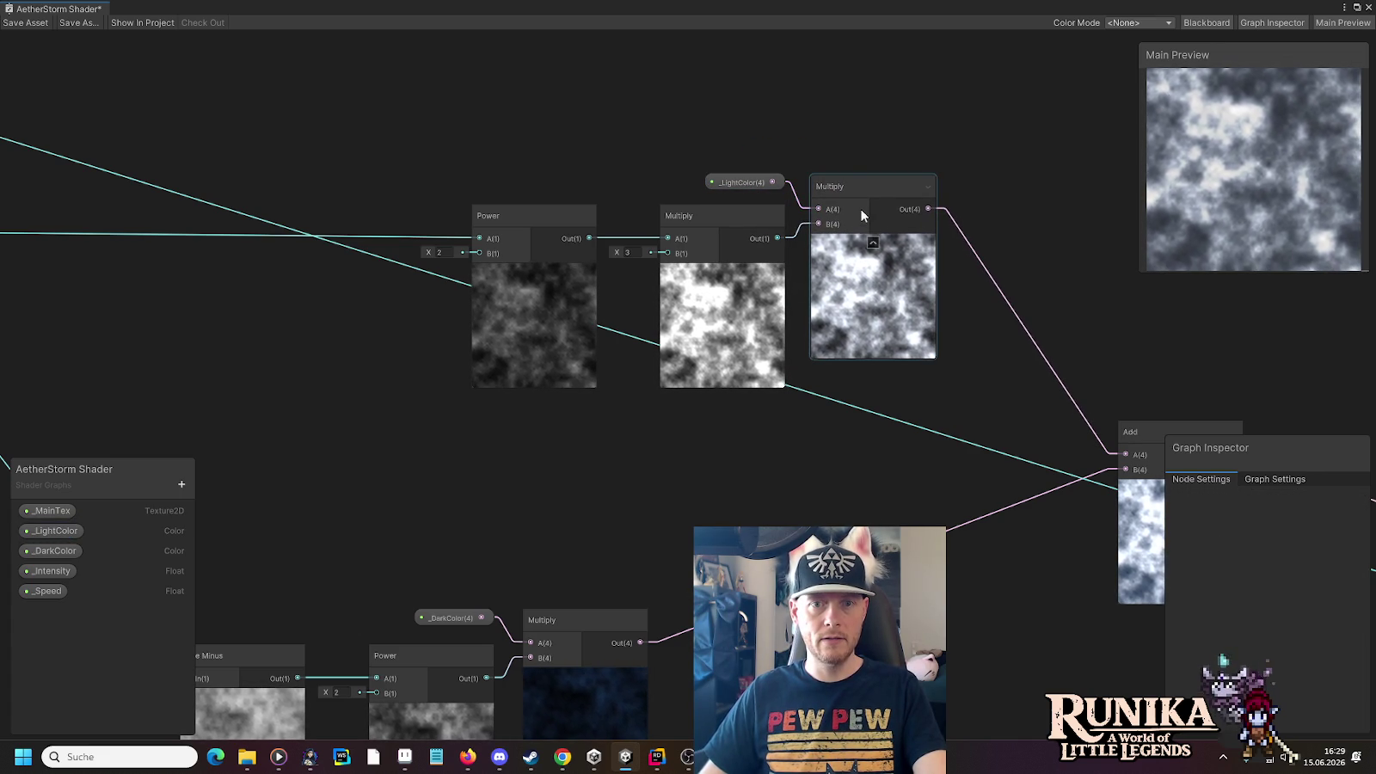
Align the _LightColor node and its Multiply slightly higher
{"action": "left_click", "coordinate": [851, 185]}
{"action": "left_click_drag", "start_coordinate": [851, 179], "coordinate": [851, 175]}
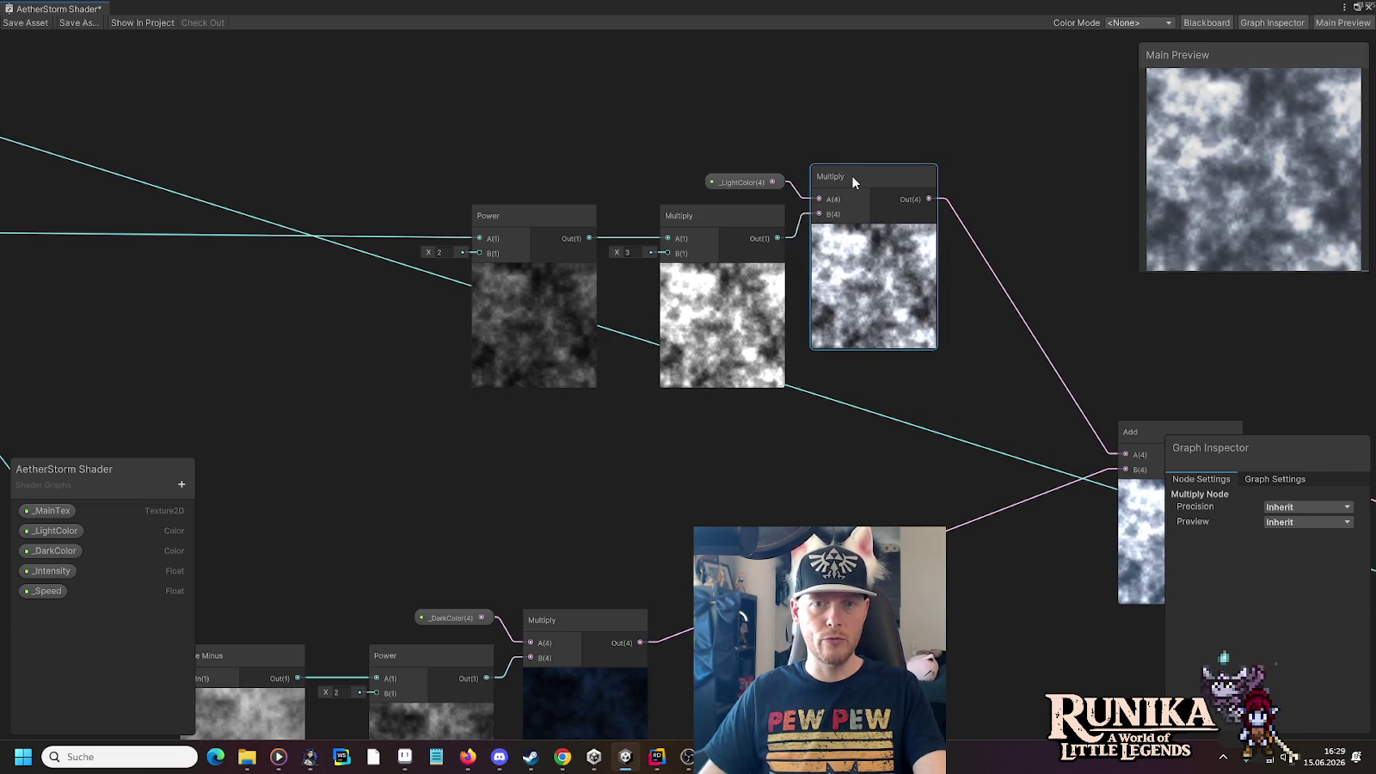
{"action": "left_click_drag", "start_coordinate": [738, 182], "coordinate": [836, 180]}
{"action": "left_click", "coordinate": [885, 463]}
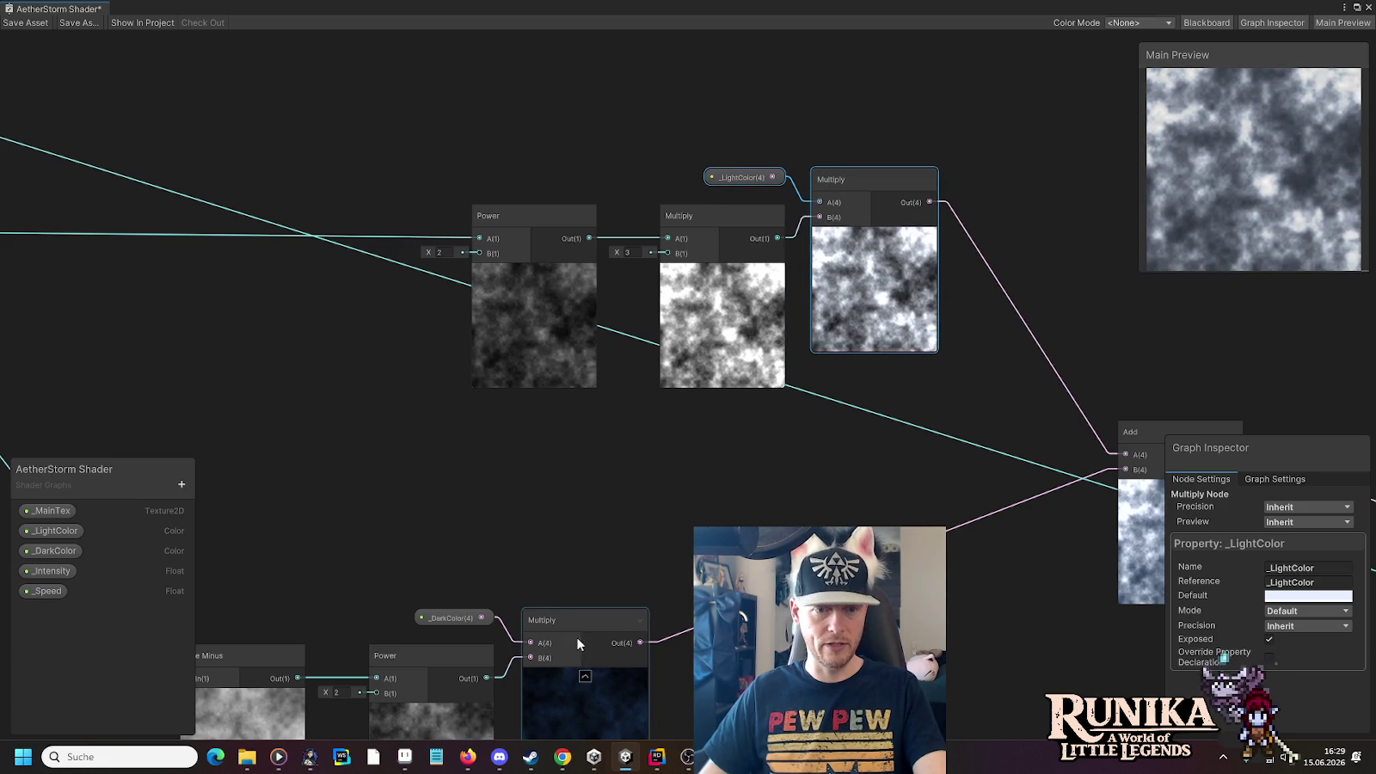
{"action": "left_click", "coordinate": [748, 480]}
{"action": "scroll", "coordinate": [748, 480], "scroll_direction": "down", "scroll_amount": 3}
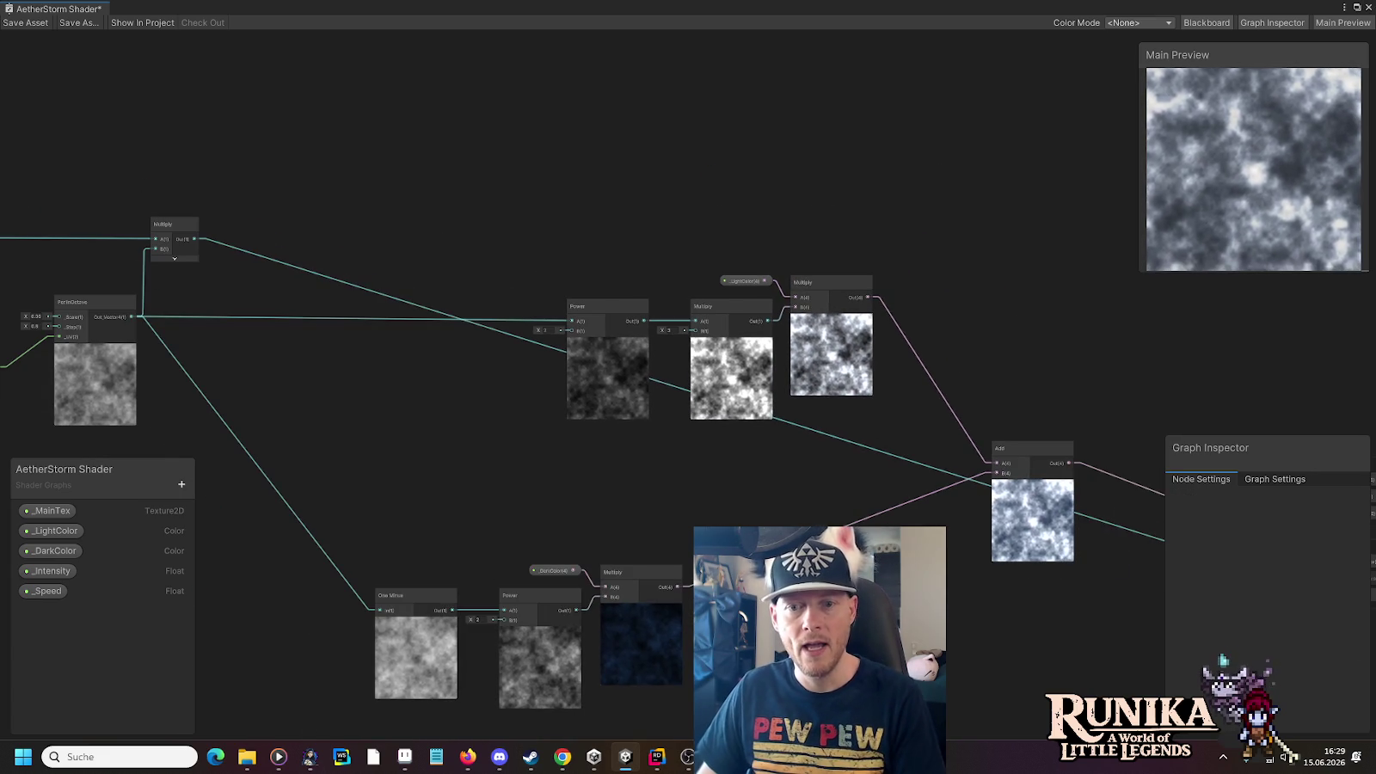
Move the lower dark-colour group up and place the Add node beside the top Multiply
{"action": "left_click_drag", "start_coordinate": [345, 534], "coordinate": [688, 619]}
{"action": "mouse_move", "coordinate": [637, 581]}
{"action": "left_mouse_down"}
{"action": "mouse_move", "coordinate": [857, 463]}
{"action": "mouse_move", "coordinate": [826, 460]}
{"action": "left_mouse_up"}
{"action": "left_click", "coordinate": [1011, 439]}
{"action": "left_click_drag", "start_coordinate": [1013, 445], "coordinate": [959, 472]}
{"action": "mouse_move", "coordinate": [949, 447]}
{"action": "left_mouse_down"}
{"action": "mouse_move", "coordinate": [959, 280]}
{"action": "mouse_move", "coordinate": [934, 277]}
{"action": "left_mouse_up"}
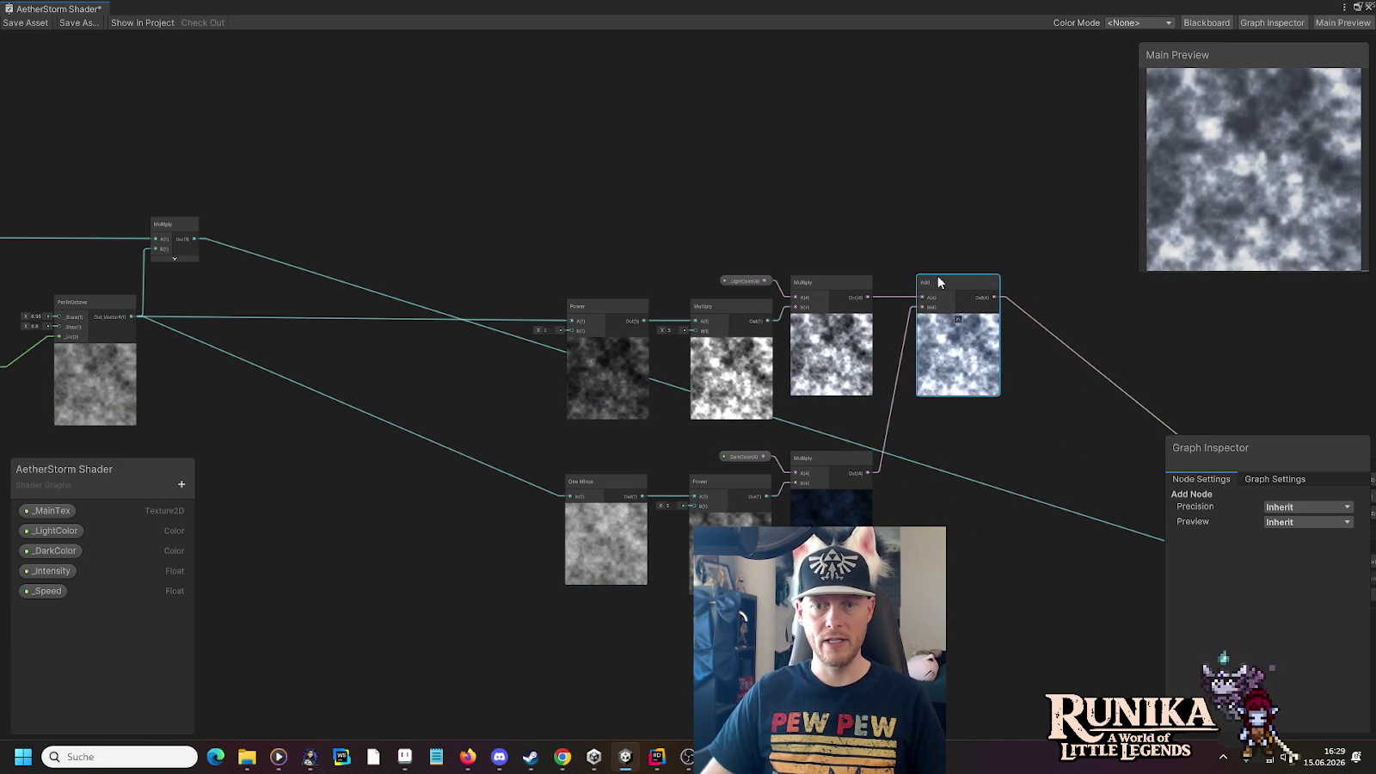
{"action": "left_click", "coordinate": [973, 576]}
{"action": "mouse_move", "coordinate": [973, 576]}
{"action": "left_mouse_down"}
{"action": "mouse_move", "coordinate": [934, 562]}
{"action": "mouse_move", "coordinate": [1025, 489]}
{"action": "left_mouse_up"}
{"action": "scroll", "coordinate": [997, 501], "scroll_direction": "down", "scroll_amount": 2}
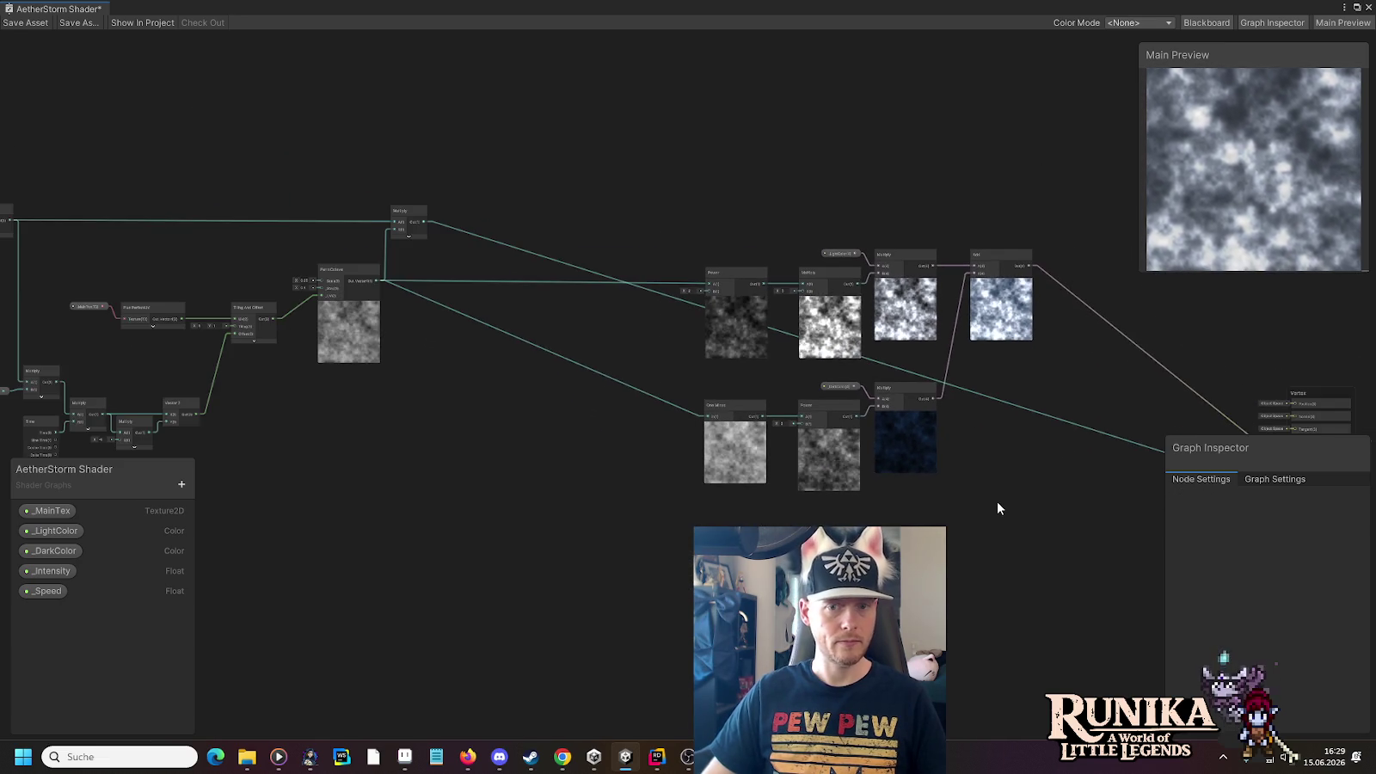
Move the light/dark colour-mix branches and Add node down beside the Fragment output, below PerlinOctave
{"action": "left_click_drag", "start_coordinate": [604, 181], "coordinate": [990, 496]}
{"action": "left_click_drag", "start_coordinate": [906, 252], "coordinate": [899, 457]}
{"action": "left_click_drag", "start_coordinate": [1020, 569], "coordinate": [808, 529]}
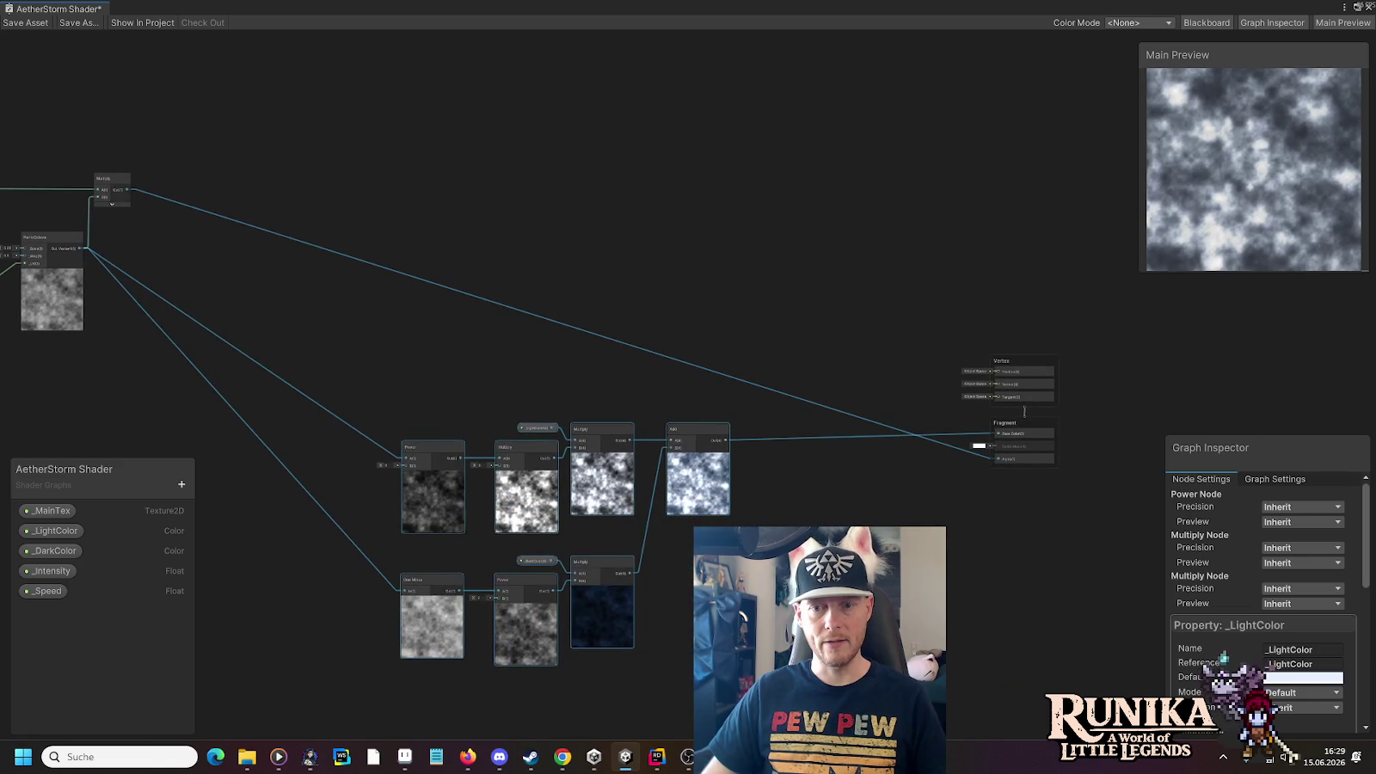
{"action": "mouse_move", "coordinate": [723, 447]}
{"action": "left_mouse_down"}
{"action": "mouse_move", "coordinate": [781, 185]}
{"action": "mouse_move", "coordinate": [807, 139]}
{"action": "mouse_move", "coordinate": [649, 325]}
{"action": "mouse_move", "coordinate": [695, 332]}
{"action": "mouse_move", "coordinate": [774, 223]}
{"action": "mouse_move", "coordinate": [671, 491]}
{"action": "mouse_move", "coordinate": [683, 481]}
{"action": "left_mouse_up"}
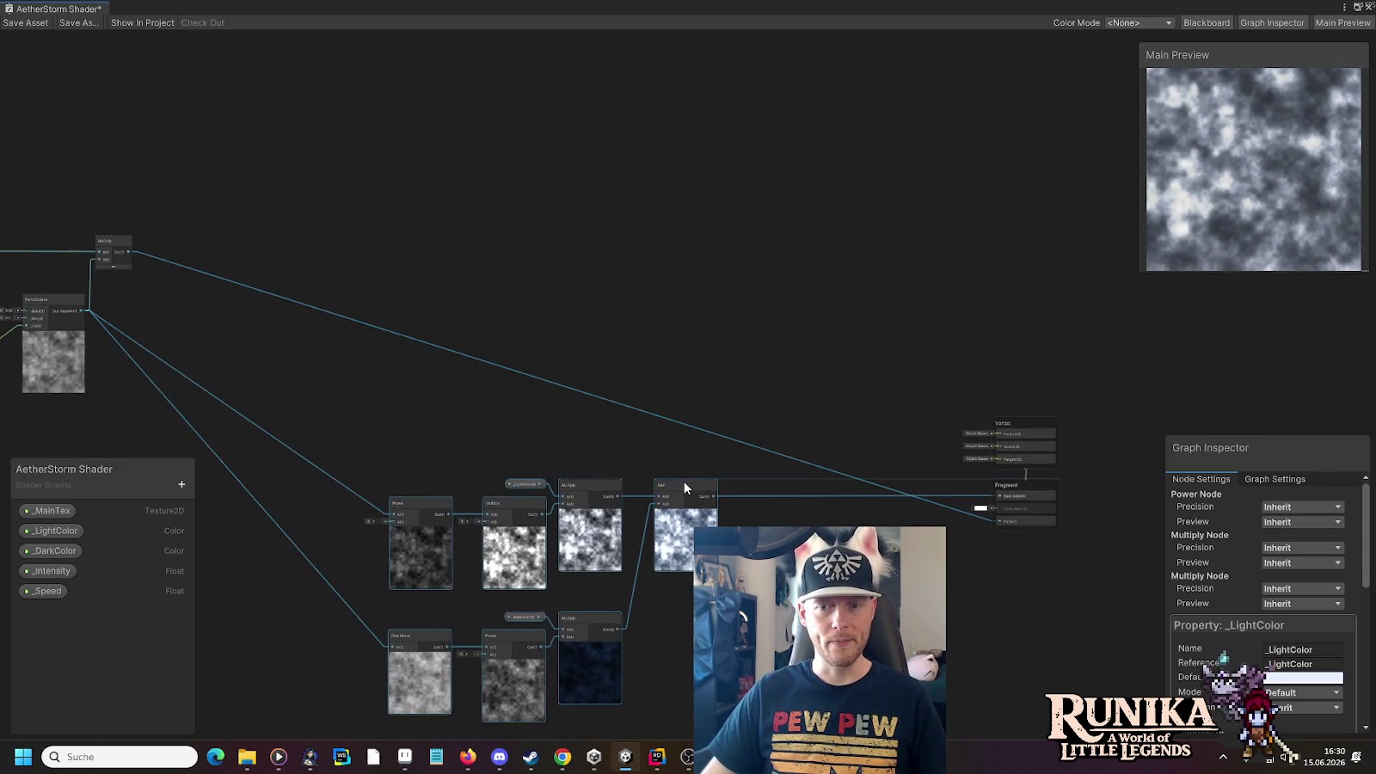
{"action": "left_click", "coordinate": [512, 428]}
{"action": "left_click_drag", "start_coordinate": [512, 428], "coordinate": [889, 342]}
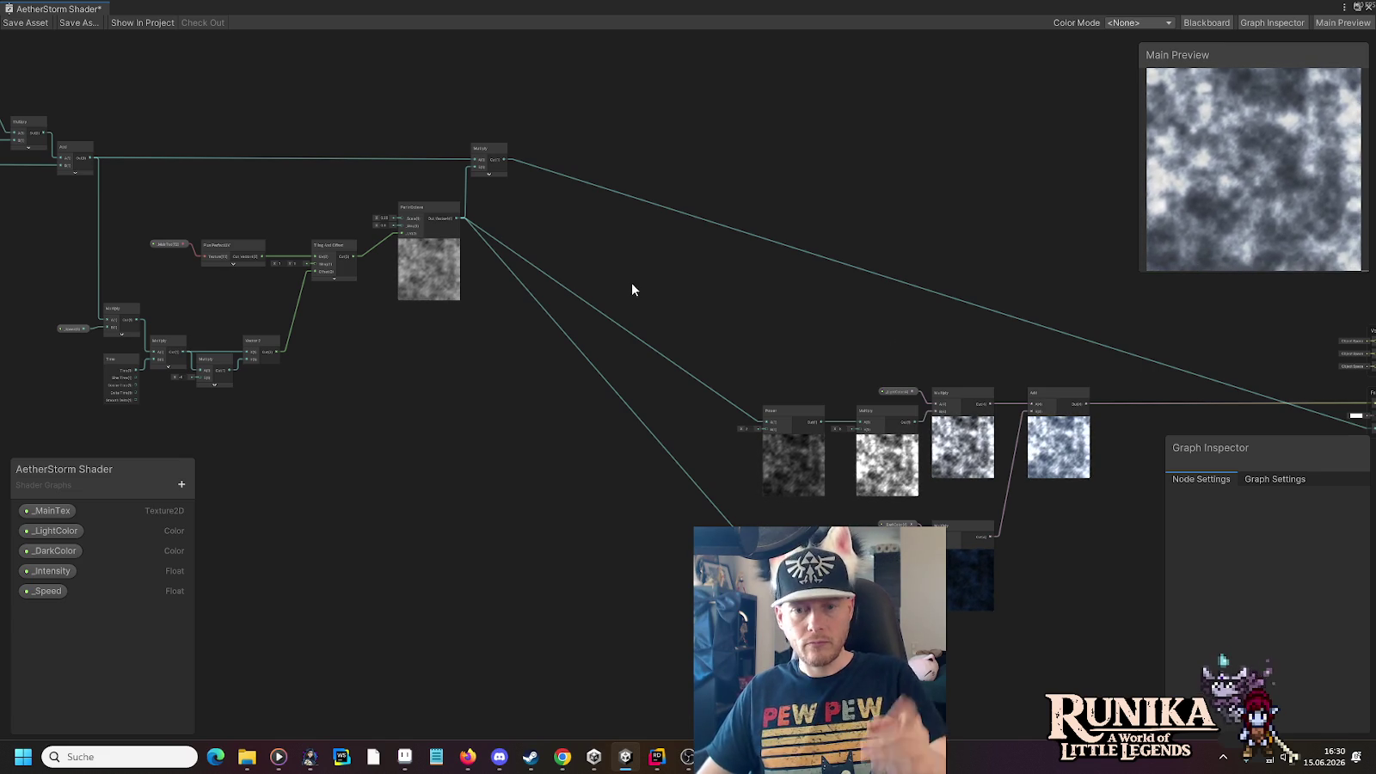
{"action": "scroll", "coordinate": [535, 306], "scroll_direction": "up", "scroll_amount": 2}
{"action": "mouse_move", "coordinate": [535, 305]}
{"action": "left_mouse_down"}
{"action": "mouse_move", "coordinate": [834, 356]}
{"action": "mouse_move", "coordinate": [852, 511]}
{"action": "mouse_move", "coordinate": [892, 575]}
{"action": "mouse_move", "coordinate": [876, 589]}
{"action": "left_mouse_up"}
{"action": "scroll", "coordinate": [773, 351], "scroll_direction": "up", "scroll_amount": 2}
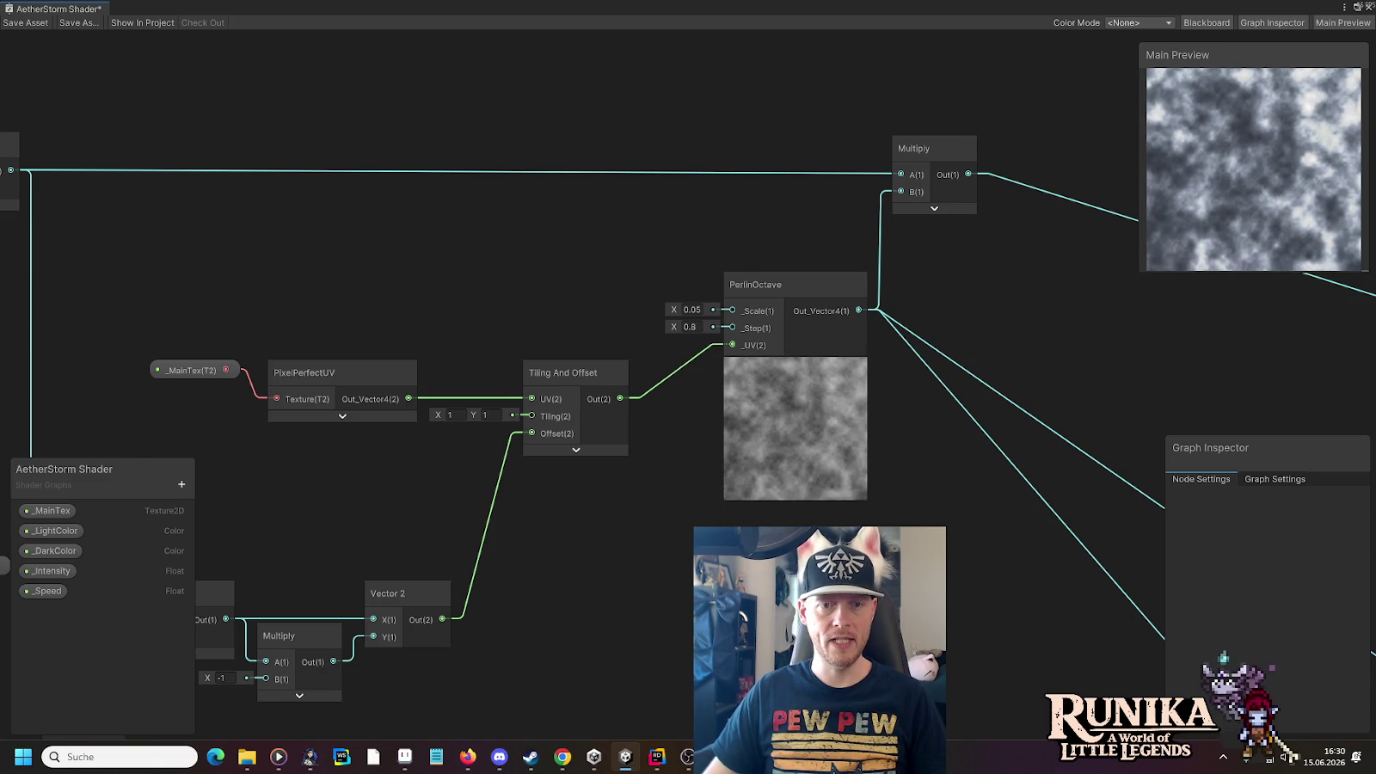
{"action": "scroll", "coordinate": [825, 629], "scroll_direction": "down", "scroll_amount": 1}
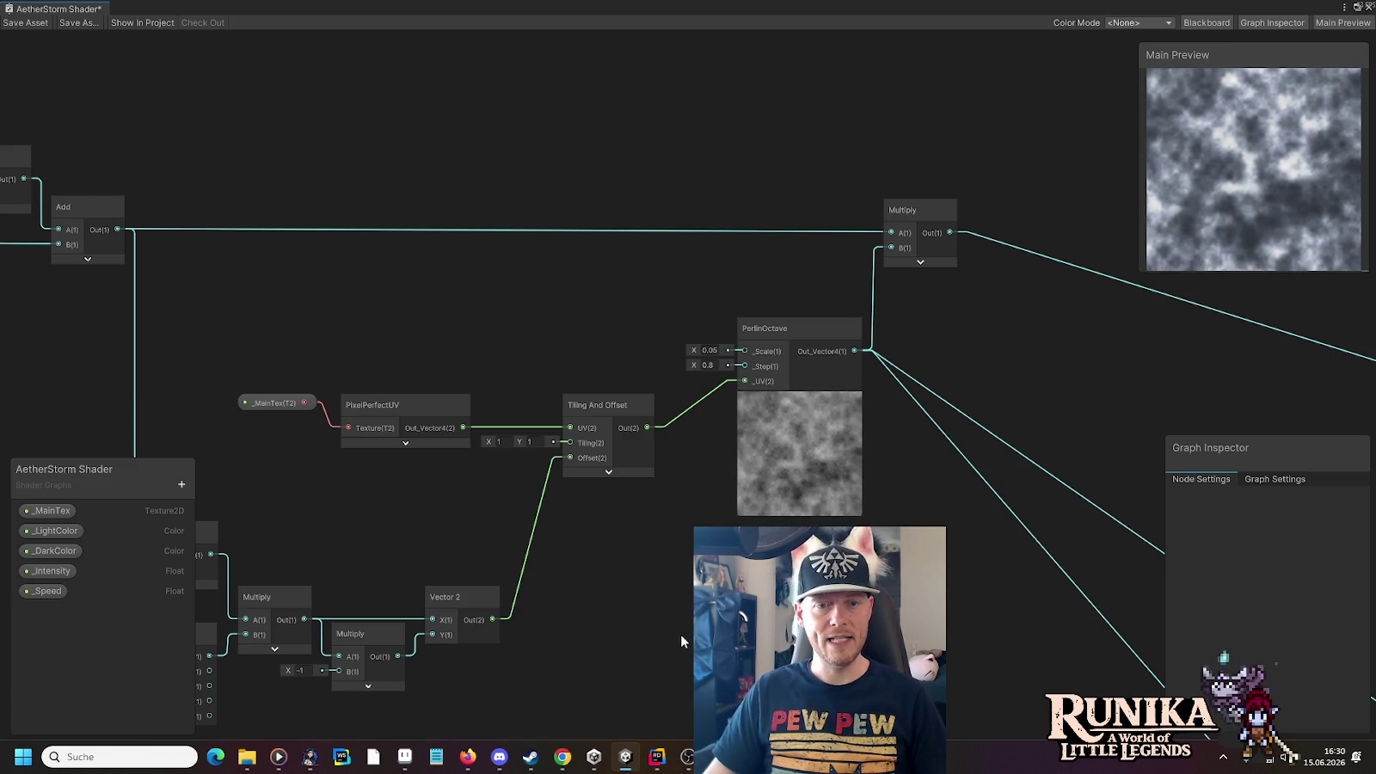
Add a second PerlinOctave node from the Sub Graphs category
{"action": "left_click_drag", "start_coordinate": [680, 636], "coordinate": [851, 644]}
{"action": "left_click_drag", "start_coordinate": [671, 275], "coordinate": [553, 311]}
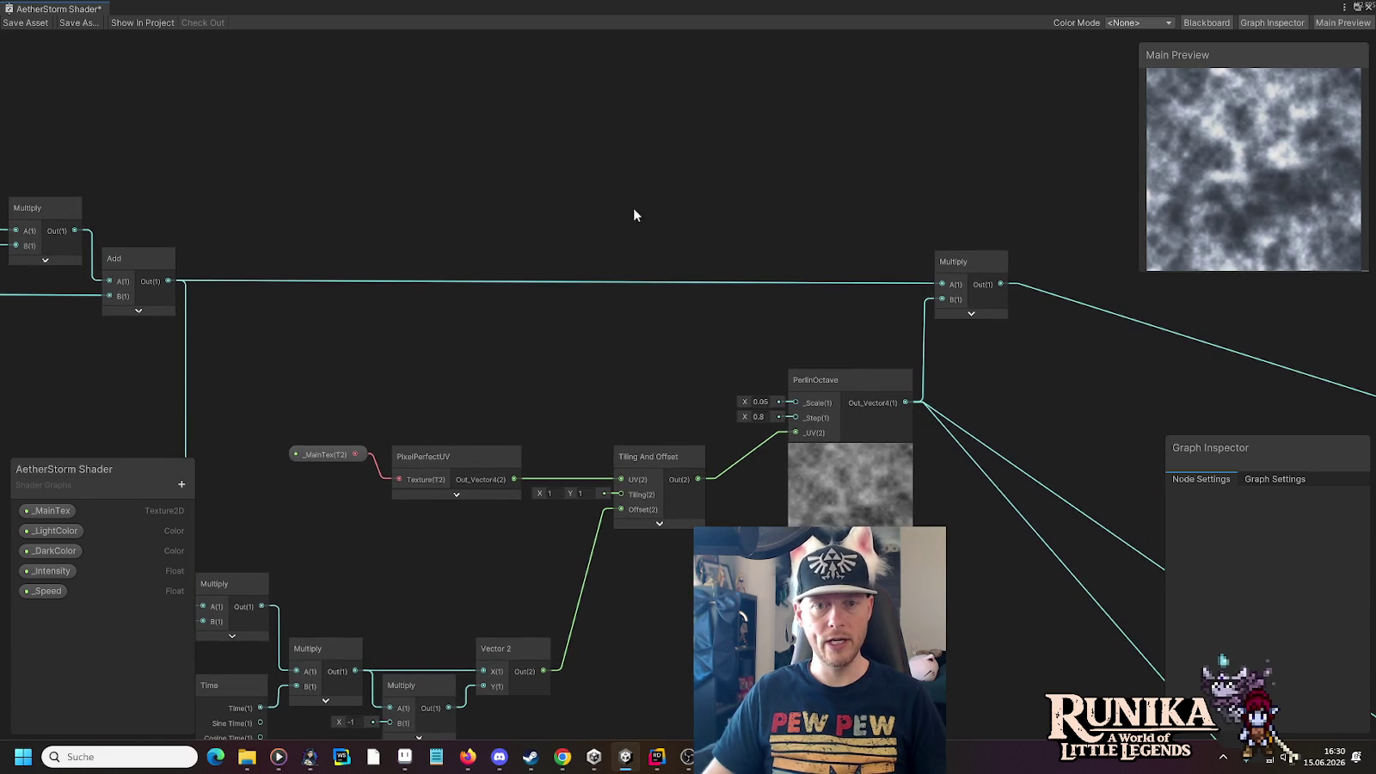
{"action": "right_click", "coordinate": [715, 110]}
{"action": "left_click", "coordinate": [741, 119]}
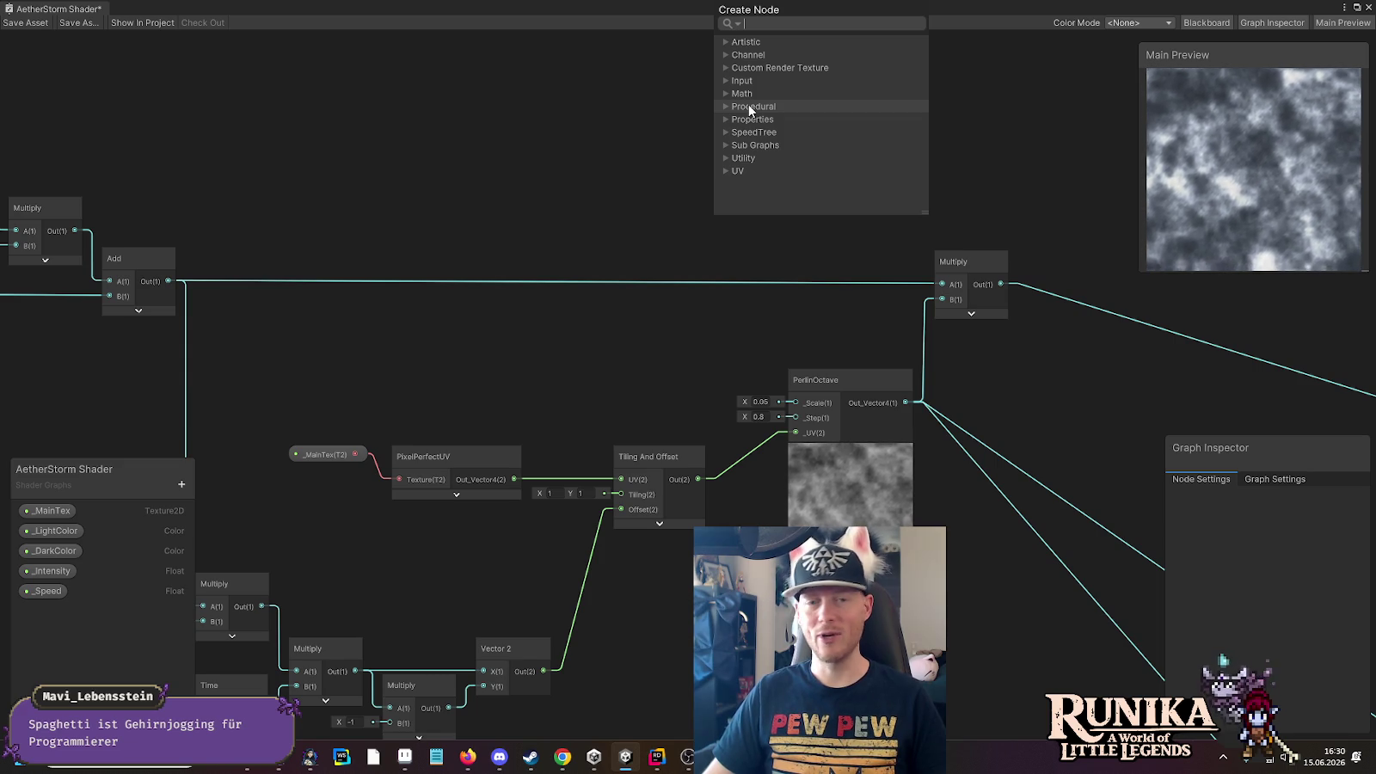
{"action": "left_click", "coordinate": [724, 170]}
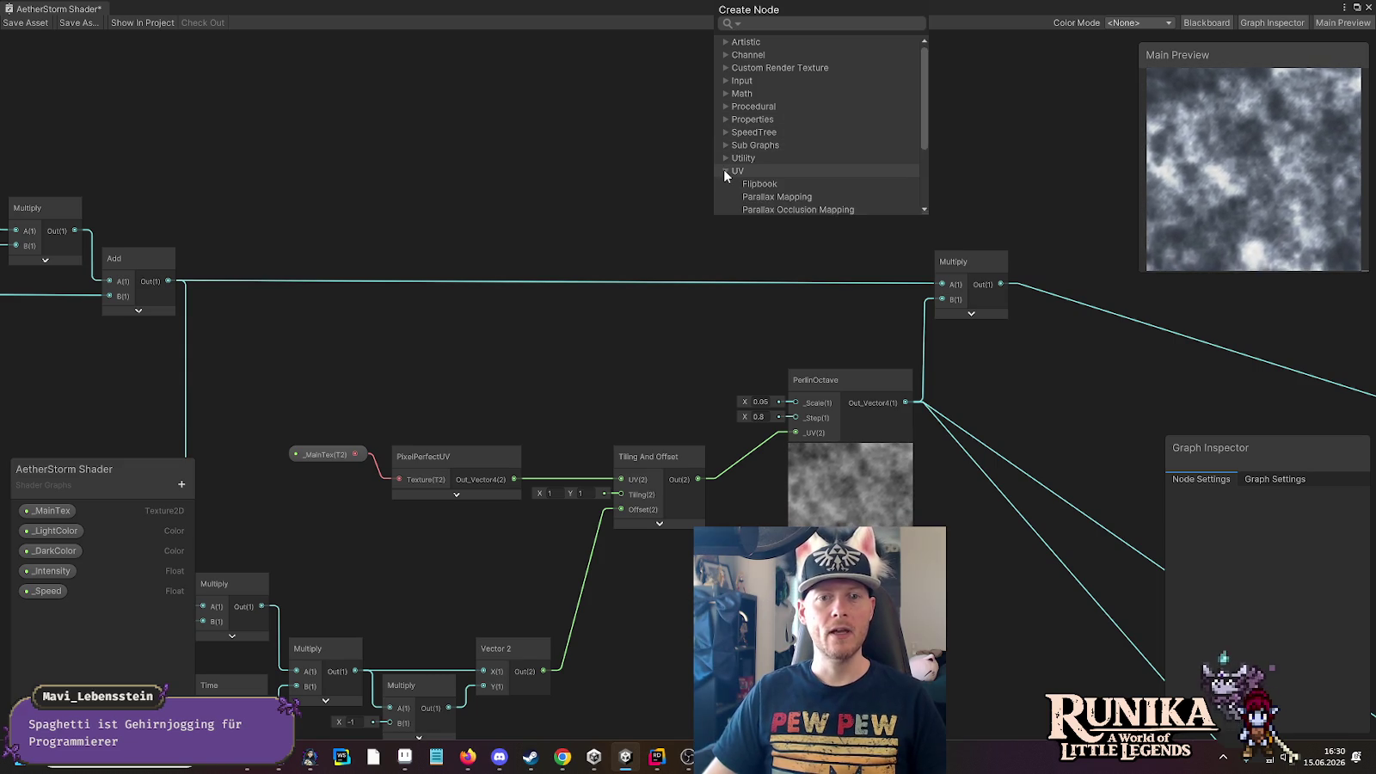
{"action": "left_click", "coordinate": [724, 169]}
{"action": "left_click", "coordinate": [722, 144]}
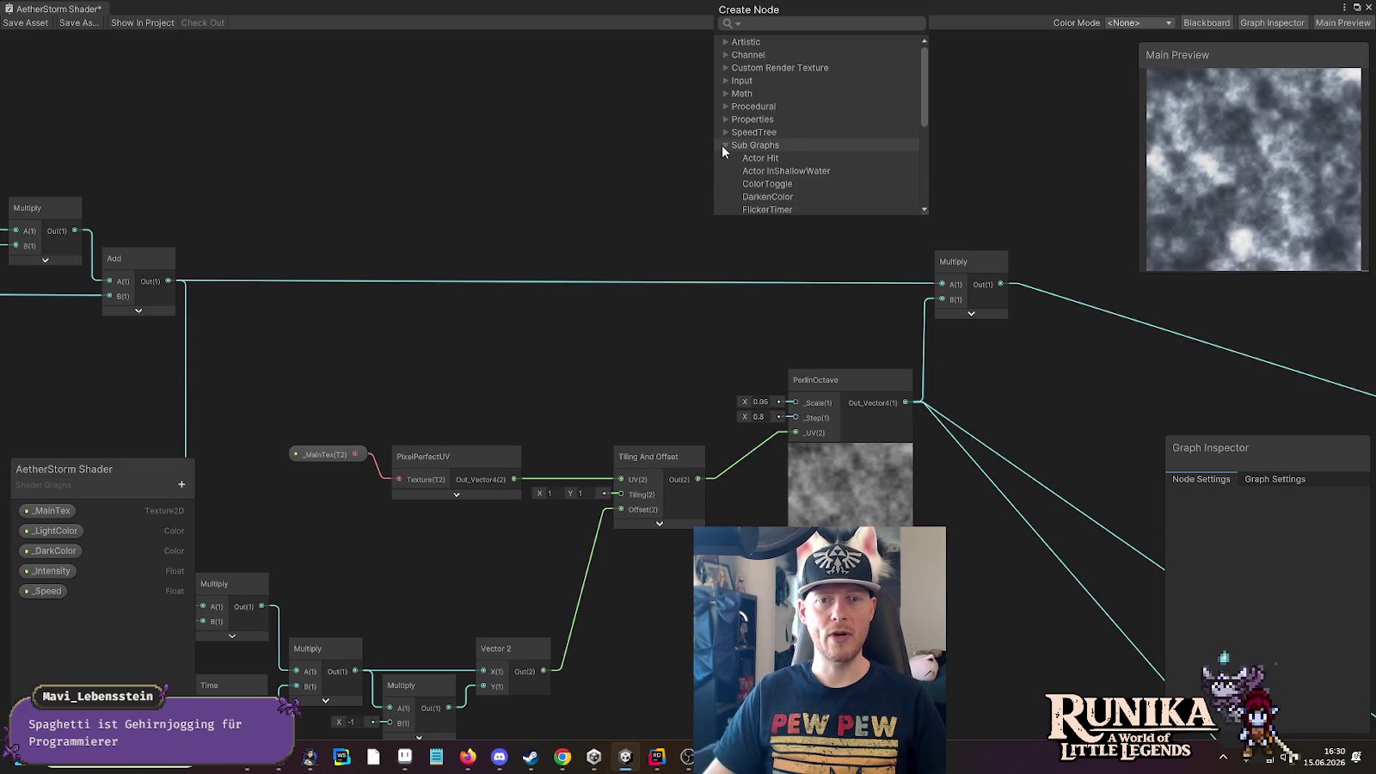
{"action": "scroll", "coordinate": [779, 165], "scroll_direction": "down", "scroll_amount": 3}
{"action": "scroll", "coordinate": [763, 86], "scroll_direction": "down", "scroll_amount": 3}
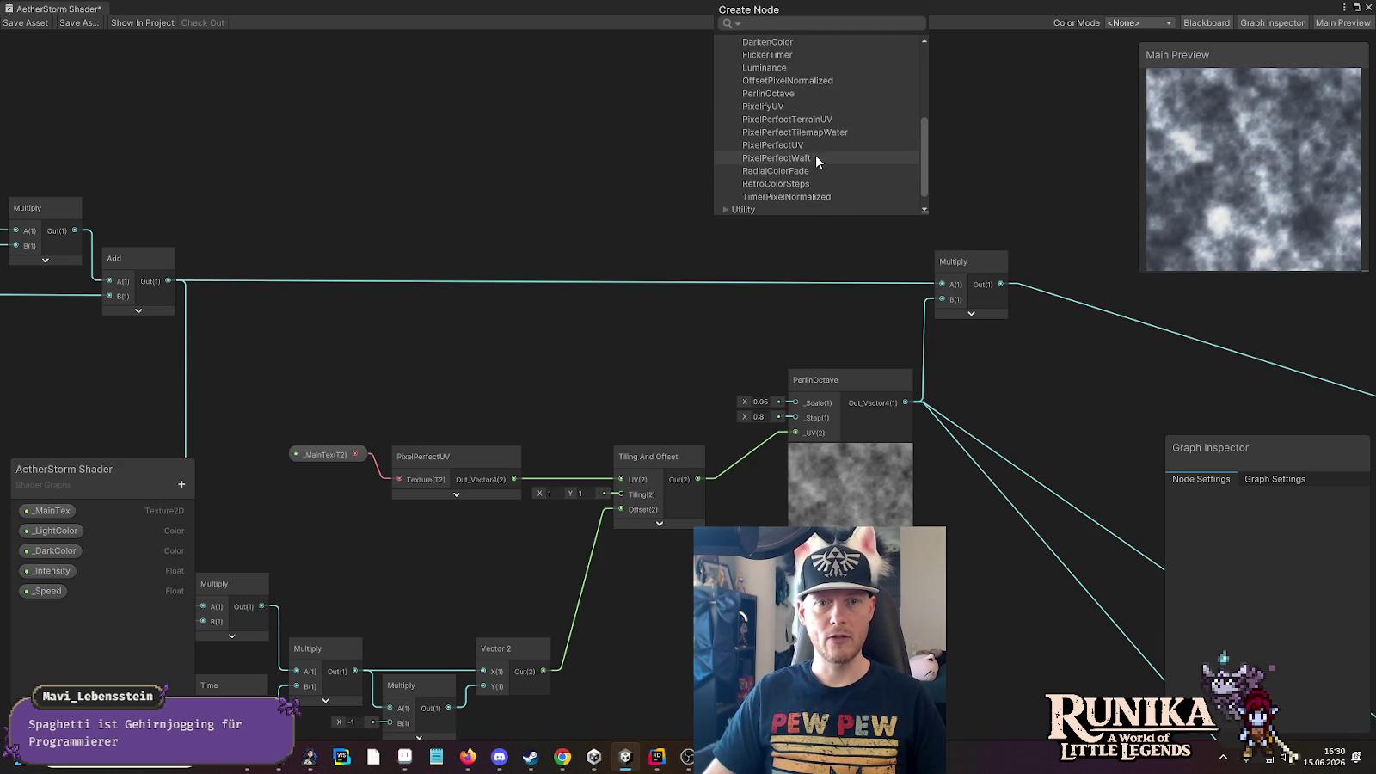
{"action": "left_click", "coordinate": [787, 92]}
Connect PixelPerfectUV's Out_Vector4 to the new PerlinOctave's _UV input
{"action": "mouse_move", "coordinate": [539, 130]}
{"action": "left_mouse_down"}
{"action": "mouse_move", "coordinate": [556, 218]}
{"action": "mouse_move", "coordinate": [639, 221]}
{"action": "left_mouse_up"}
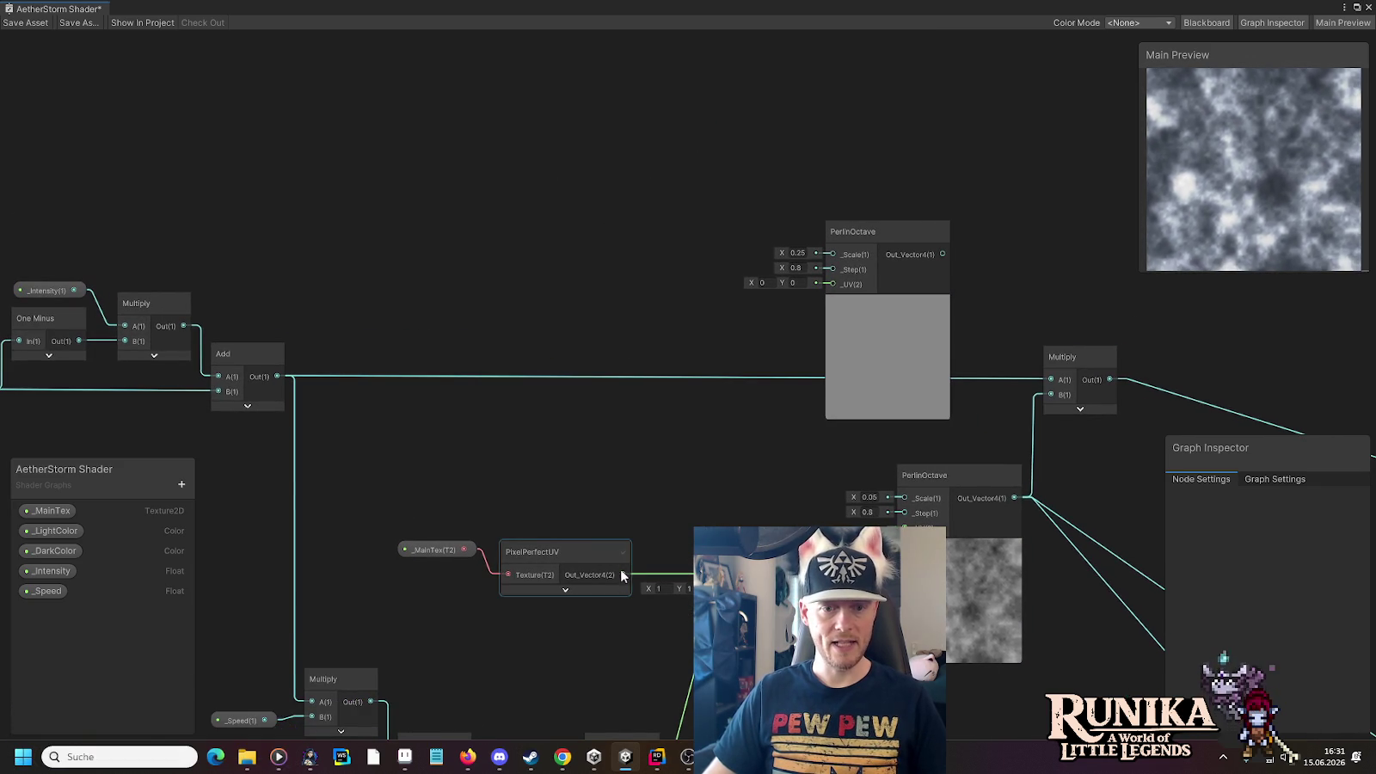
{"action": "mouse_move", "coordinate": [623, 574]}
{"action": "left_mouse_down"}
{"action": "mouse_move", "coordinate": [712, 372]}
{"action": "mouse_move", "coordinate": [831, 285]}
{"action": "left_mouse_up"}
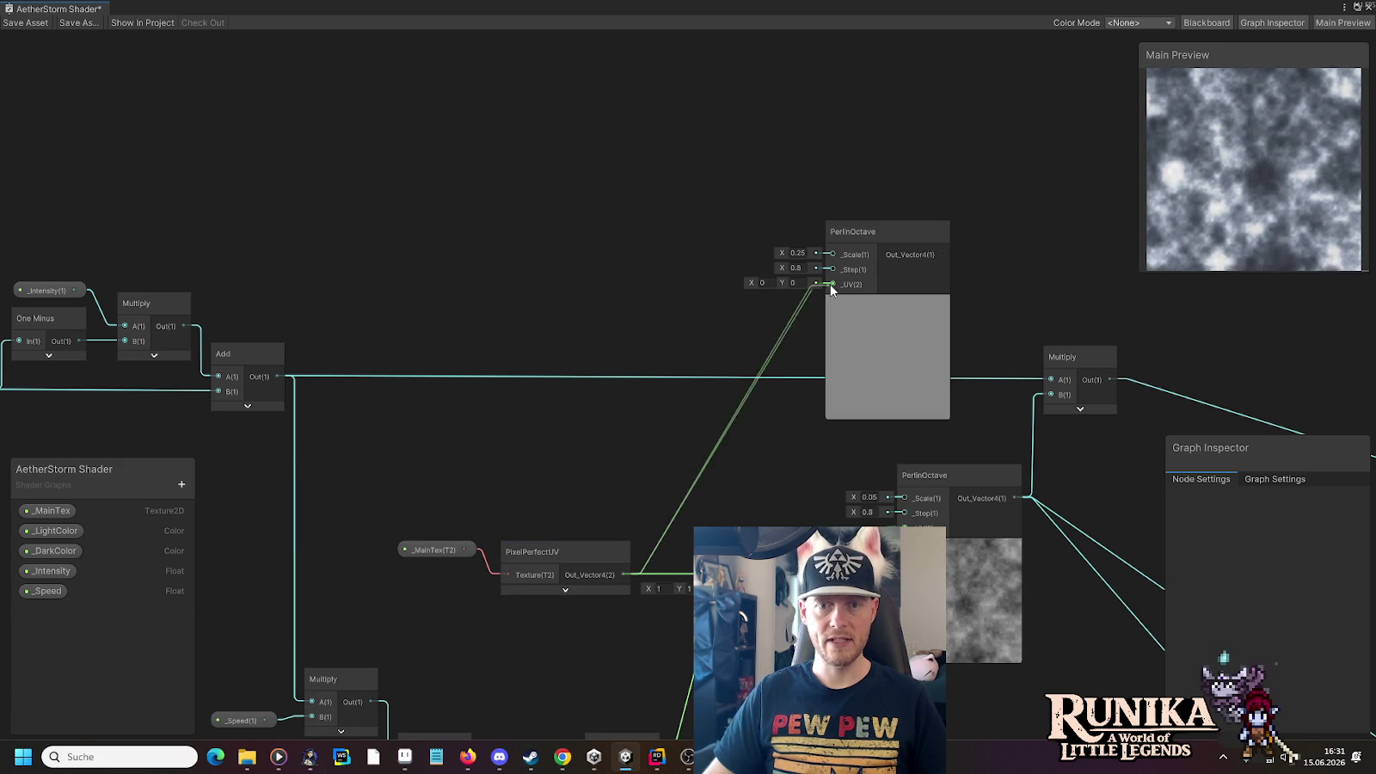
{"action": "mouse_move", "coordinate": [637, 295]}
{"action": "left_mouse_down"}
{"action": "mouse_move", "coordinate": [630, 165]}
{"action": "mouse_move", "coordinate": [685, 120]}
{"action": "mouse_move", "coordinate": [634, 244]}
{"action": "left_mouse_up"}
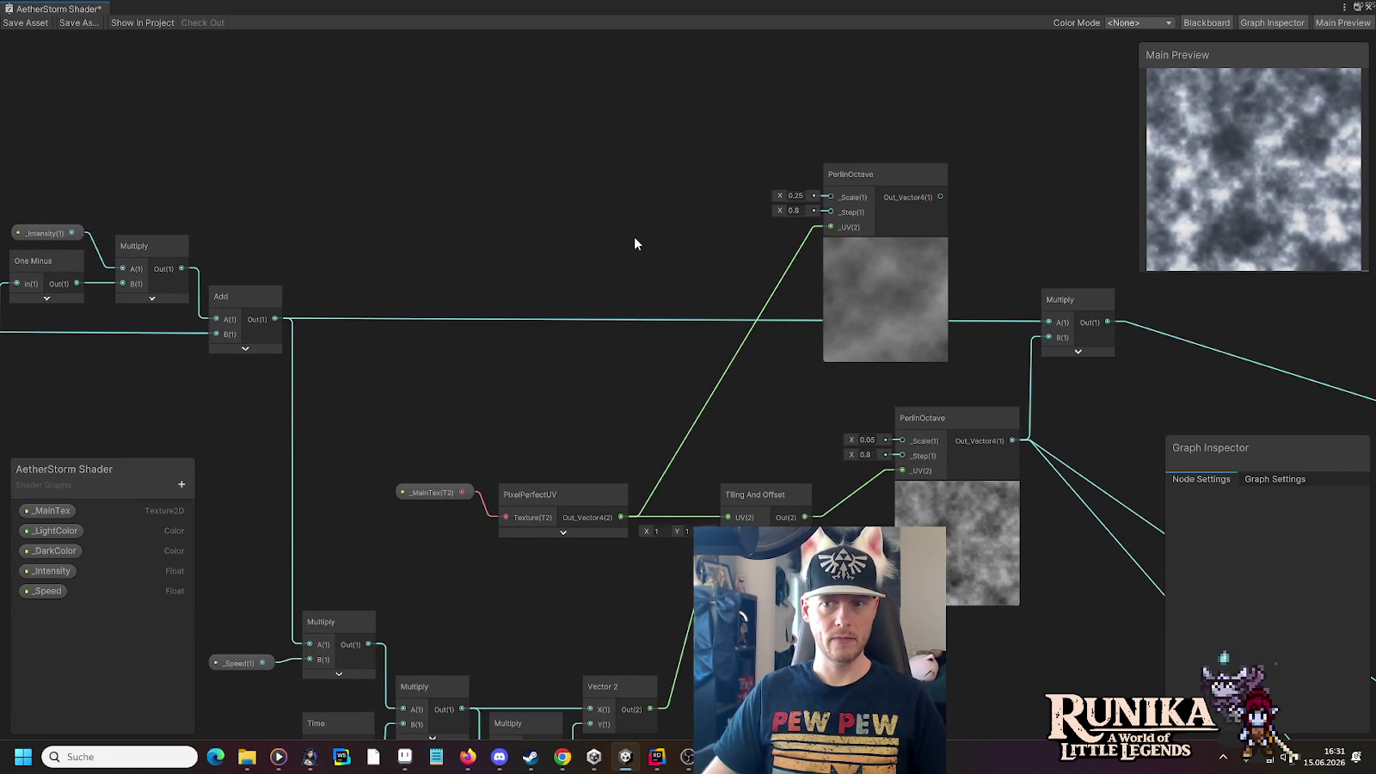
{"action": "left_click_drag", "start_coordinate": [635, 243], "coordinate": [709, 96]}
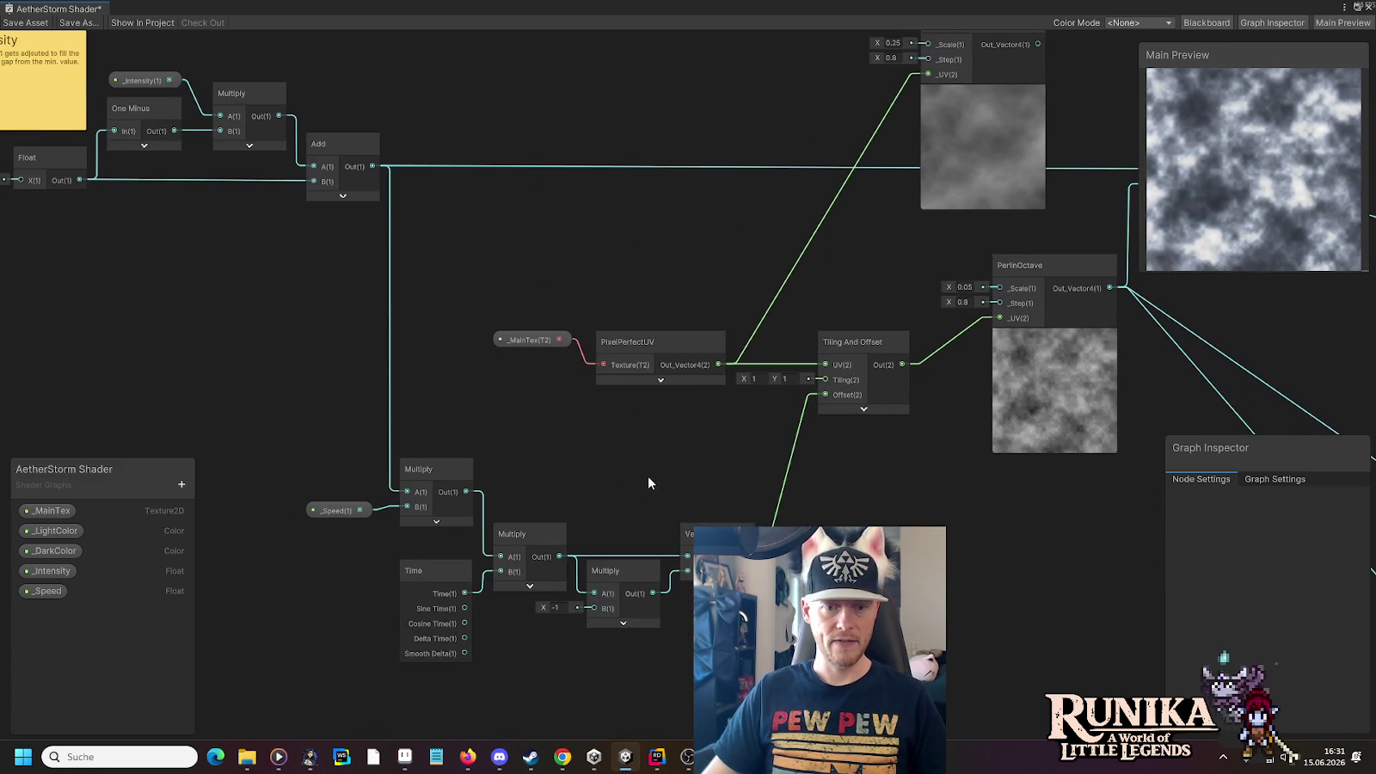
{"action": "left_click_drag", "start_coordinate": [647, 469], "coordinate": [729, 387]}
Select the time-scaling Multiply and drag a new wire from its output
{"action": "left_click", "coordinate": [508, 390]}
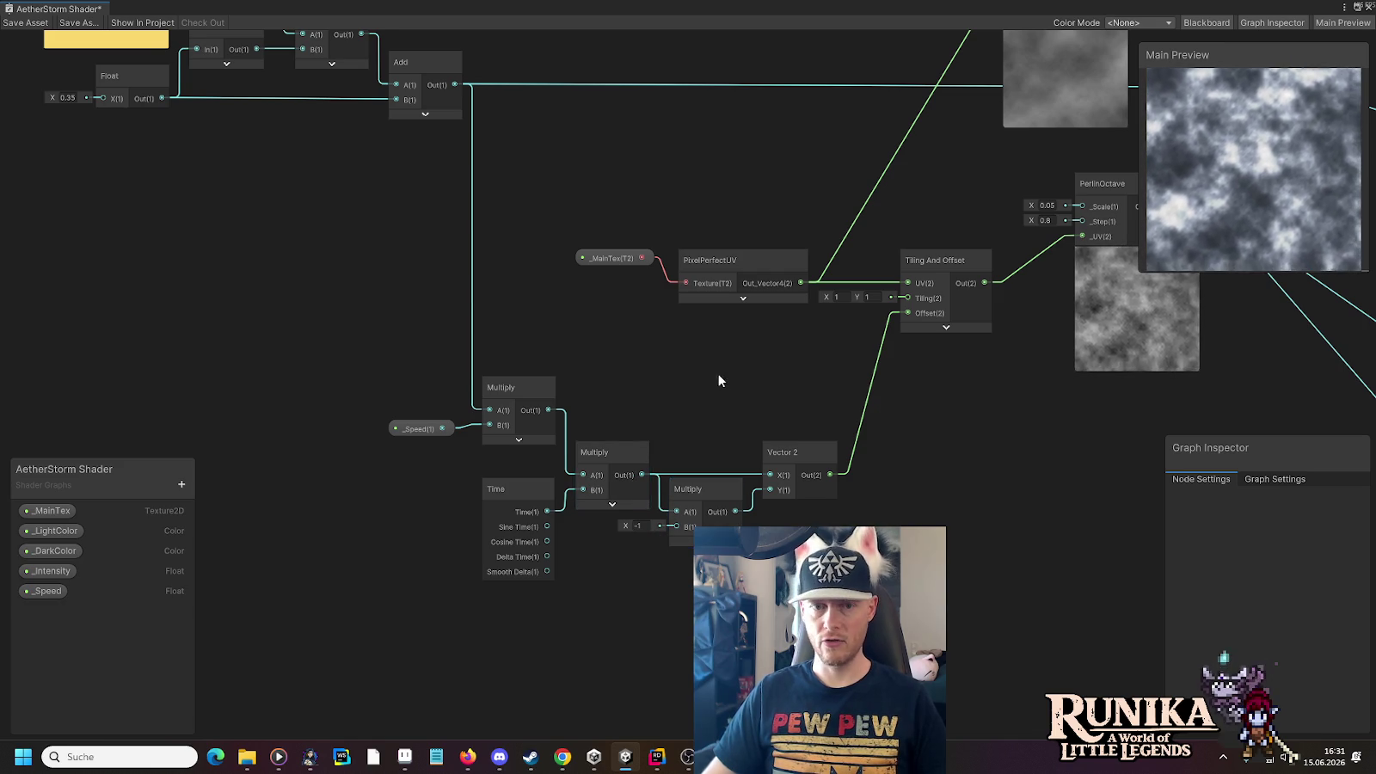
{"action": "left_click_drag", "start_coordinate": [719, 376], "coordinate": [584, 508]}
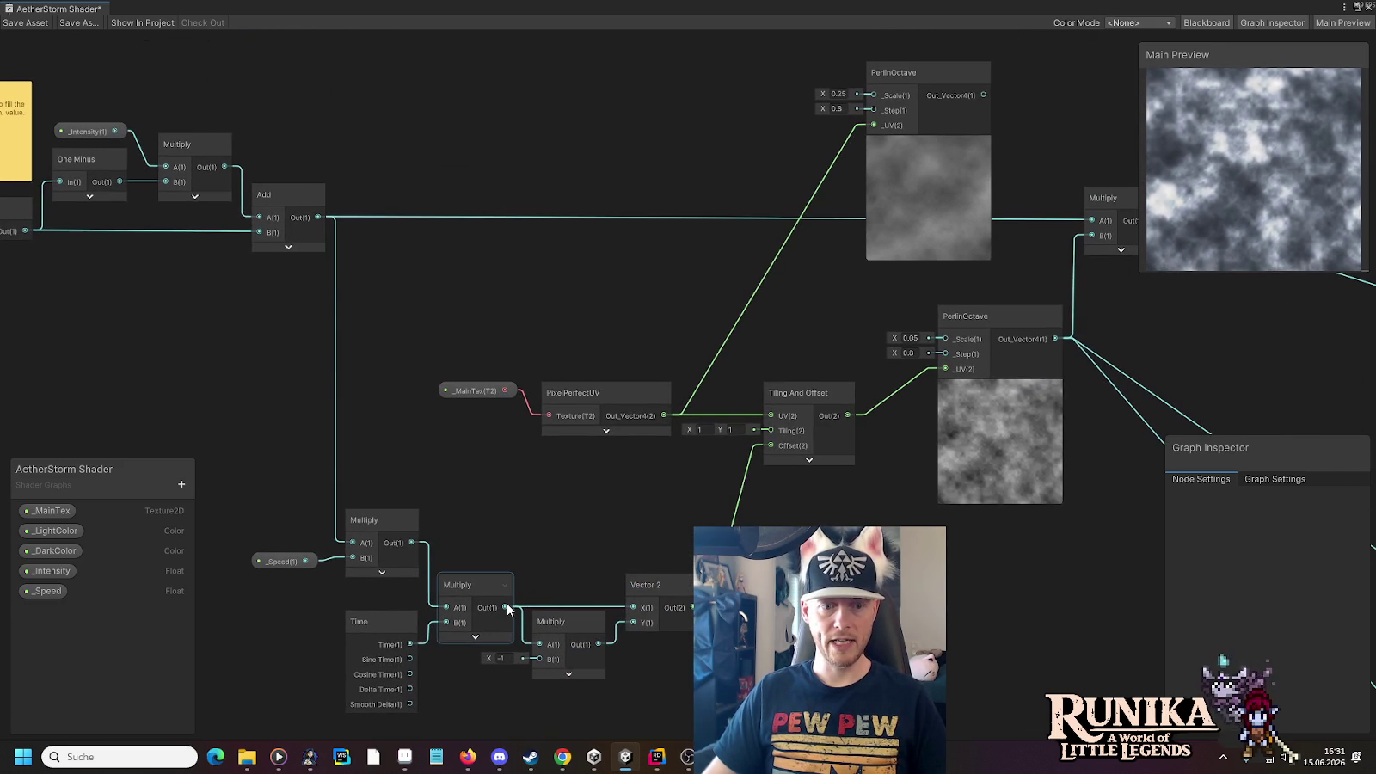
{"action": "mouse_move", "coordinate": [505, 607]}
{"action": "left_mouse_down"}
{"action": "mouse_move", "coordinate": [585, 224]}
{"action": "mouse_move", "coordinate": [548, 98]}
{"action": "mouse_move", "coordinate": [544, 129]}
{"action": "left_mouse_up"}
Add a Multiply that scales the time-times-speed result by B = 0.35
{"action": "type", "text": "mul"}
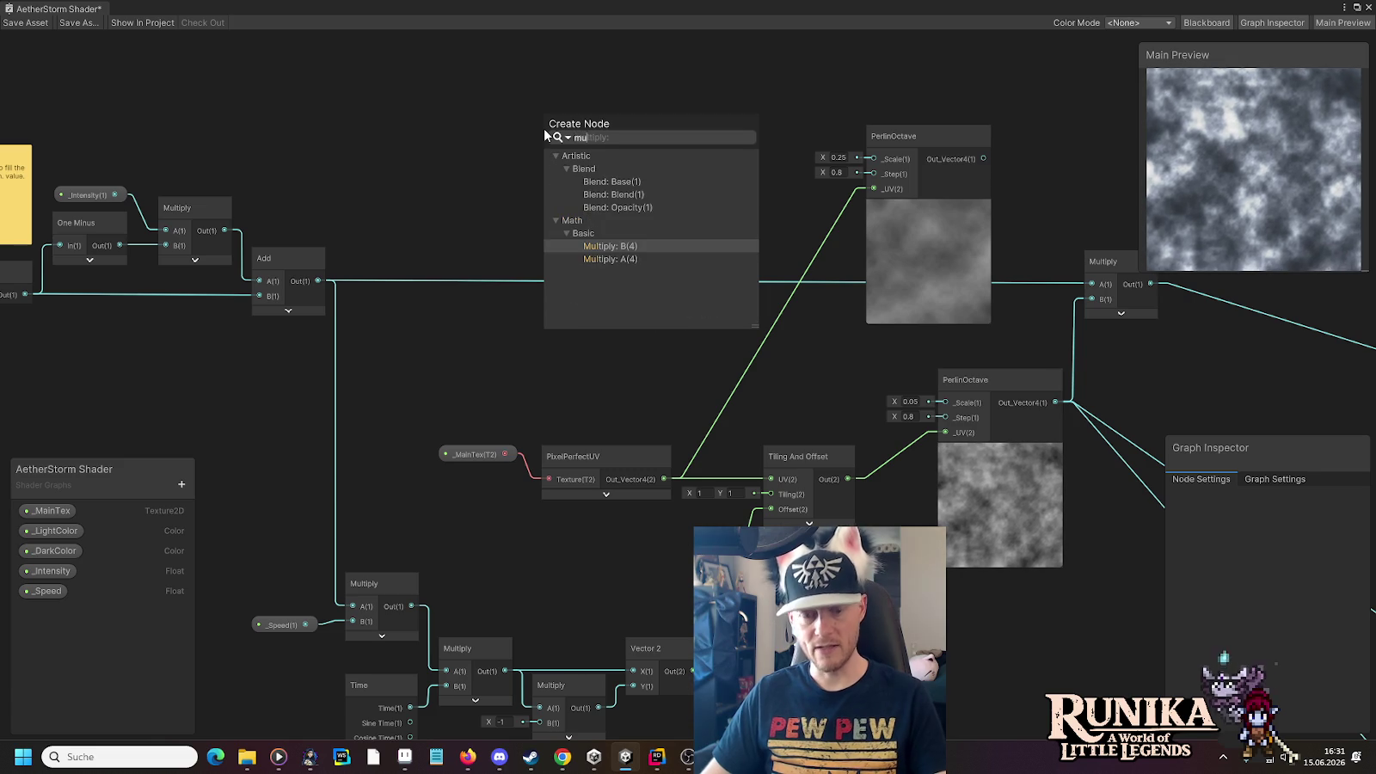
{"action": "left_click", "coordinate": [606, 247]}
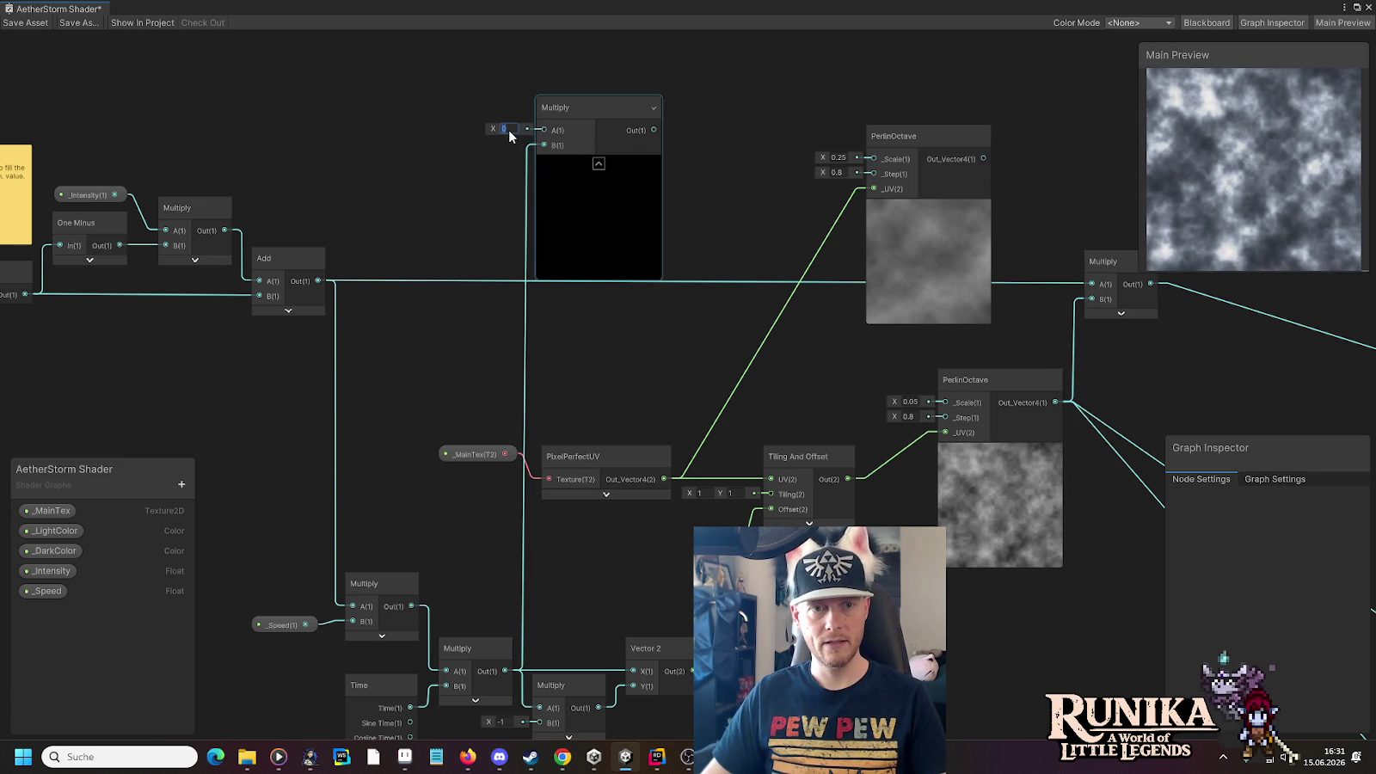
{"action": "mouse_move", "coordinate": [571, 99]}
{"action": "left_mouse_down"}
{"action": "mouse_move", "coordinate": [585, 740]}
{"action": "mouse_move", "coordinate": [546, 540]}
{"action": "mouse_move", "coordinate": [567, 549]}
{"action": "left_mouse_up"}
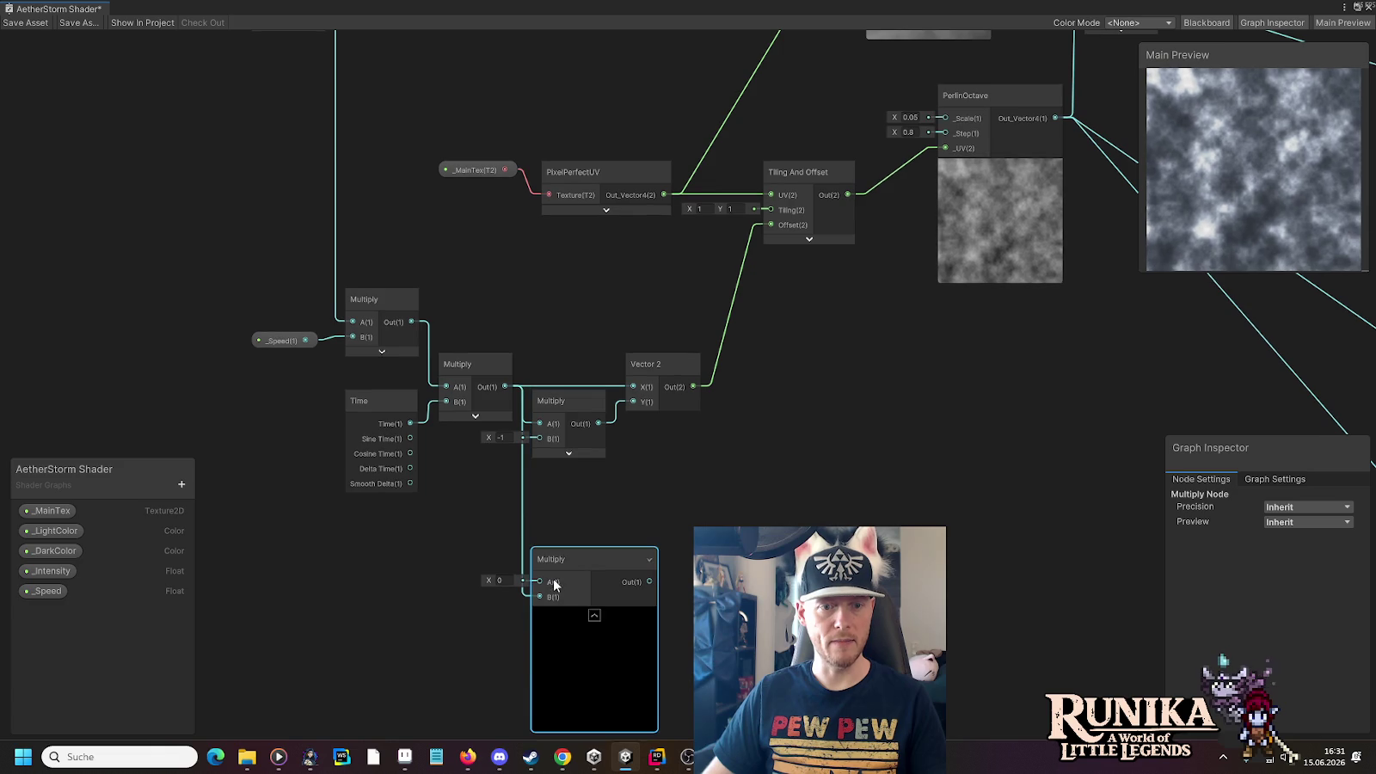
{"action": "mouse_move", "coordinate": [505, 386]}
{"action": "left_mouse_down"}
{"action": "mouse_move", "coordinate": [521, 552]}
{"action": "mouse_move", "coordinate": [539, 583]}
{"action": "left_mouse_up"}
{"action": "right_click", "coordinate": [524, 599]}
{"action": "left_click", "coordinate": [509, 596]}
{"action": "type", "text": "0."}
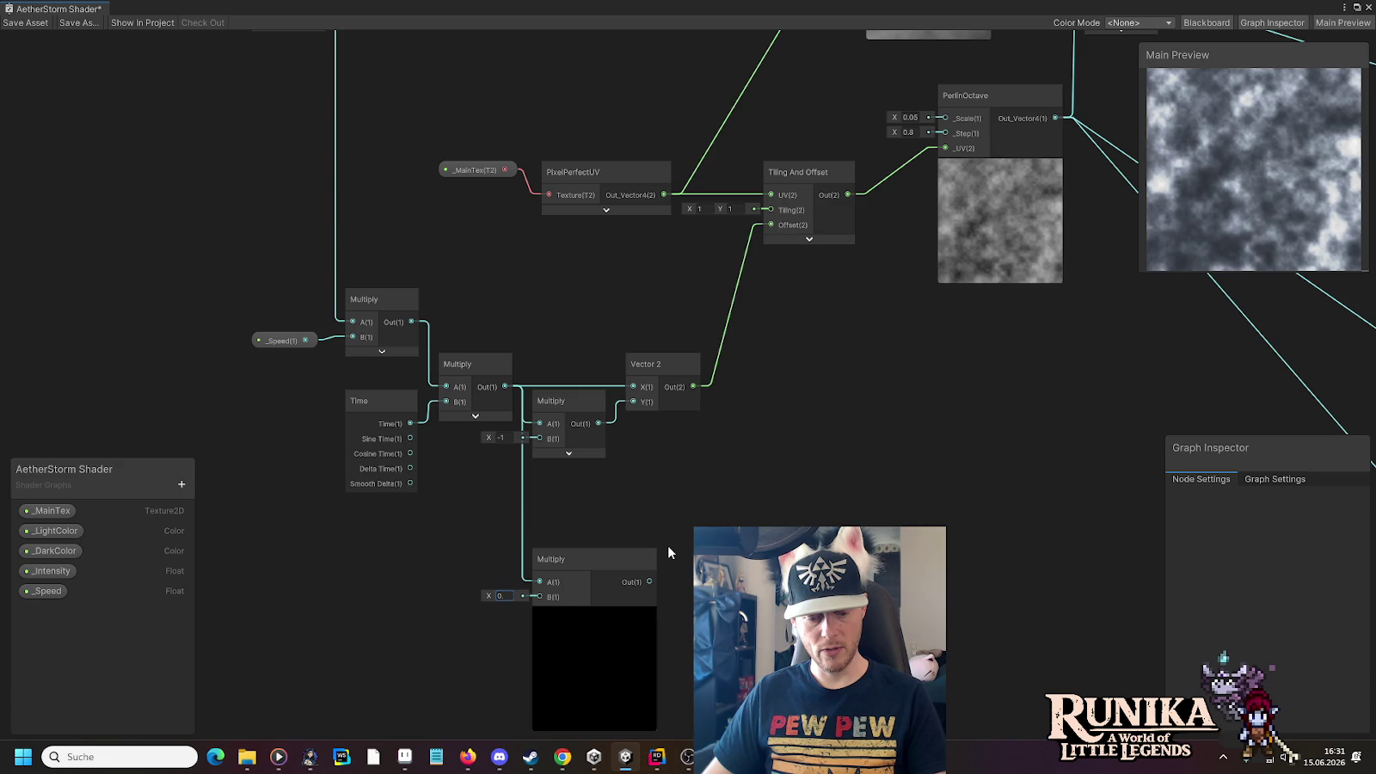
{"action": "type", "text": "35"}
{"action": "key", "text": "Return"}
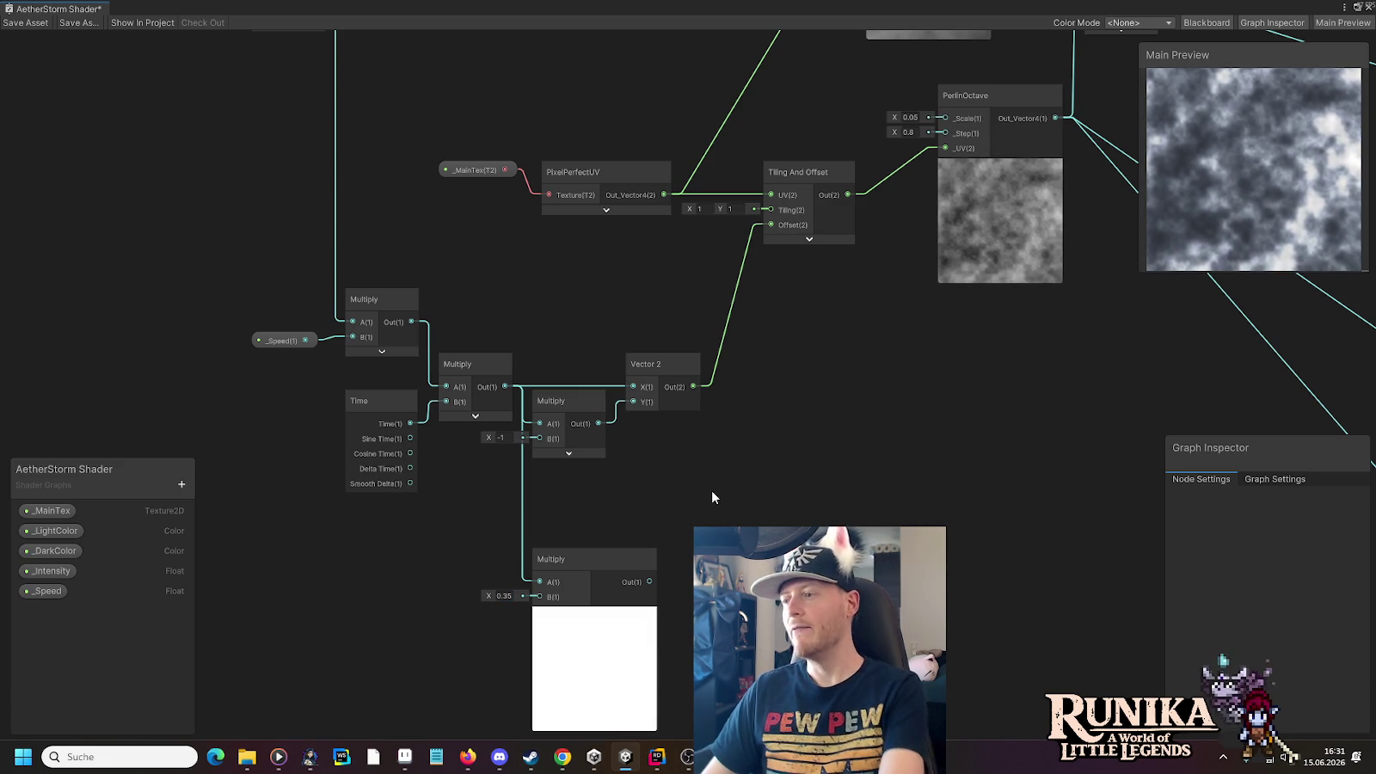
Move the second PerlinOctave node down beside the new 0.35 Multiply
{"action": "scroll", "coordinate": [712, 504], "scroll_direction": "down", "scroll_amount": 3}
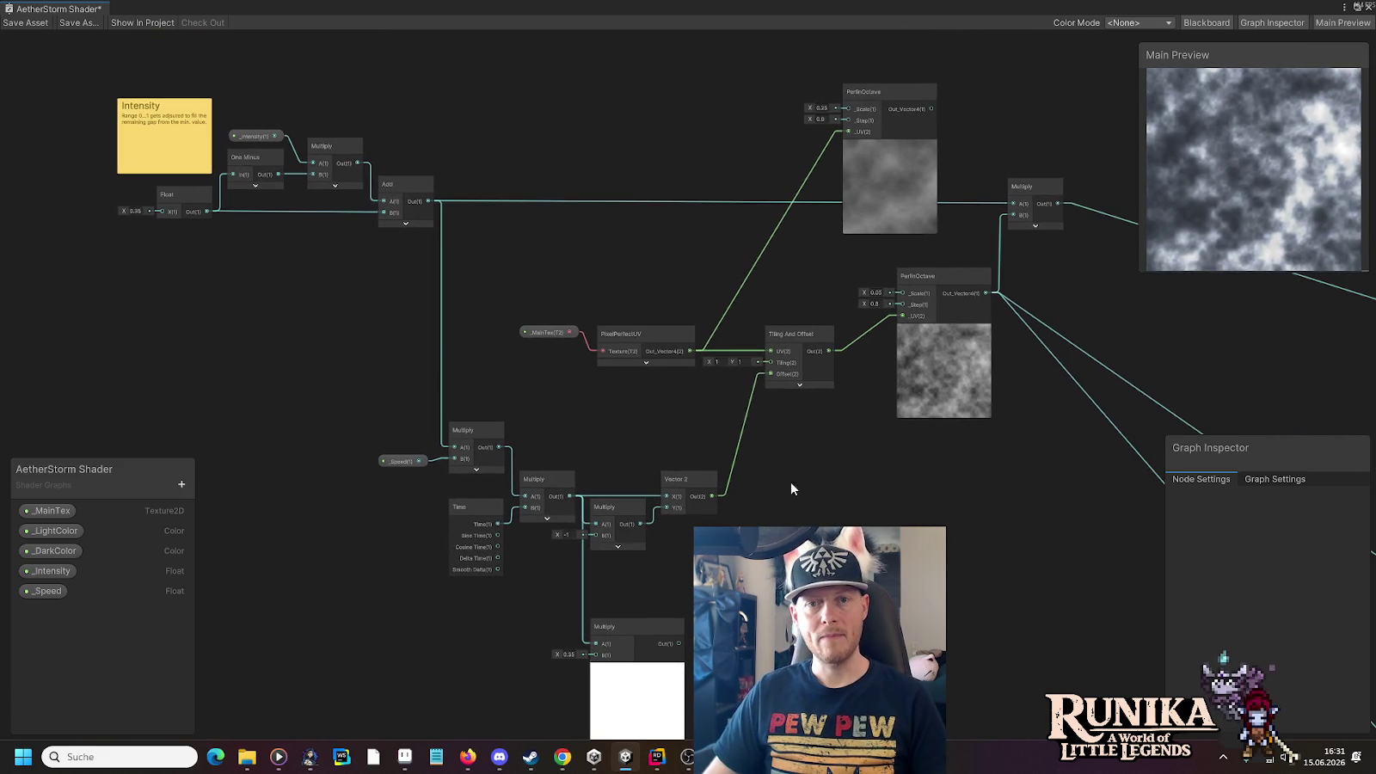
{"action": "left_click_drag", "start_coordinate": [879, 90], "coordinate": [843, 634]}
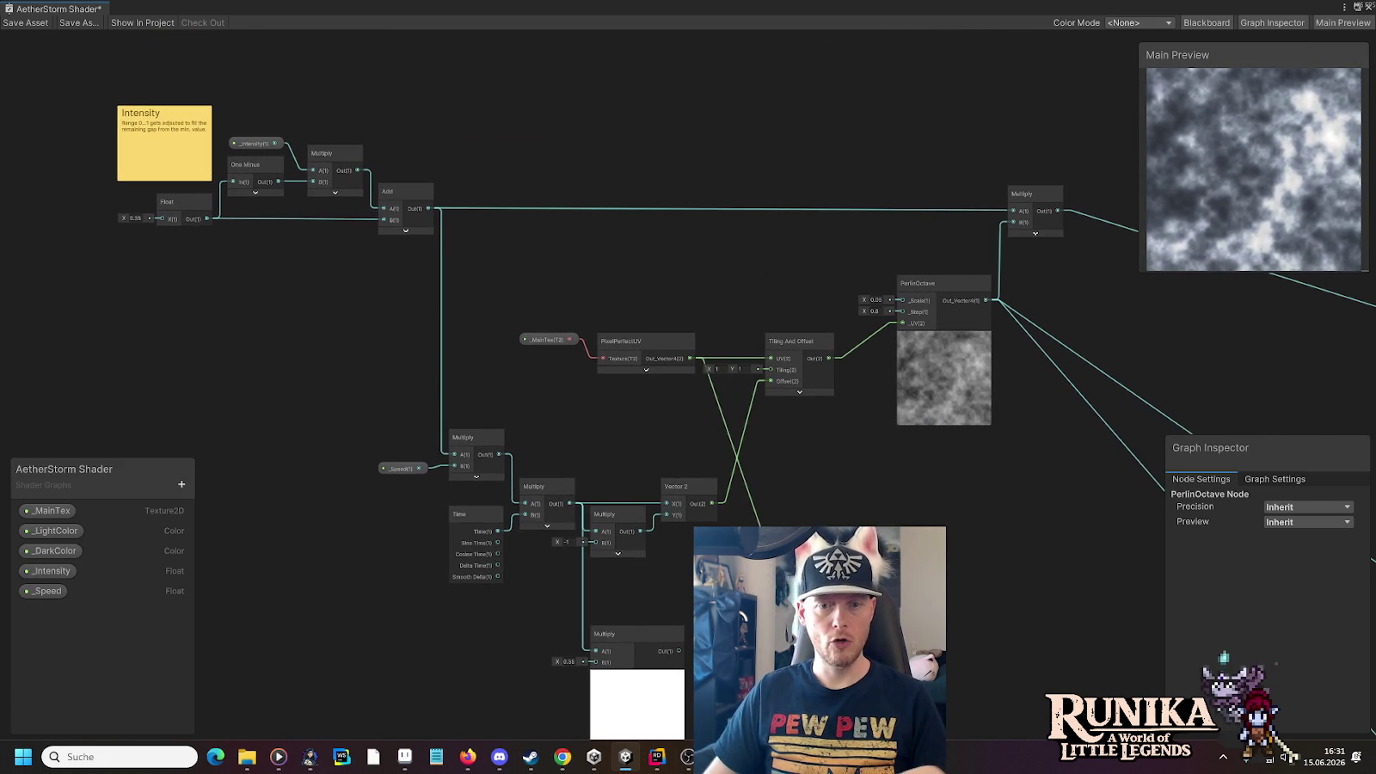
{"action": "left_click_drag", "start_coordinate": [824, 500], "coordinate": [903, 368]}
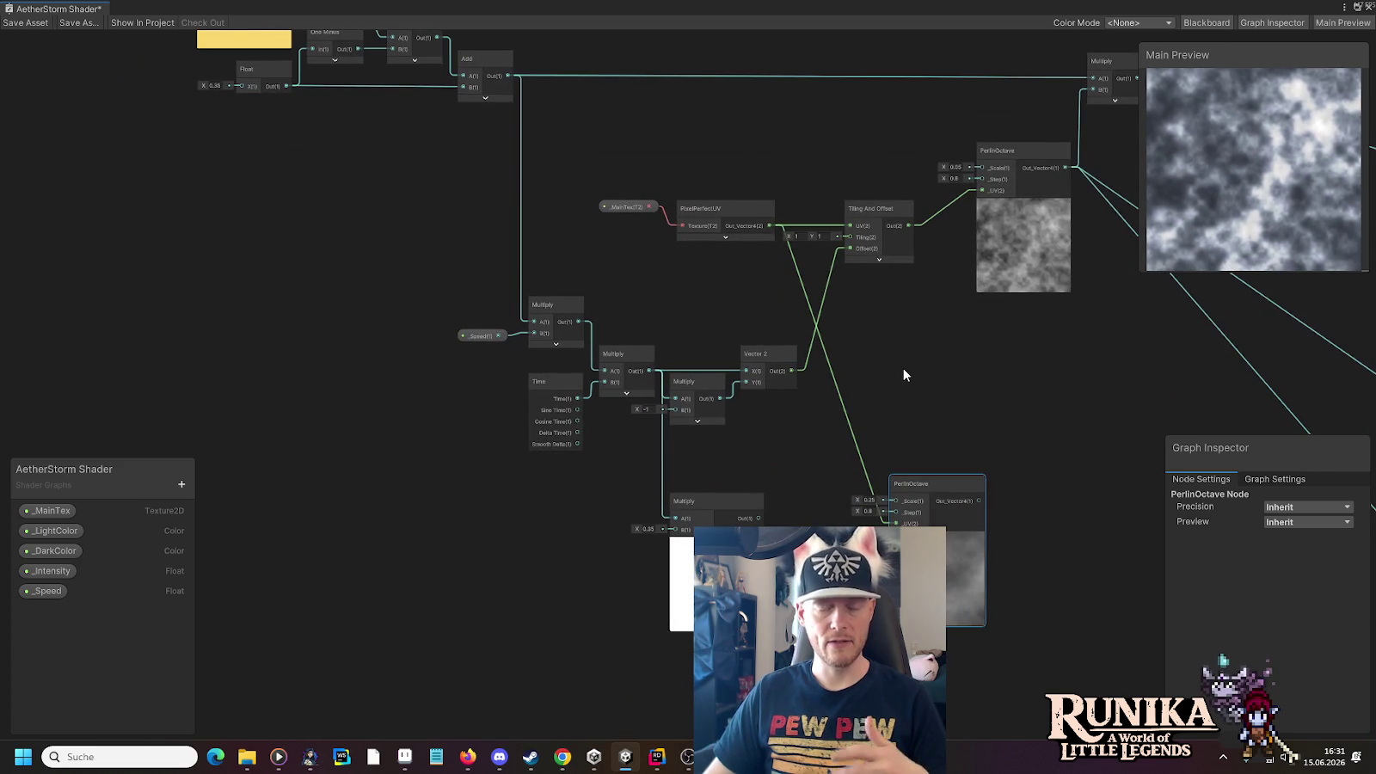
{"action": "mouse_move", "coordinate": [923, 484]}
{"action": "left_mouse_down"}
{"action": "mouse_move", "coordinate": [869, 501]}
{"action": "mouse_move", "coordinate": [886, 499]}
{"action": "left_mouse_up"}
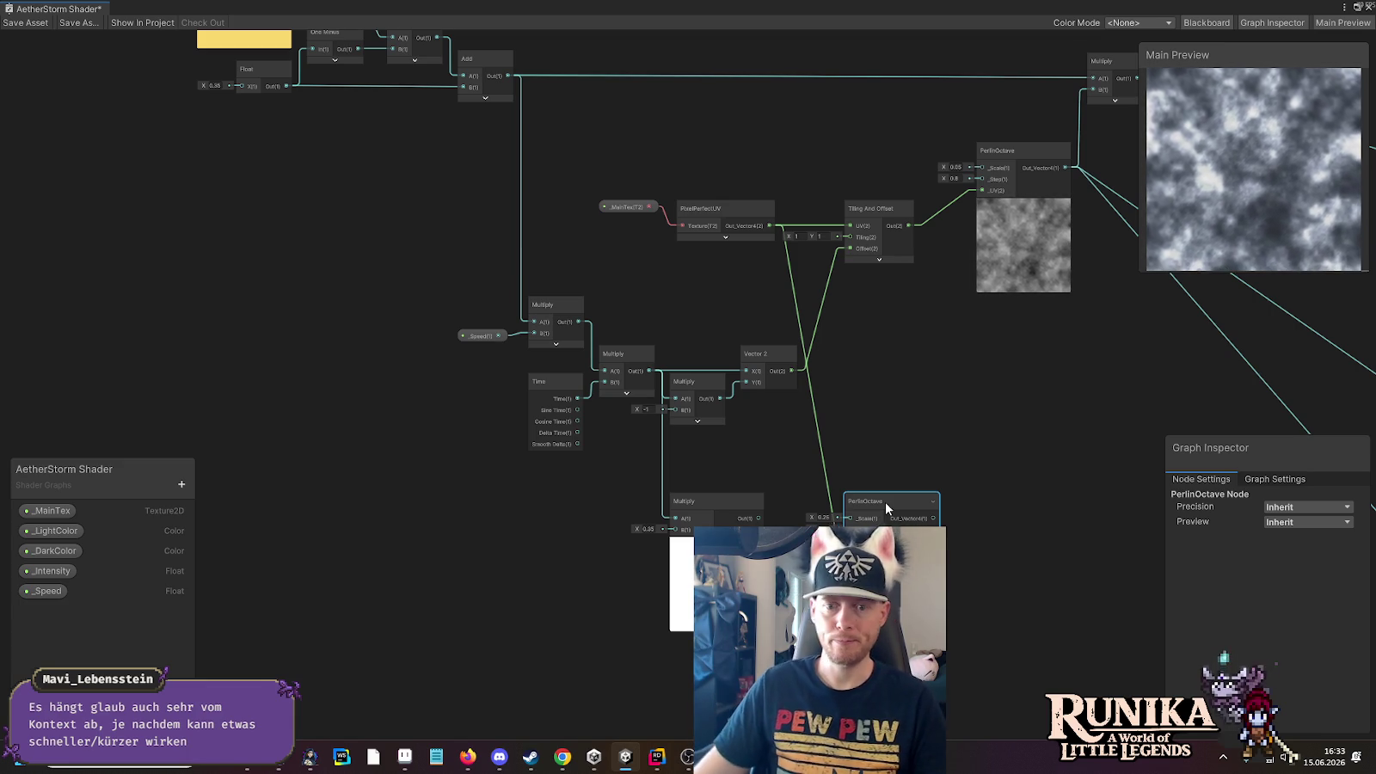
{"action": "scroll", "coordinate": [971, 643], "scroll_direction": "up", "scroll_amount": 5}
{"action": "scroll", "coordinate": [1053, 587], "scroll_direction": "down", "scroll_amount": 2}
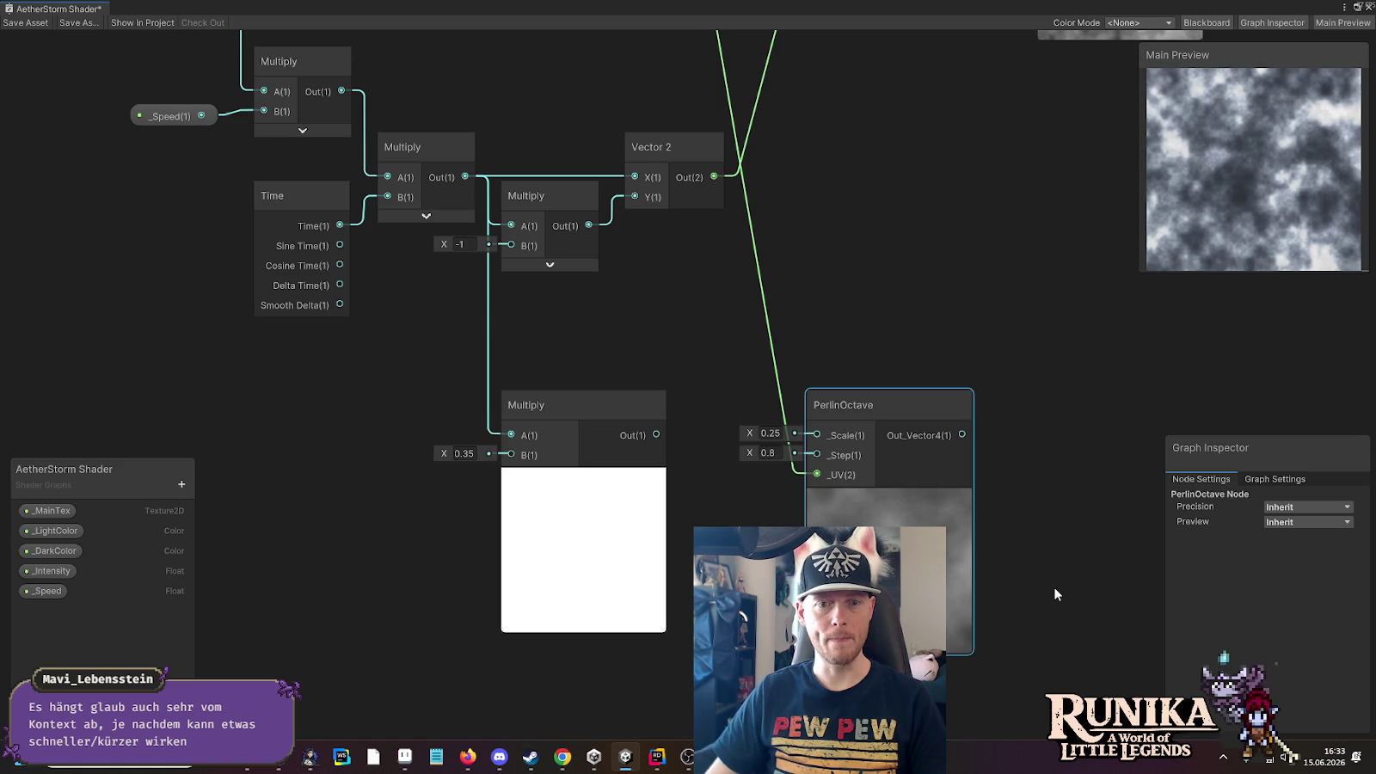
{"action": "scroll", "coordinate": [895, 285], "scroll_direction": "down", "scroll_amount": 3}
{"action": "mouse_move", "coordinate": [894, 209]}
{"action": "left_mouse_down"}
{"action": "mouse_move", "coordinate": [872, 366]}
{"action": "mouse_move", "coordinate": [882, 326]}
{"action": "left_mouse_up"}
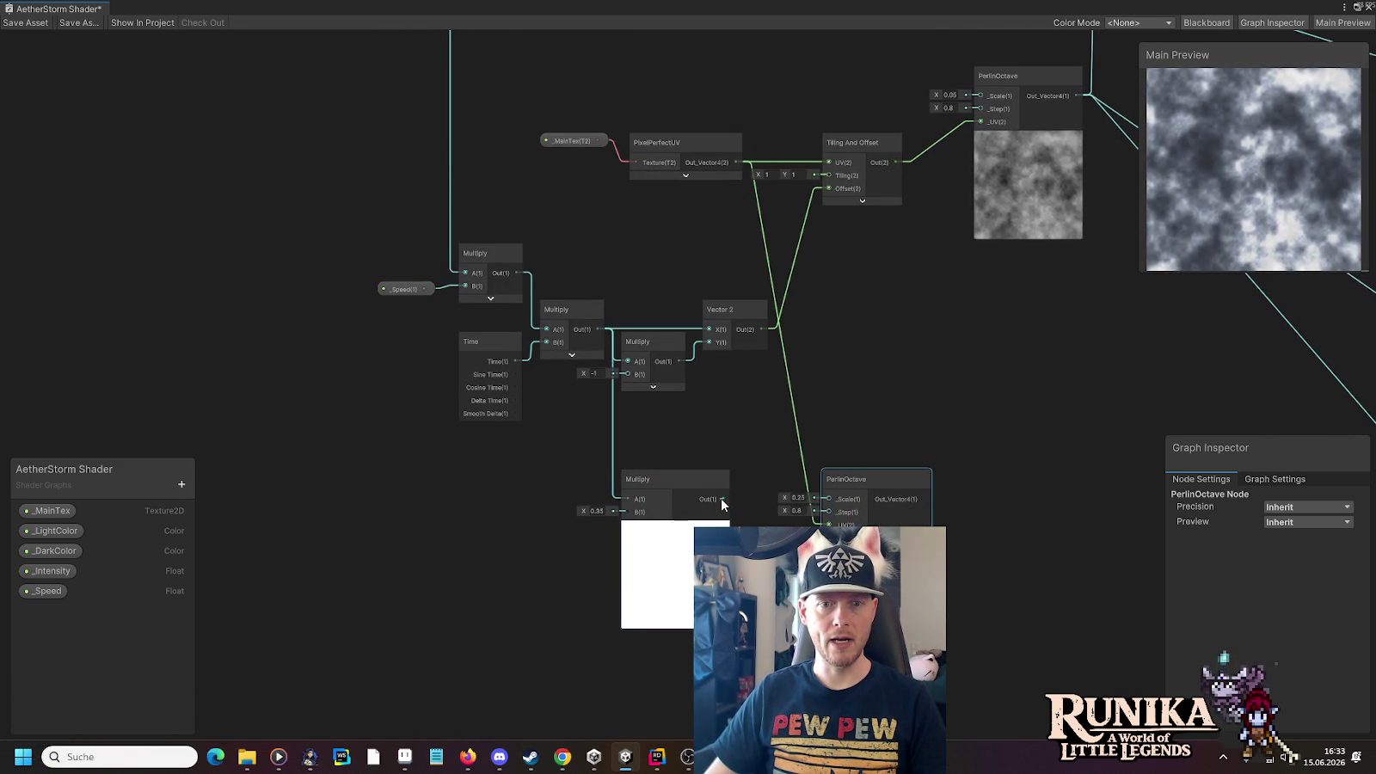
Add a Tiling And Offset offset by the 0.35 Multiply, with PixelPerfectUV as its UV
{"action": "left_click_drag", "start_coordinate": [722, 505], "coordinate": [872, 368]}
{"action": "type", "text": "til"}
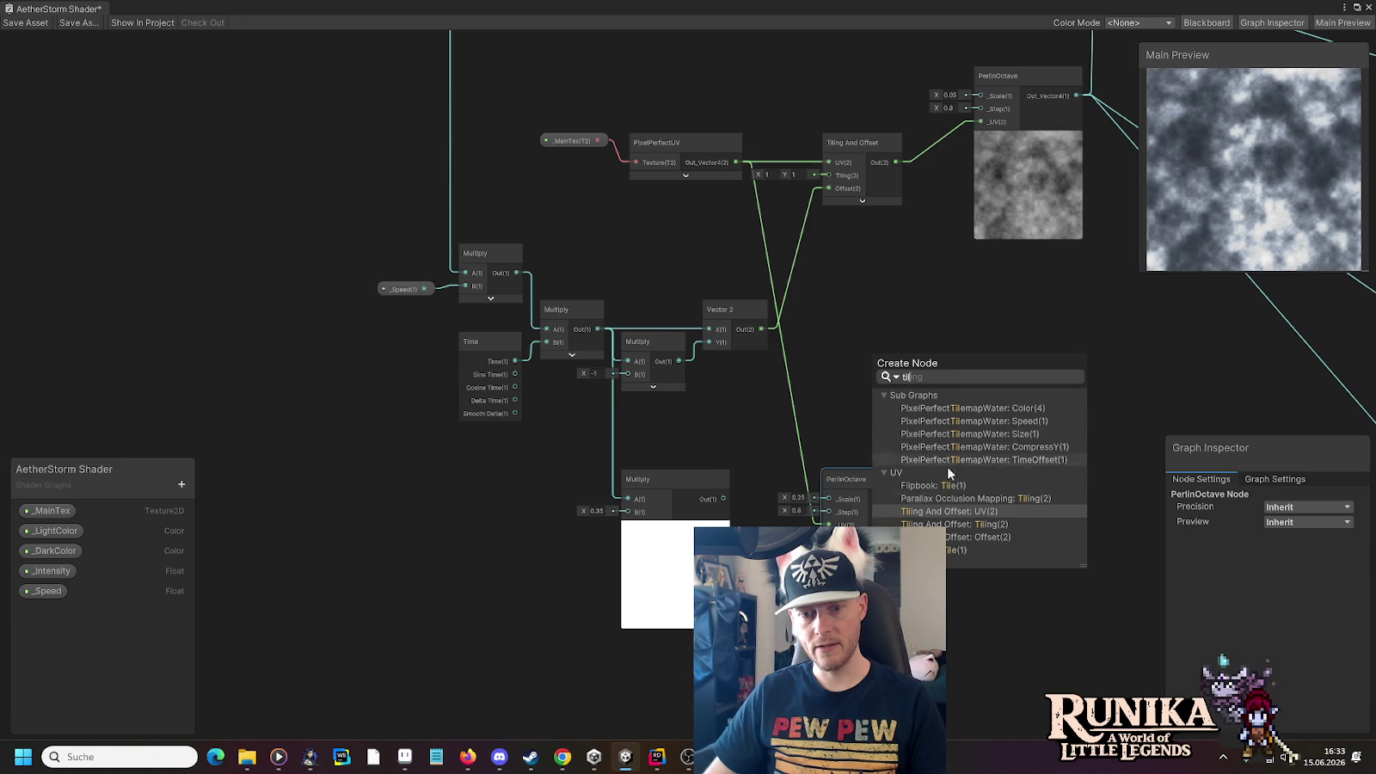
{"action": "left_click", "coordinate": [985, 537]}
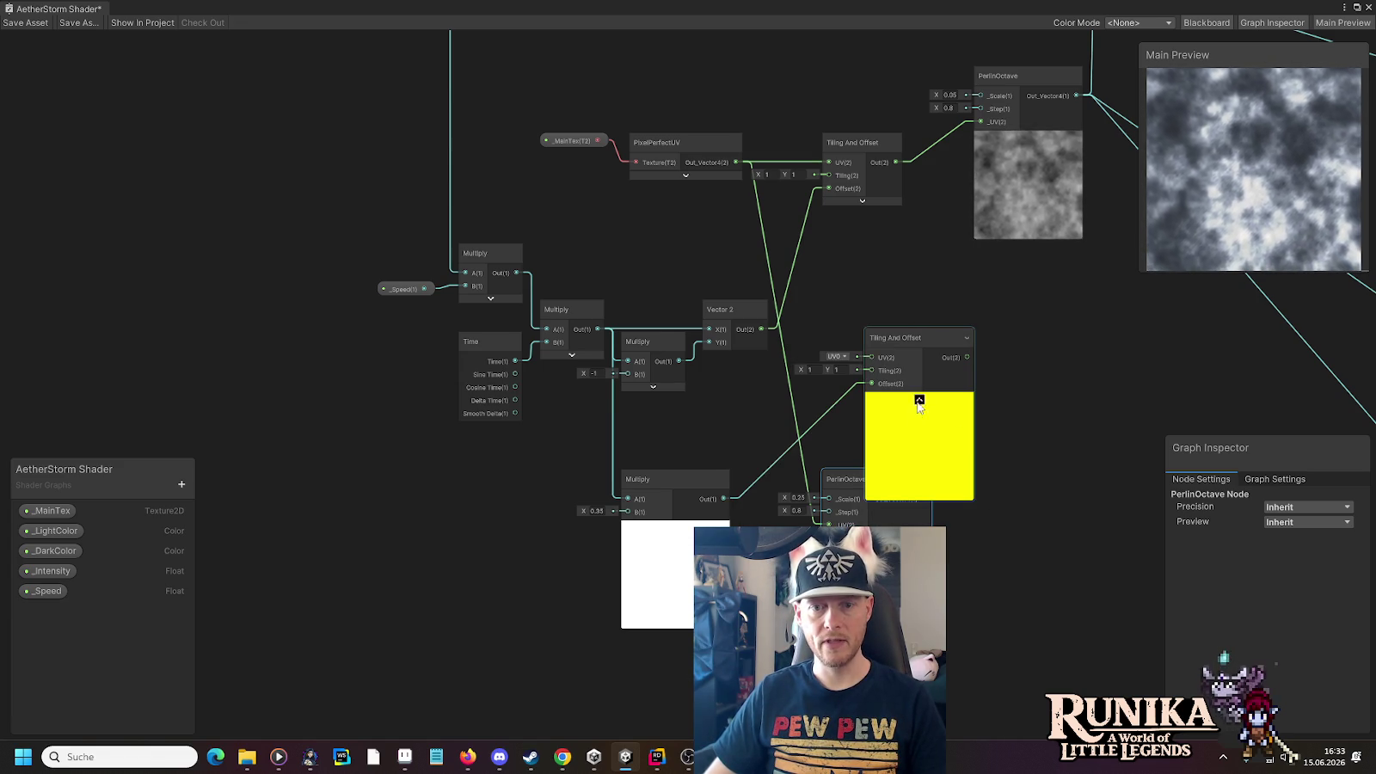
{"action": "left_click", "coordinate": [920, 401]}
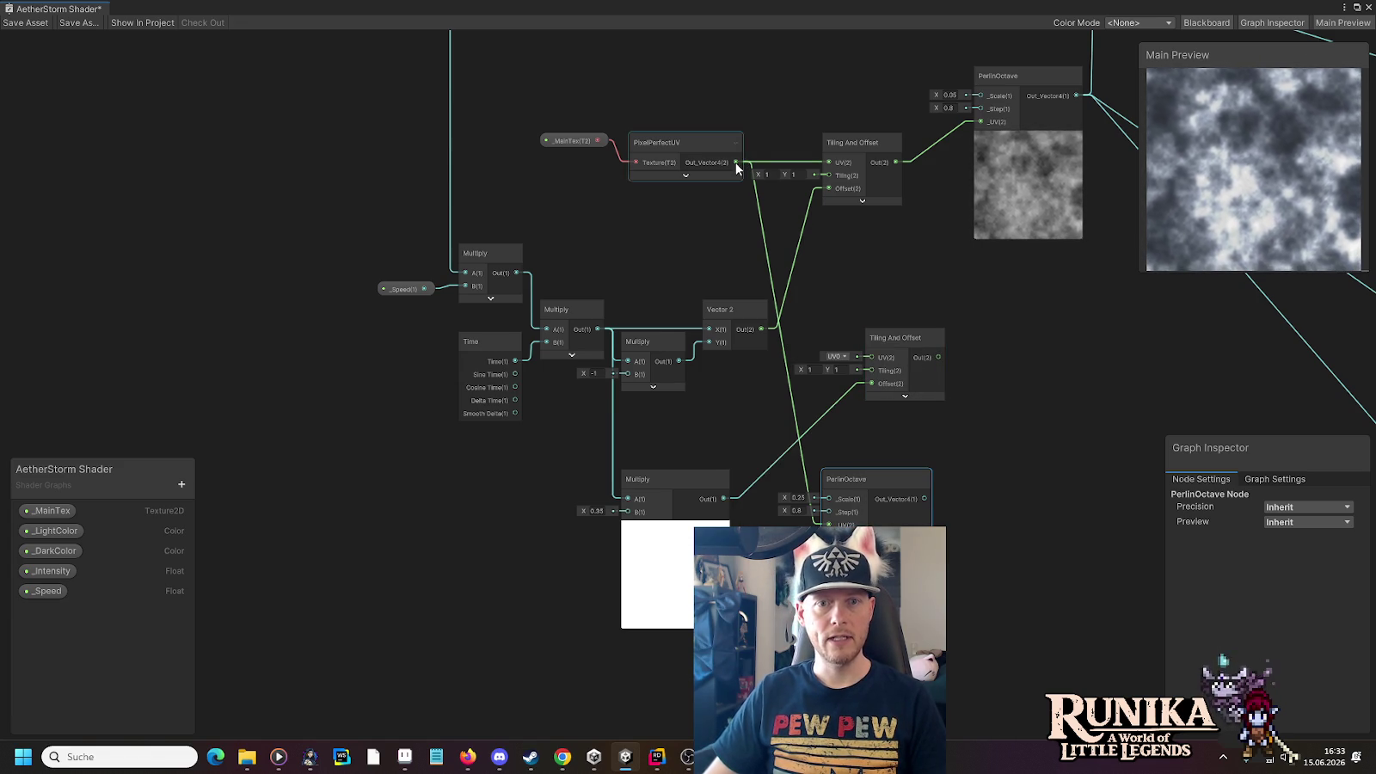
{"action": "left_click_drag", "start_coordinate": [865, 360], "coordinate": [828, 524]}
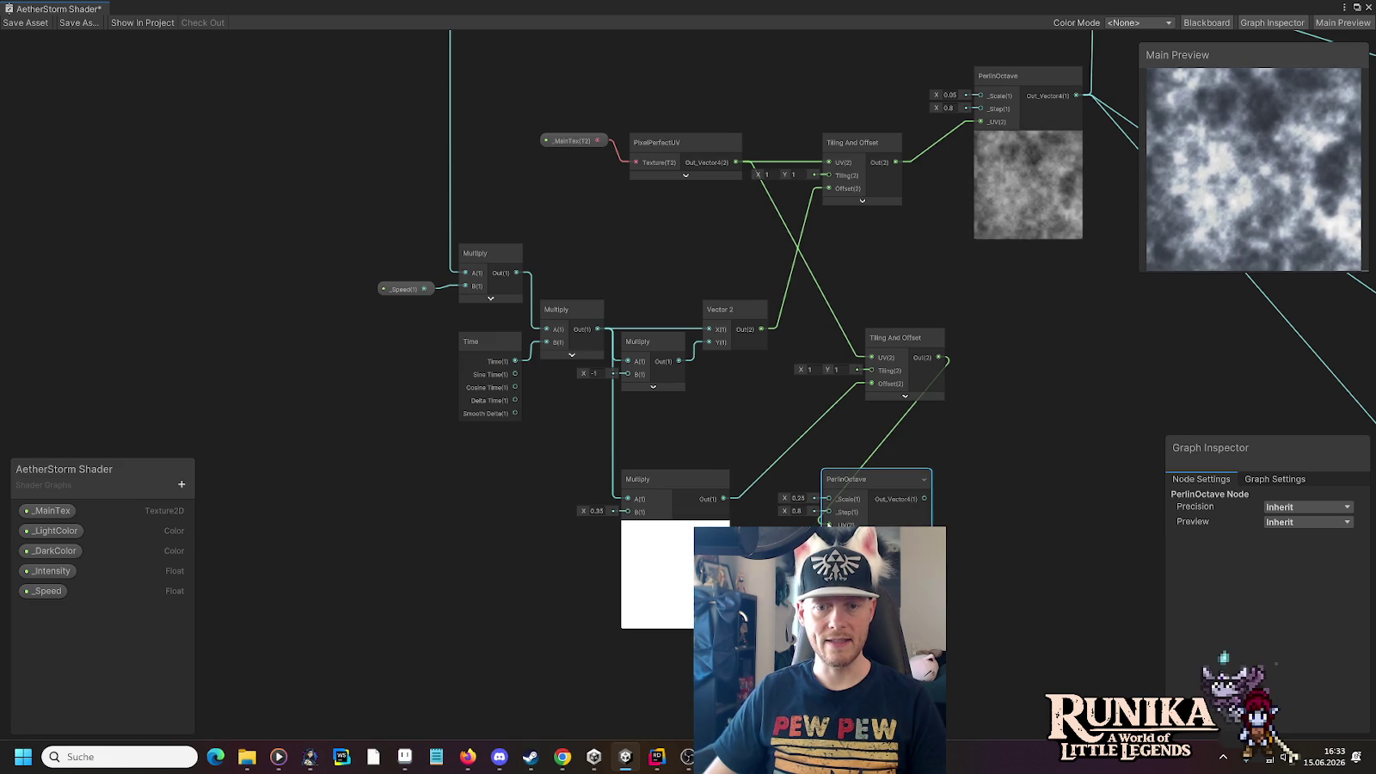
Line up Tiling And Offset beside the lower PerlinOctave and collapse the Multiply preview
{"action": "scroll", "coordinate": [954, 541], "scroll_direction": "up", "scroll_amount": 3}
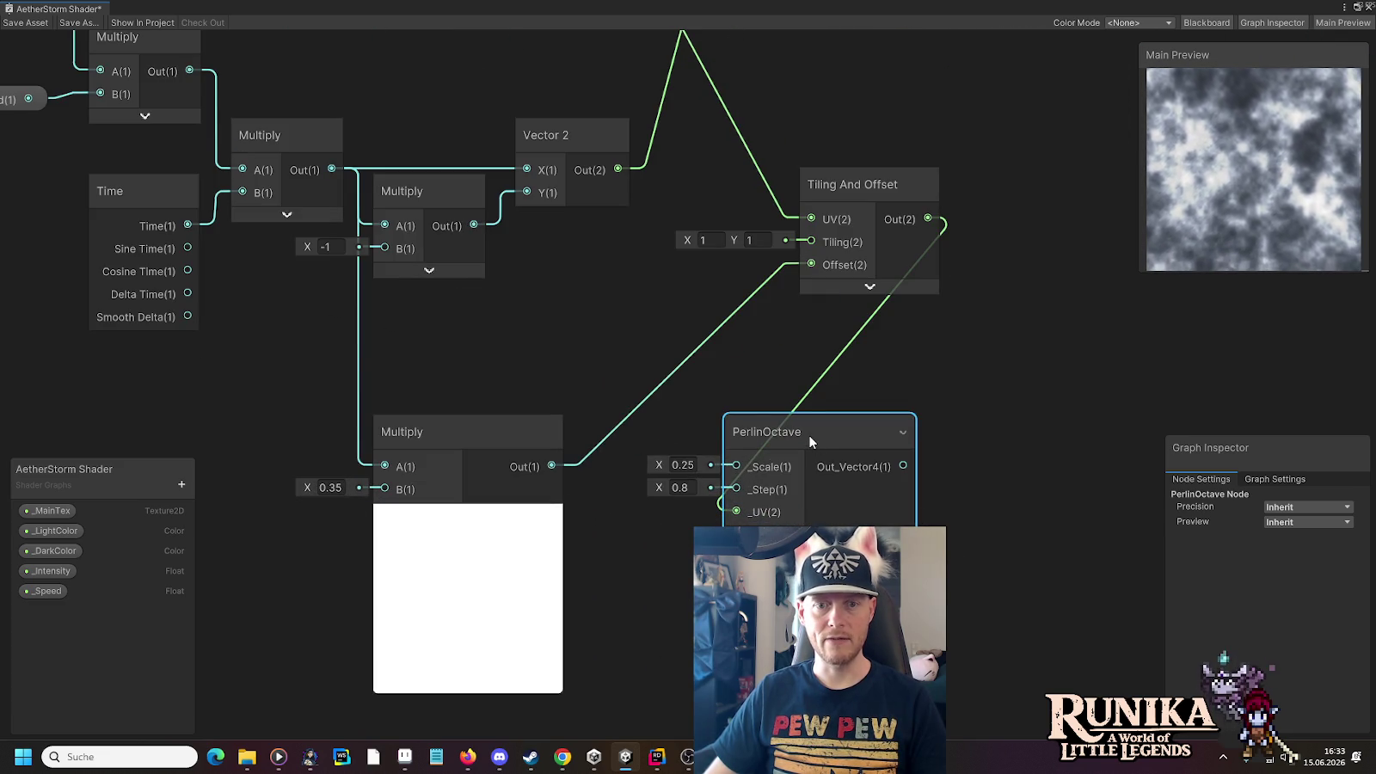
{"action": "left_click_drag", "start_coordinate": [808, 439], "coordinate": [1015, 414]}
{"action": "mouse_move", "coordinate": [873, 188]}
{"action": "left_mouse_down"}
{"action": "mouse_move", "coordinate": [768, 389]}
{"action": "mouse_move", "coordinate": [706, 342]}
{"action": "mouse_move", "coordinate": [667, 338]}
{"action": "mouse_move", "coordinate": [682, 341]}
{"action": "left_mouse_up"}
{"action": "scroll", "coordinate": [714, 251], "scroll_direction": "down", "scroll_amount": 4}
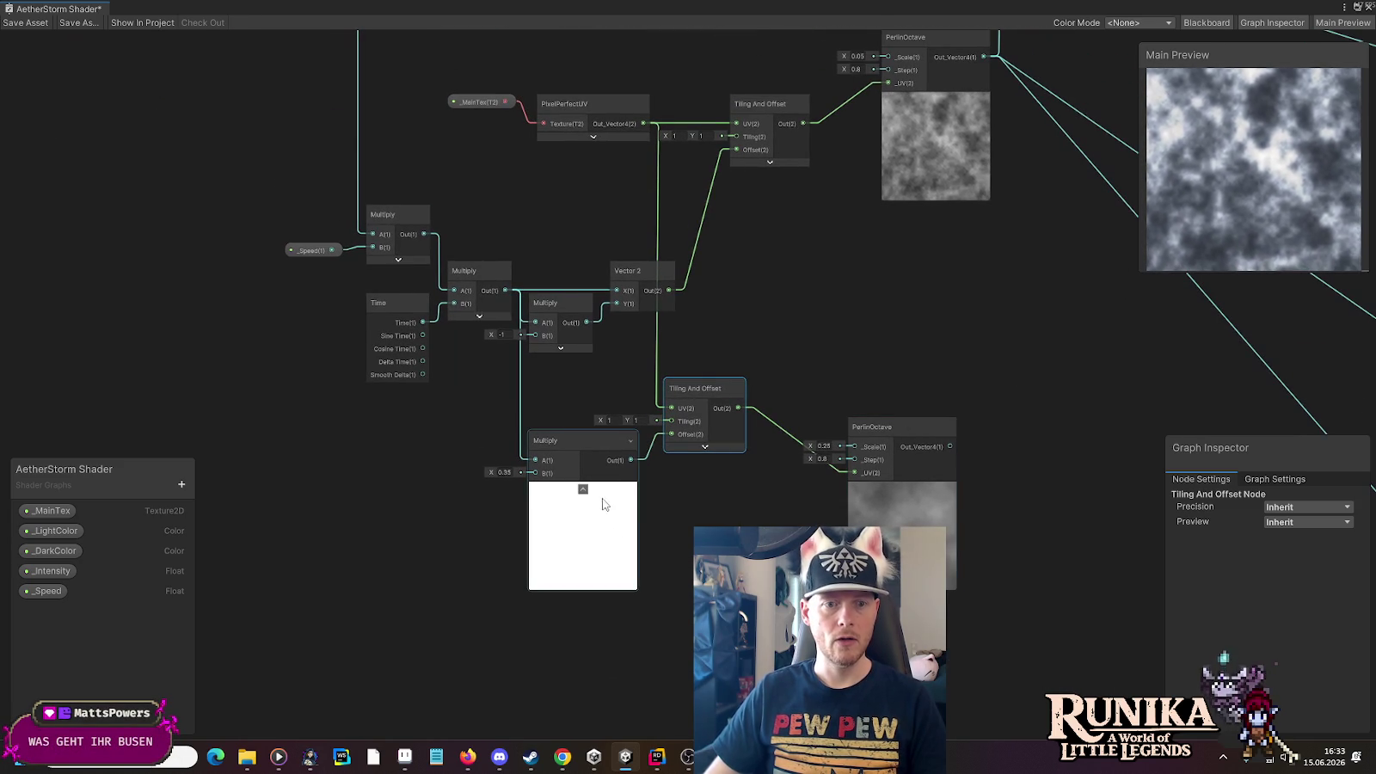
{"action": "left_click", "coordinate": [582, 490]}
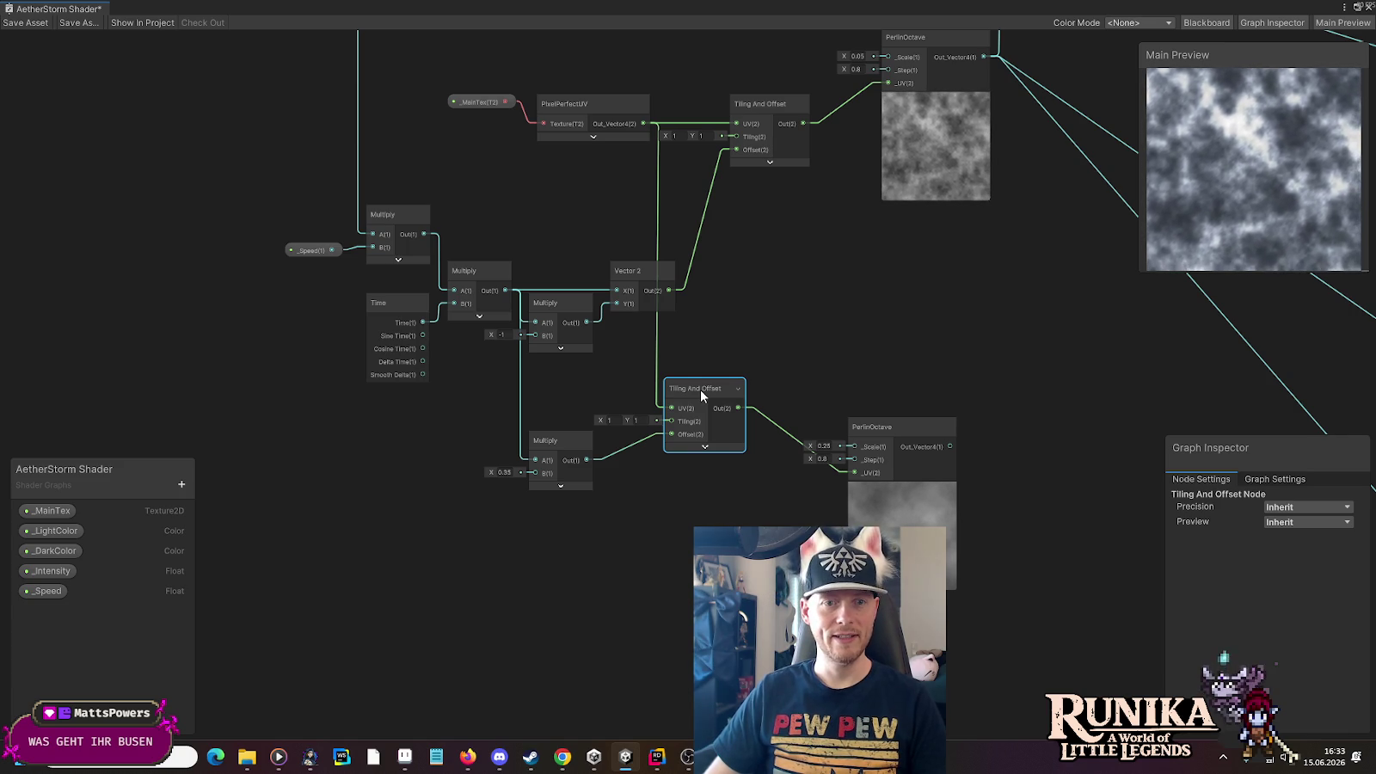
{"action": "left_click_drag", "start_coordinate": [893, 348], "coordinate": [729, 420]}
{"action": "left_click_drag", "start_coordinate": [731, 495], "coordinate": [698, 457]}
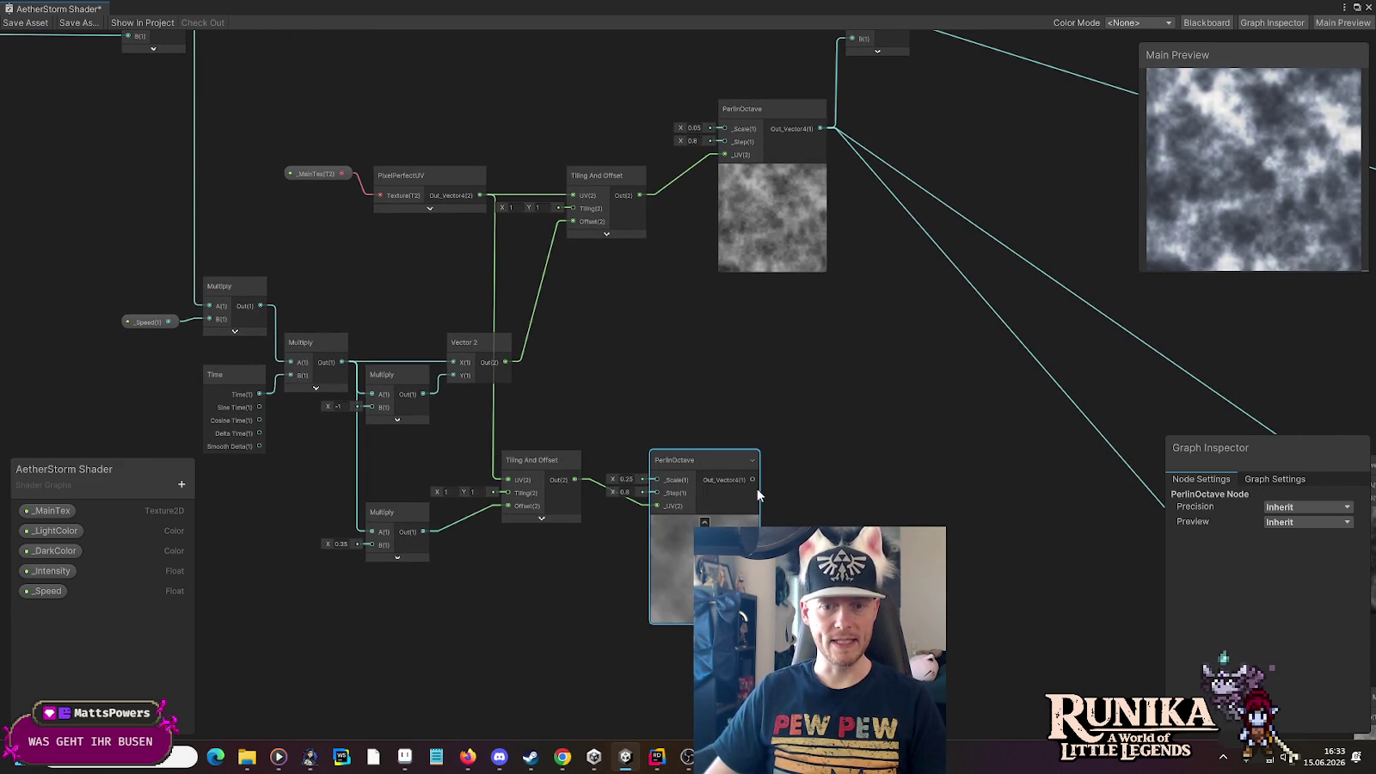
Add a Multiply after the lower PerlinOctave with a B weight of 0.35
{"action": "key", "text": "space"}
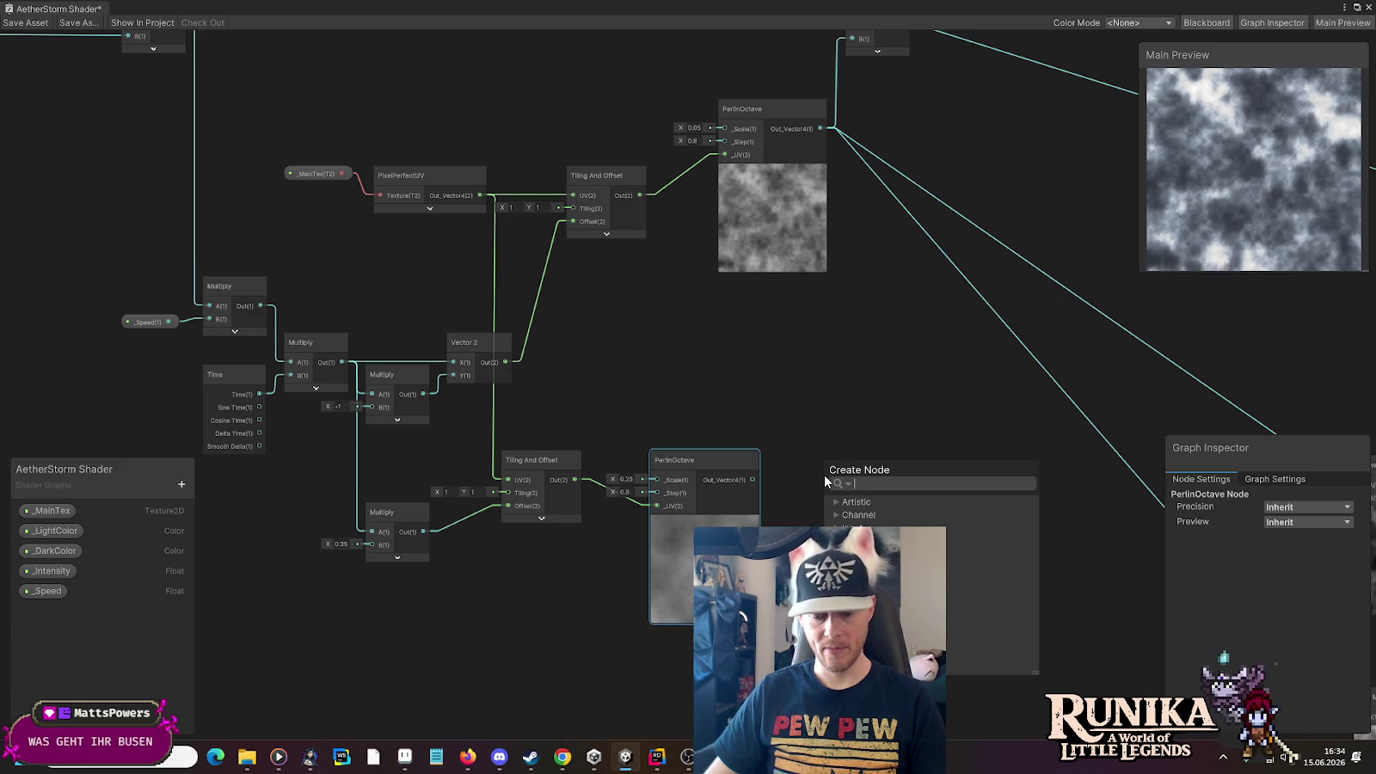
{"action": "type", "text": "multiply"}
{"action": "key", "text": "Return"}
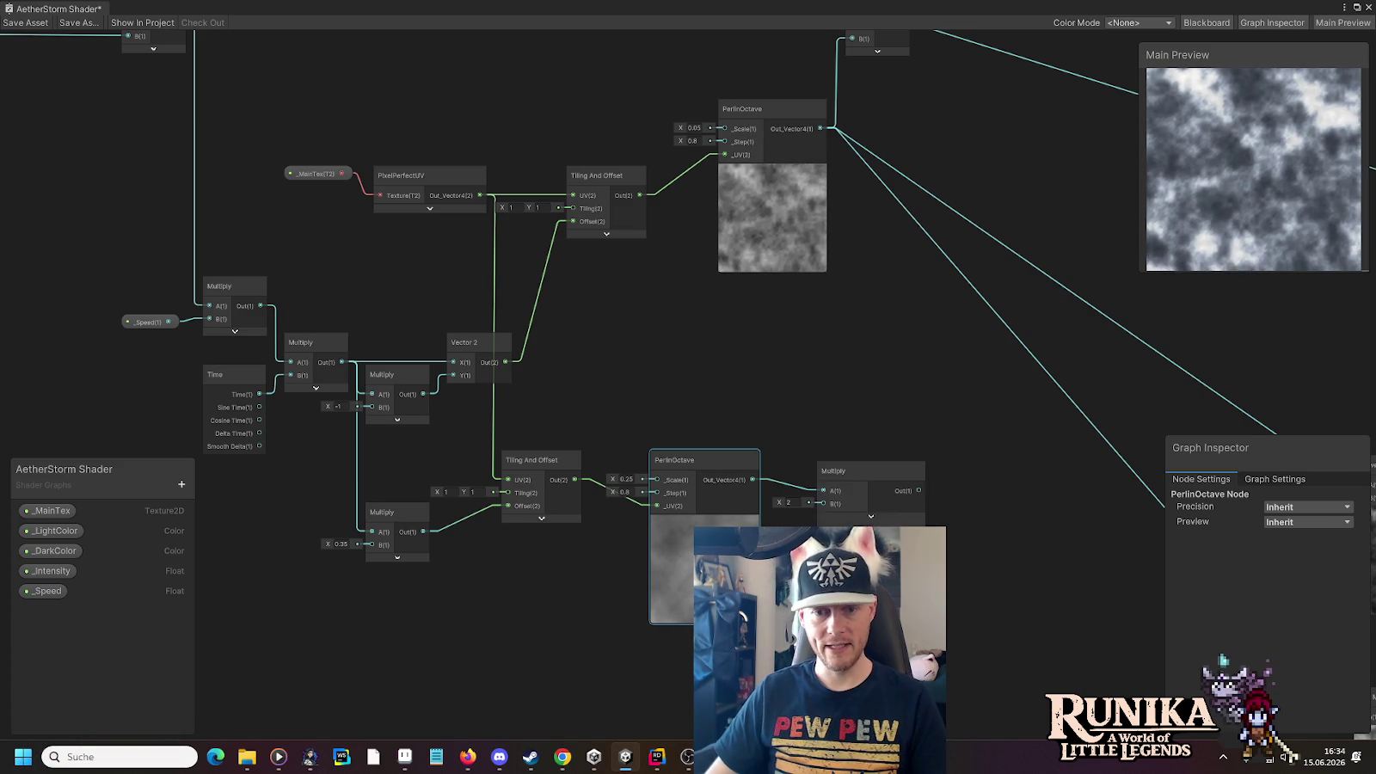
{"action": "left_click", "coordinate": [789, 503]}
{"action": "type", "text": "0"}
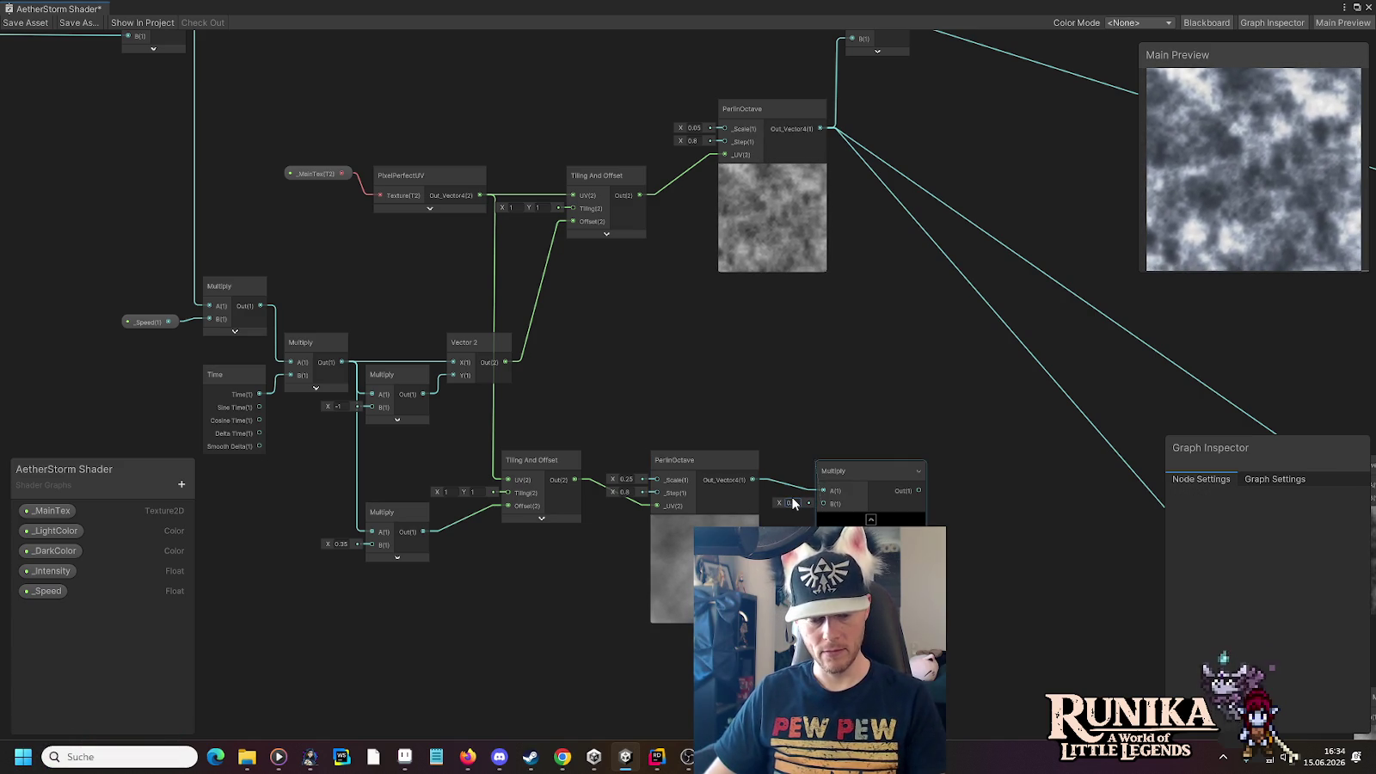
{"action": "type", "text": ".35"}
{"action": "left_click", "coordinate": [858, 473]}
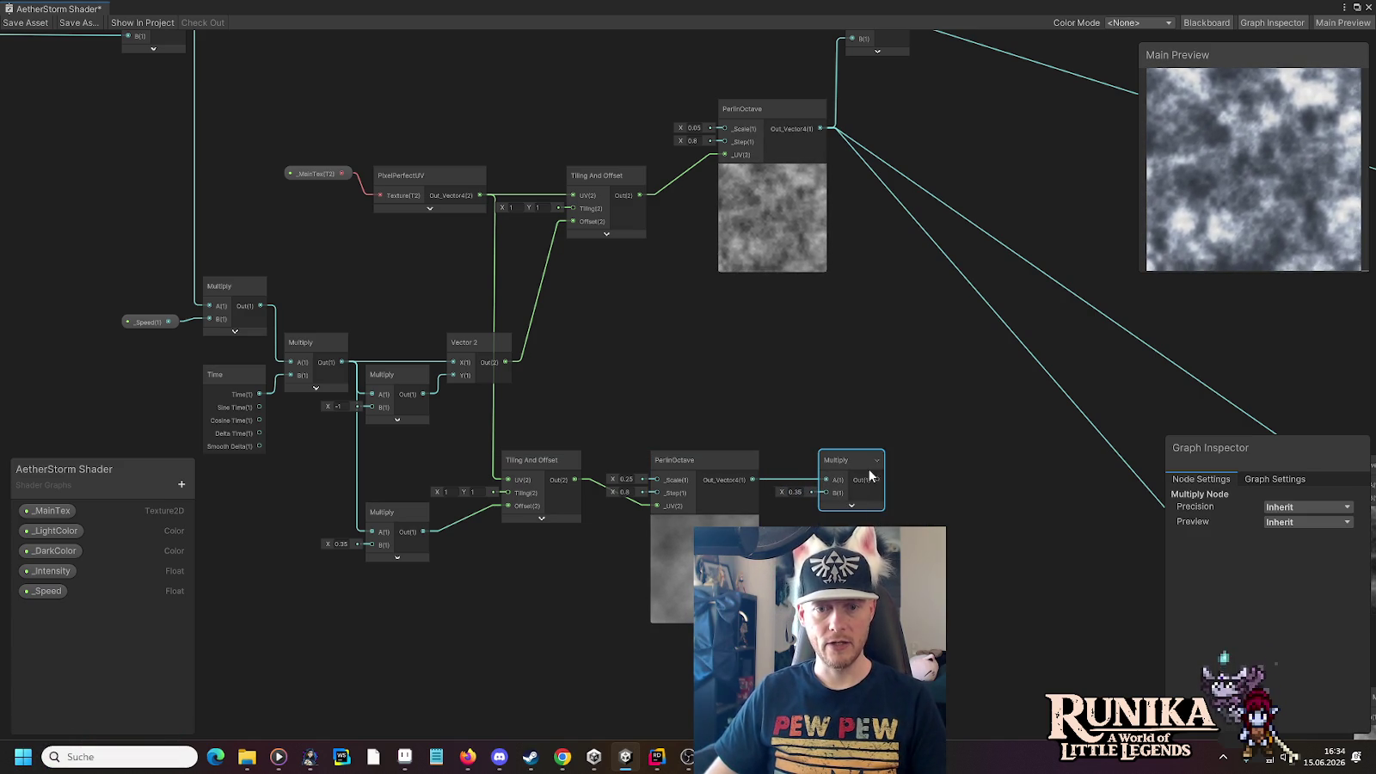
{"action": "left_click_drag", "start_coordinate": [853, 463], "coordinate": [864, 462]}
Add a 0.65 Multiply after the upper PerlinOctave and arrange both beside the Add node
{"action": "mouse_move", "coordinate": [861, 202]}
{"action": "left_mouse_down"}
{"action": "mouse_move", "coordinate": [711, 314]}
{"action": "mouse_move", "coordinate": [686, 299]}
{"action": "left_mouse_up"}
{"action": "mouse_move", "coordinate": [647, 223]}
{"action": "left_mouse_down"}
{"action": "mouse_move", "coordinate": [681, 253]}
{"action": "mouse_move", "coordinate": [727, 369]}
{"action": "left_mouse_up"}
{"action": "type", "text": "mul"}
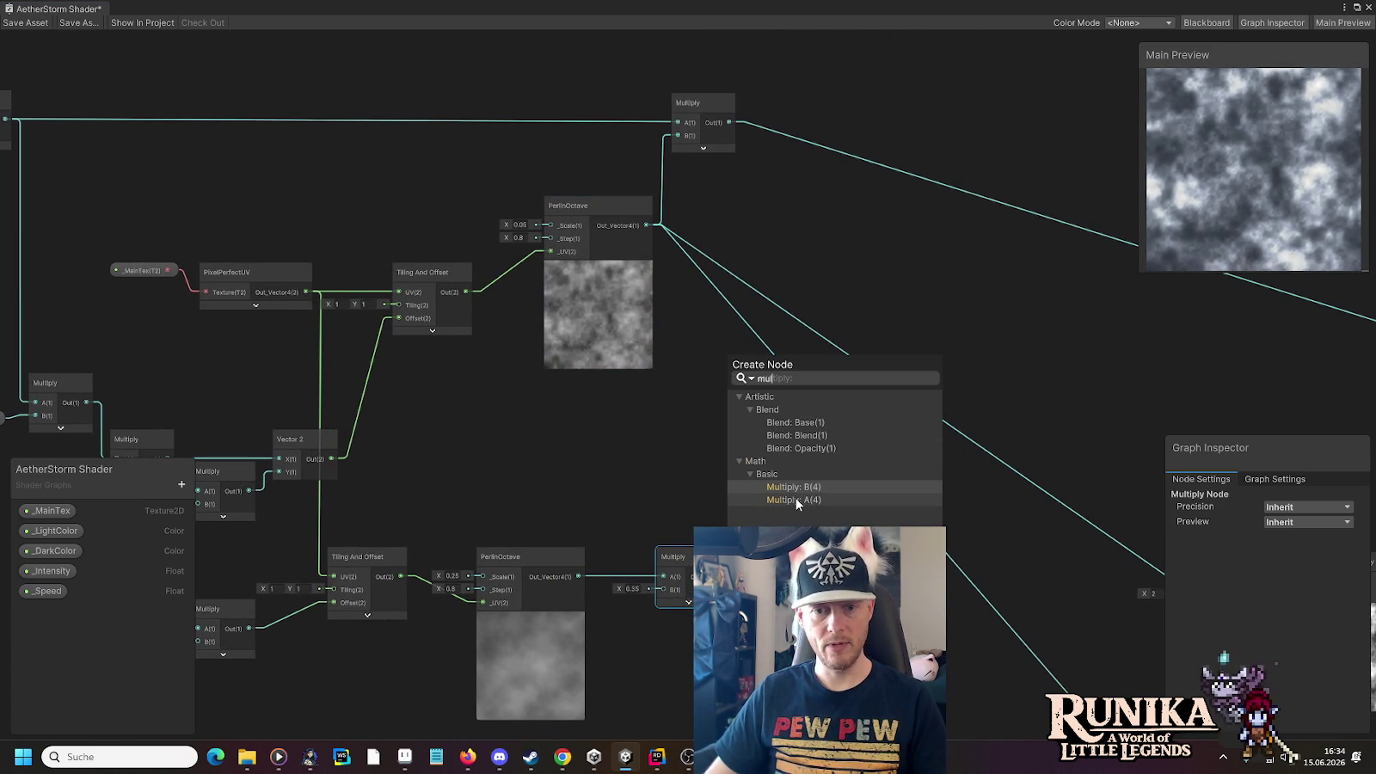
{"action": "left_click", "coordinate": [796, 498]}
{"action": "left_click", "coordinate": [693, 397]}
{"action": "type", "text": "0.65"}
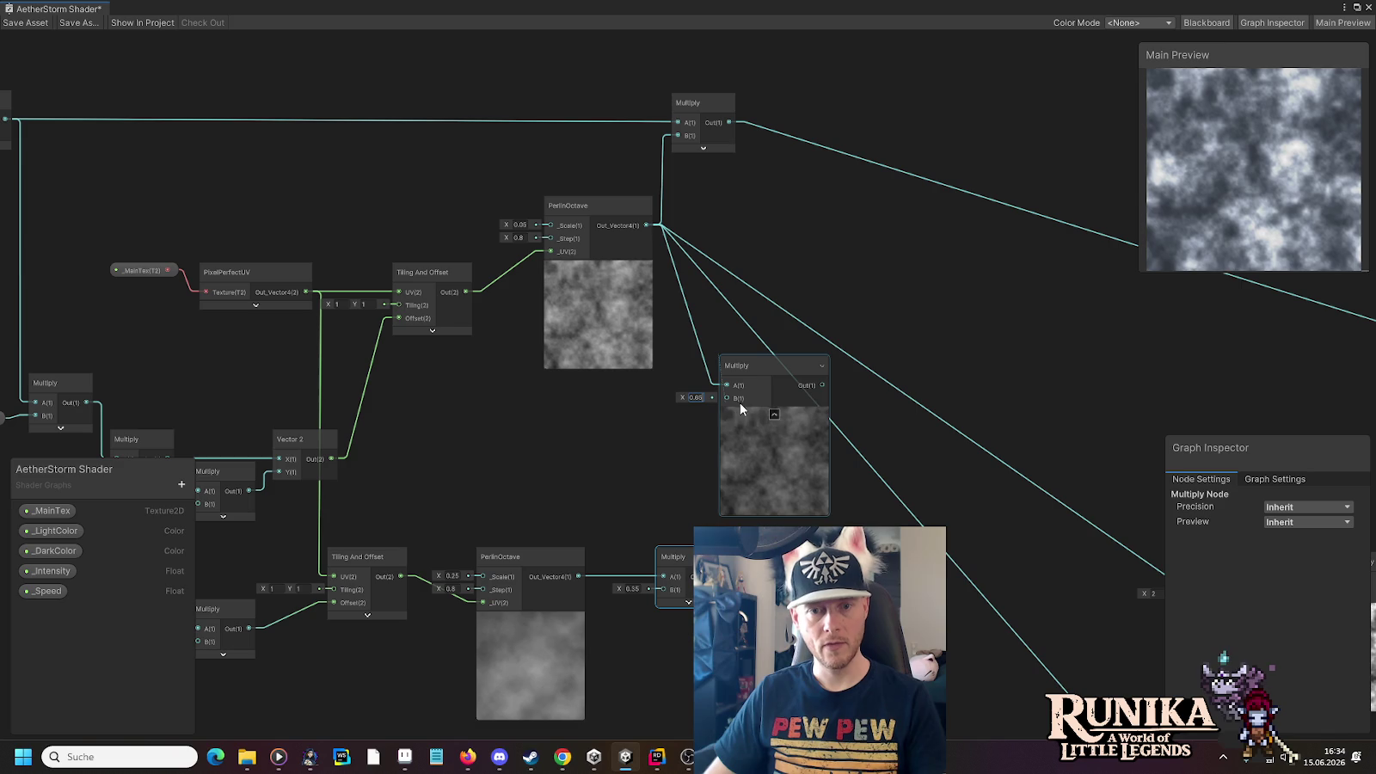
{"action": "left_click", "coordinate": [774, 413]}
{"action": "mouse_move", "coordinate": [764, 377]}
{"action": "left_mouse_down"}
{"action": "mouse_move", "coordinate": [718, 381]}
{"action": "mouse_move", "coordinate": [705, 437]}
{"action": "left_mouse_up"}
{"action": "left_click", "coordinate": [687, 561]}
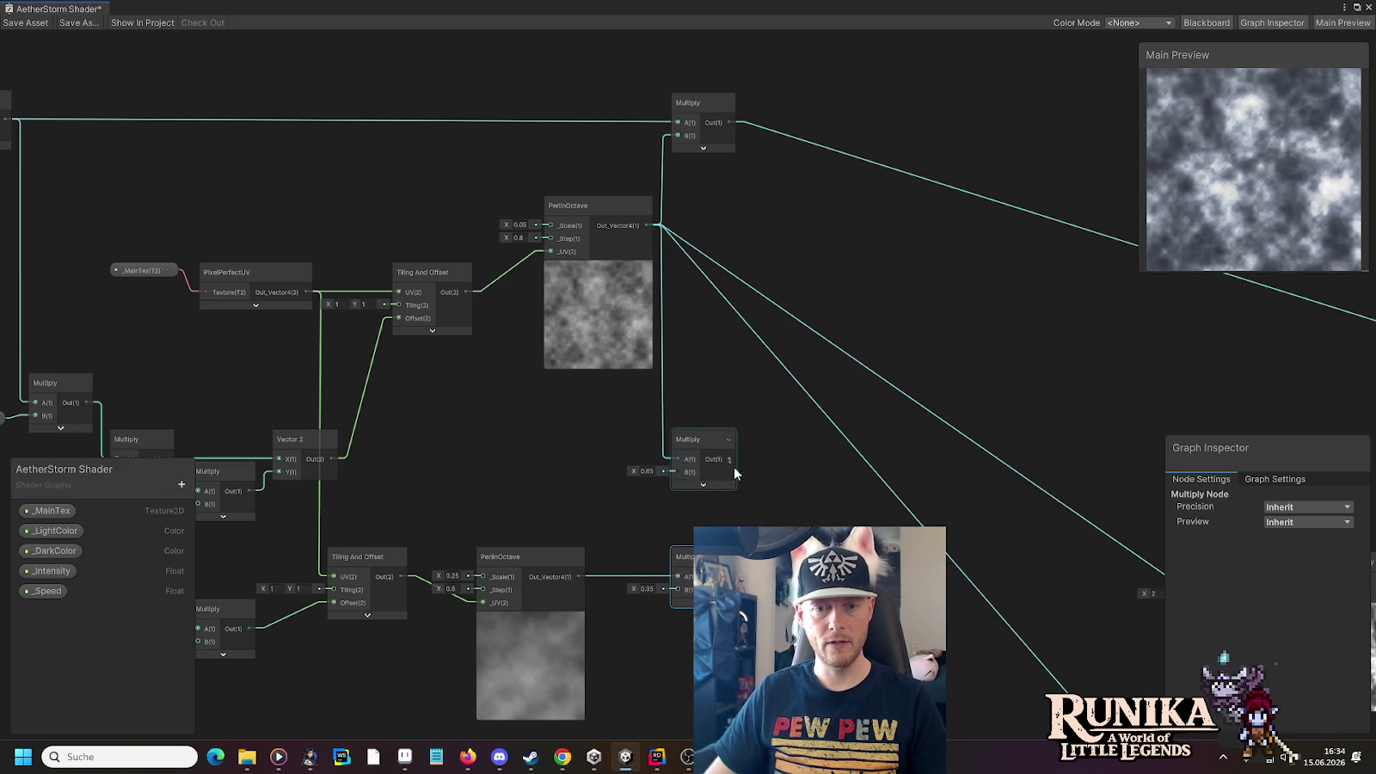
{"action": "mouse_move", "coordinate": [809, 559]}
{"action": "left_mouse_down"}
{"action": "mouse_move", "coordinate": [799, 441]}
{"action": "mouse_move", "coordinate": [776, 442]}
{"action": "left_mouse_up"}
Align the Add node and change the lower layer's weight from 0.35 to 0.5
{"action": "scroll", "coordinate": [842, 555], "scroll_direction": "up", "scroll_amount": 5}
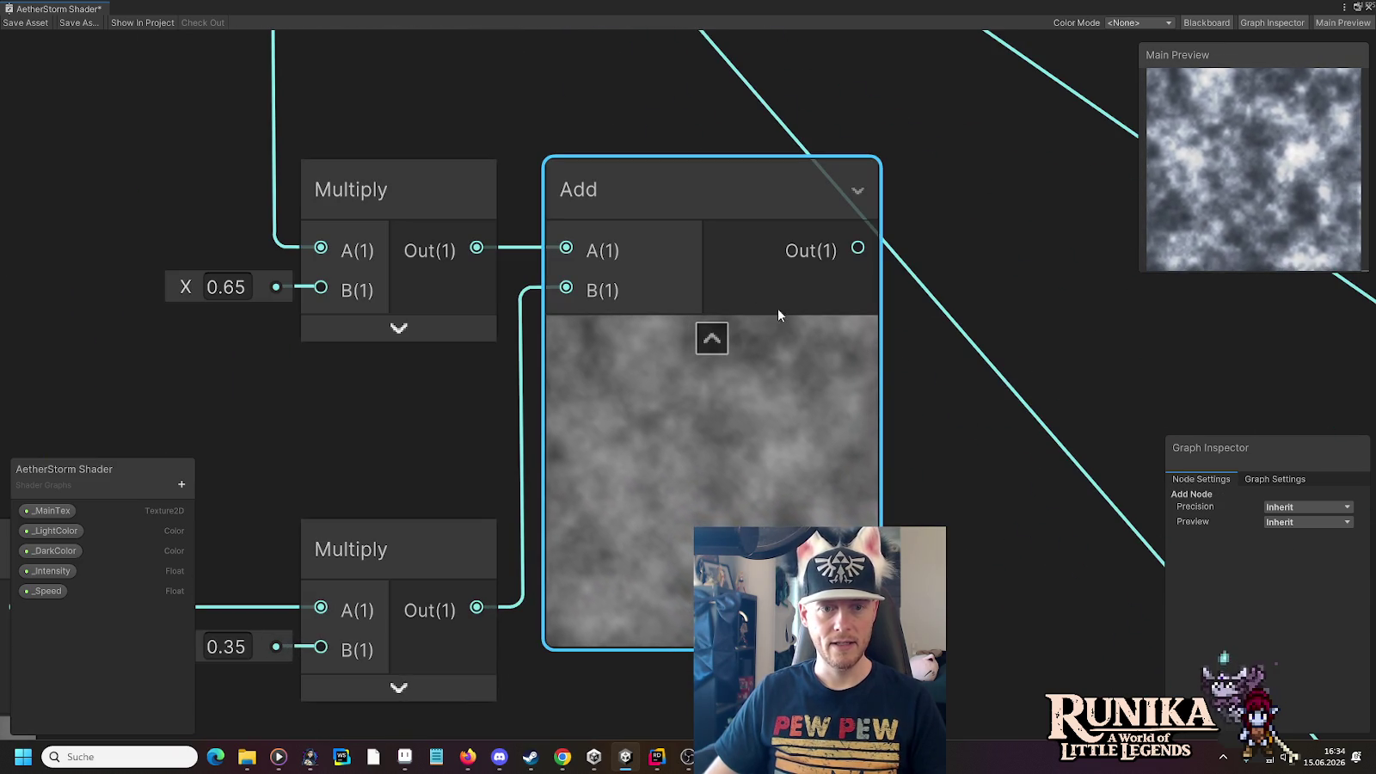
{"action": "left_click_drag", "start_coordinate": [683, 189], "coordinate": [685, 190]}
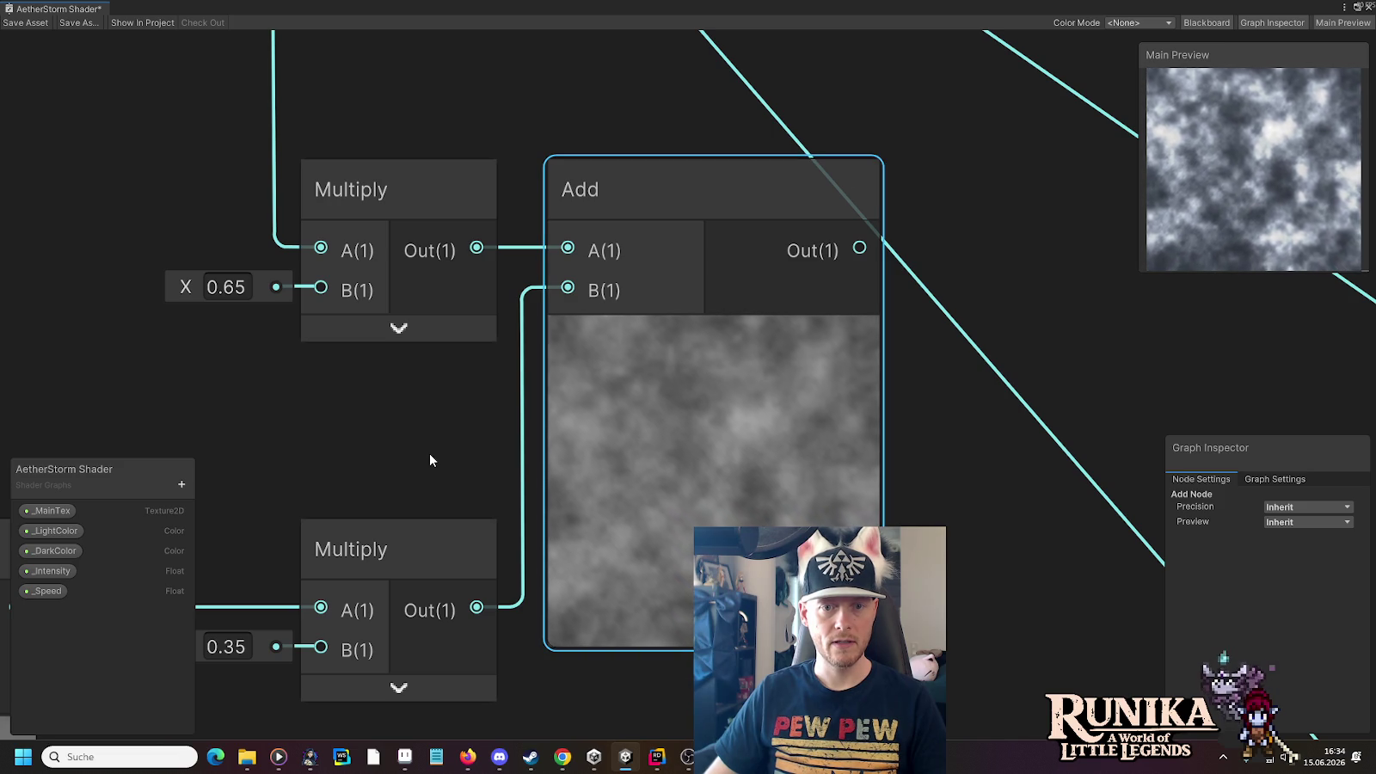
{"action": "scroll", "coordinate": [429, 461], "scroll_direction": "down", "scroll_amount": 3}
{"action": "mouse_move", "coordinate": [429, 461]}
{"action": "left_mouse_down"}
{"action": "mouse_move", "coordinate": [769, 503]}
{"action": "mouse_move", "coordinate": [824, 267]}
{"action": "mouse_move", "coordinate": [714, 306]}
{"action": "left_mouse_up"}
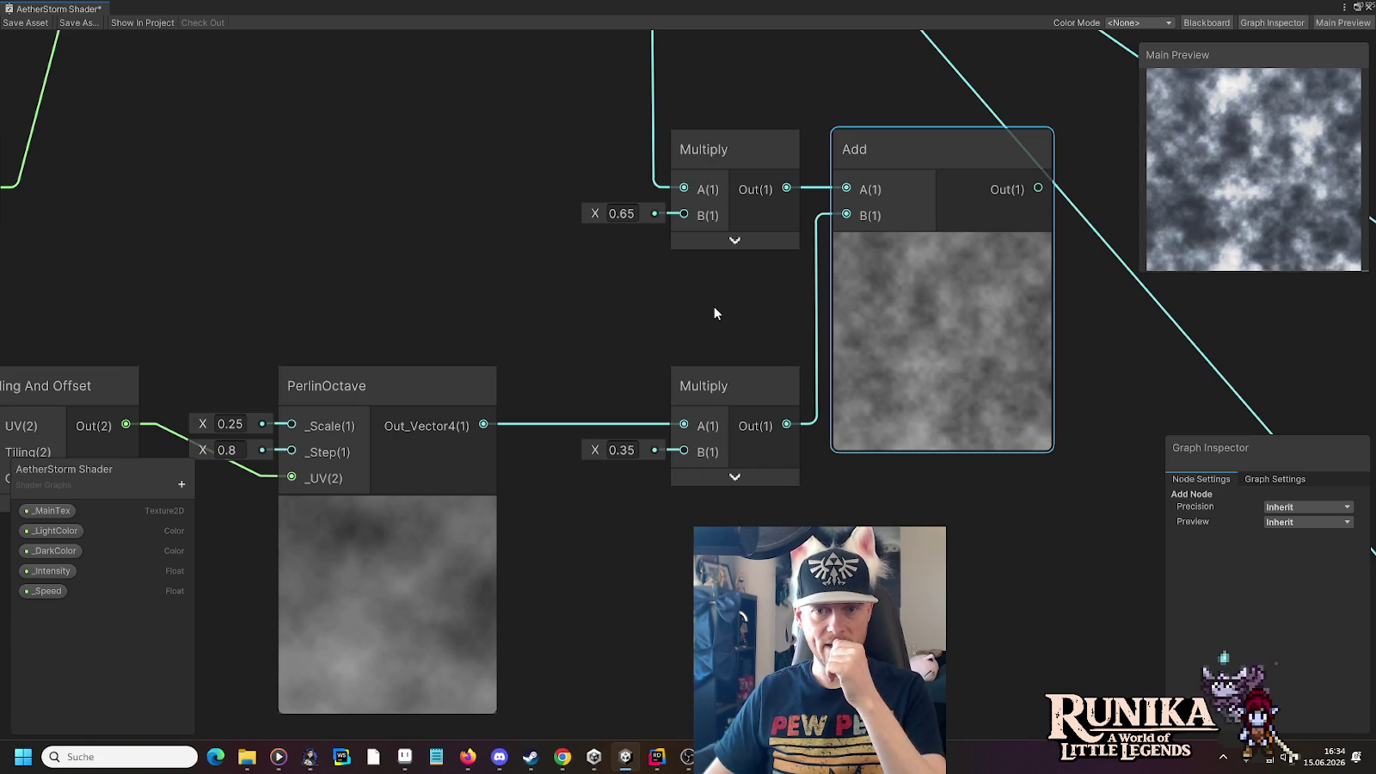
{"action": "left_click", "coordinate": [625, 450]}
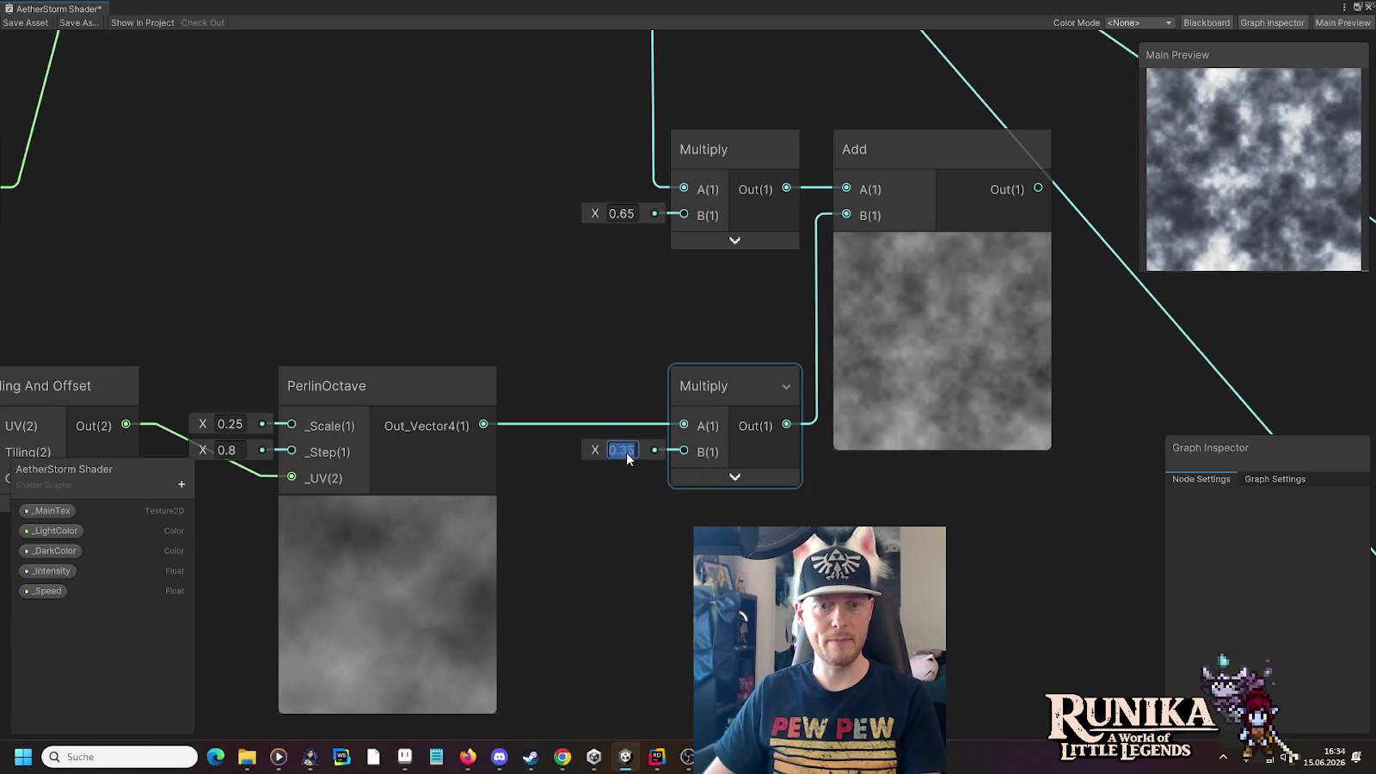
{"action": "type", "text": "0.5"}
{"action": "left_click", "coordinate": [645, 338]}
Change the upper layer's weight from 0.65 to 0.5
{"action": "left_click", "coordinate": [626, 215]}
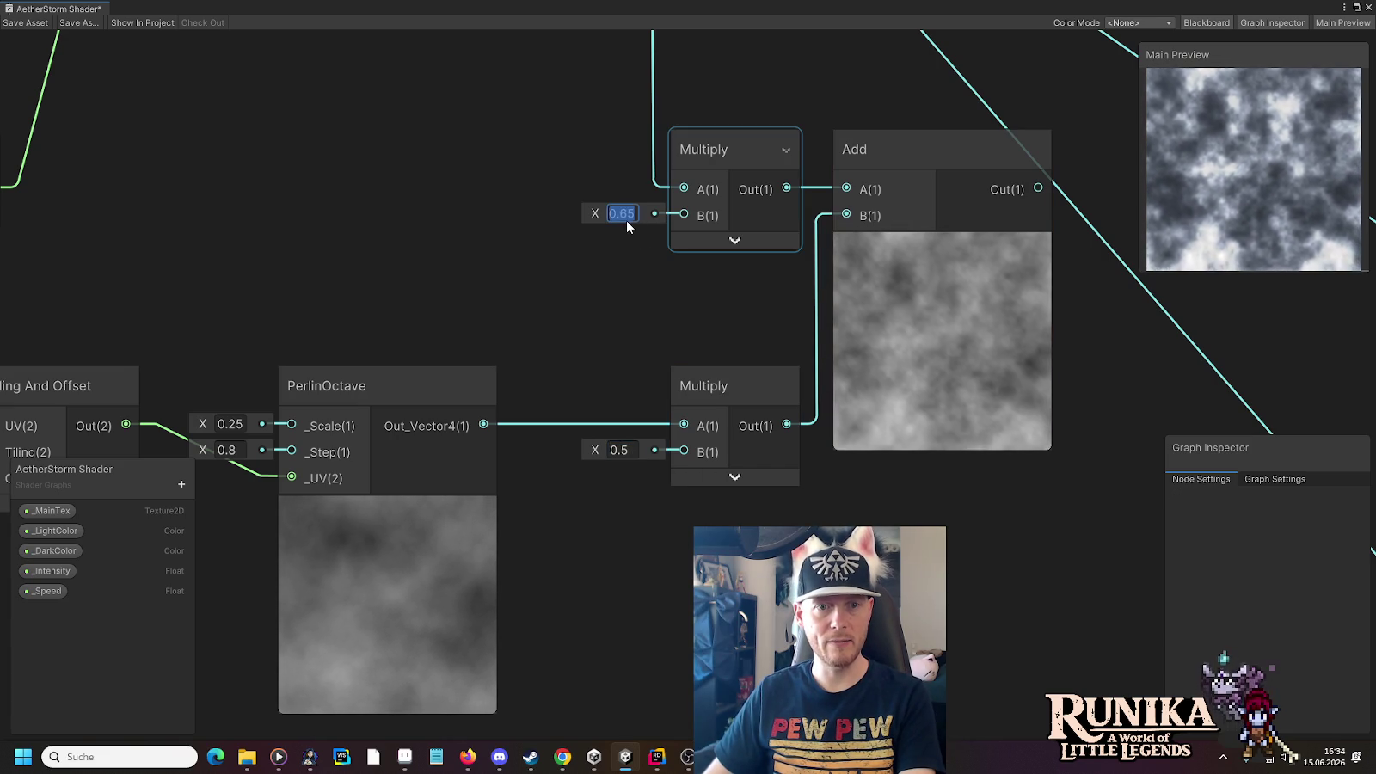
{"action": "type", "text": "0.5"}
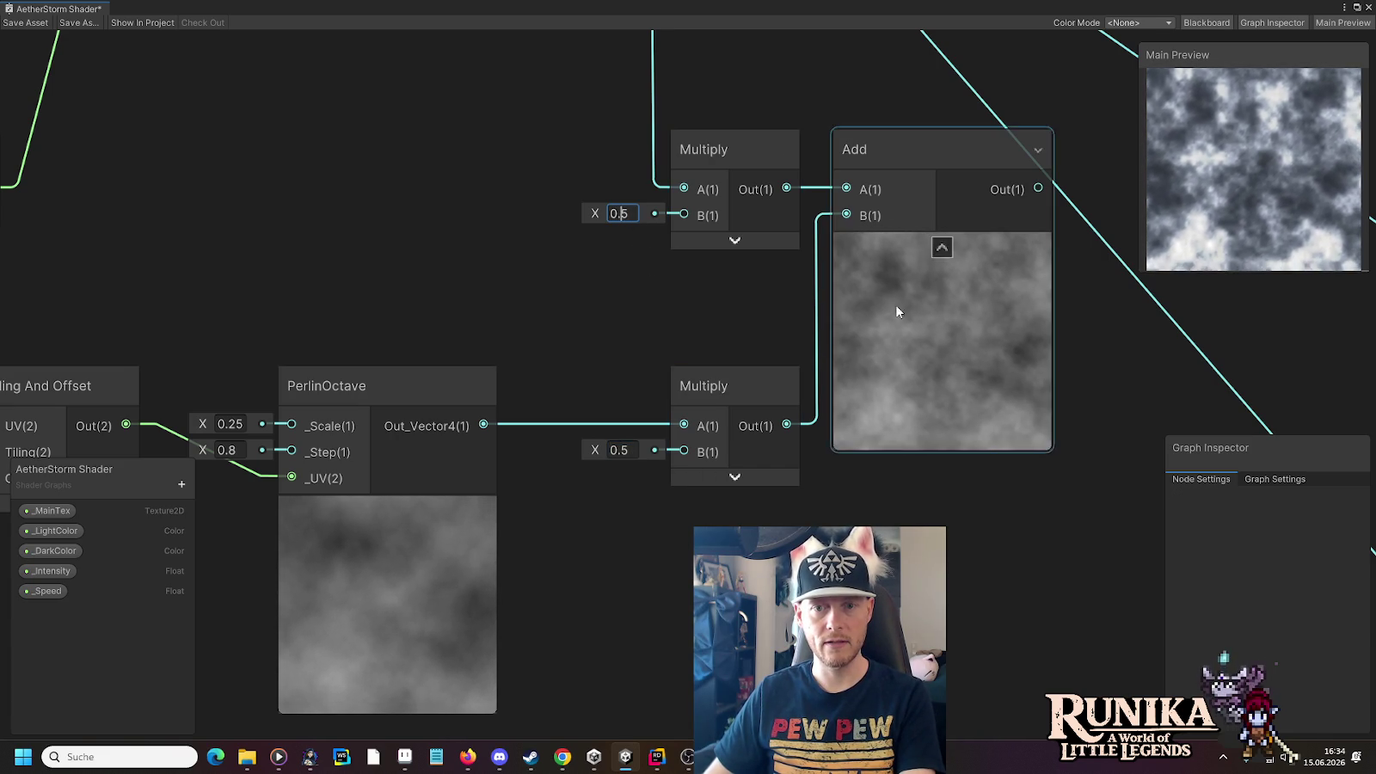
{"action": "scroll", "coordinate": [964, 338], "scroll_direction": "up", "scroll_amount": 5}
{"action": "scroll", "coordinate": [964, 342], "scroll_direction": "down", "scroll_amount": 5}
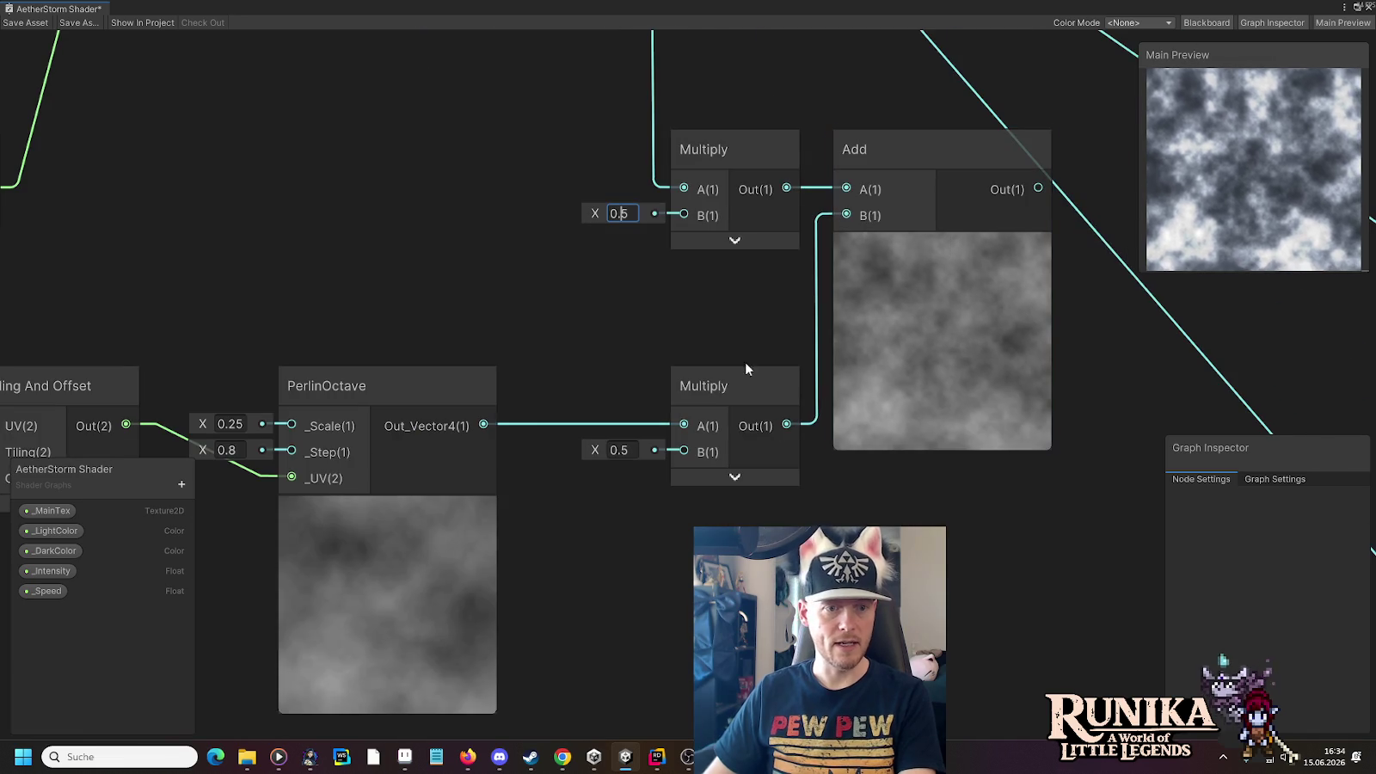
{"action": "scroll", "coordinate": [375, 604], "scroll_direction": "down", "scroll_amount": 1}
{"action": "scroll", "coordinate": [384, 319], "scroll_direction": "down", "scroll_amount": 2}
{"action": "mouse_move", "coordinate": [384, 320]}
{"action": "left_mouse_down"}
{"action": "mouse_move", "coordinate": [449, 405]}
{"action": "mouse_move", "coordinate": [549, 294]}
{"action": "left_mouse_up"}
Set the lower PerlinOctave's Scale to 0.02
{"action": "scroll", "coordinate": [451, 457], "scroll_direction": "up", "scroll_amount": 2}
{"action": "mouse_move", "coordinate": [587, 248]}
{"action": "left_mouse_down"}
{"action": "mouse_move", "coordinate": [594, 501]}
{"action": "mouse_move", "coordinate": [640, 215]}
{"action": "left_mouse_up"}
{"action": "left_click", "coordinate": [496, 448]}
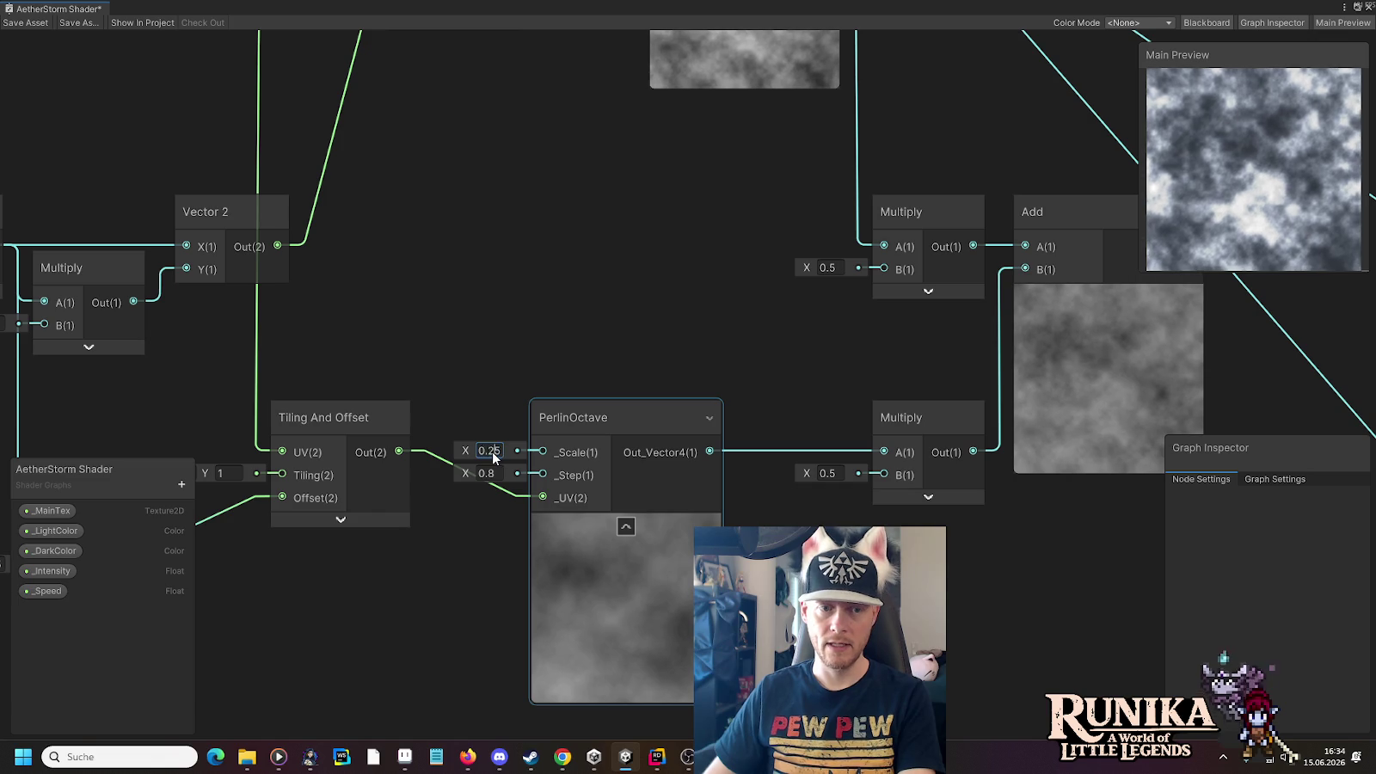
{"action": "type", "text": "0."}
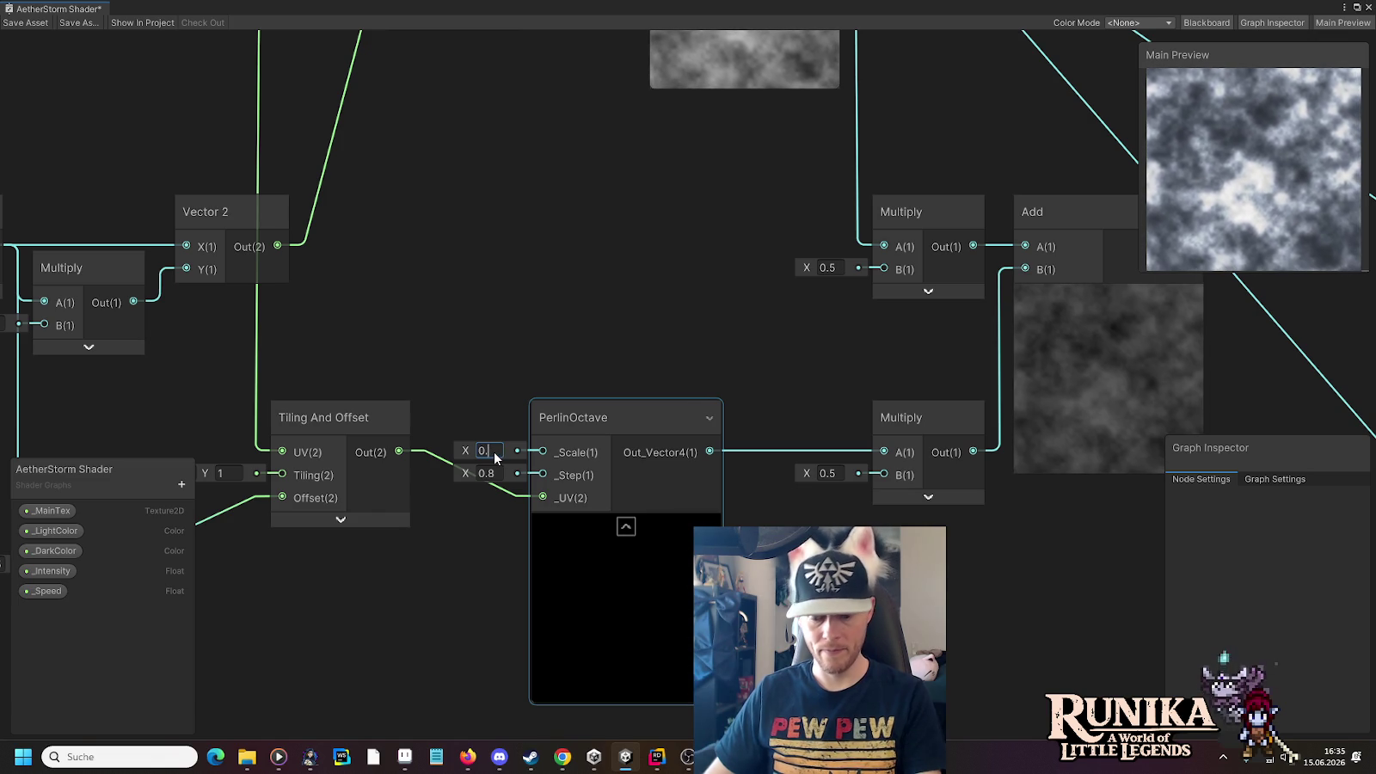
{"action": "type", "text": "02"}
{"action": "left_click", "coordinate": [783, 376]}
Restore the layer weights to 0.35 for the lower and 0.65 for the upper Multiply
{"action": "left_click_drag", "start_coordinate": [783, 377], "coordinate": [738, 372]}
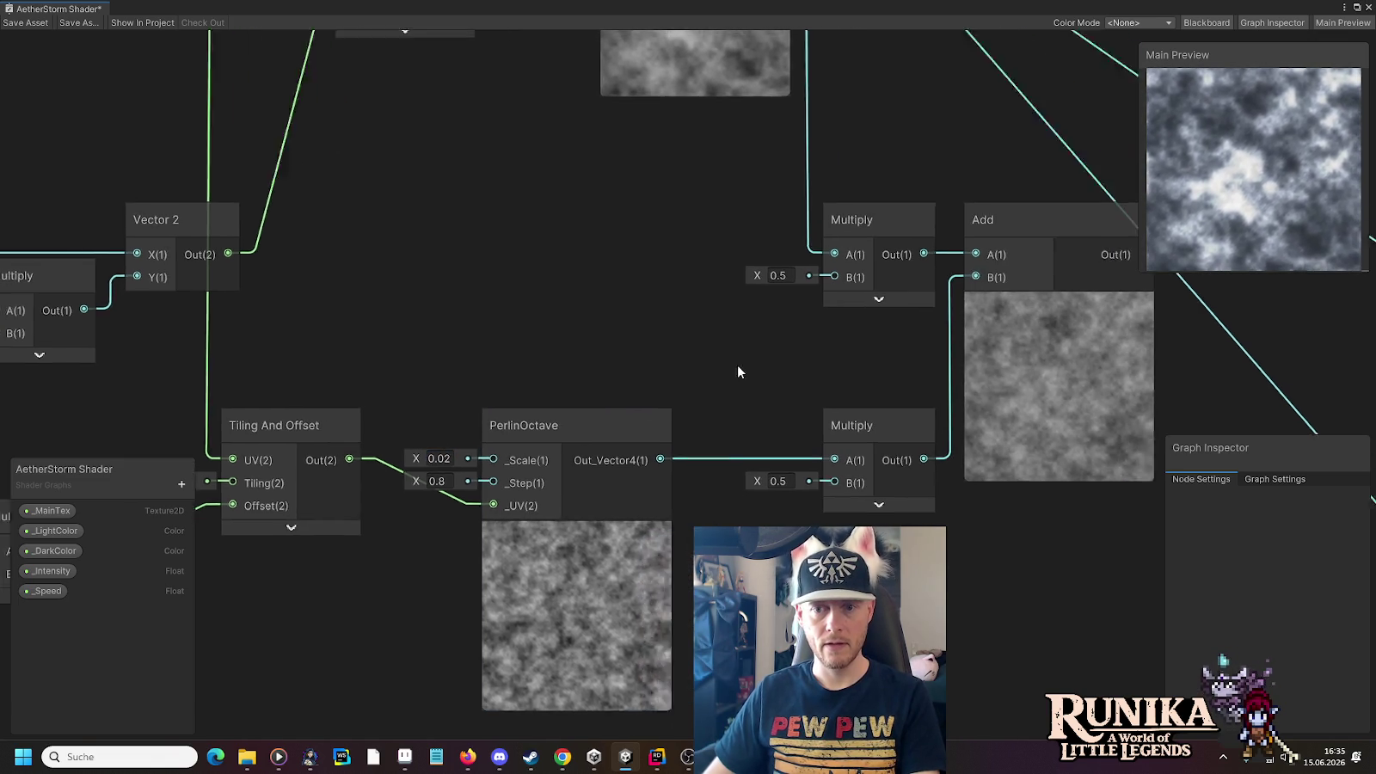
{"action": "scroll", "coordinate": [871, 378], "scroll_direction": "up", "scroll_amount": 5}
{"action": "scroll", "coordinate": [870, 378], "scroll_direction": "down", "scroll_amount": 3}
{"action": "left_click", "coordinate": [532, 492]}
{"action": "left_click", "coordinate": [433, 583]}
{"action": "type", "text": "3"}
{"action": "key", "text": "Return"}
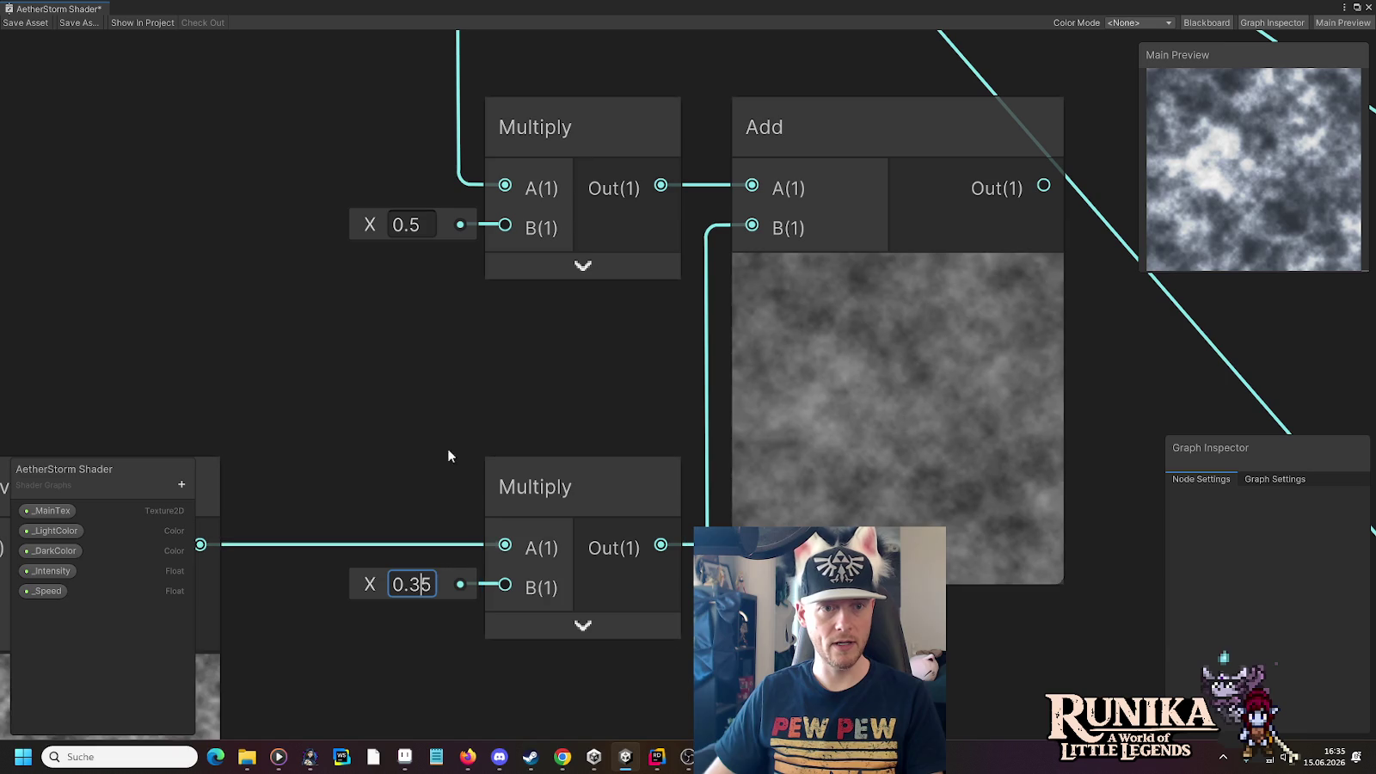
{"action": "left_click", "coordinate": [427, 225]}
{"action": "type", "text": "6"}
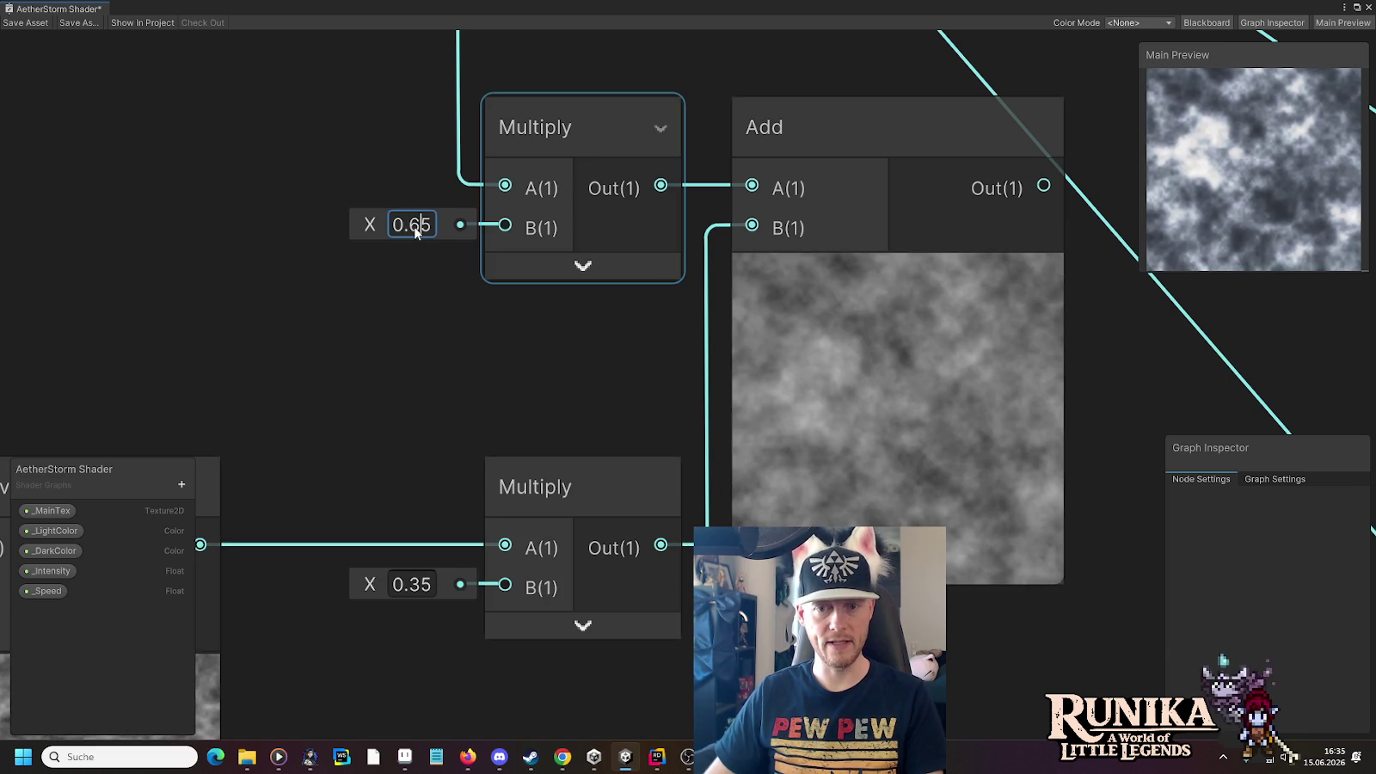
{"action": "left_click", "coordinate": [879, 374]}
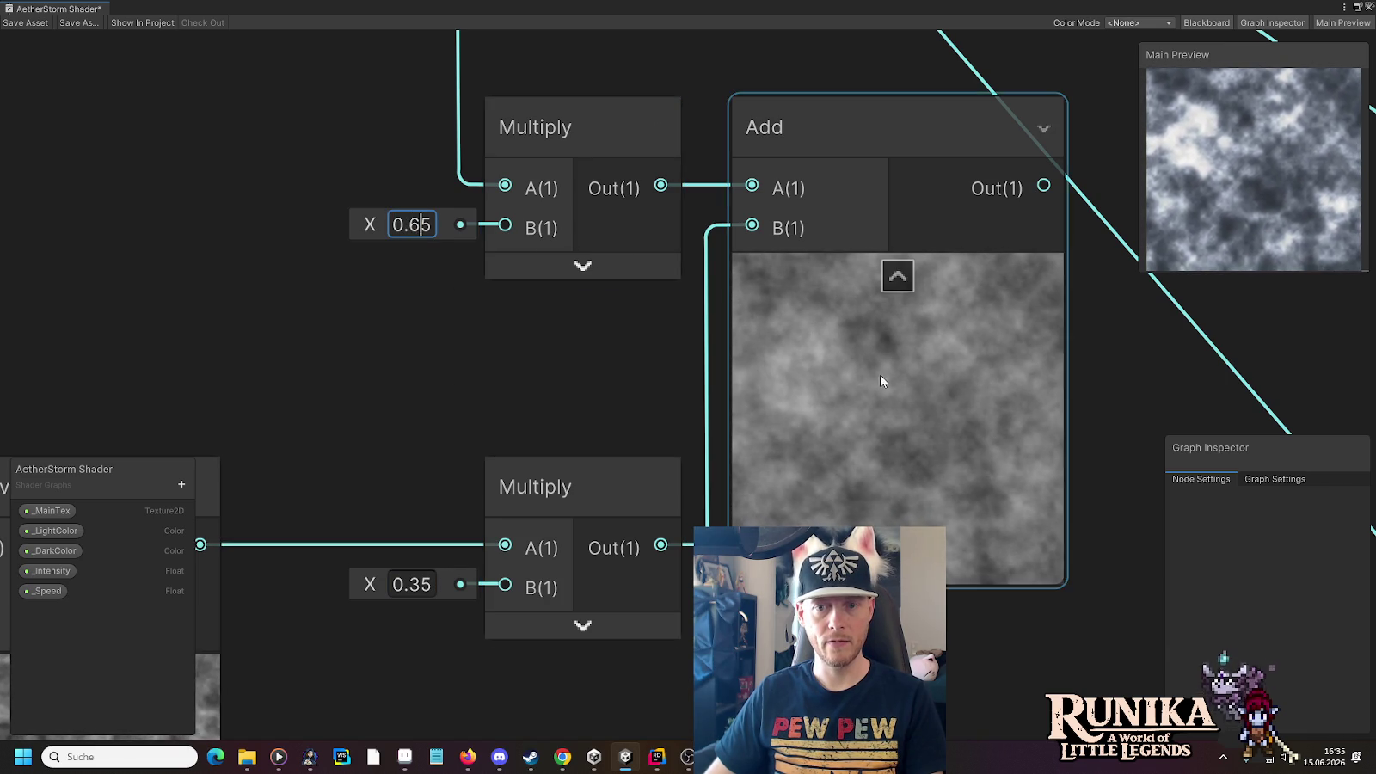
Change the weights to 0.25 for the lower noise and 0.75 for the upper
{"action": "scroll", "coordinate": [893, 388], "scroll_direction": "up", "scroll_amount": 3}
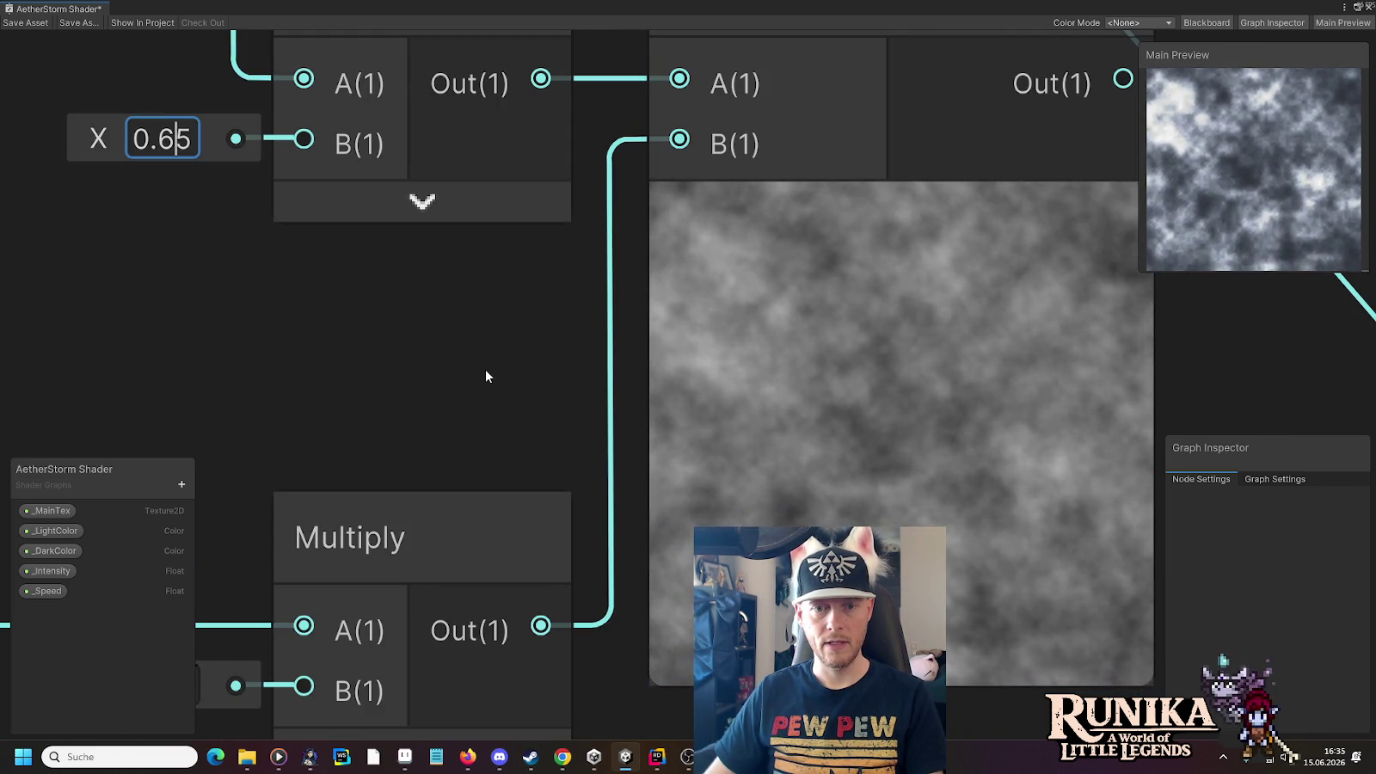
{"action": "scroll", "coordinate": [485, 375], "scroll_direction": "down", "scroll_amount": 2}
{"action": "left_click", "coordinate": [408, 557]}
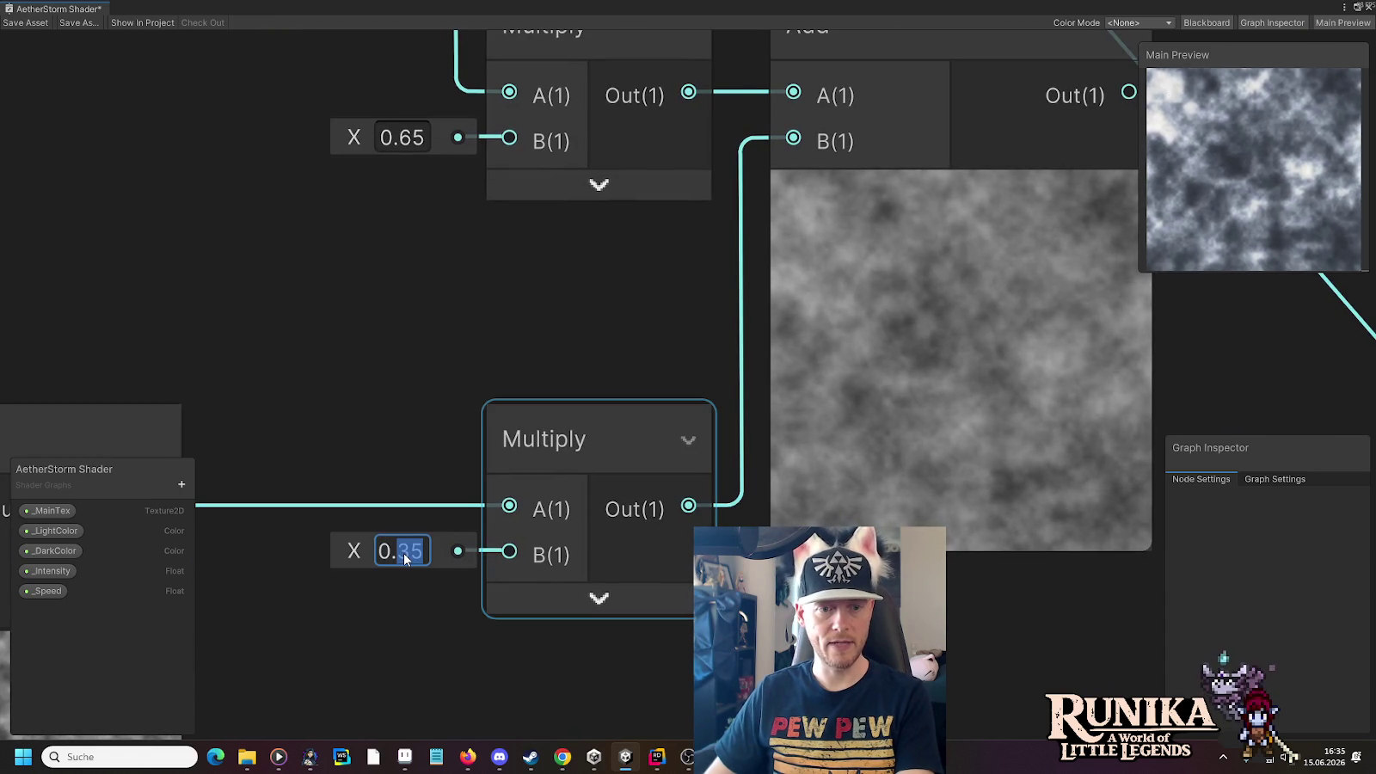
{"action": "key", "text": "BackSpace"}
{"action": "type", "text": "2"}
{"action": "left_click", "coordinate": [431, 125]}
{"action": "left_click", "coordinate": [412, 140]}
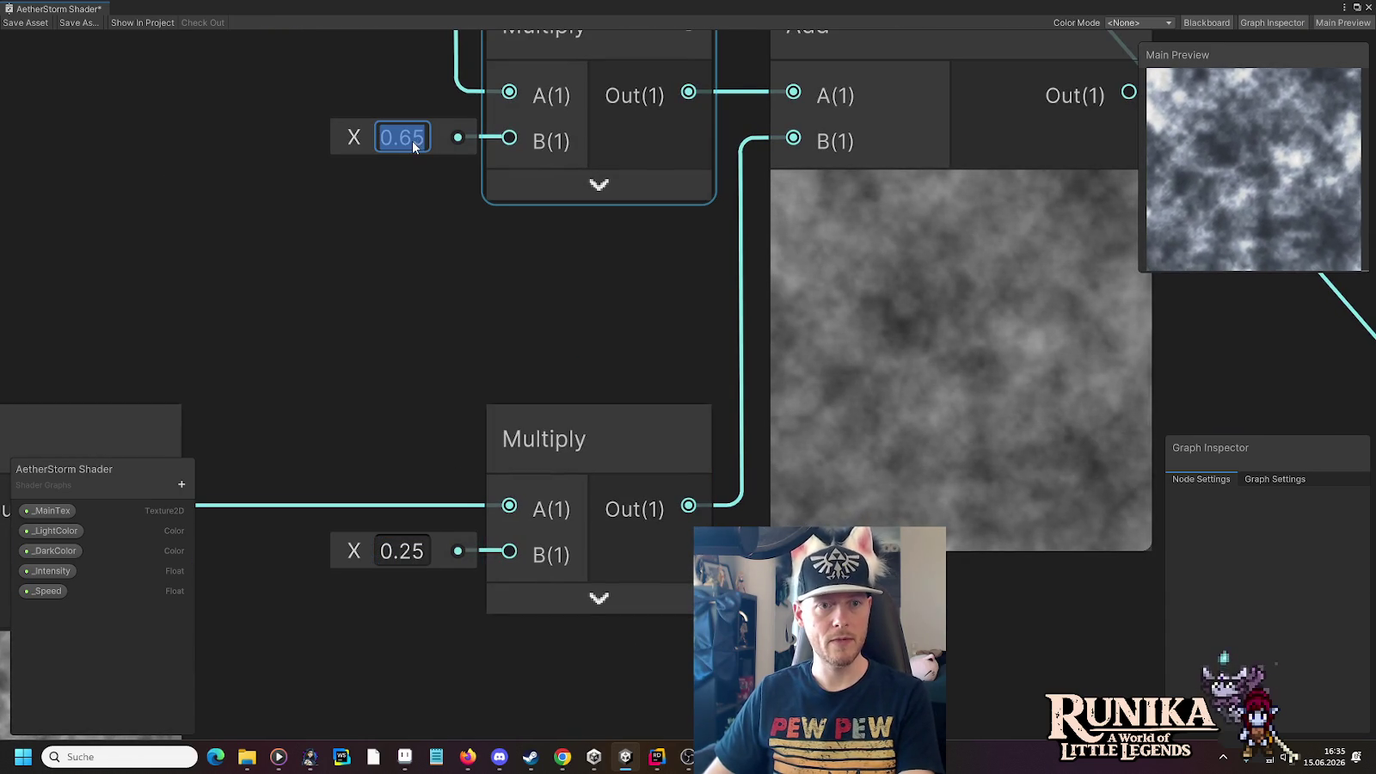
{"action": "key", "text": "BackSpace"}
{"action": "type", "text": "7"}
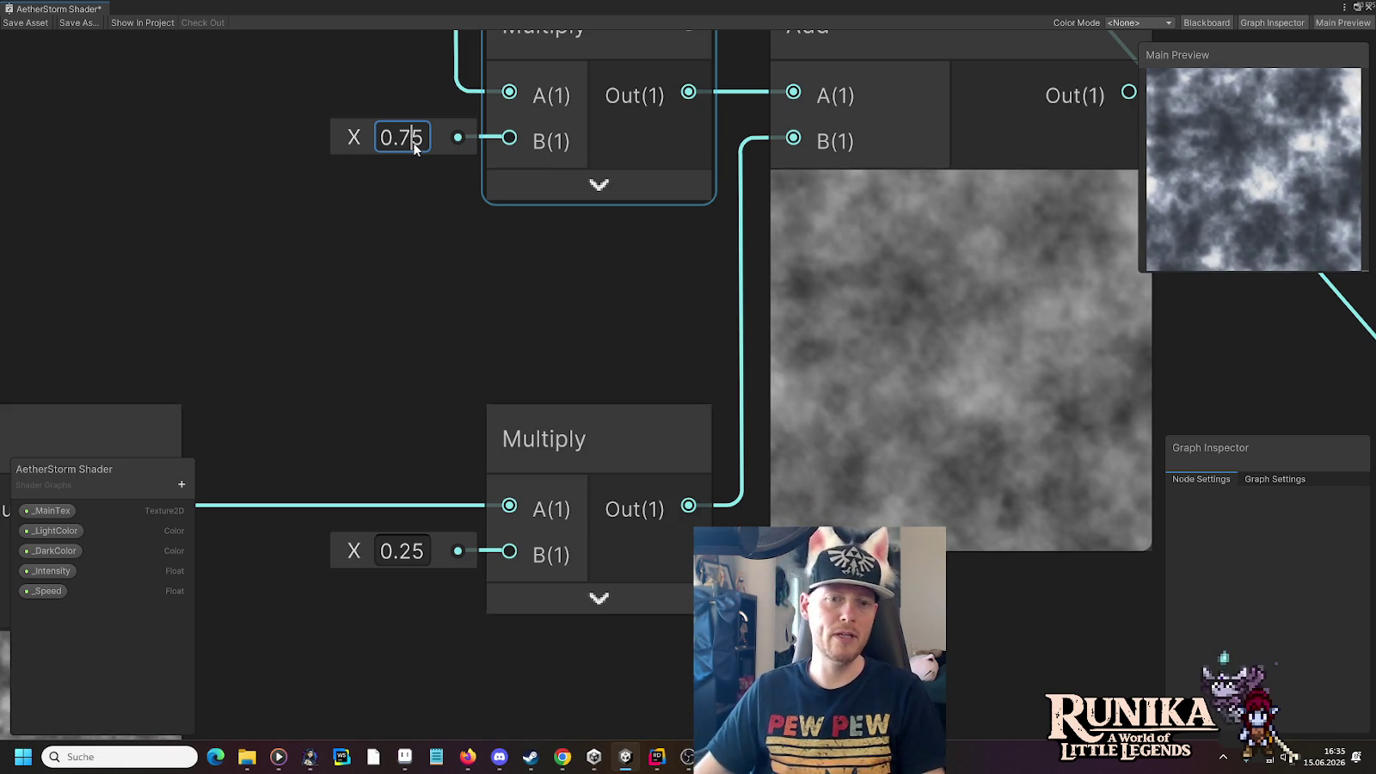
{"action": "scroll", "coordinate": [258, 163], "scroll_direction": "down", "scroll_amount": 4}
Add a test Multiply wired to both the upper and lower noise outputs
{"action": "left_click_drag", "start_coordinate": [265, 184], "coordinate": [690, 249]}
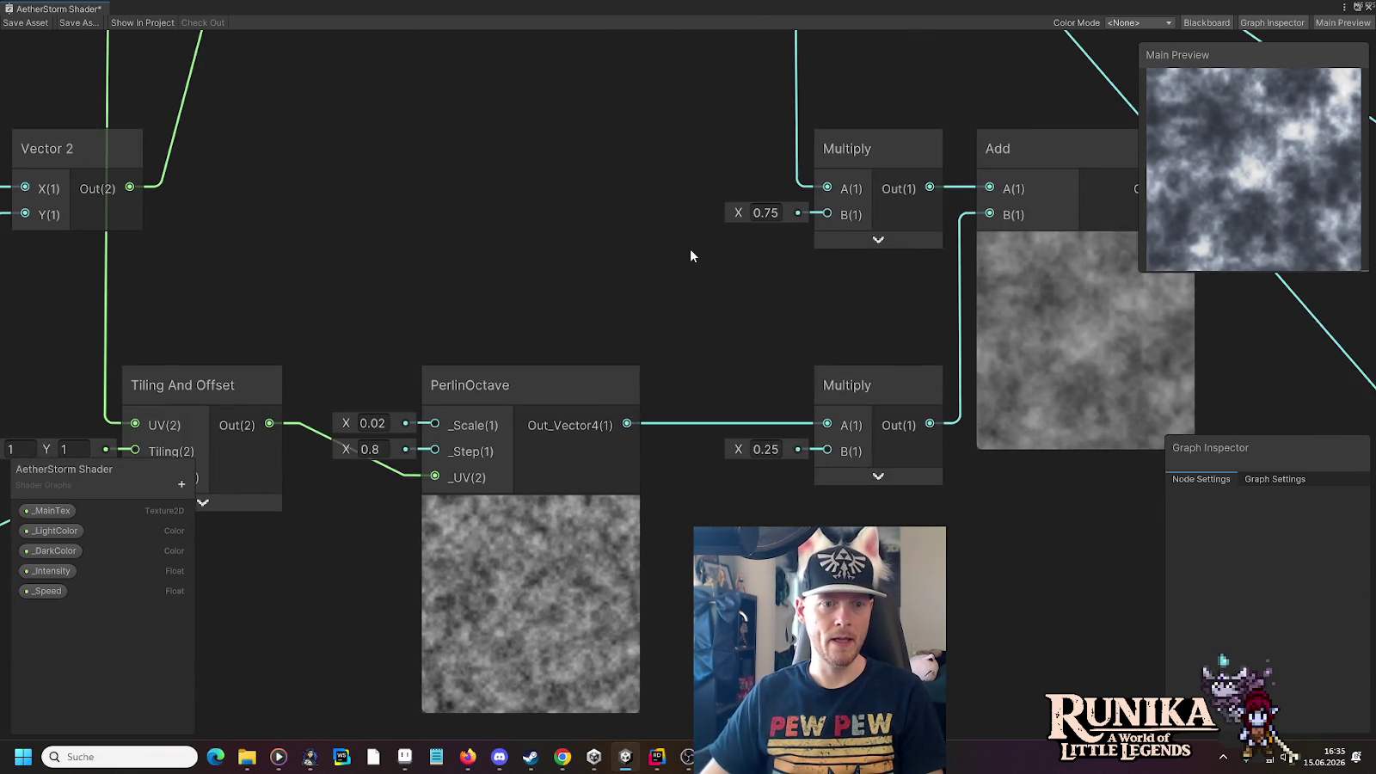
{"action": "scroll", "coordinate": [587, 209], "scroll_direction": "down", "scroll_amount": 1}
{"action": "mouse_move", "coordinate": [586, 209]}
{"action": "left_mouse_down"}
{"action": "mouse_move", "coordinate": [575, 368]}
{"action": "mouse_move", "coordinate": [474, 393]}
{"action": "left_mouse_up"}
{"action": "left_click", "coordinate": [567, 94]}
{"action": "left_click_drag", "start_coordinate": [562, 87], "coordinate": [804, 166]}
{"action": "type", "text": "mu"}
{"action": "left_click", "coordinate": [869, 296]}
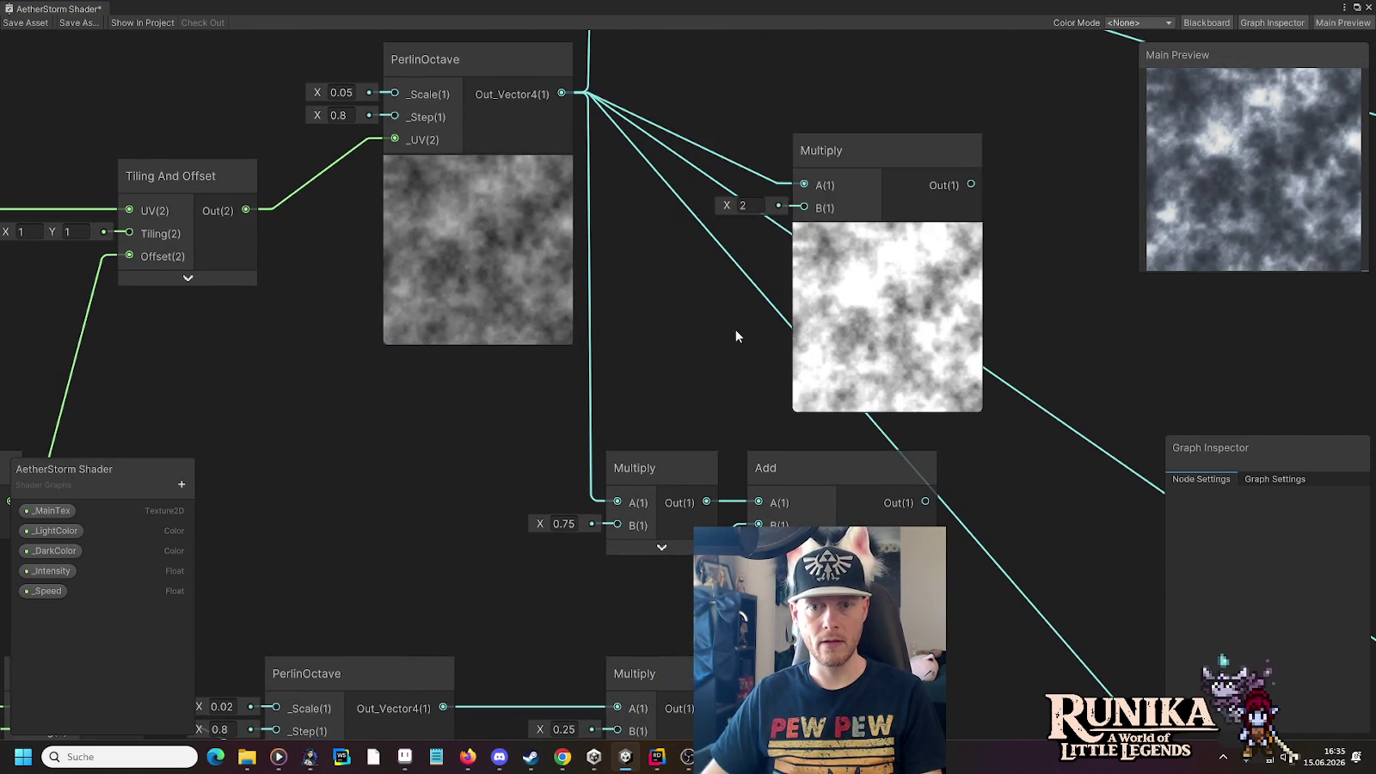
{"action": "left_click_drag", "start_coordinate": [529, 549], "coordinate": [592, 463]}
{"action": "mouse_move", "coordinate": [506, 623]}
{"action": "left_mouse_down"}
{"action": "mouse_move", "coordinate": [800, 172]}
{"action": "mouse_move", "coordinate": [867, 122]}
{"action": "left_mouse_up"}
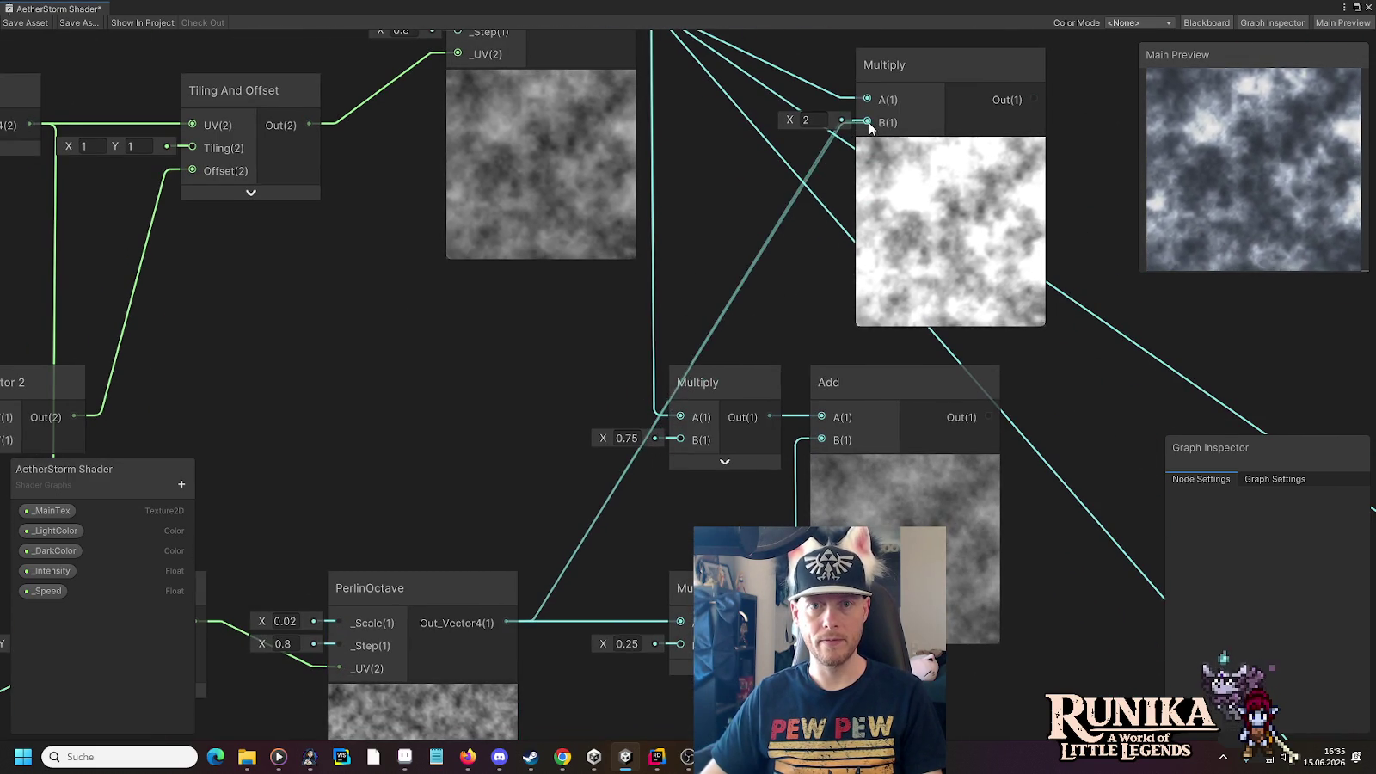
Delete the test Multiply node again
{"action": "left_click_drag", "start_coordinate": [836, 226], "coordinate": [728, 347]}
{"action": "scroll", "coordinate": [847, 356], "scroll_direction": "up", "scroll_amount": 5}
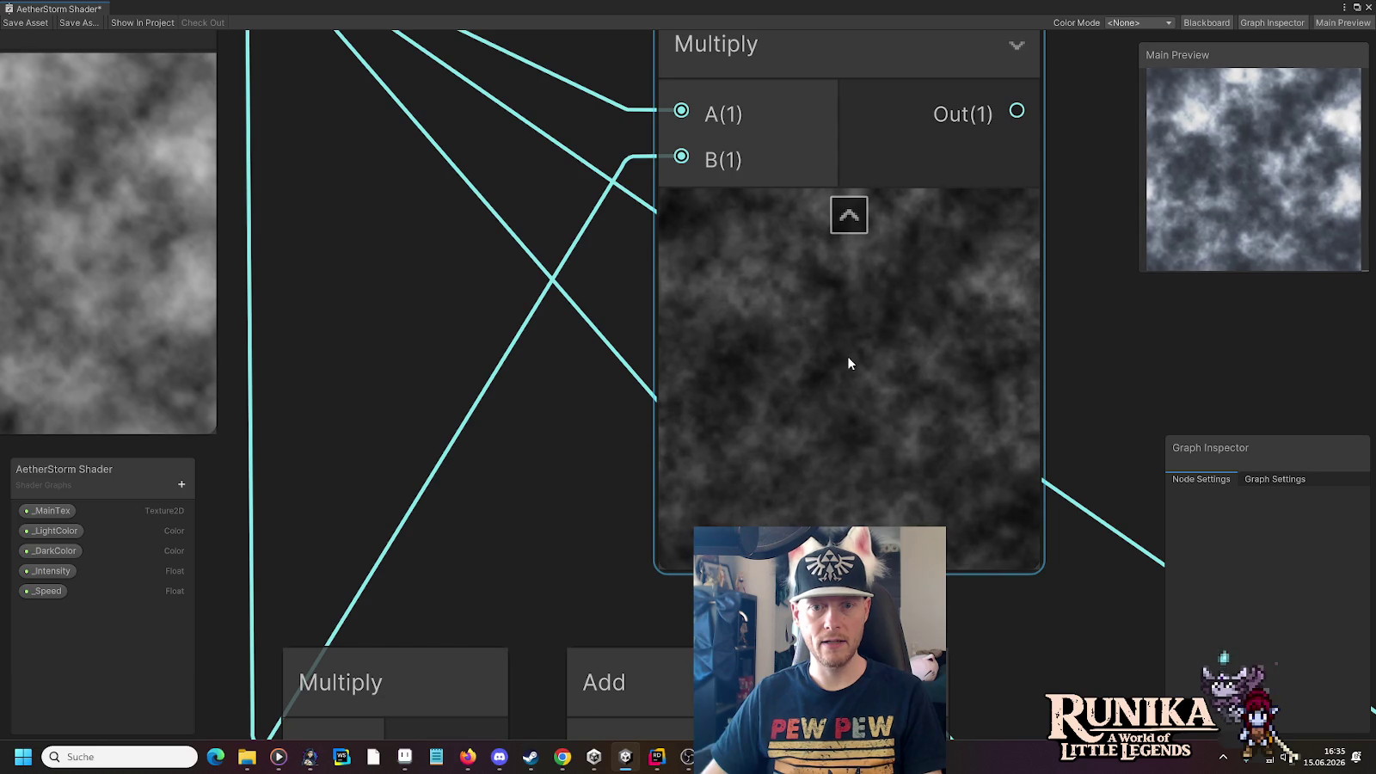
{"action": "scroll", "coordinate": [847, 356], "scroll_direction": "down", "scroll_amount": 3}
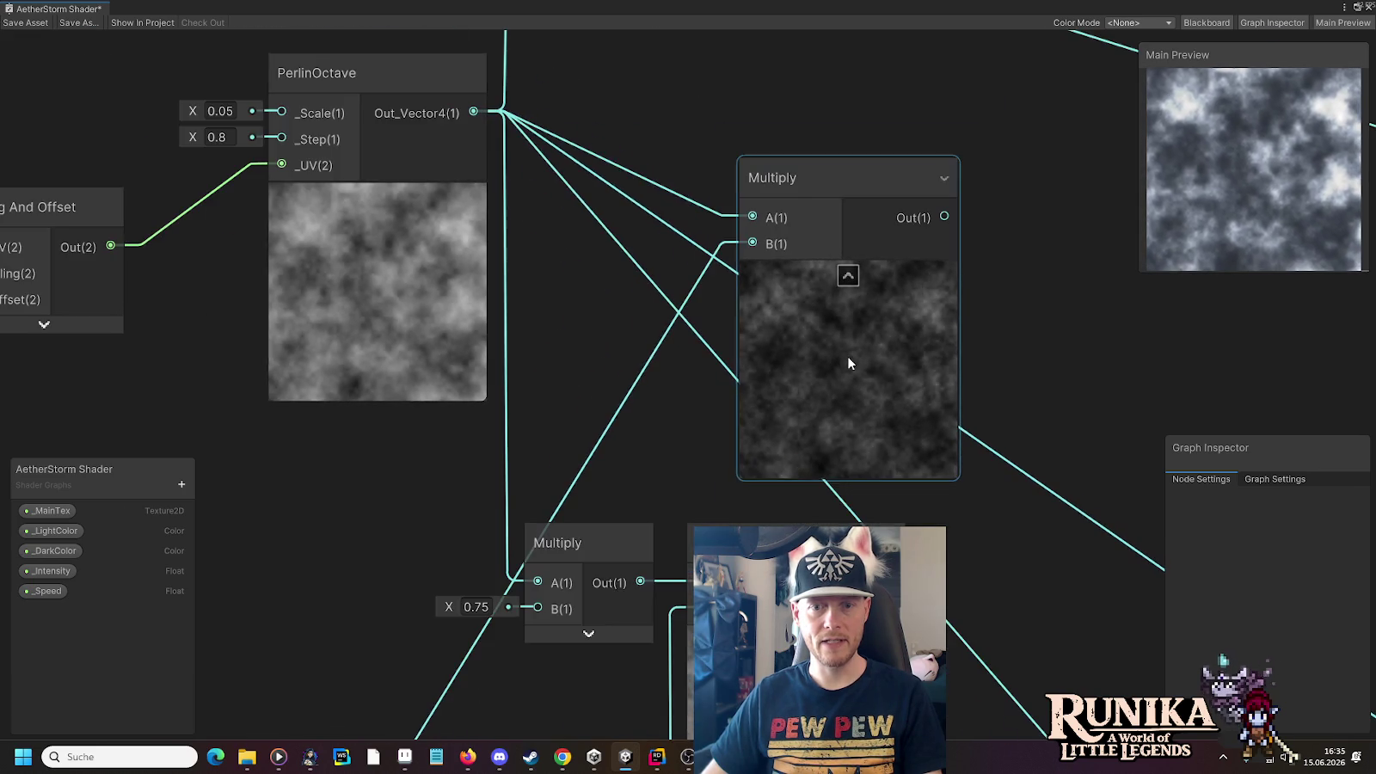
{"action": "mouse_move", "coordinate": [662, 469]}
{"action": "left_mouse_down"}
{"action": "mouse_move", "coordinate": [774, 209]}
{"action": "mouse_move", "coordinate": [759, 292]}
{"action": "left_mouse_up"}
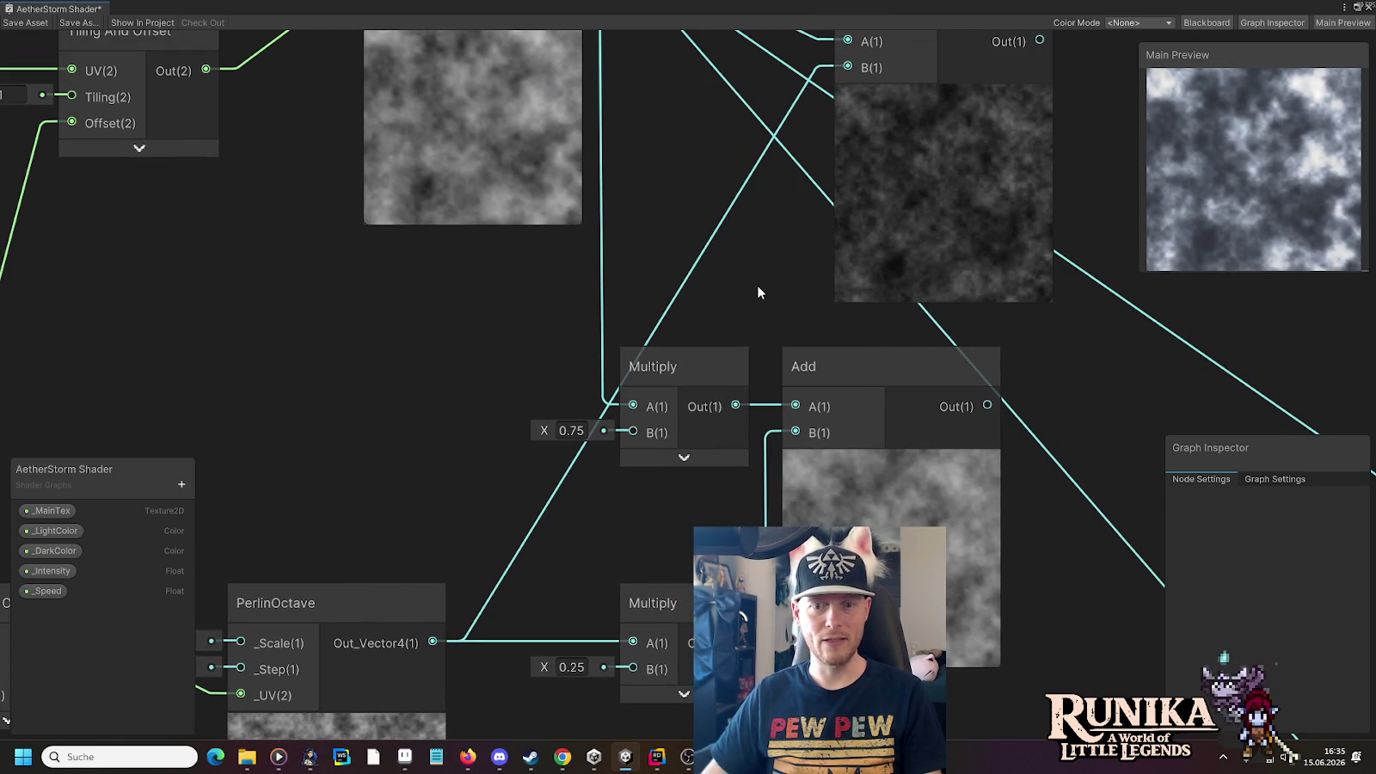
{"action": "left_click_drag", "start_coordinate": [757, 293], "coordinate": [725, 356]}
{"action": "left_click", "coordinate": [885, 66]}
{"action": "key", "text": "Delete"}
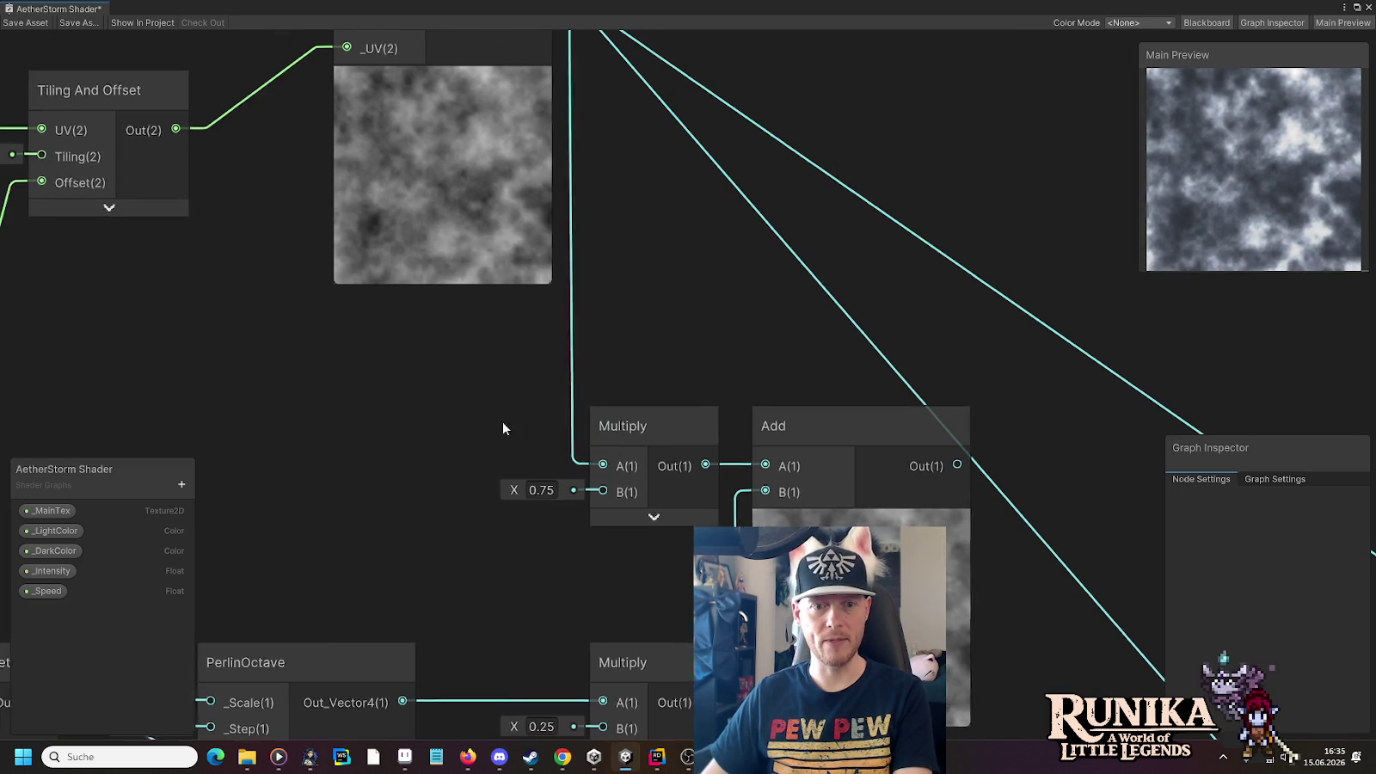
Raise the lower PerlinOctave's Scale from 0.02 to 0.04237
{"action": "left_click_drag", "start_coordinate": [502, 421], "coordinate": [694, 252]}
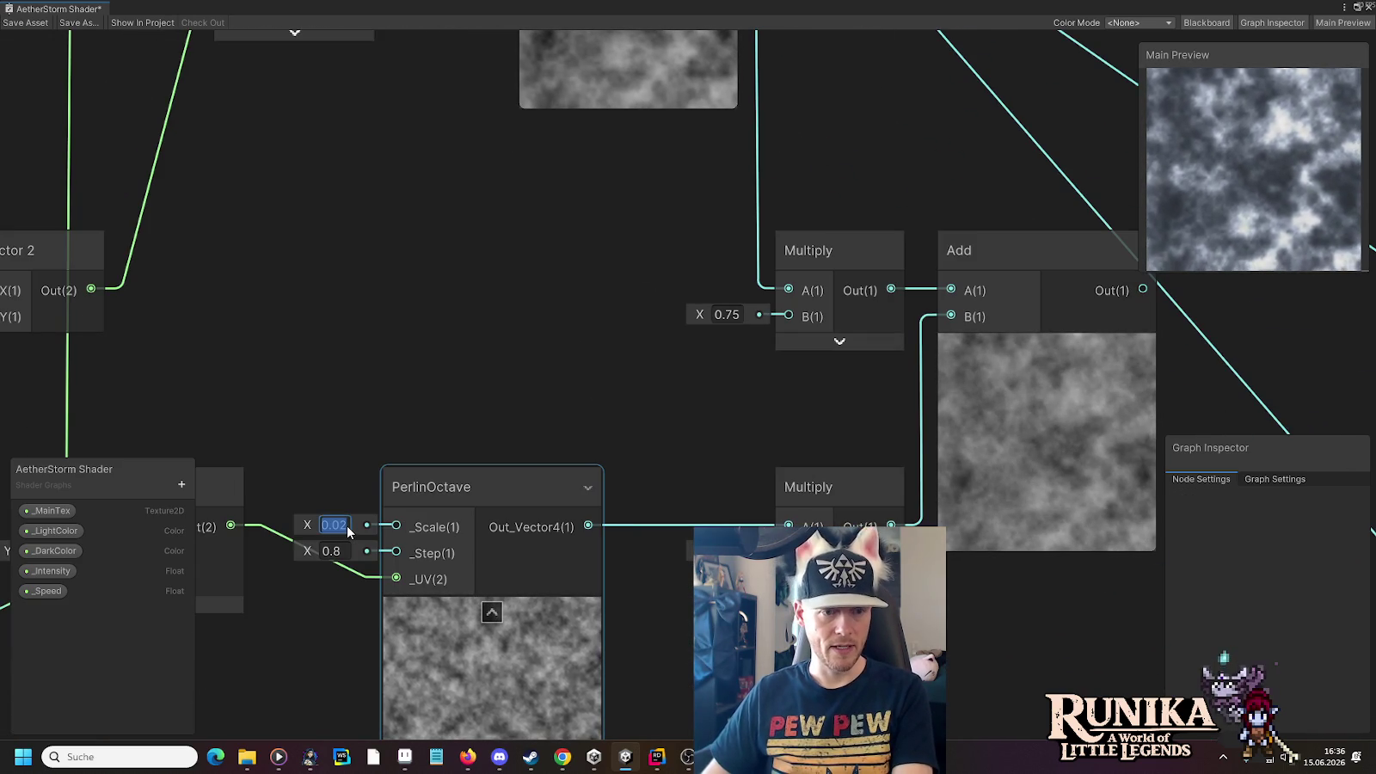
{"action": "key", "text": "BackSpace"}
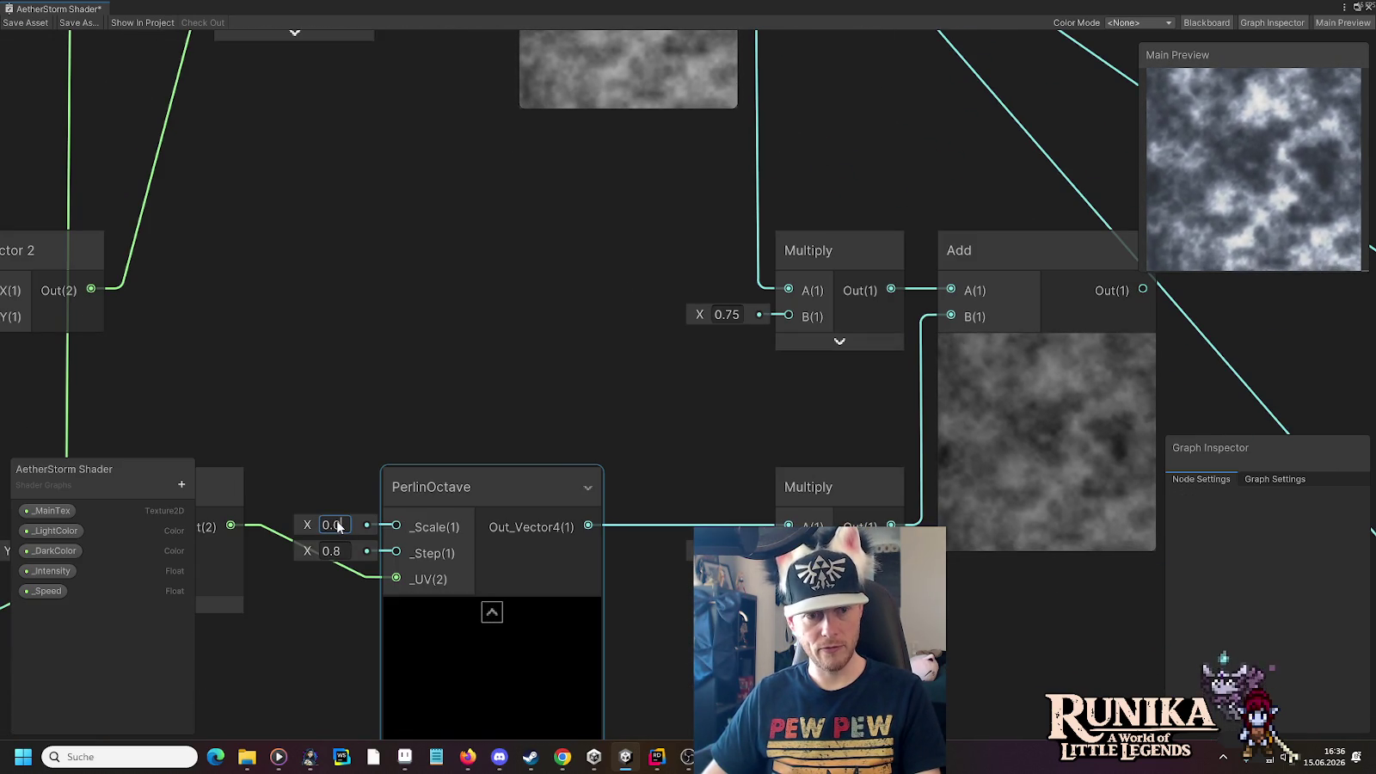
{"action": "type", "text": "4"}
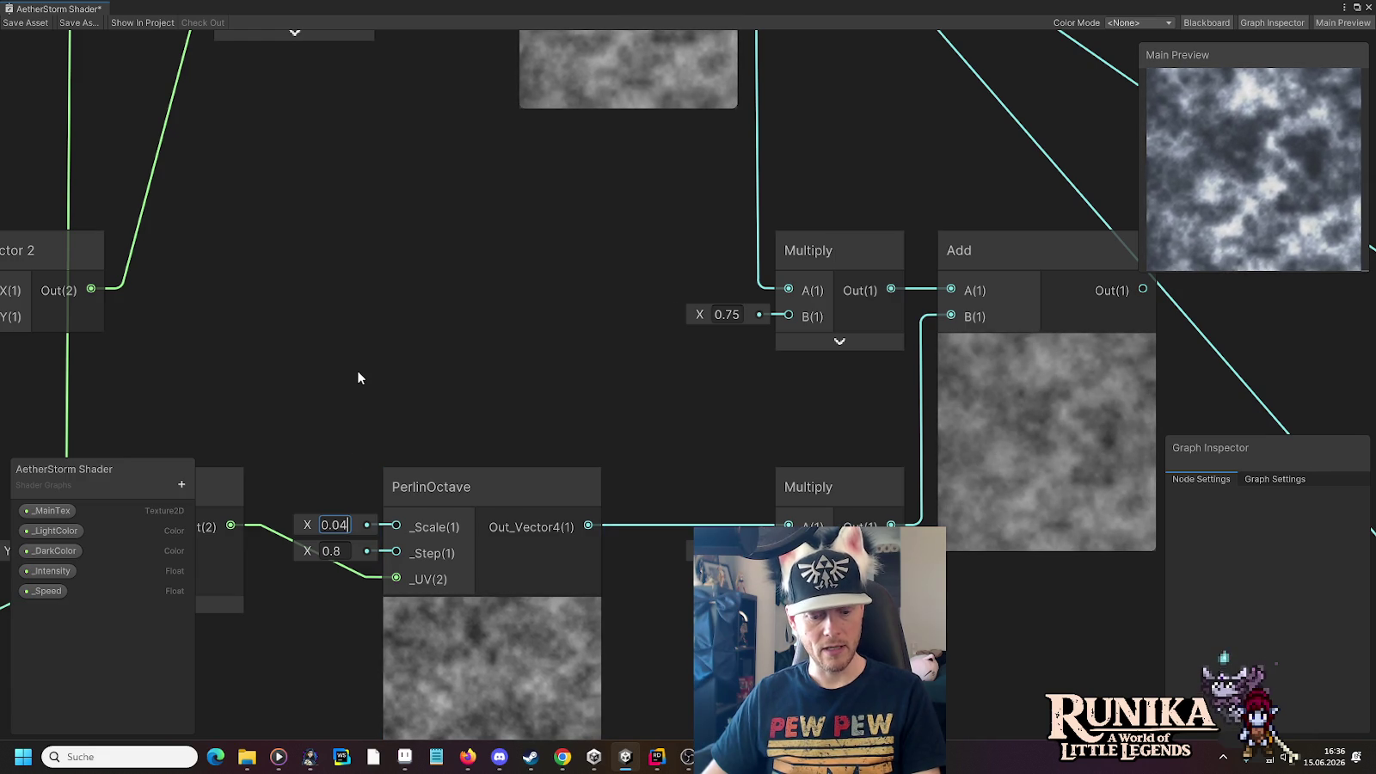
{"action": "type", "text": "237"}
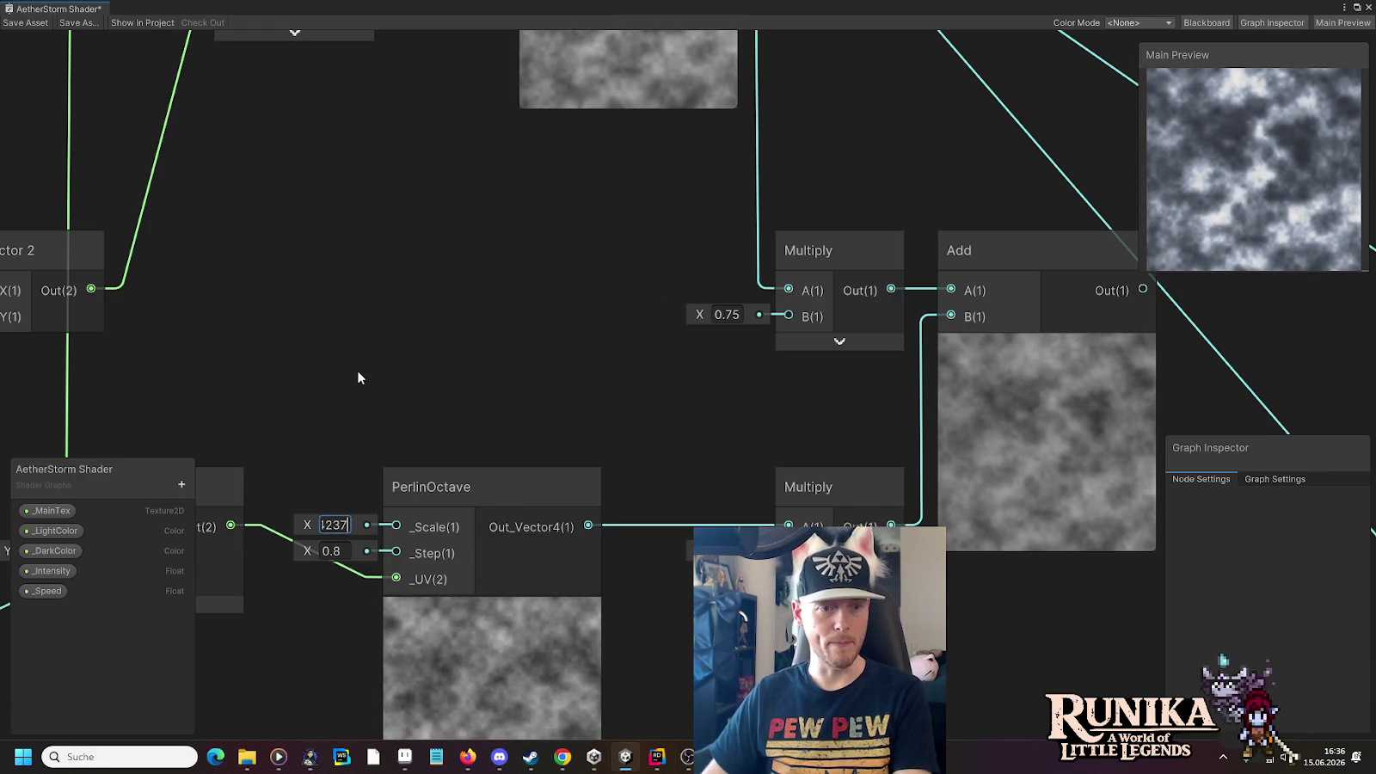
{"action": "key", "text": "Return"}
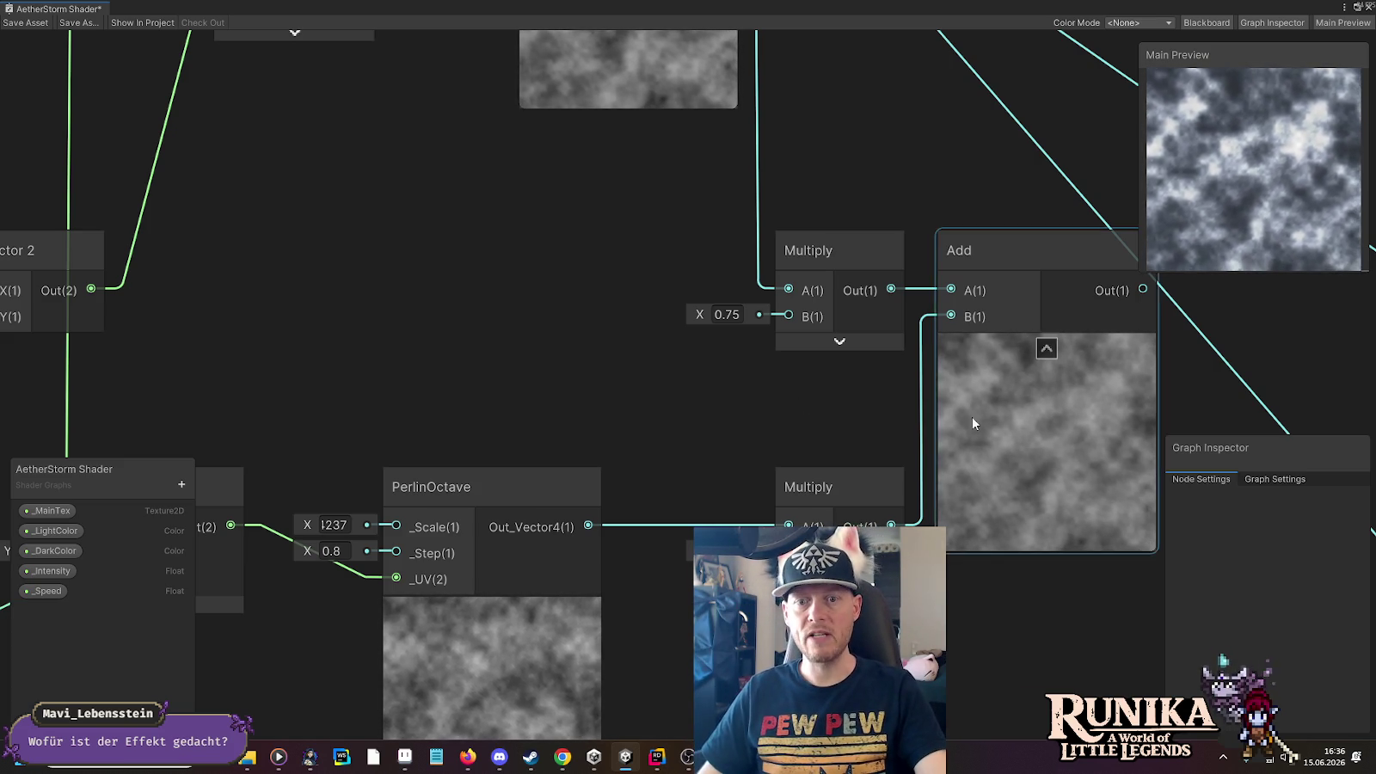
{"action": "scroll", "coordinate": [968, 419], "scroll_direction": "up", "scroll_amount": 4}
{"action": "left_click_drag", "start_coordinate": [843, 134], "coordinate": [845, 134]}
{"action": "left_click", "coordinate": [632, 418]}
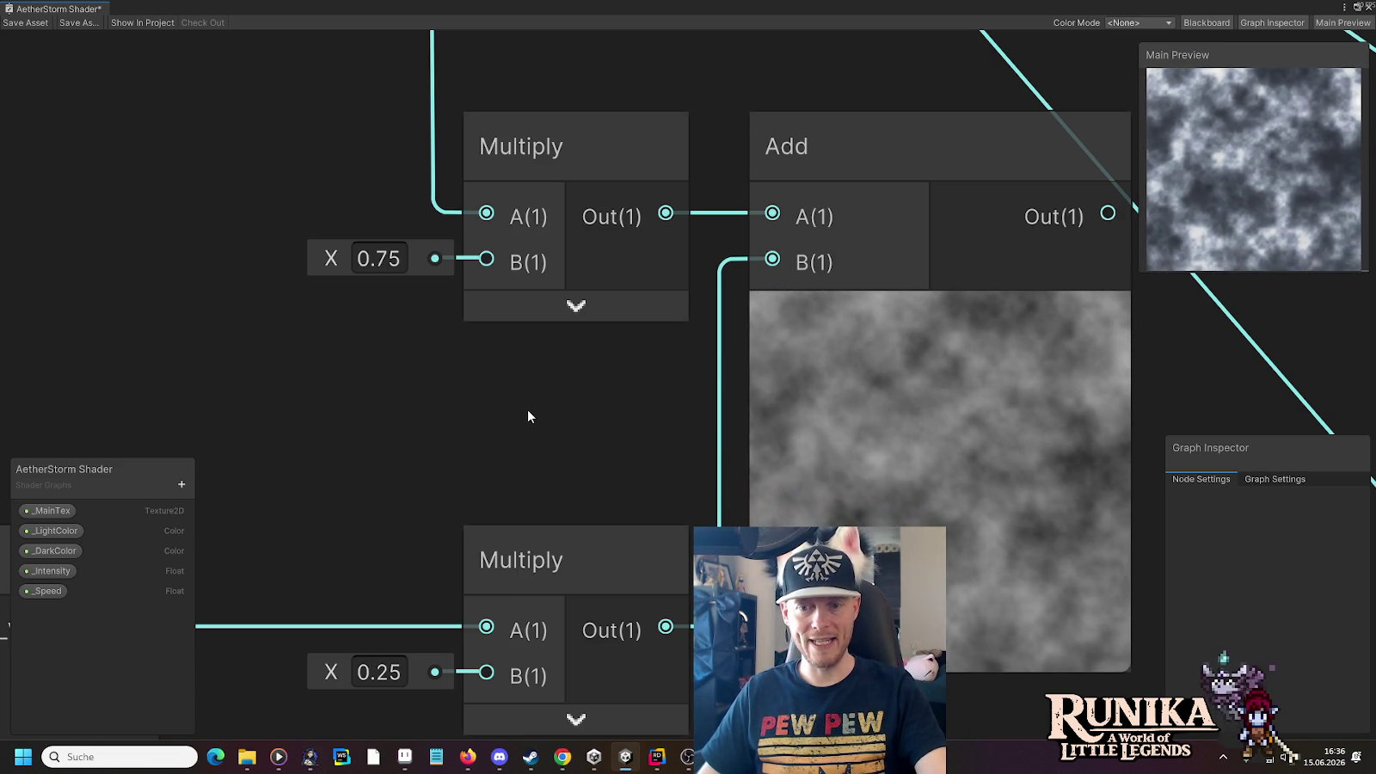
{"action": "scroll", "coordinate": [529, 417], "scroll_direction": "down", "scroll_amount": 2}
{"action": "scroll", "coordinate": [528, 417], "scroll_direction": "down", "scroll_amount": 1}
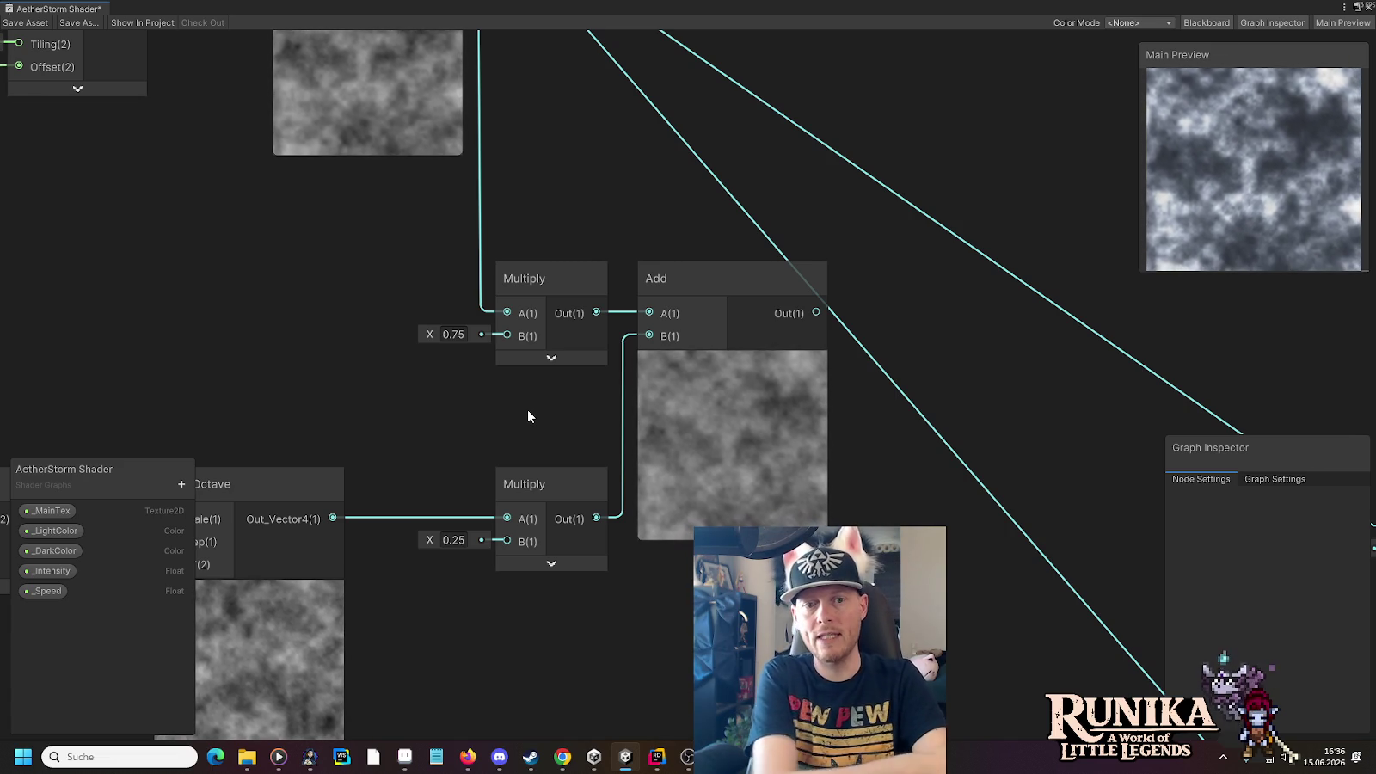
{"action": "left_click", "coordinate": [690, 279]}
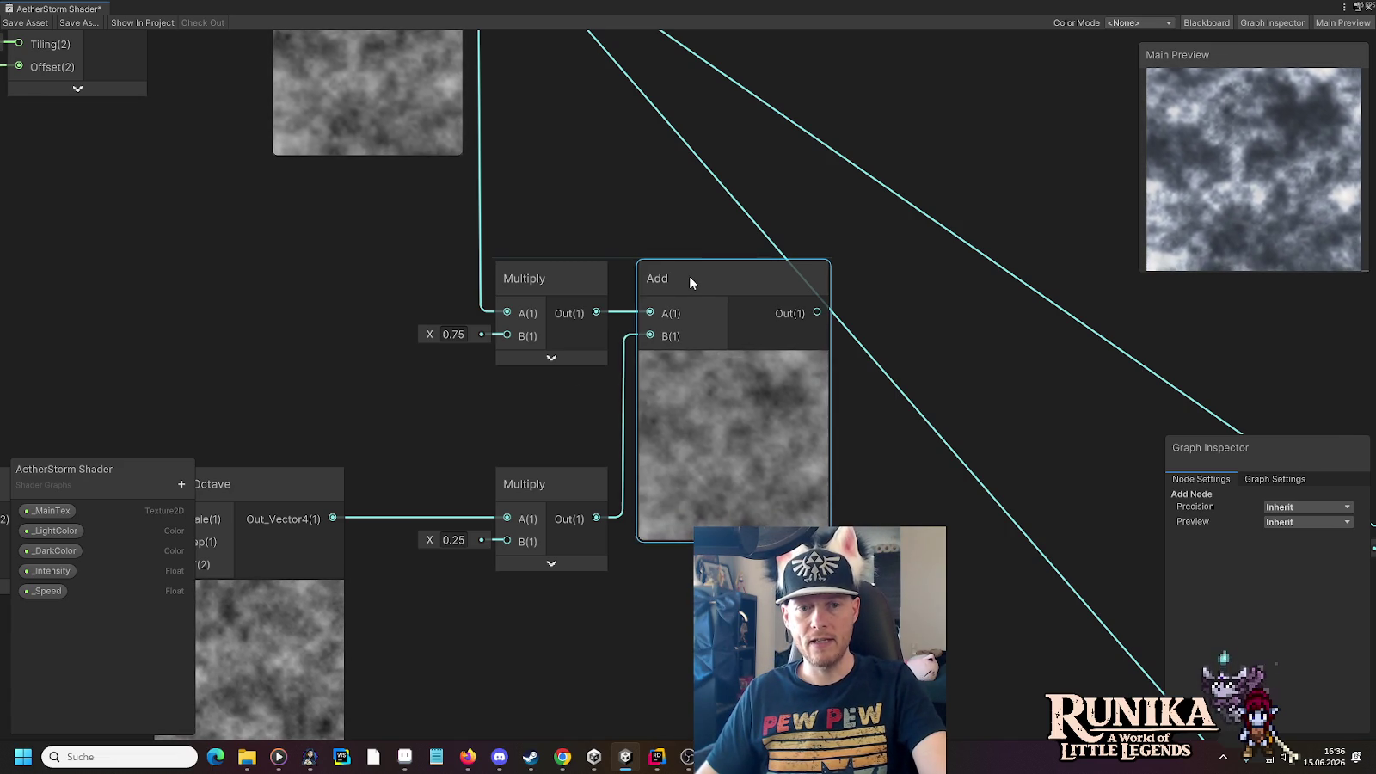
{"action": "left_click", "coordinate": [576, 394]}
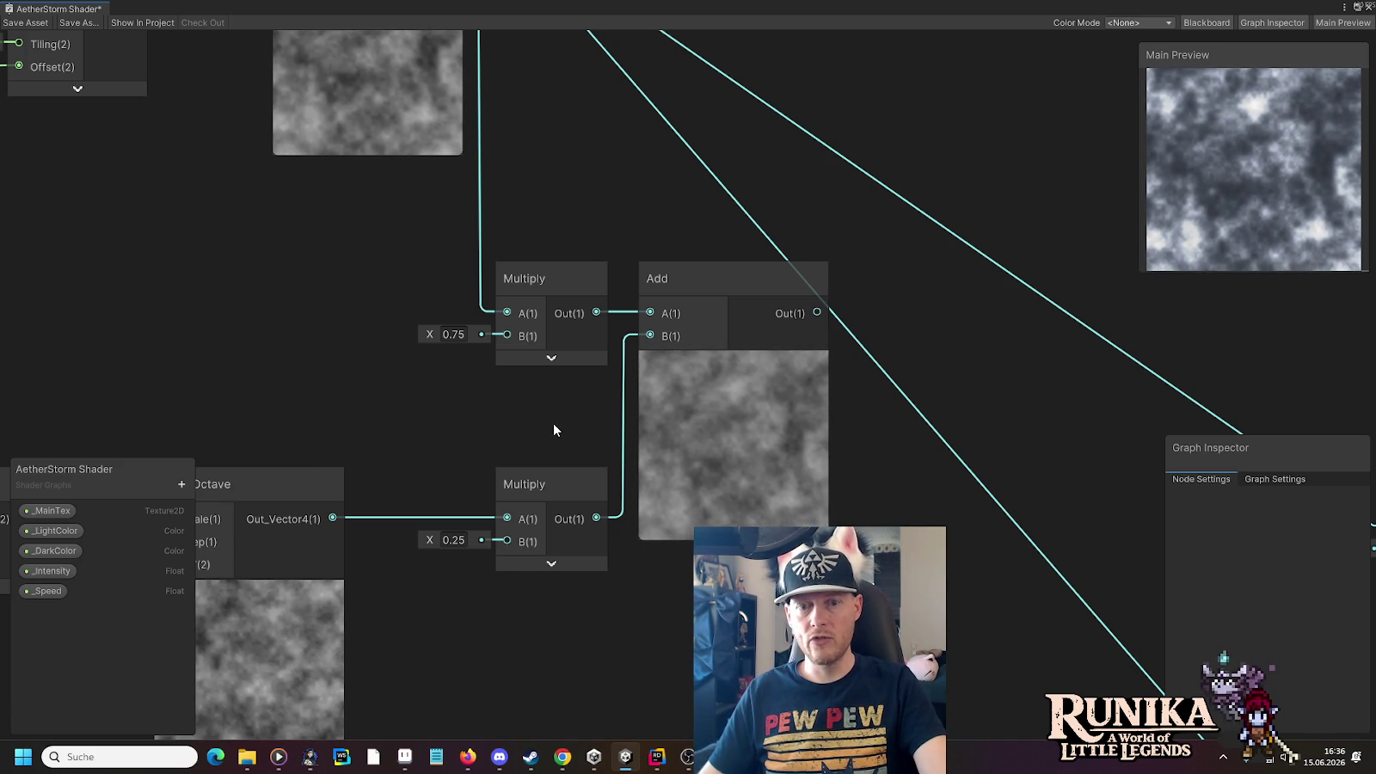
Wire the Add node's output into both the One Minus and Power A inputs
{"action": "scroll", "coordinate": [554, 424], "scroll_direction": "down", "scroll_amount": 4}
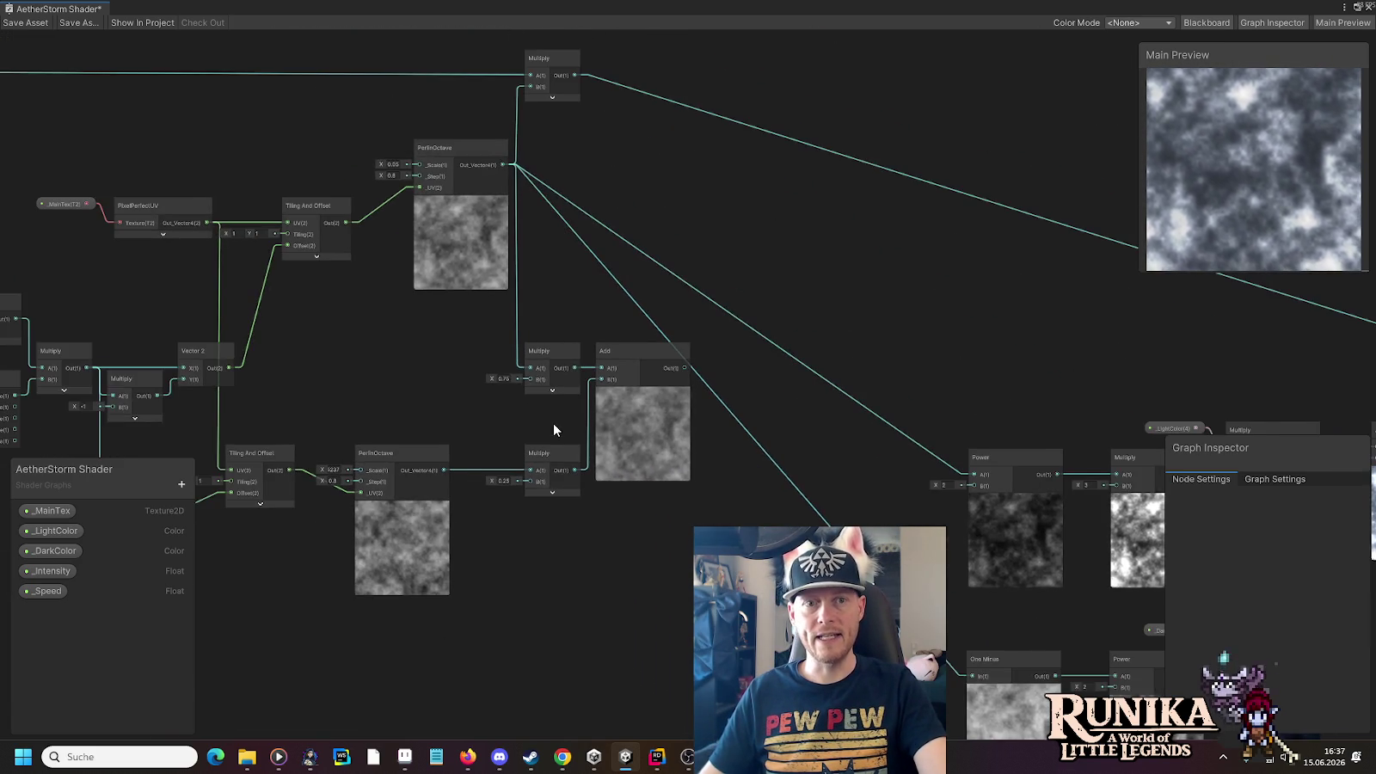
{"action": "scroll", "coordinate": [554, 424], "scroll_direction": "down", "scroll_amount": 1}
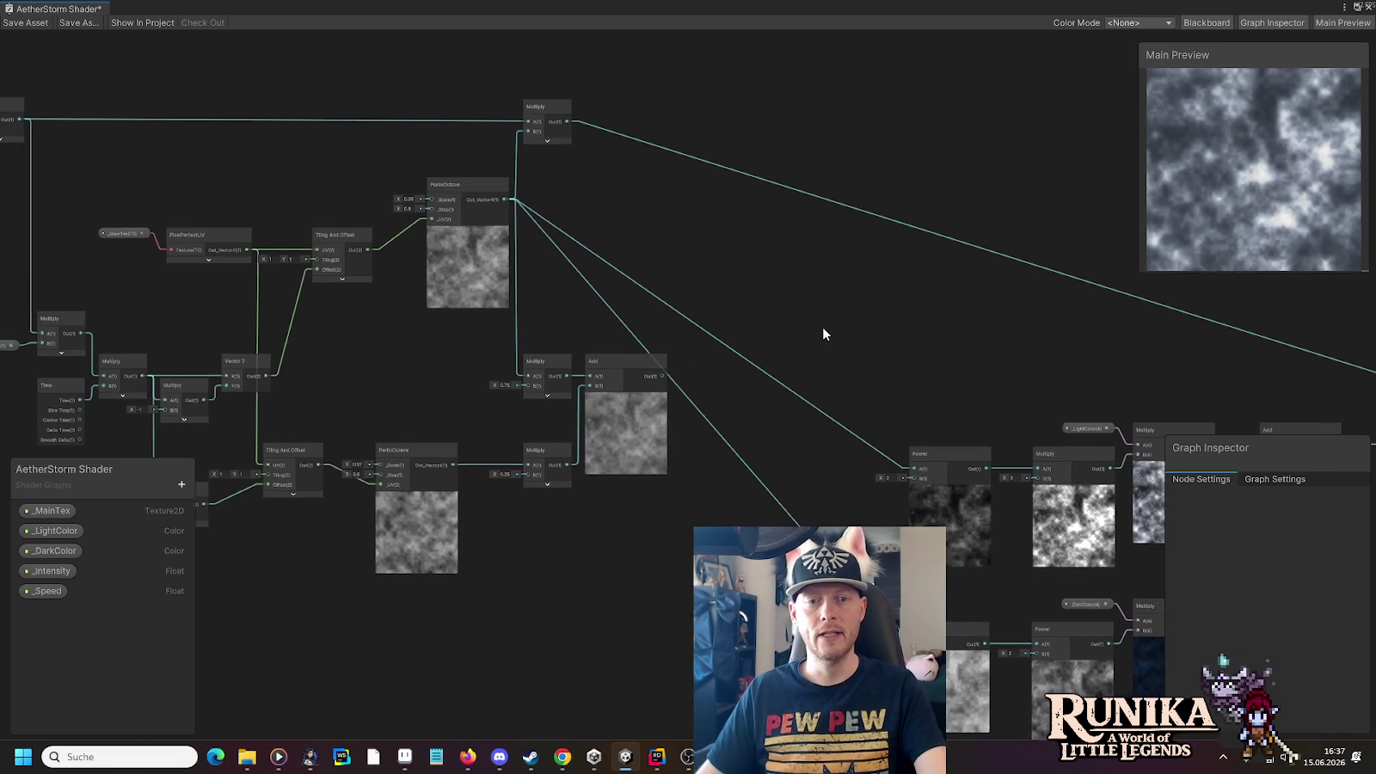
{"action": "left_click_drag", "start_coordinate": [823, 332], "coordinate": [516, 240]}
{"action": "mouse_move", "coordinate": [360, 282]}
{"action": "left_mouse_down"}
{"action": "mouse_move", "coordinate": [577, 546]}
{"action": "mouse_move", "coordinate": [595, 544]}
{"action": "left_mouse_up"}
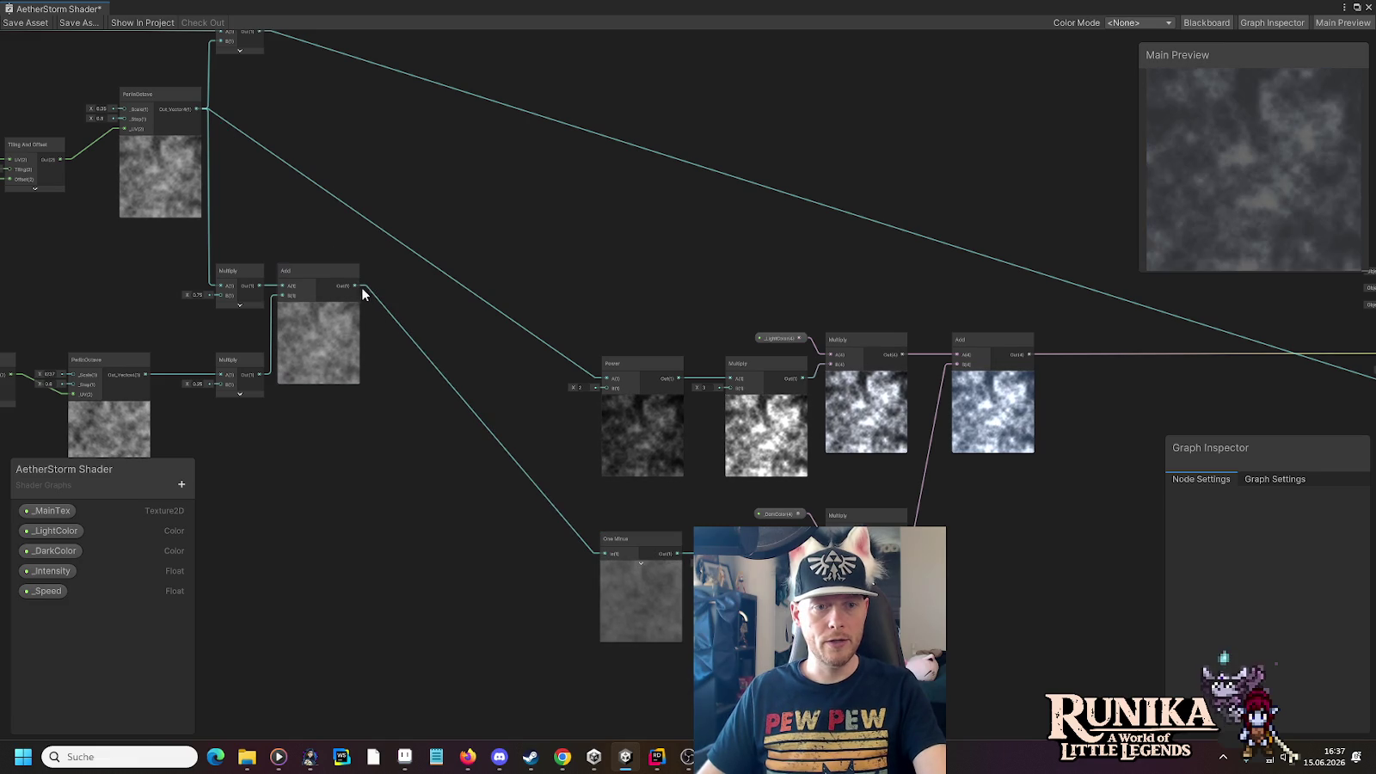
{"action": "left_click_drag", "start_coordinate": [361, 285], "coordinate": [600, 379]}
Align the Multiply node with the Add node row and save the shader graph
{"action": "left_click_drag", "start_coordinate": [561, 269], "coordinate": [332, 252]}
{"action": "mouse_move", "coordinate": [129, 221]}
{"action": "left_mouse_down"}
{"action": "mouse_move", "coordinate": [543, 406]}
{"action": "mouse_move", "coordinate": [530, 377]}
{"action": "mouse_move", "coordinate": [698, 402]}
{"action": "left_mouse_up"}
{"action": "scroll", "coordinate": [698, 403], "scroll_direction": "up", "scroll_amount": 2}
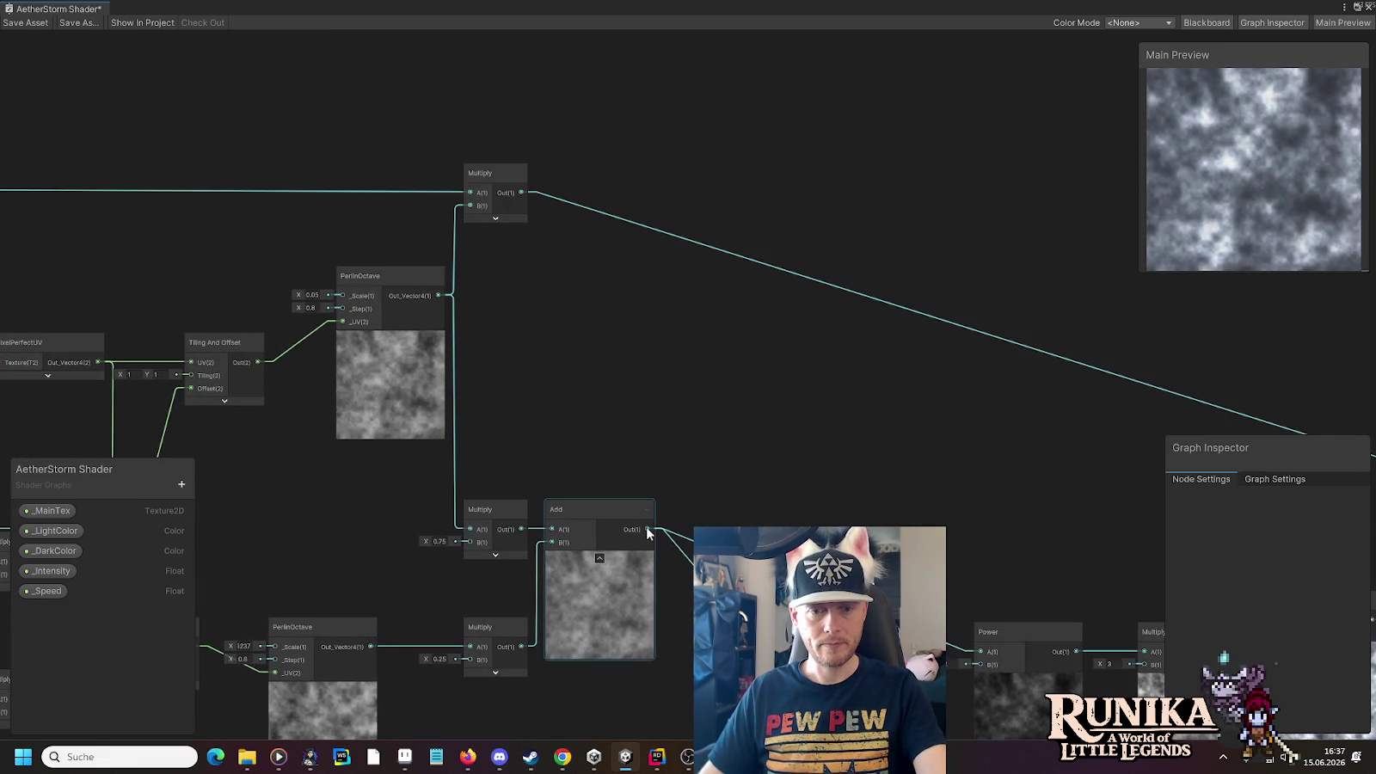
{"action": "left_click_drag", "start_coordinate": [486, 175], "coordinate": [695, 174]}
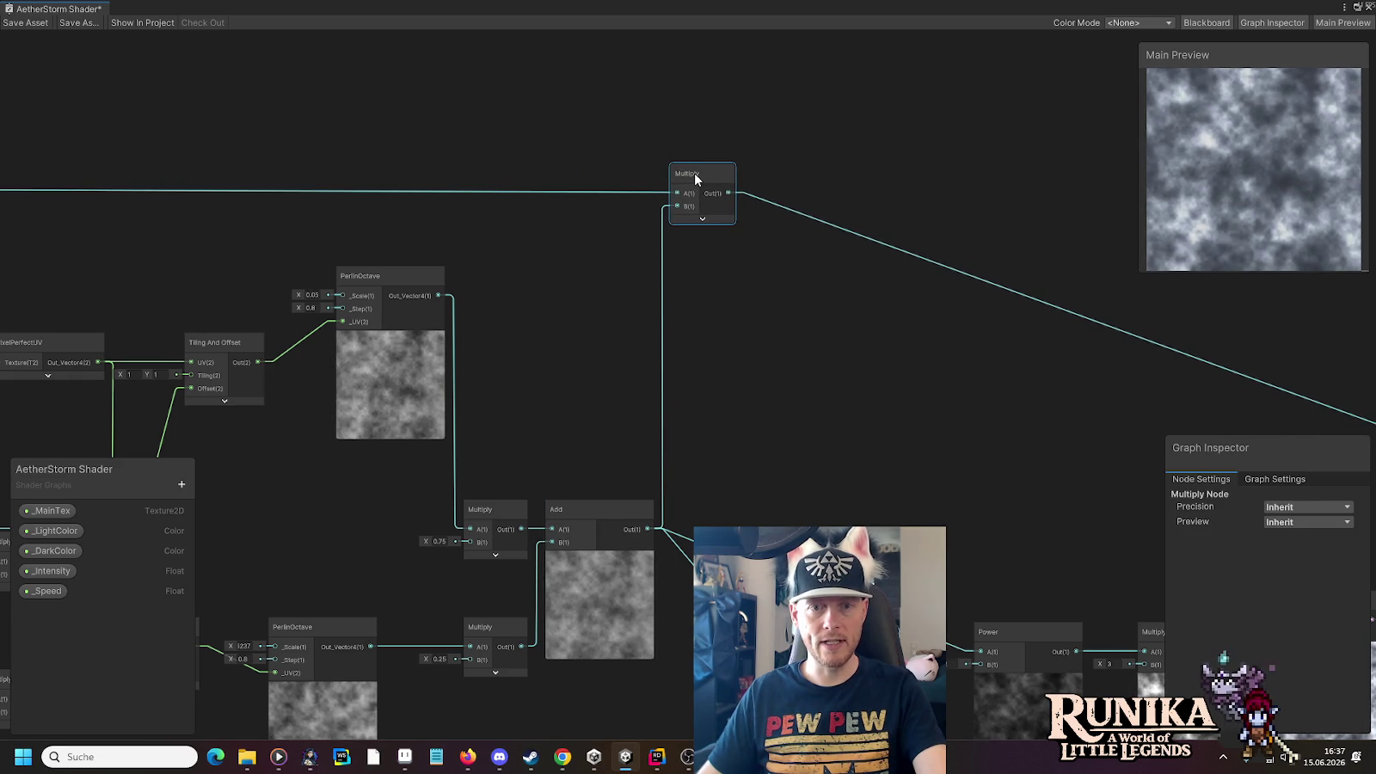
{"action": "left_click_drag", "start_coordinate": [542, 193], "coordinate": [831, 288]}
{"action": "left_click_drag", "start_coordinate": [984, 269], "coordinate": [985, 263]}
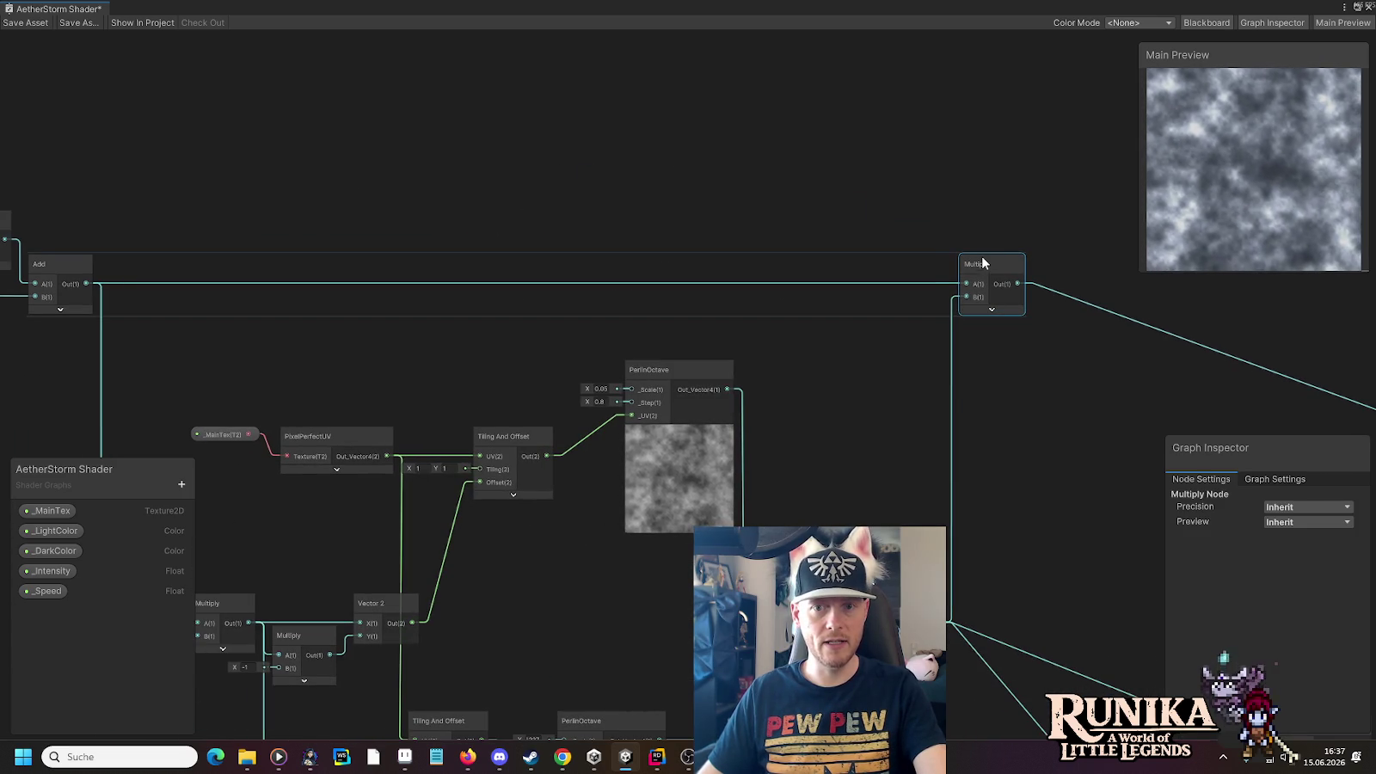
{"action": "left_click_drag", "start_coordinate": [1044, 409], "coordinate": [813, 334]}
{"action": "left_click_drag", "start_coordinate": [799, 434], "coordinate": [324, 202]}
{"action": "scroll", "coordinate": [649, 260], "scroll_direction": "down", "scroll_amount": 1}
{"action": "scroll", "coordinate": [454, 242], "scroll_direction": "down", "scroll_amount": 2}
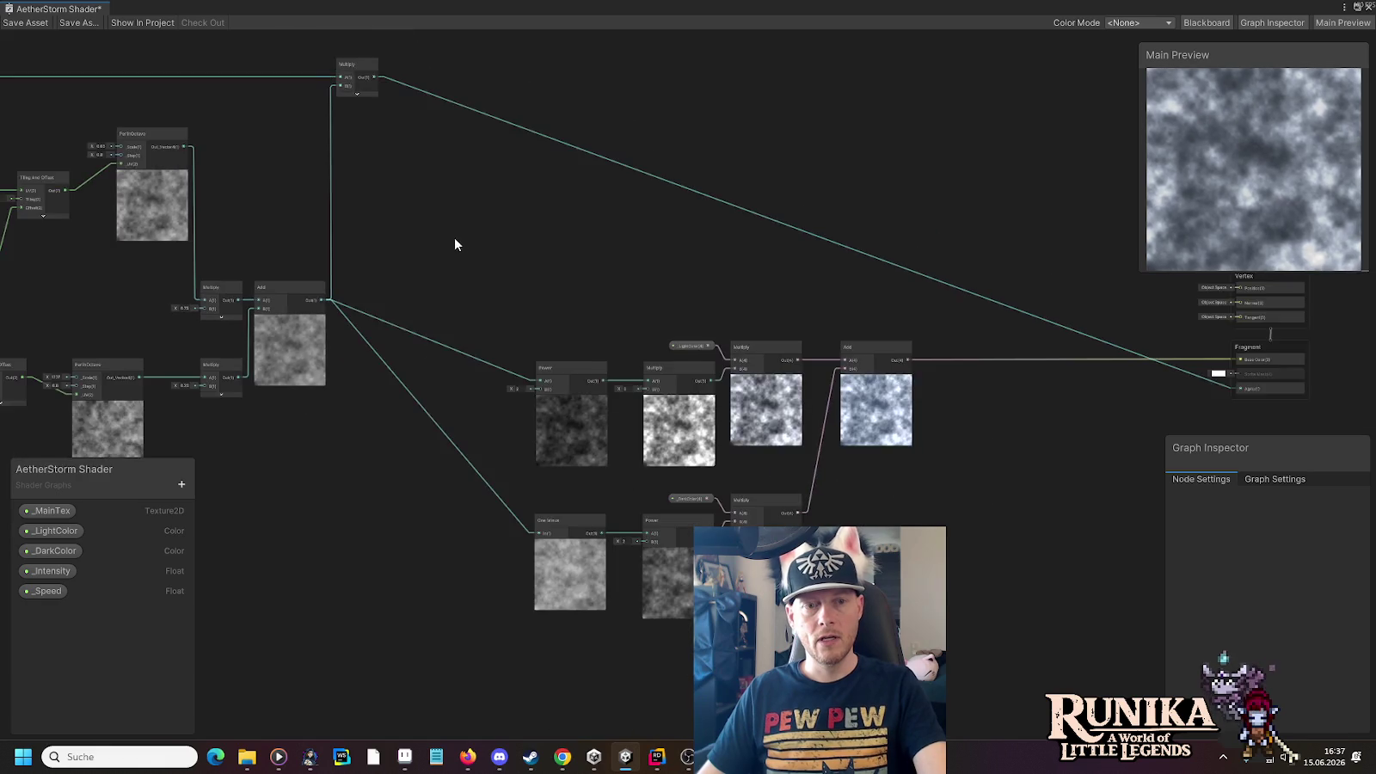
{"action": "left_click_drag", "start_coordinate": [454, 242], "coordinate": [878, 314]}
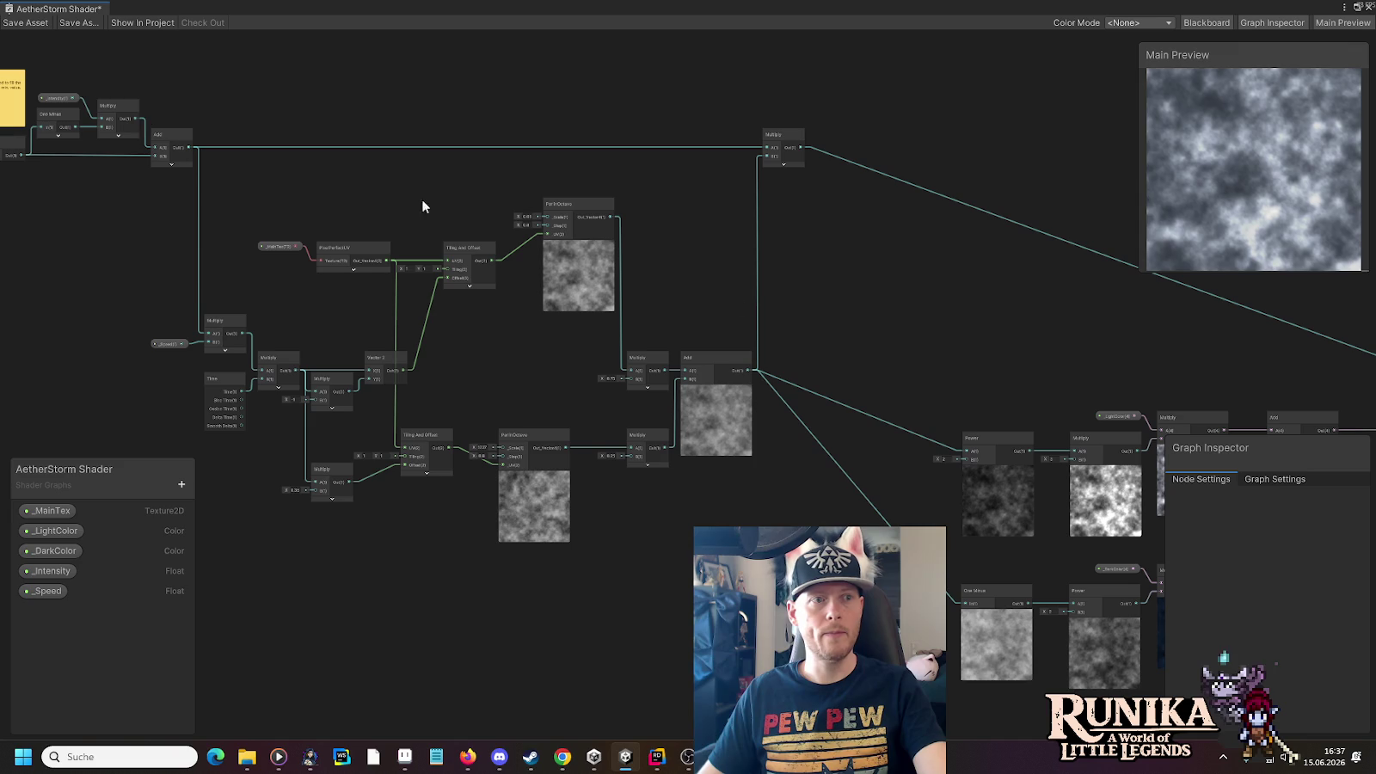
{"action": "left_click", "coordinate": [28, 24]}
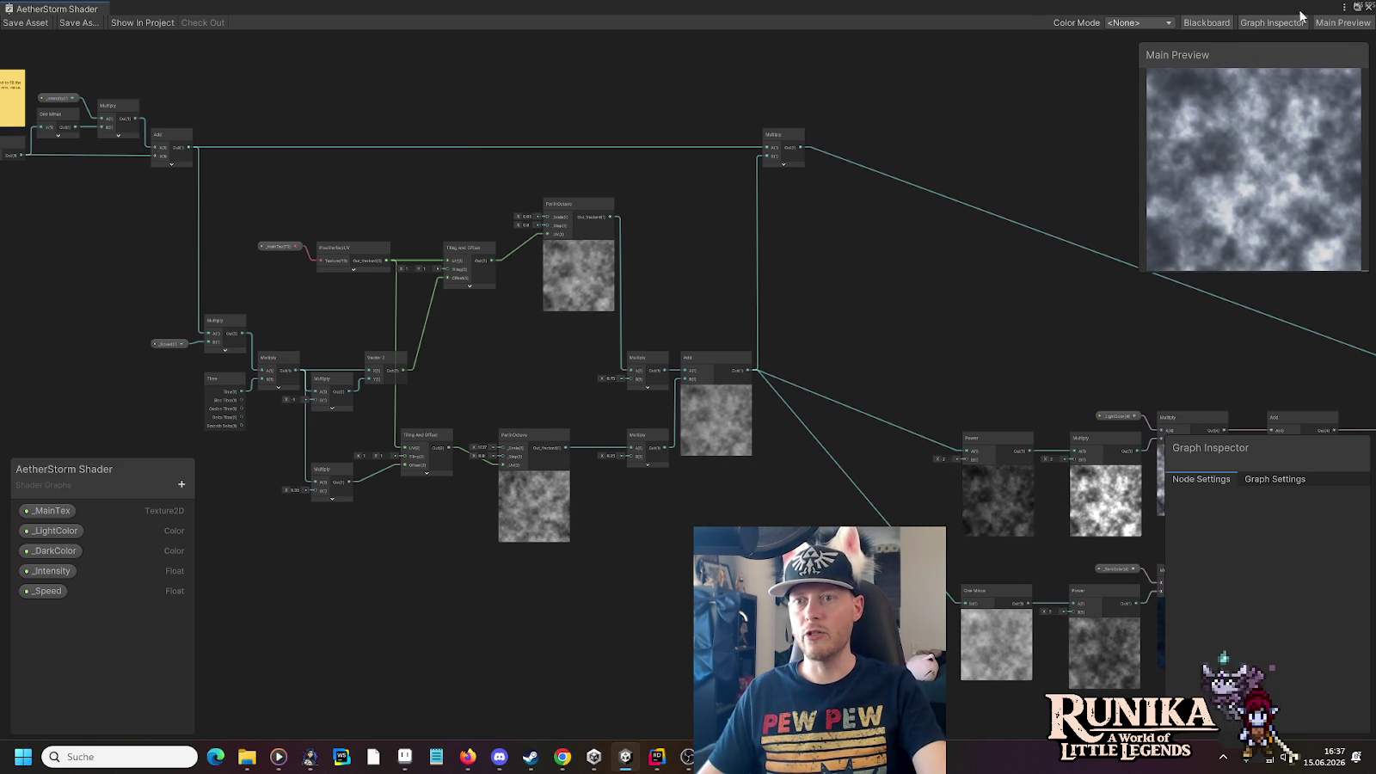
Restore the Shader Graph window from full size and close it
{"action": "left_click", "coordinate": [1357, 7]}
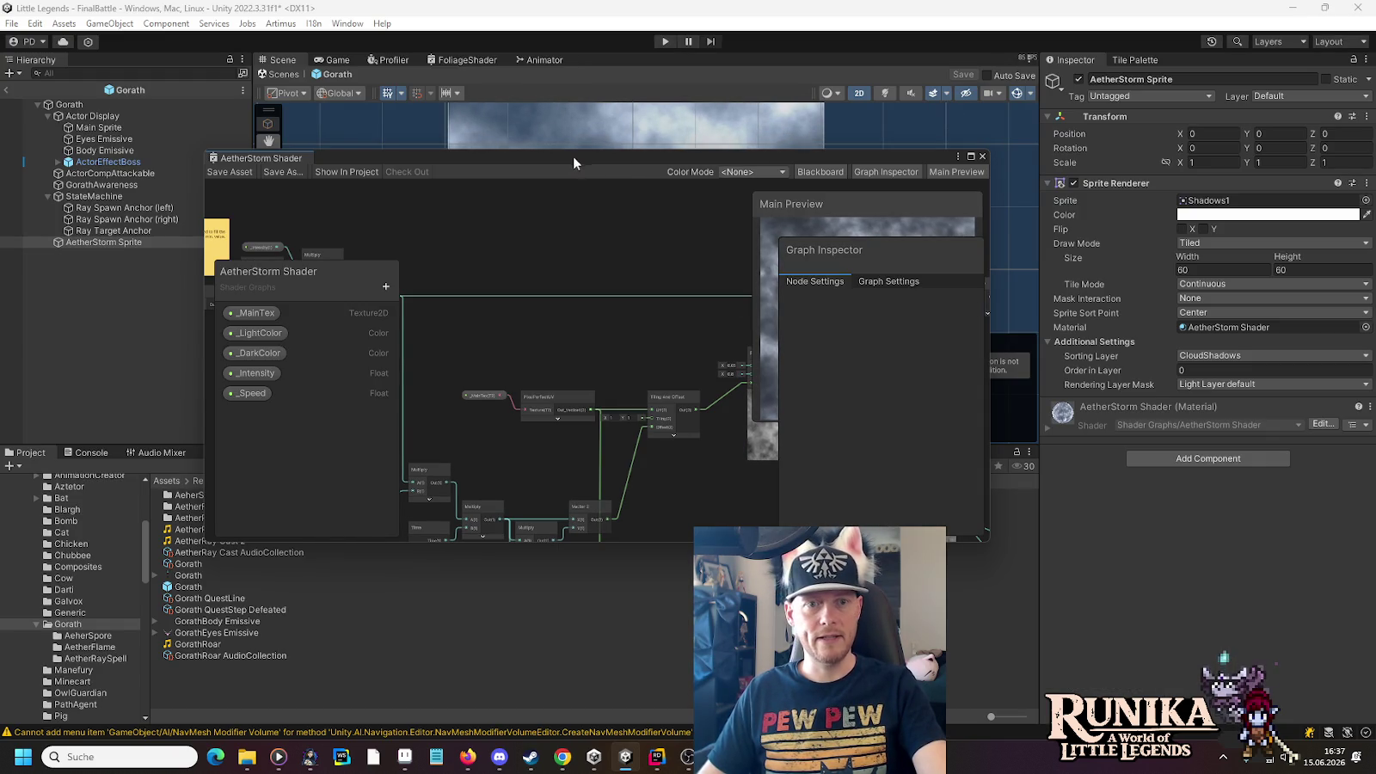
{"action": "left_click", "coordinate": [983, 156]}
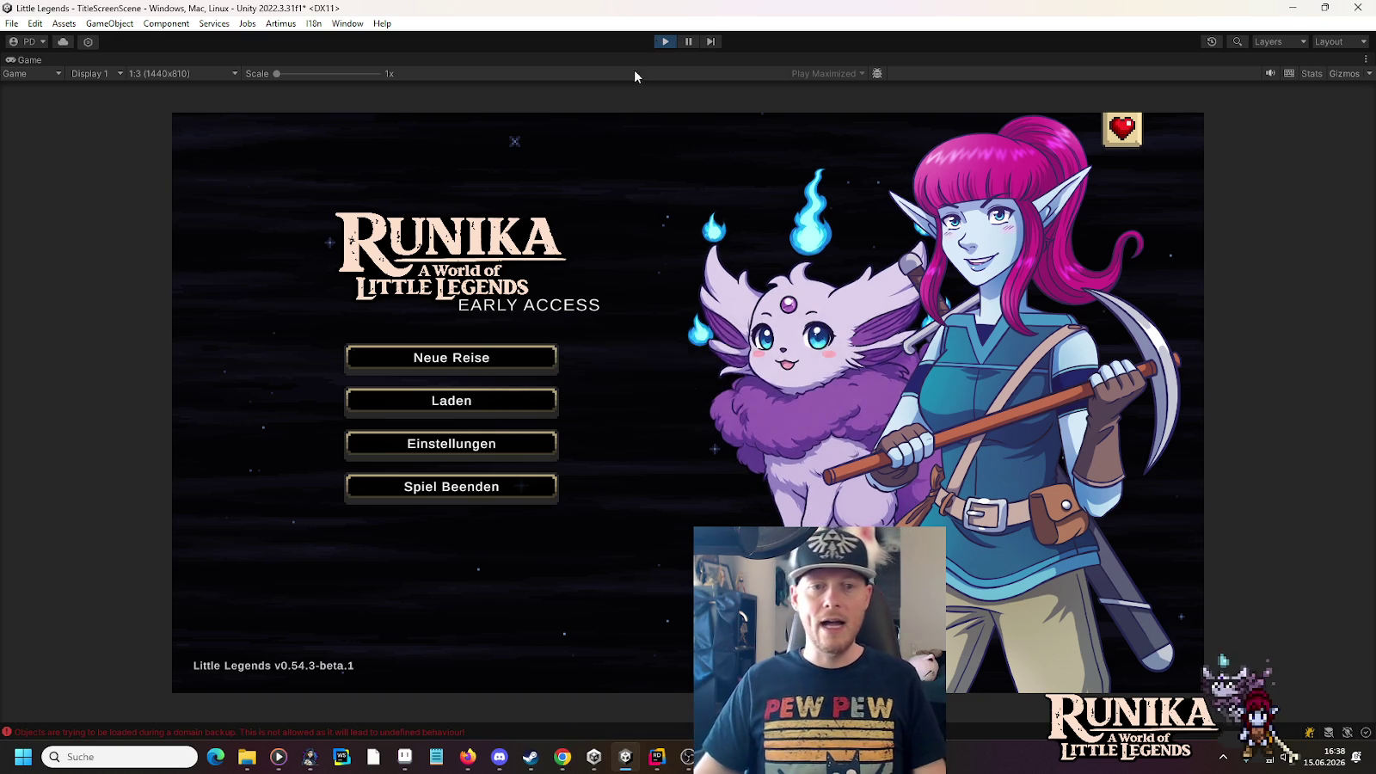
Load the v0.49.2 save via Laden and continue past the loading screen into the game
{"action": "left_click", "coordinate": [468, 403]}
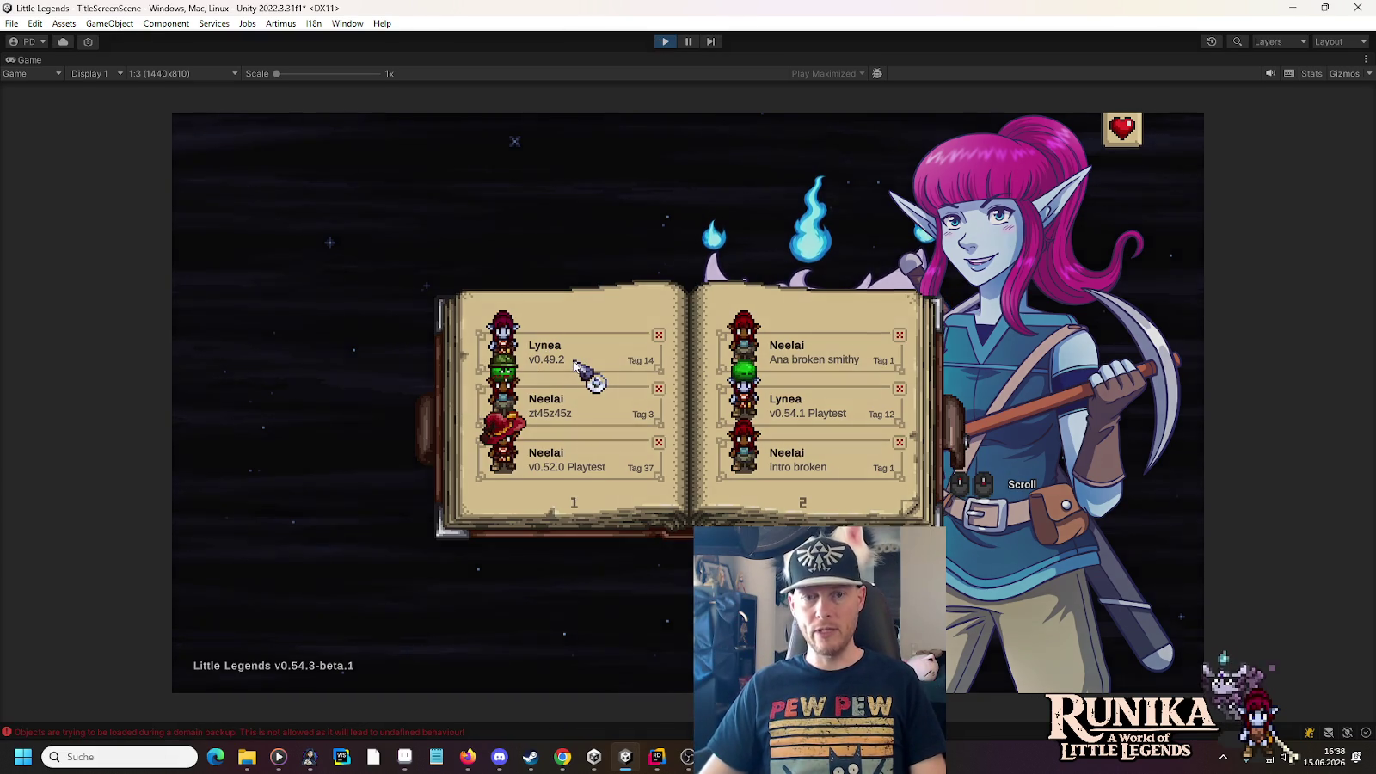
{"action": "left_click", "coordinate": [574, 363]}
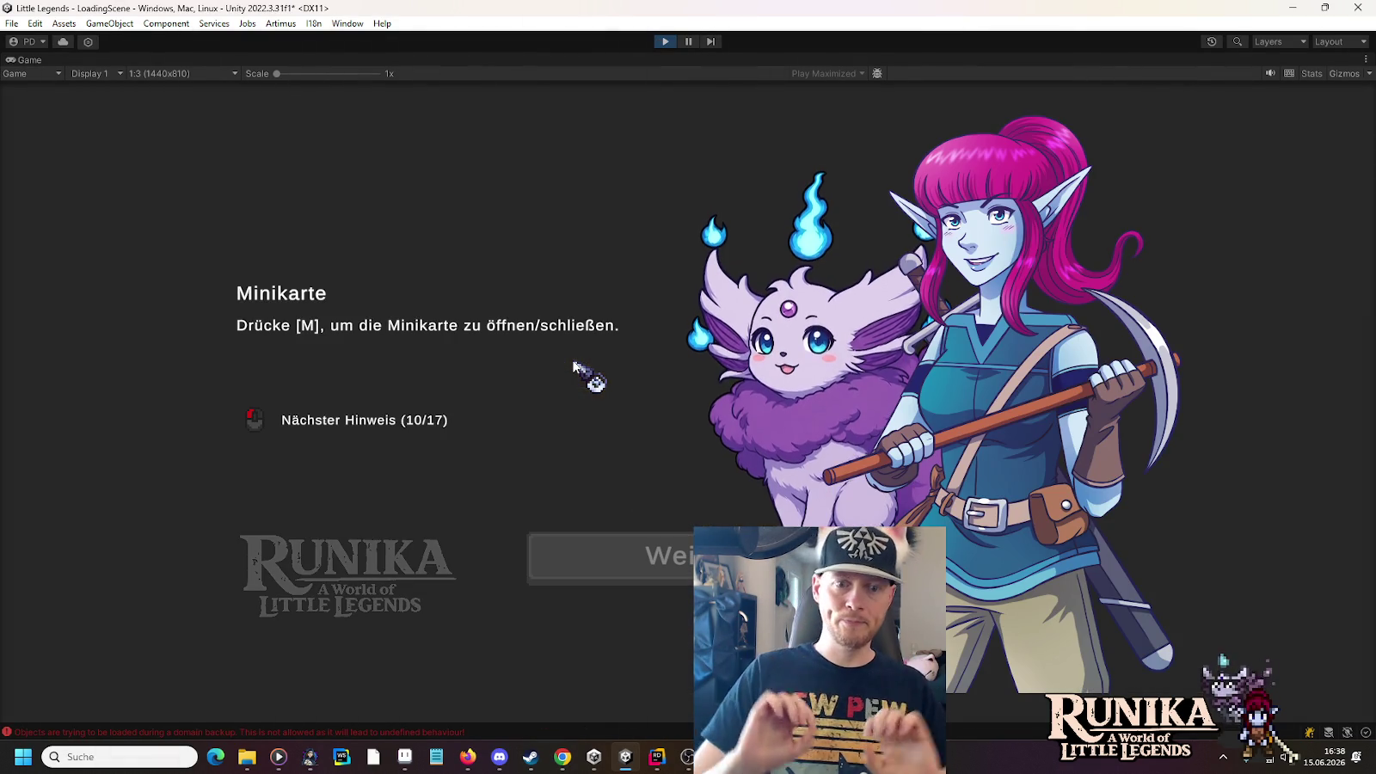
{"action": "left_click", "coordinate": [645, 561]}
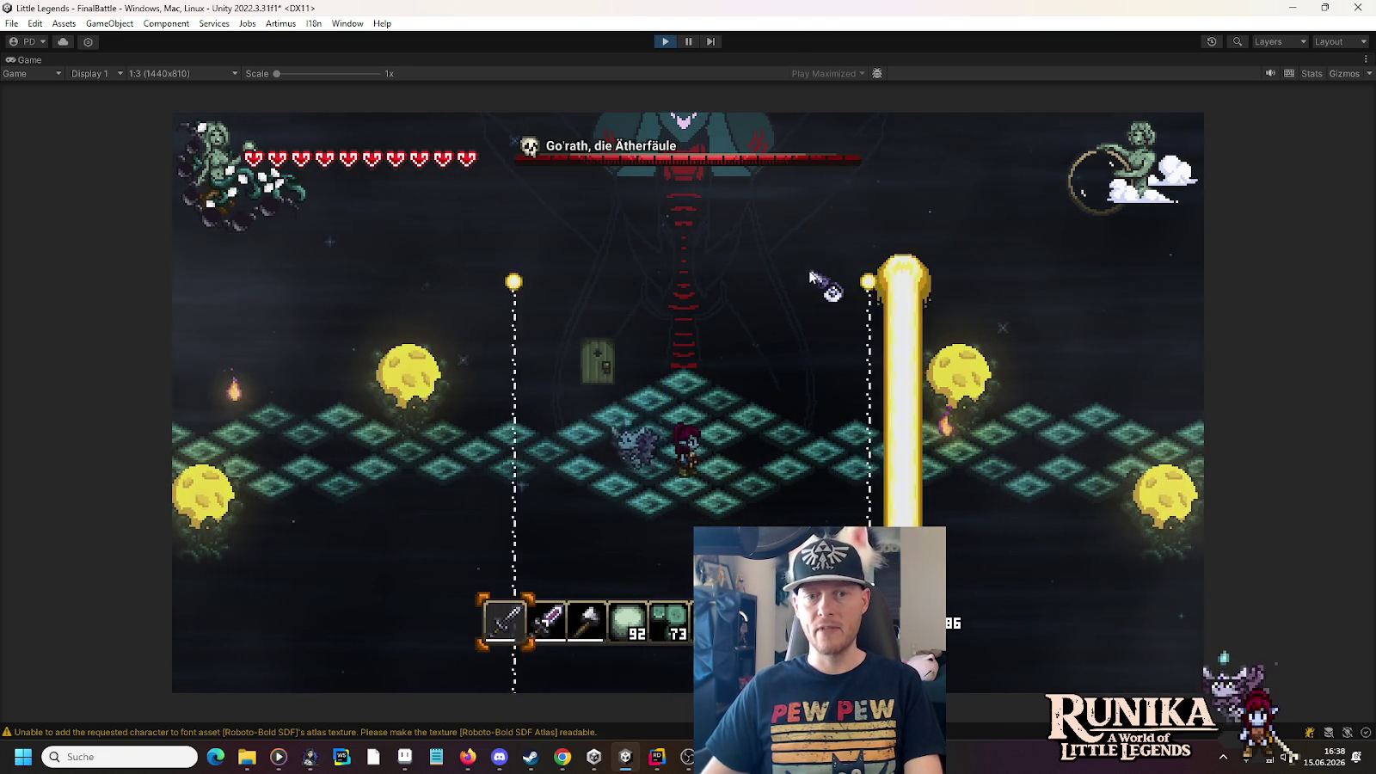
Jump, move around the arena toward Go'rath and attack while moving right
{"action": "key", "text": "space"}
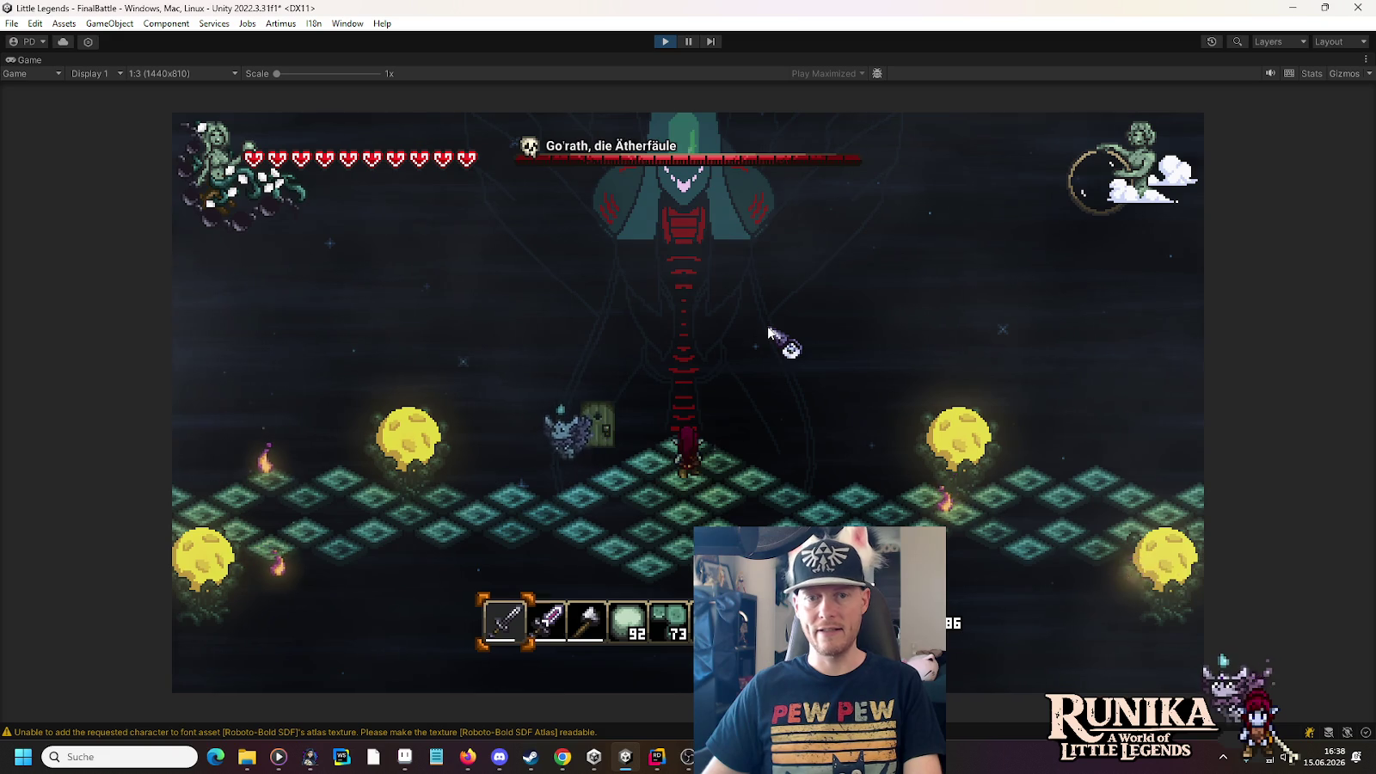
{"action": "key", "text": "d"}
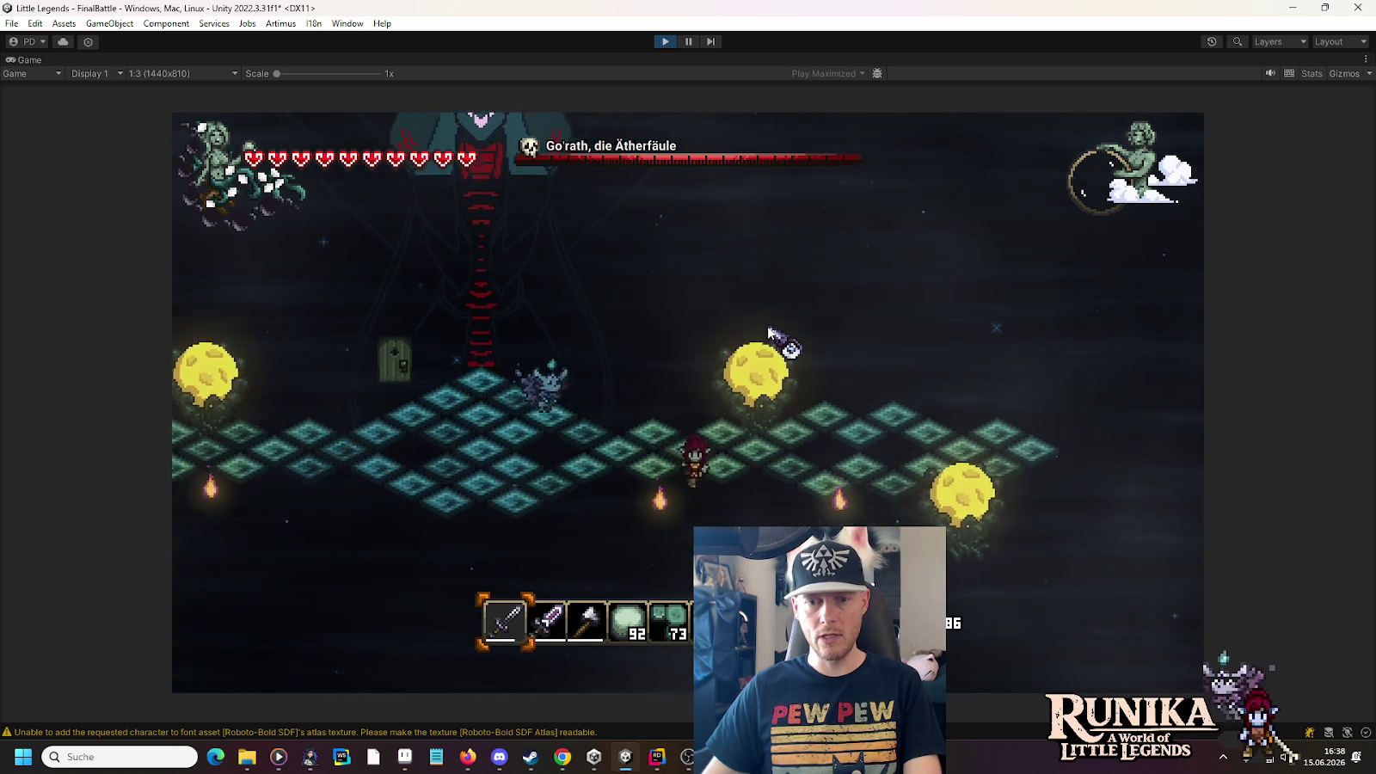
{"action": "key", "text": "w"}
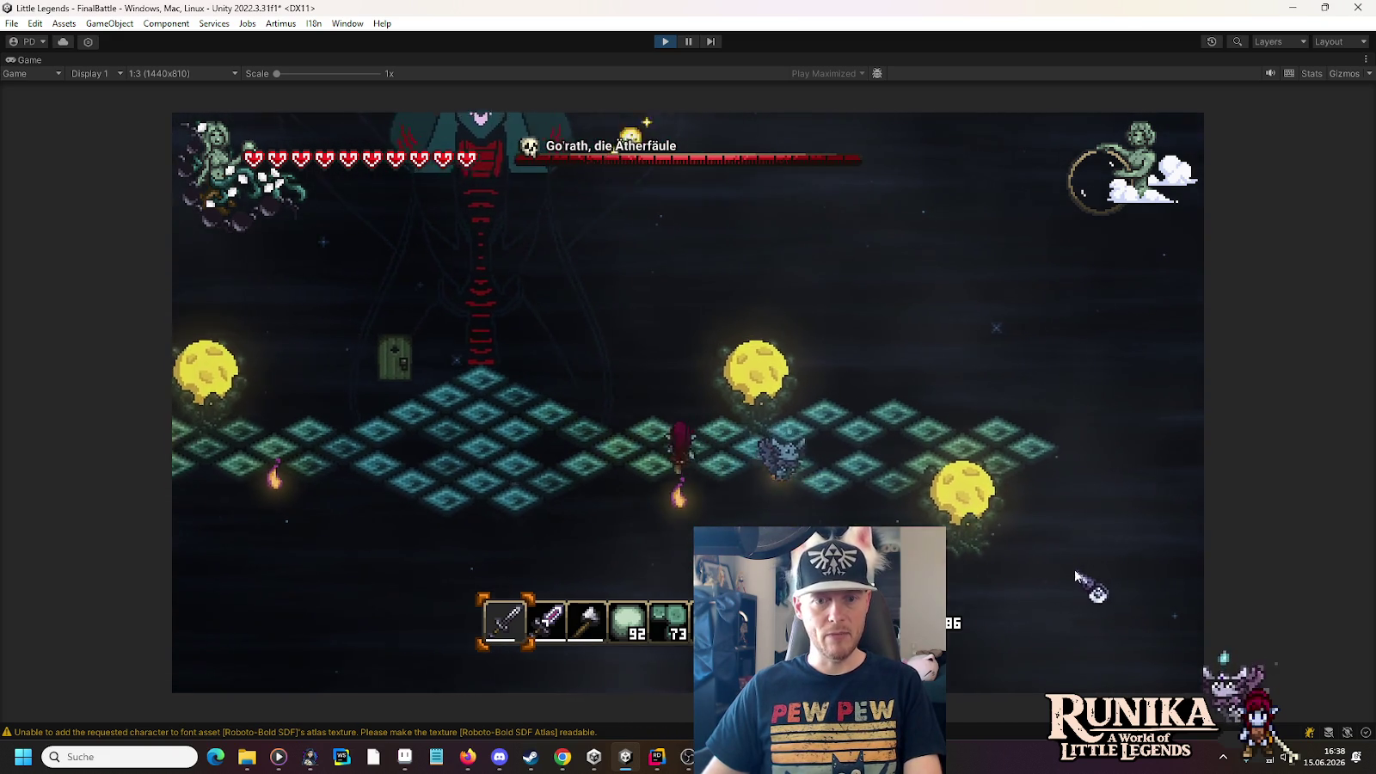
{"action": "key", "text": "a"}
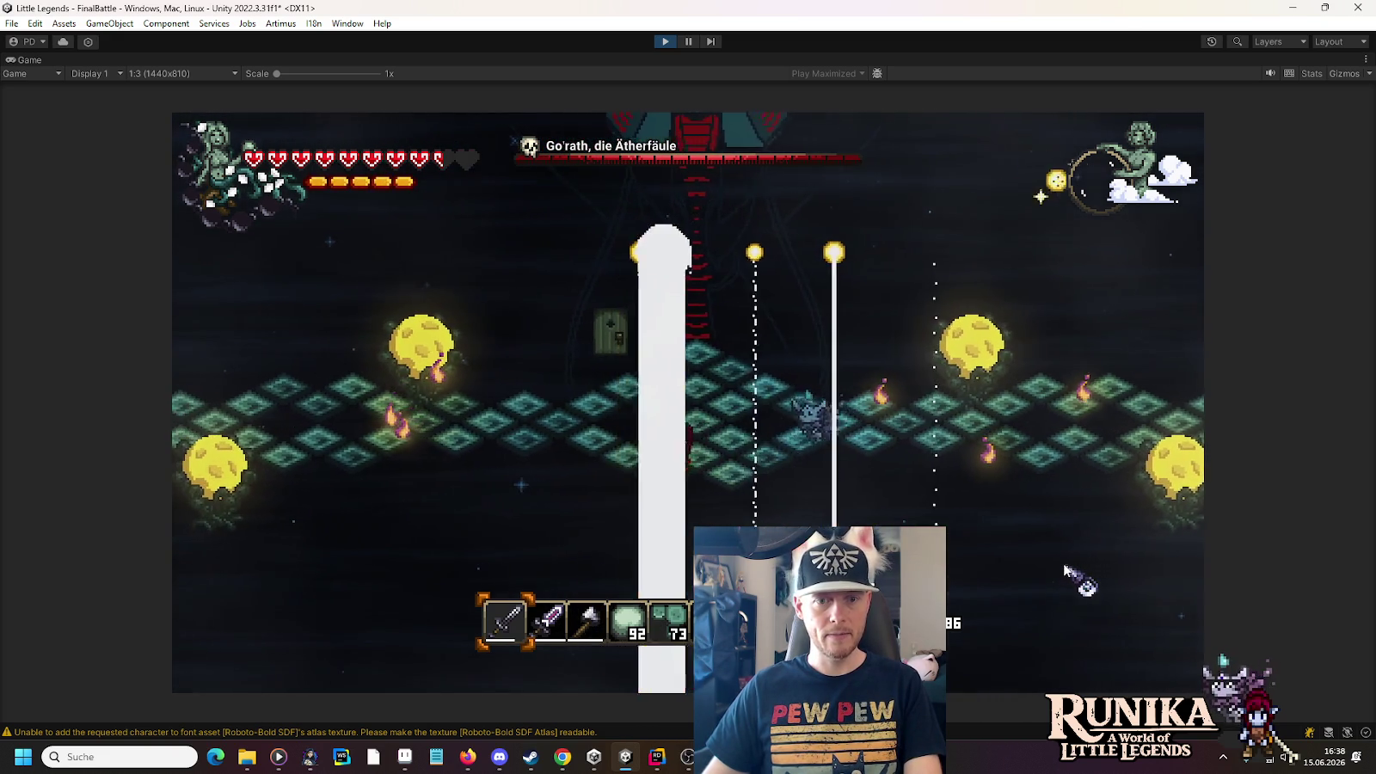
{"action": "key", "text": "a"}
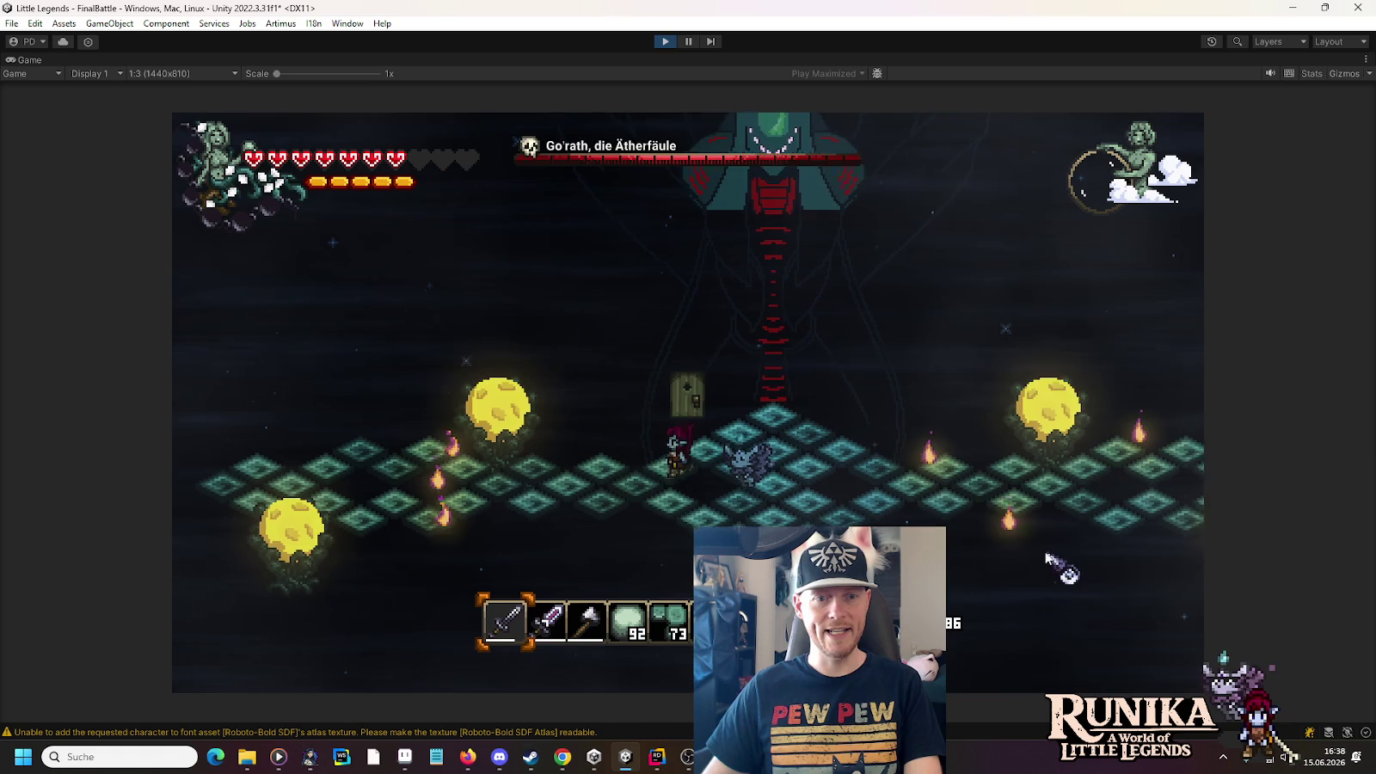
{"action": "key", "text": "d"}
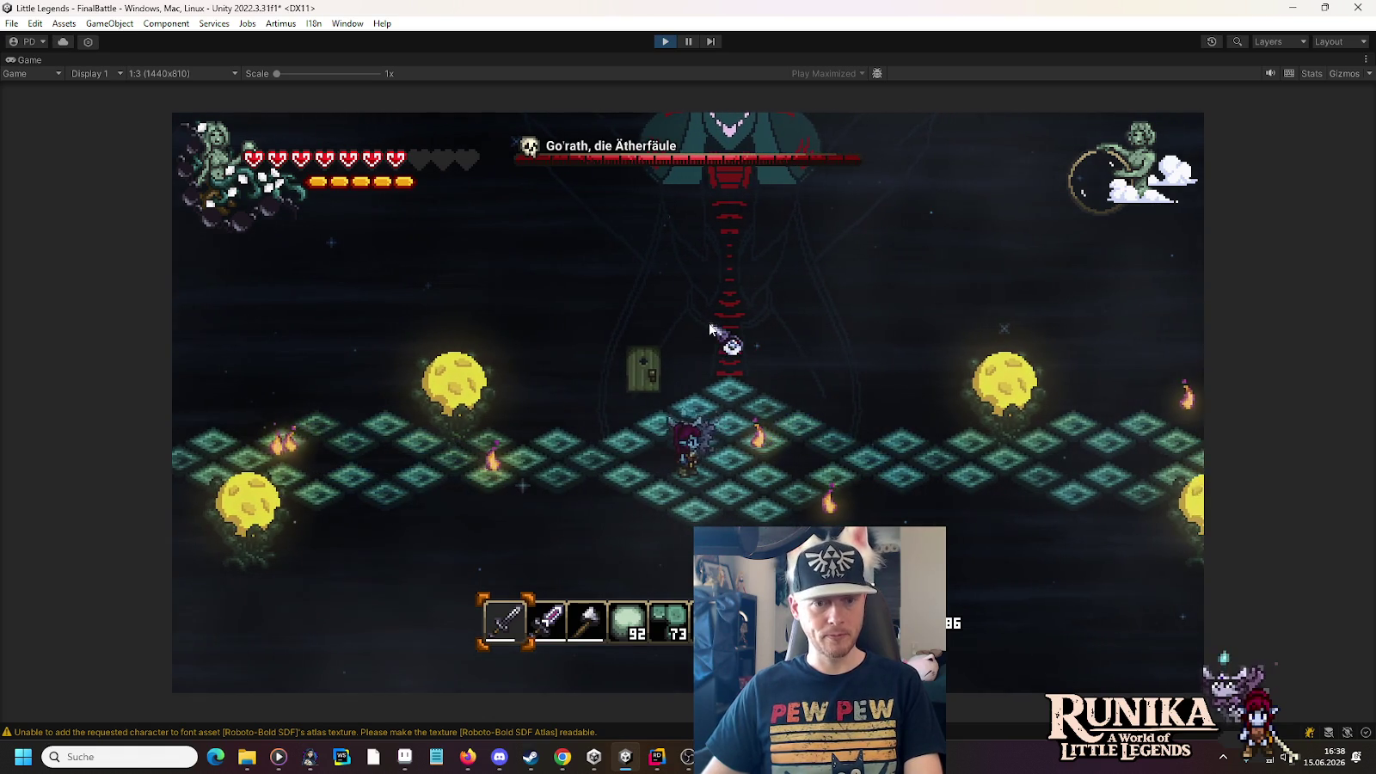
{"action": "key", "text": "d"}
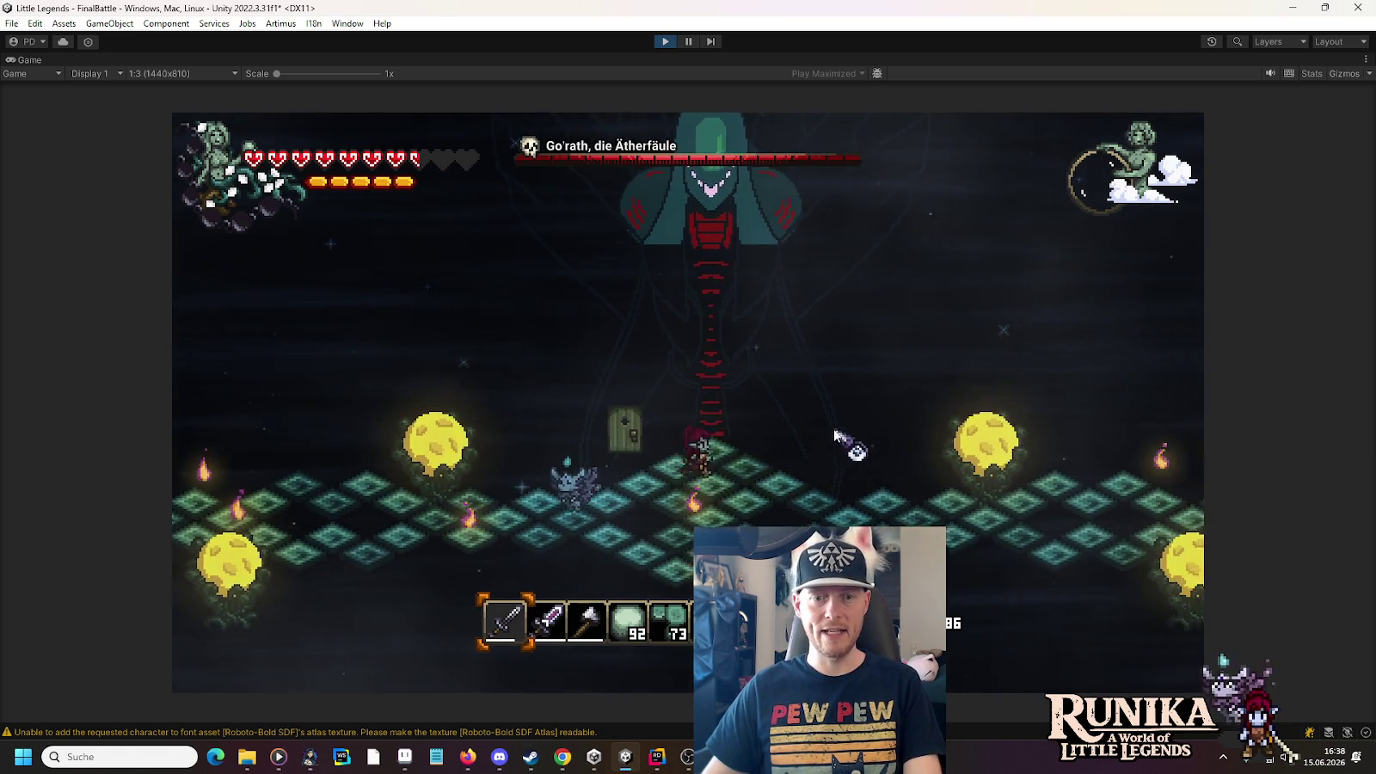
{"action": "key", "text": "d"}
{"action": "key", "text": "s"}
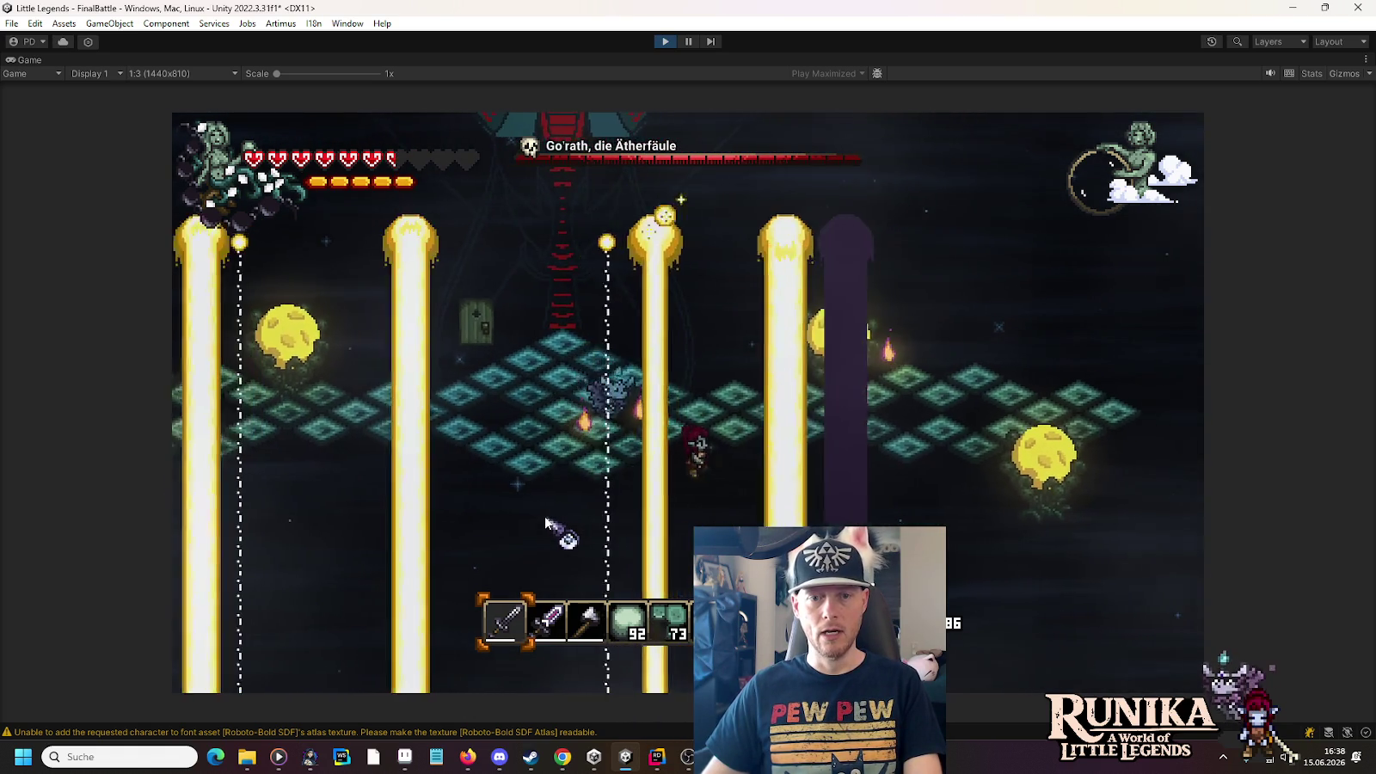
{"action": "key", "text": "w"}
{"action": "key", "text": "a"}
{"action": "key", "text": "d"}
{"action": "key", "text": "w"}
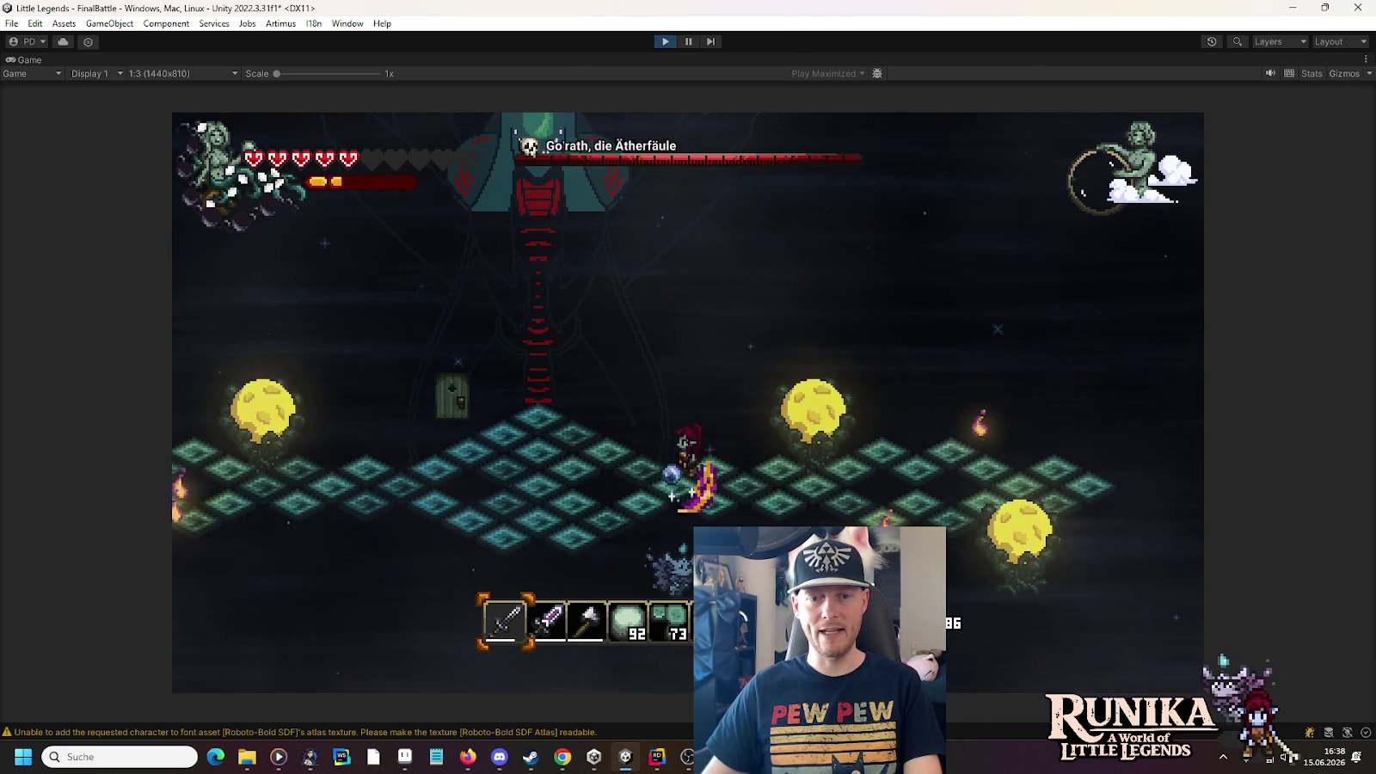
Dodge the light pillars by moving left and down, then run past the boss and back up
{"action": "key", "text": "a"}
{"action": "key", "text": "s"}
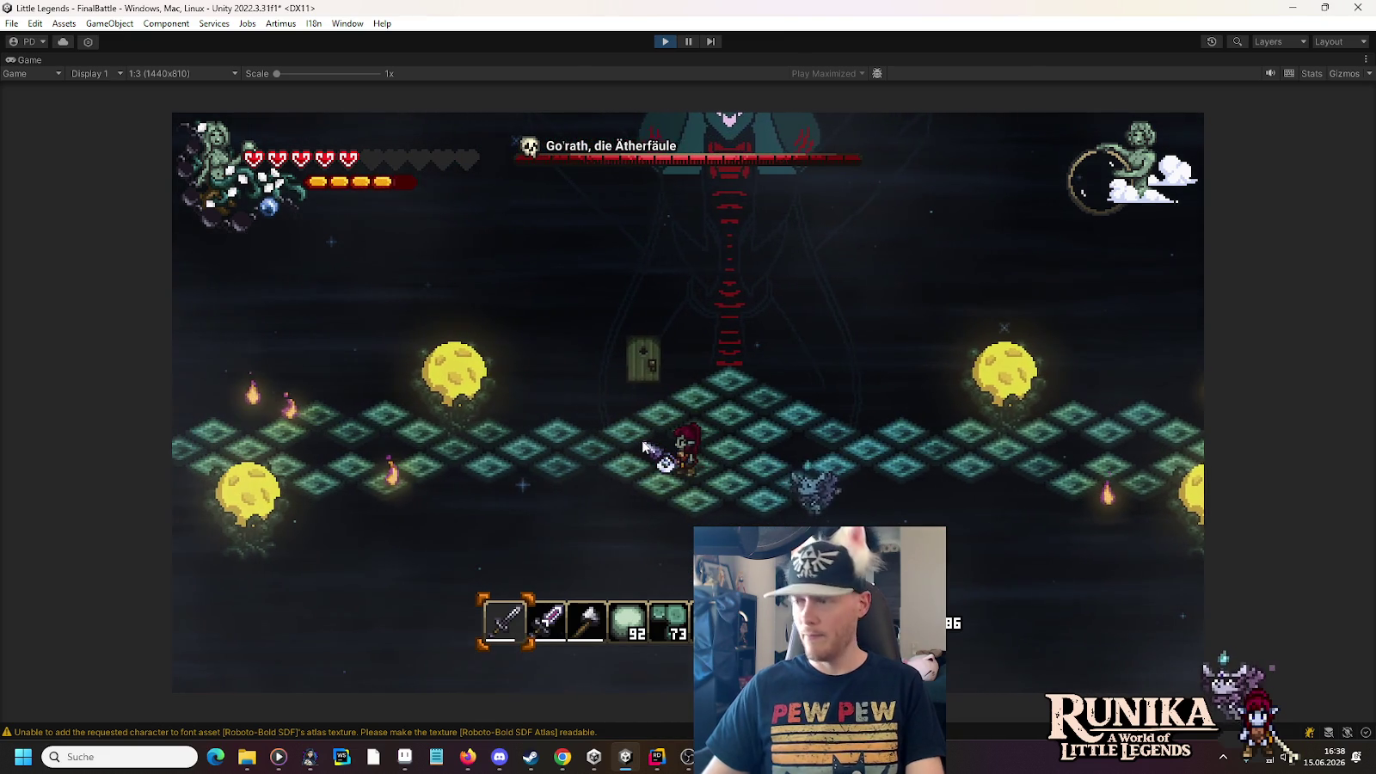
{"action": "key", "text": "a"}
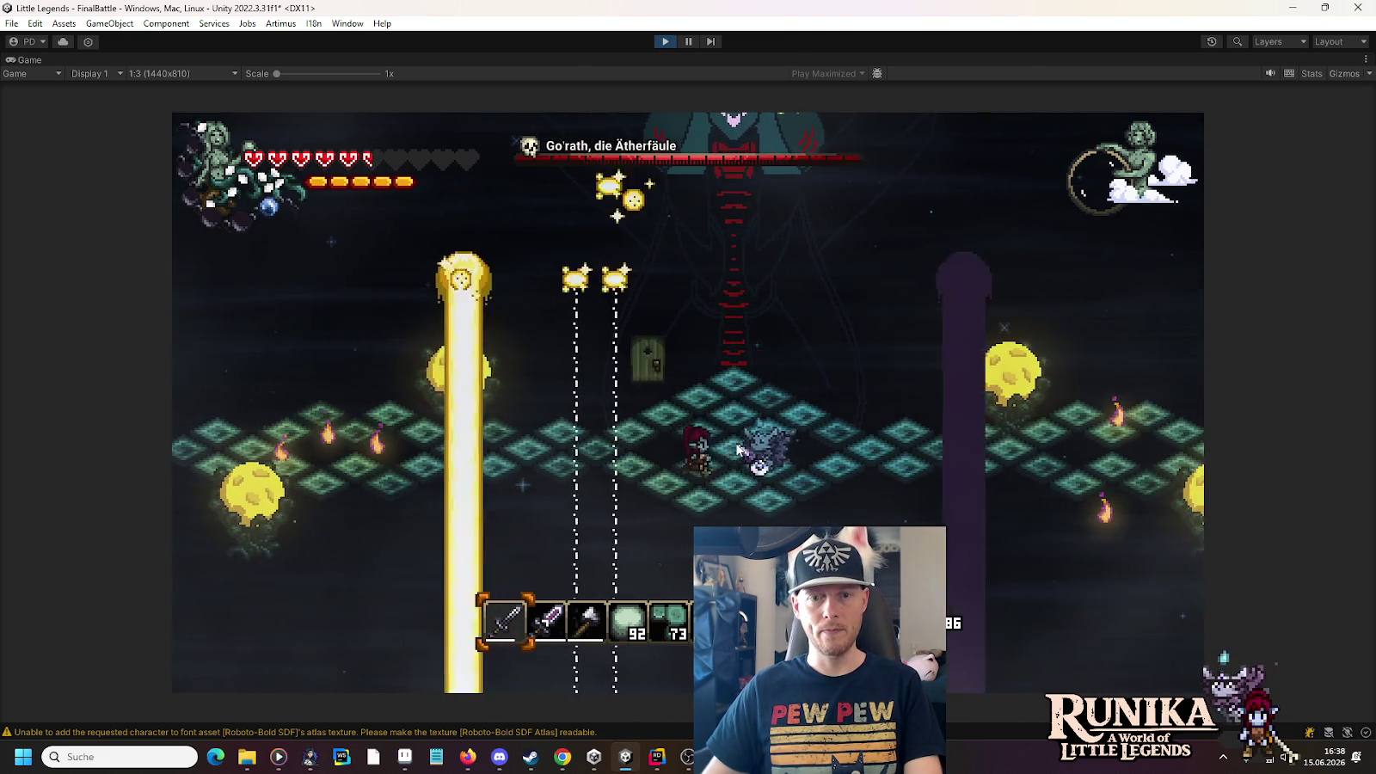
{"action": "key", "text": "d"}
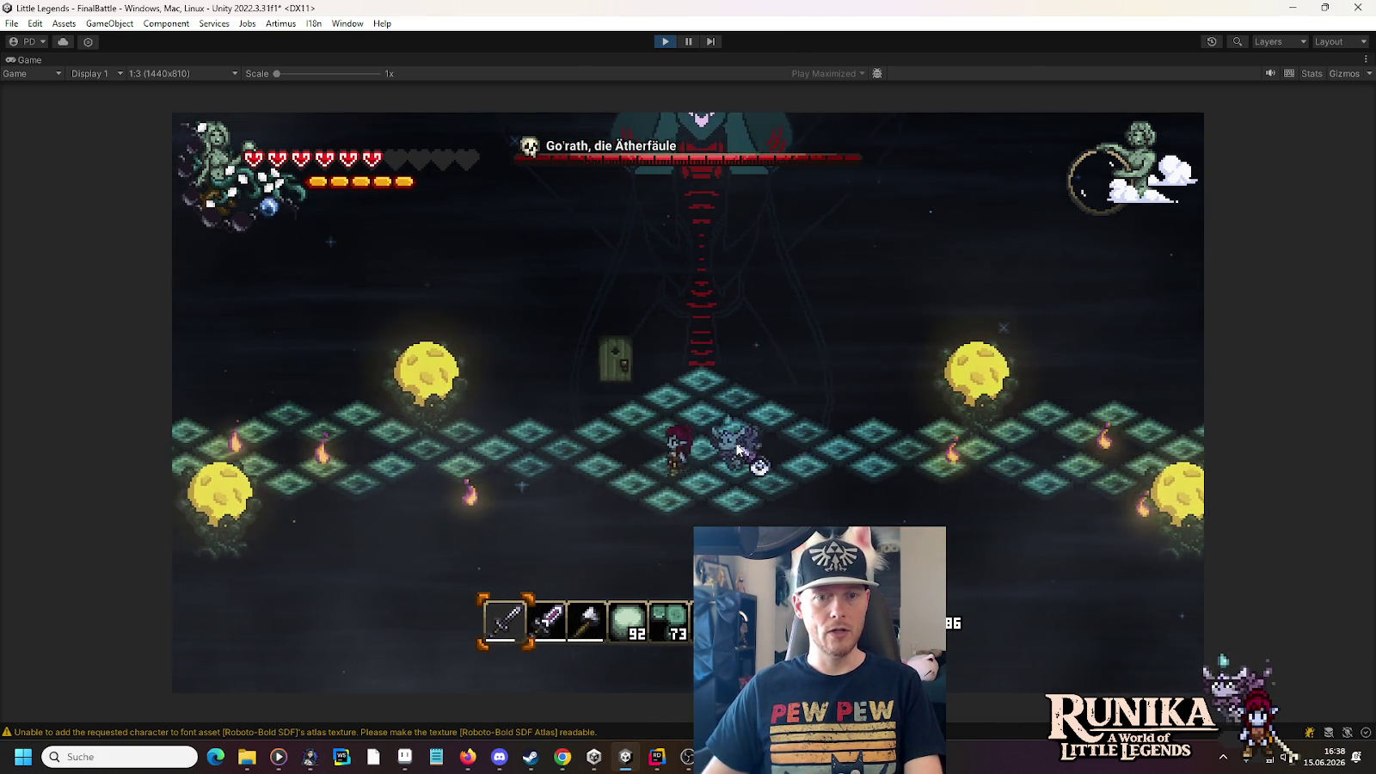
{"action": "key", "text": "a"}
{"action": "key", "text": "d"}
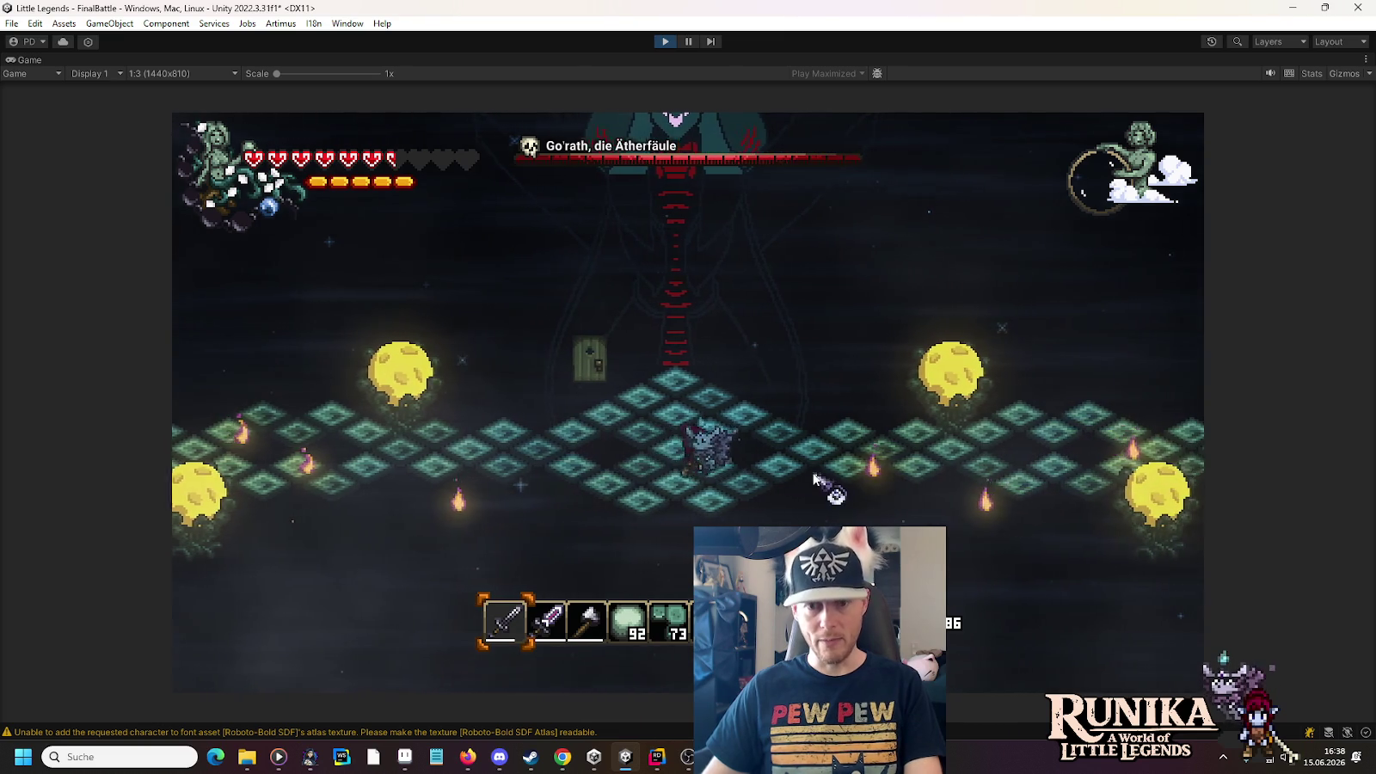
{"action": "key", "text": "d"}
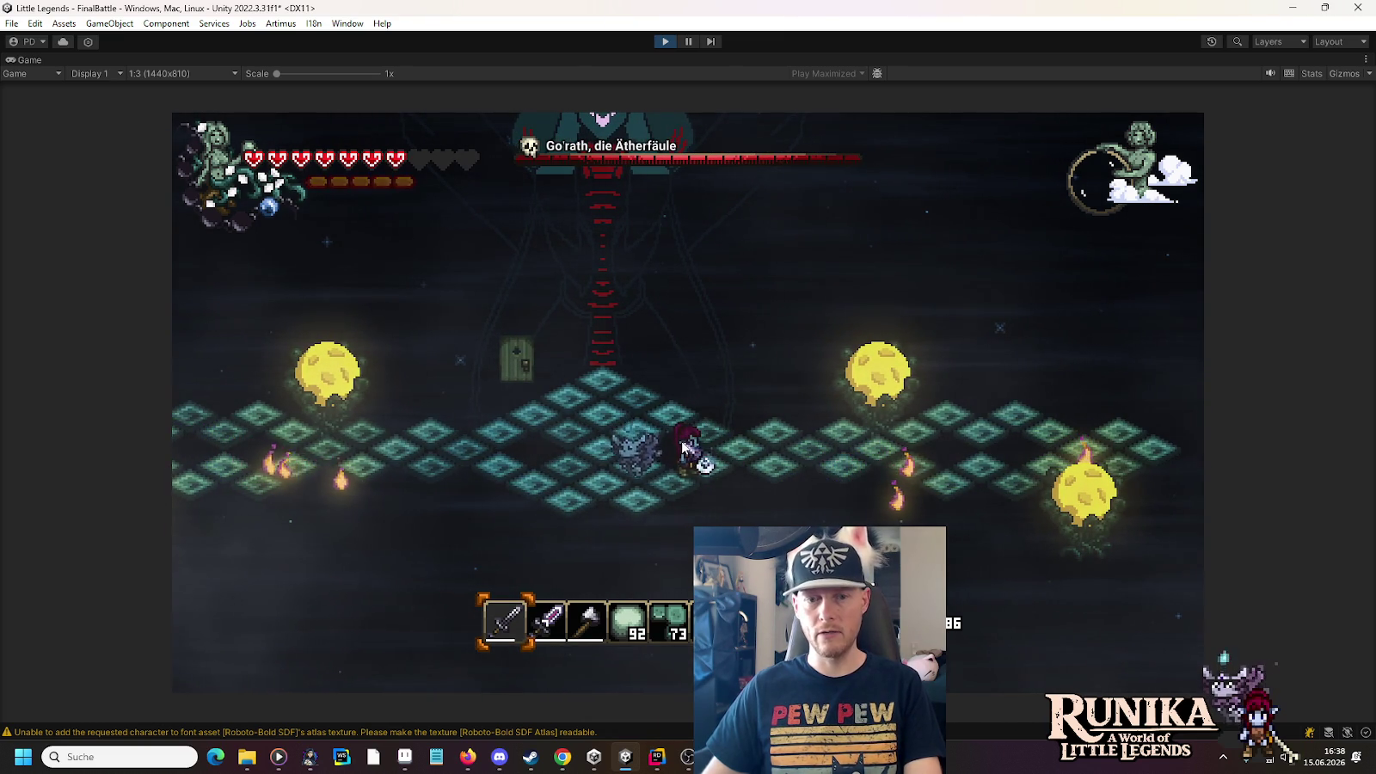
{"action": "key", "text": "a"}
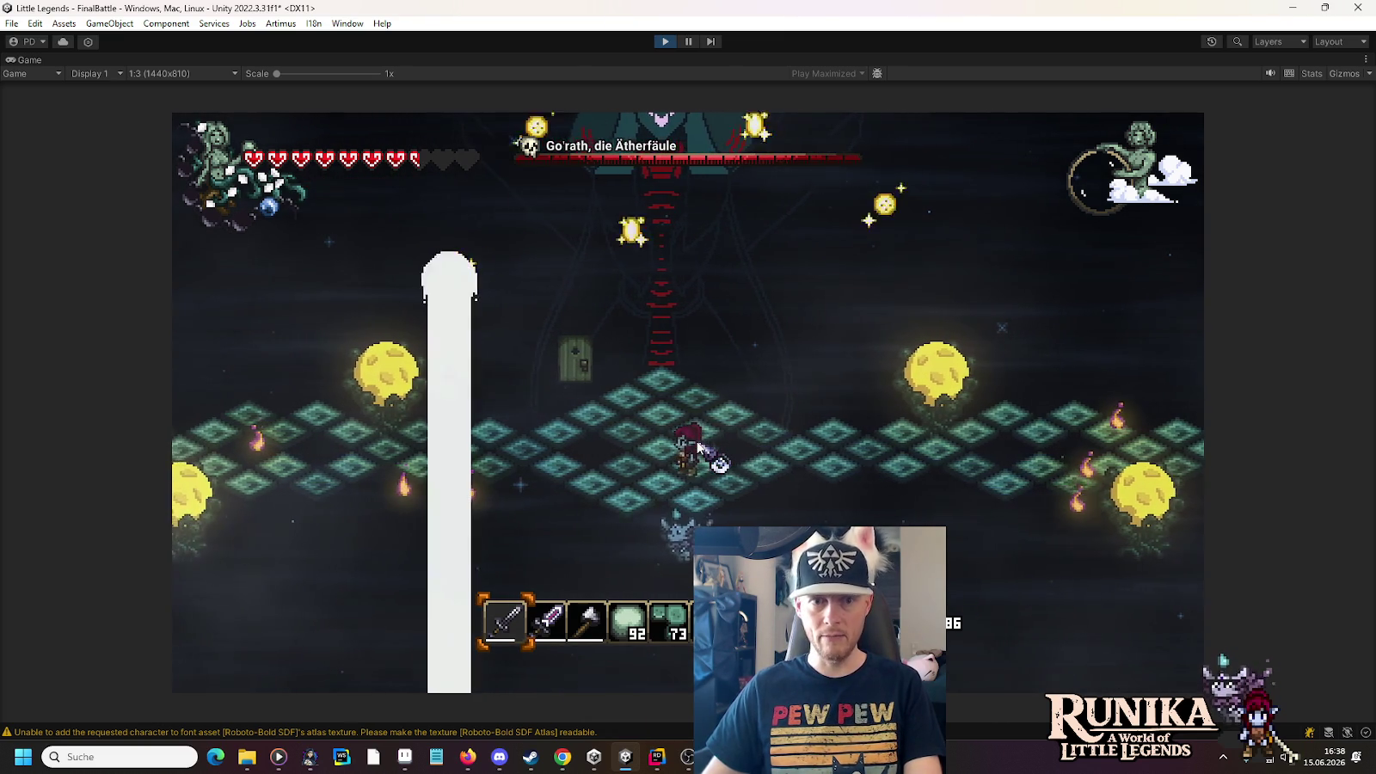
{"action": "key", "text": "s"}
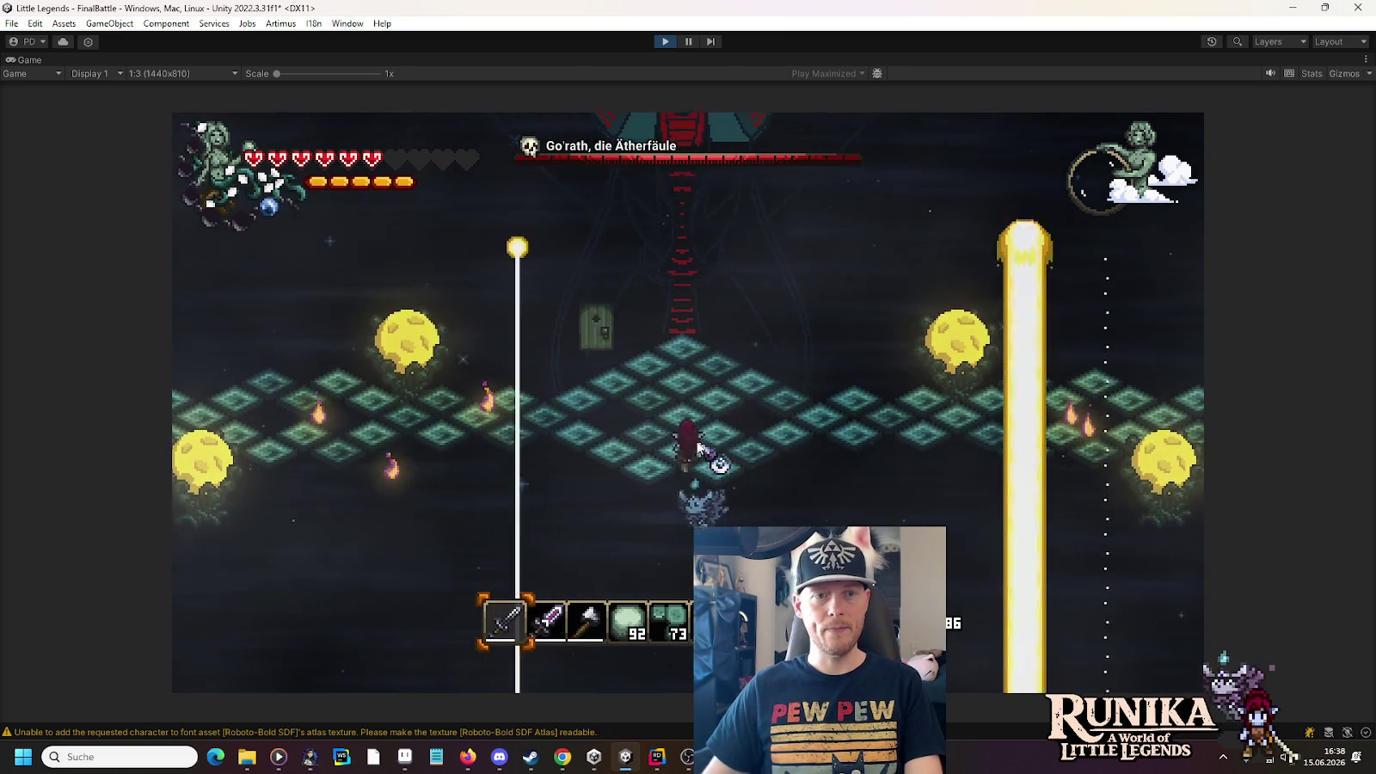
{"action": "key", "text": "w"}
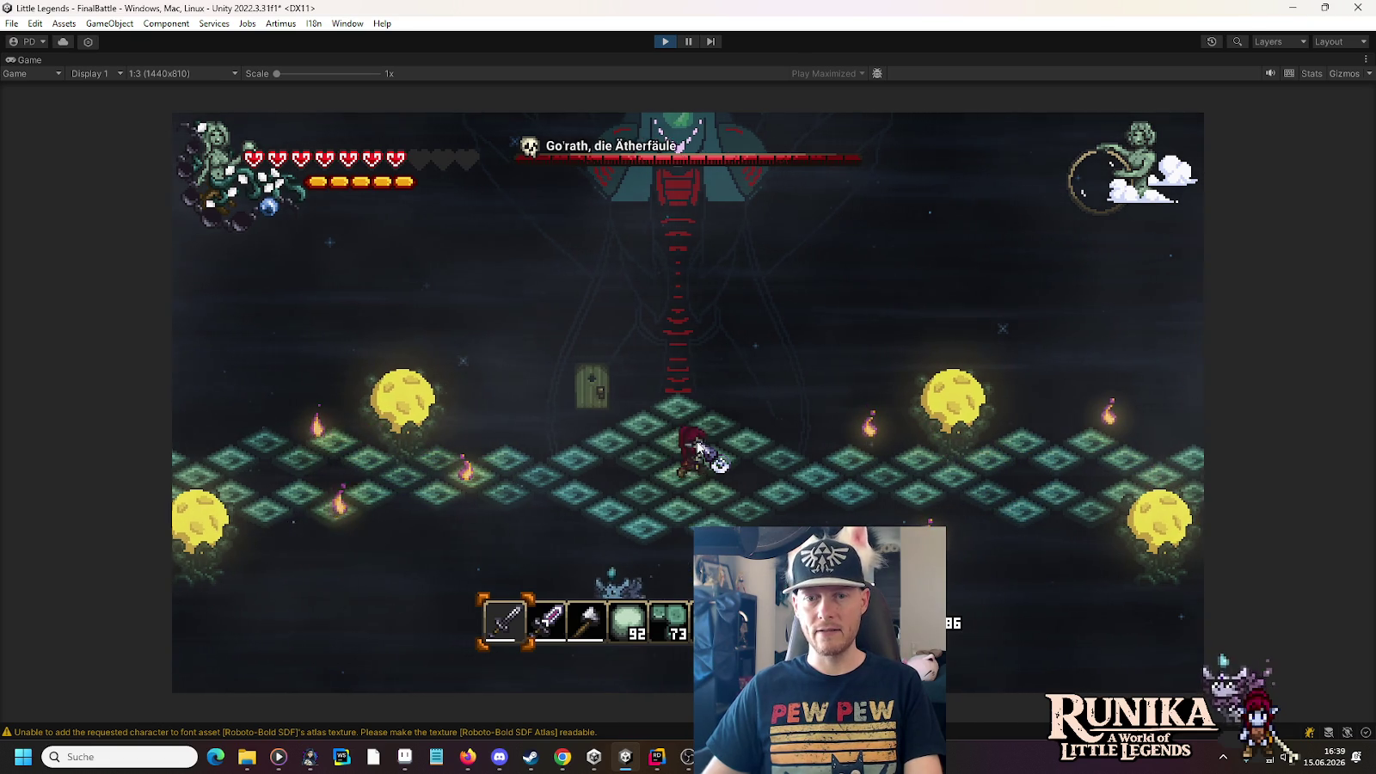
Weave right, left, up and down across the arena while the cloud shadows drift over it
{"action": "key", "text": "d"}
{"action": "key", "text": "a"}
{"action": "key", "text": "s"}
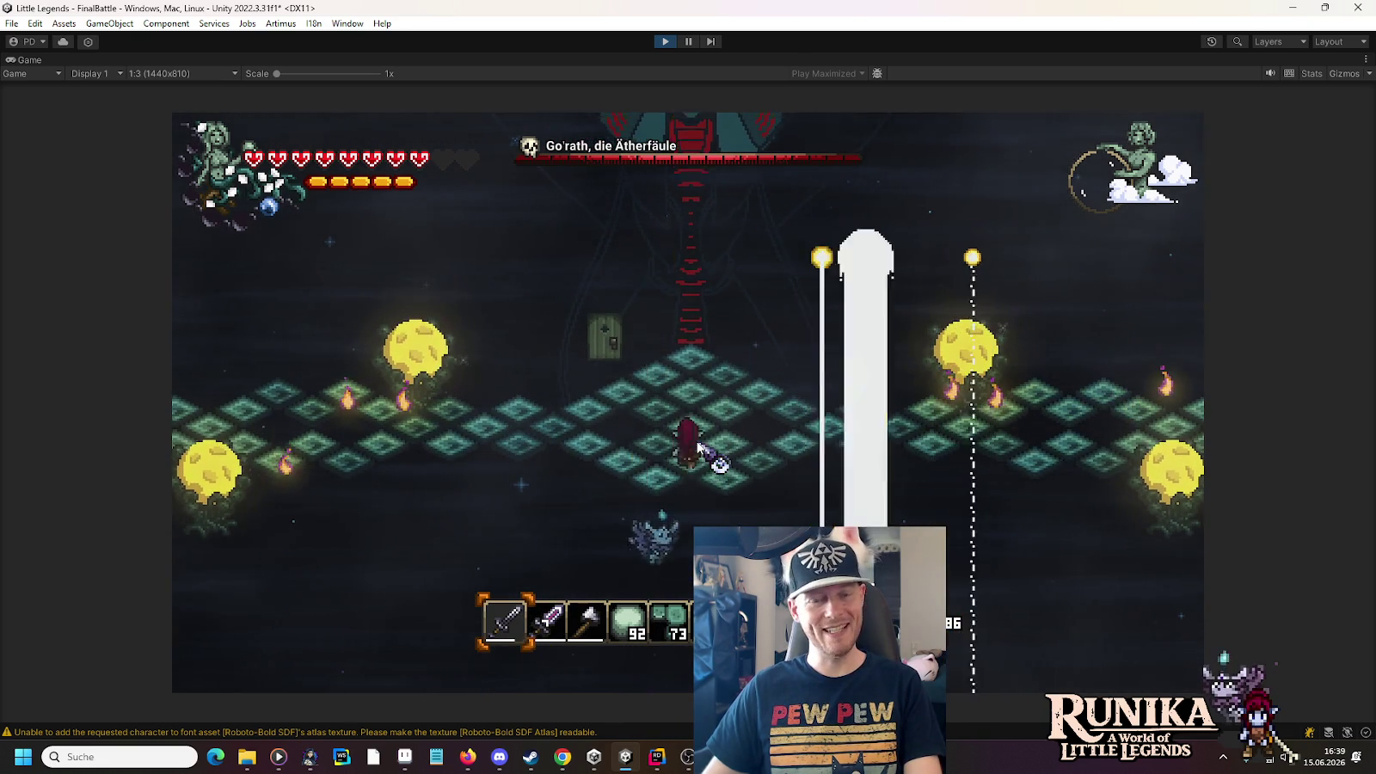
{"action": "key", "text": "w"}
{"action": "key", "text": "s"}
{"action": "key", "text": "d"}
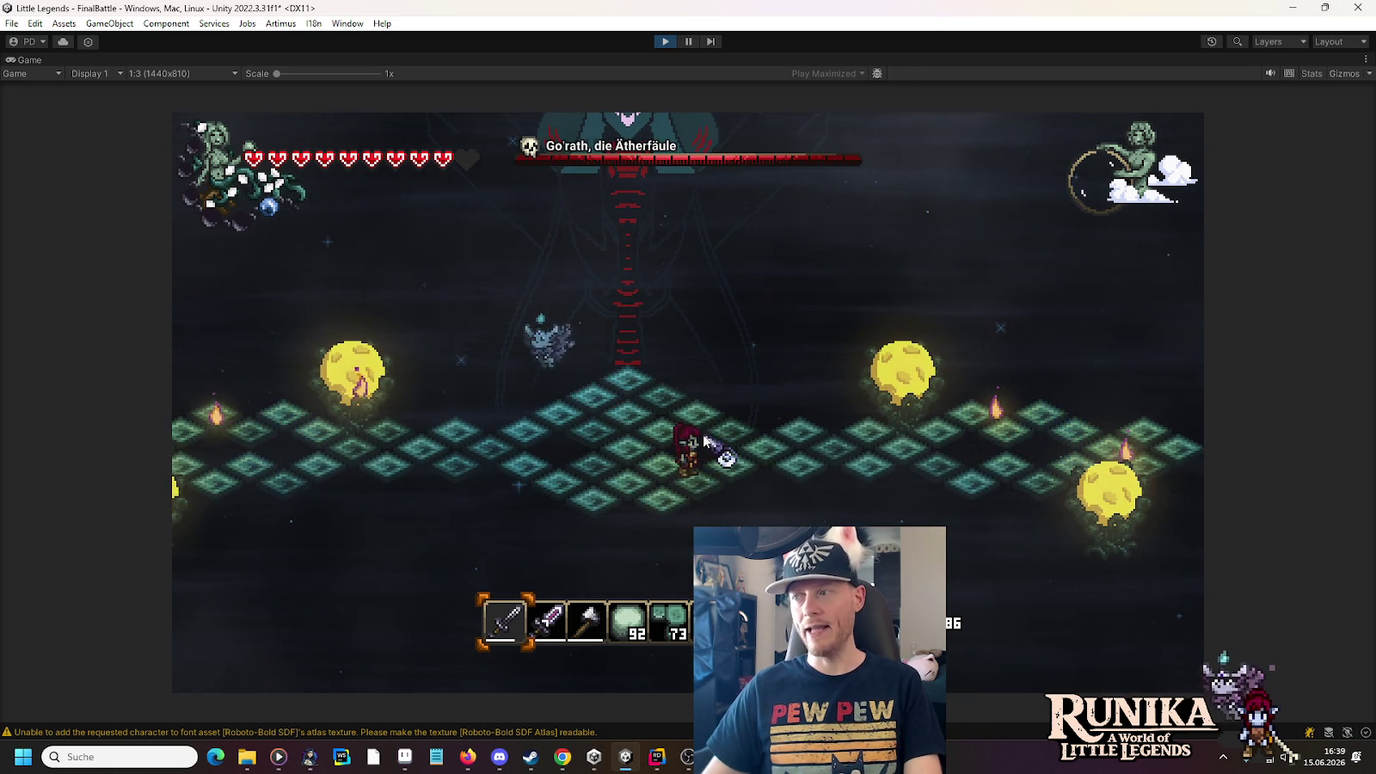
{"action": "key", "text": "a"}
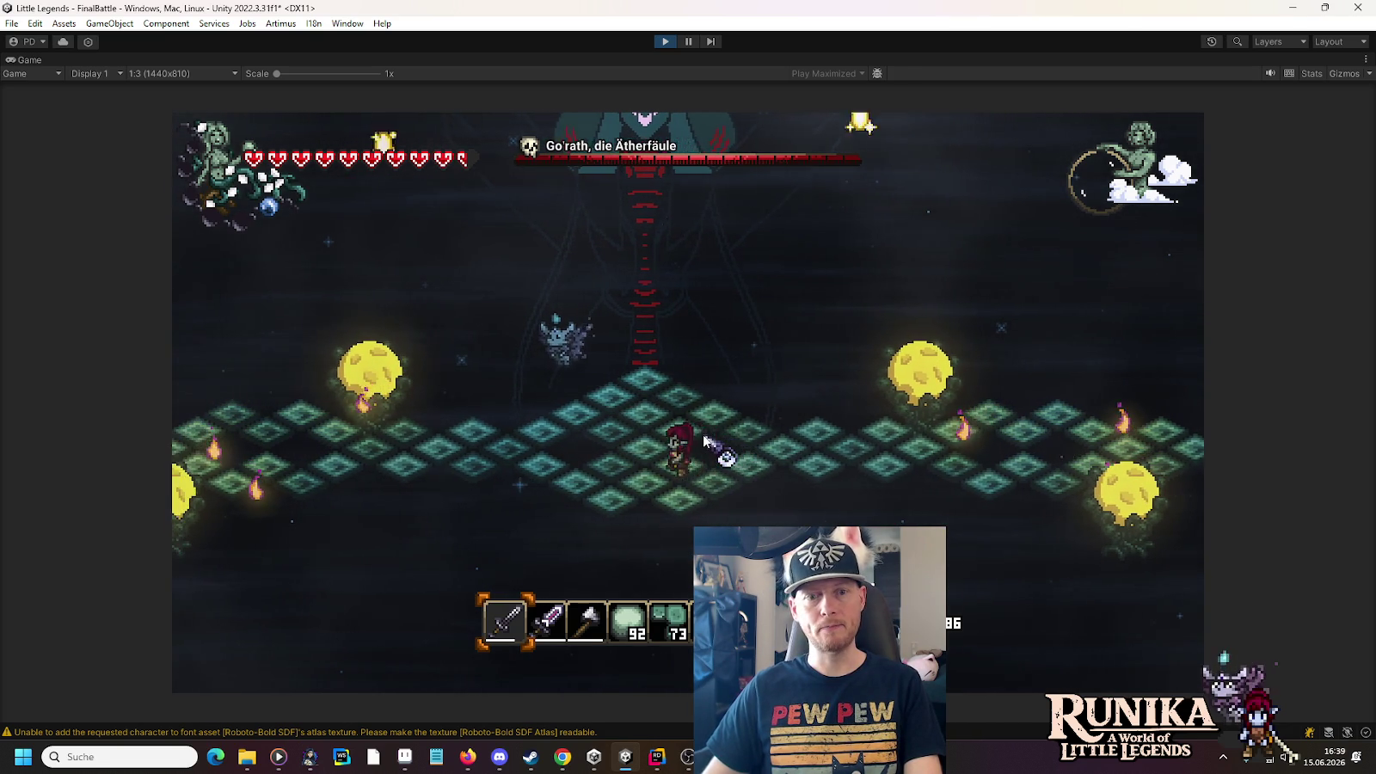
{"action": "key", "text": "d"}
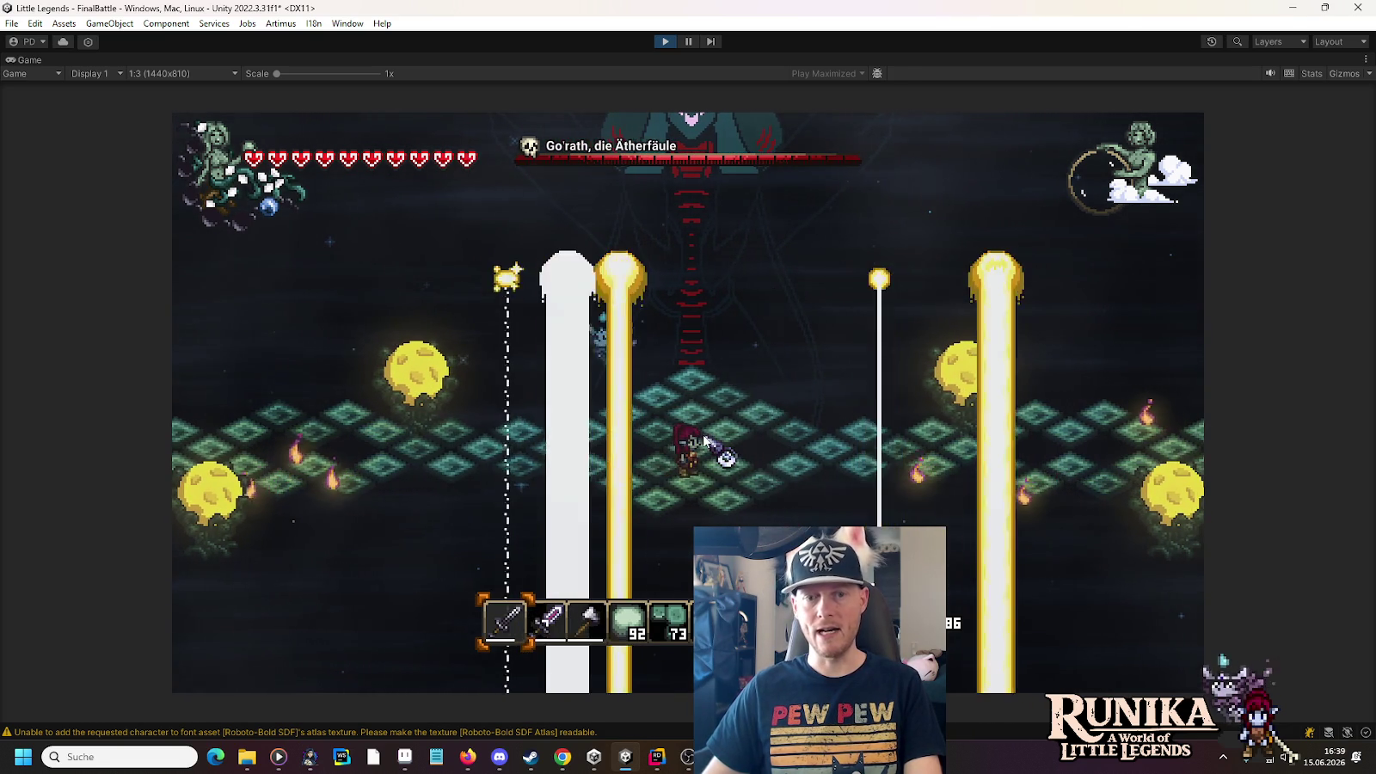
{"action": "key", "text": "w"}
Keep moving up, left and down to dodge Go'rath's light pillars
{"action": "key", "text": "s"}
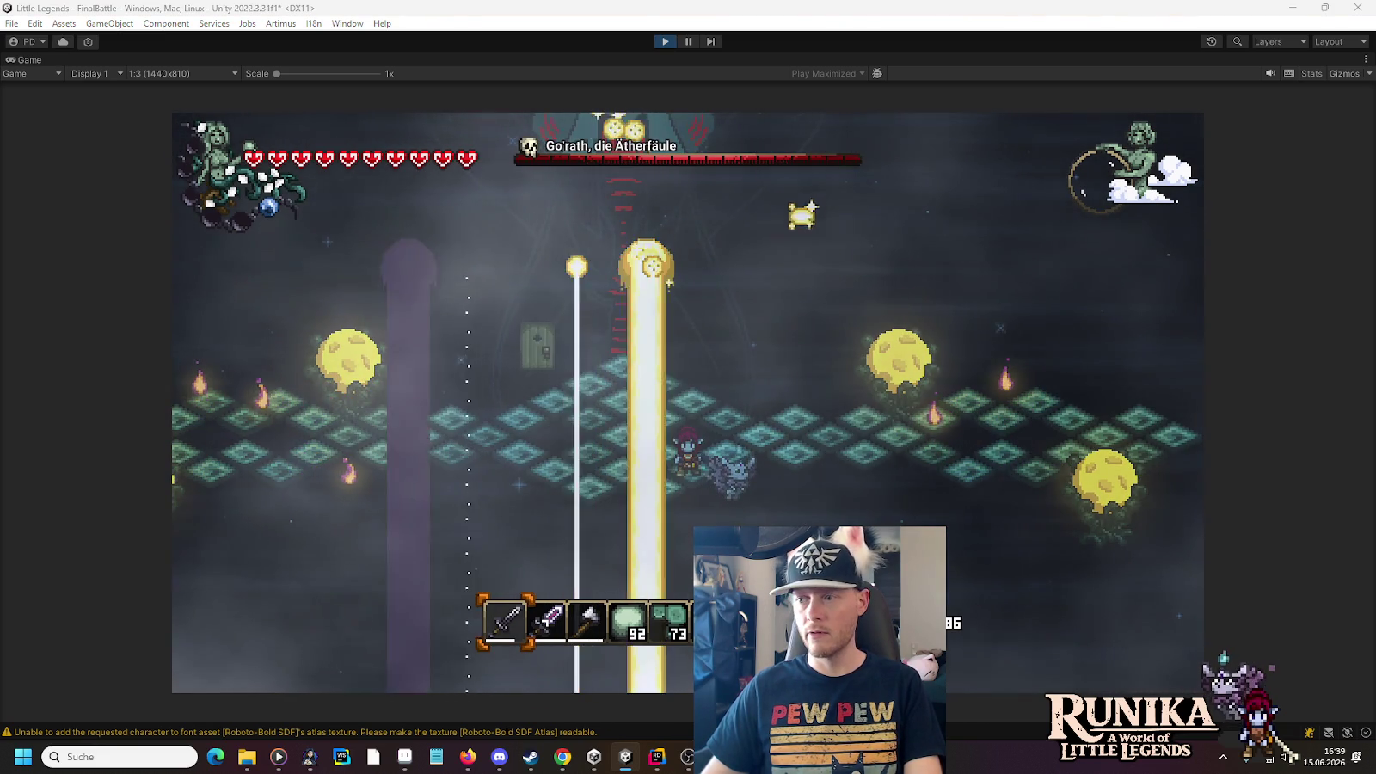
{"action": "key", "text": "w"}
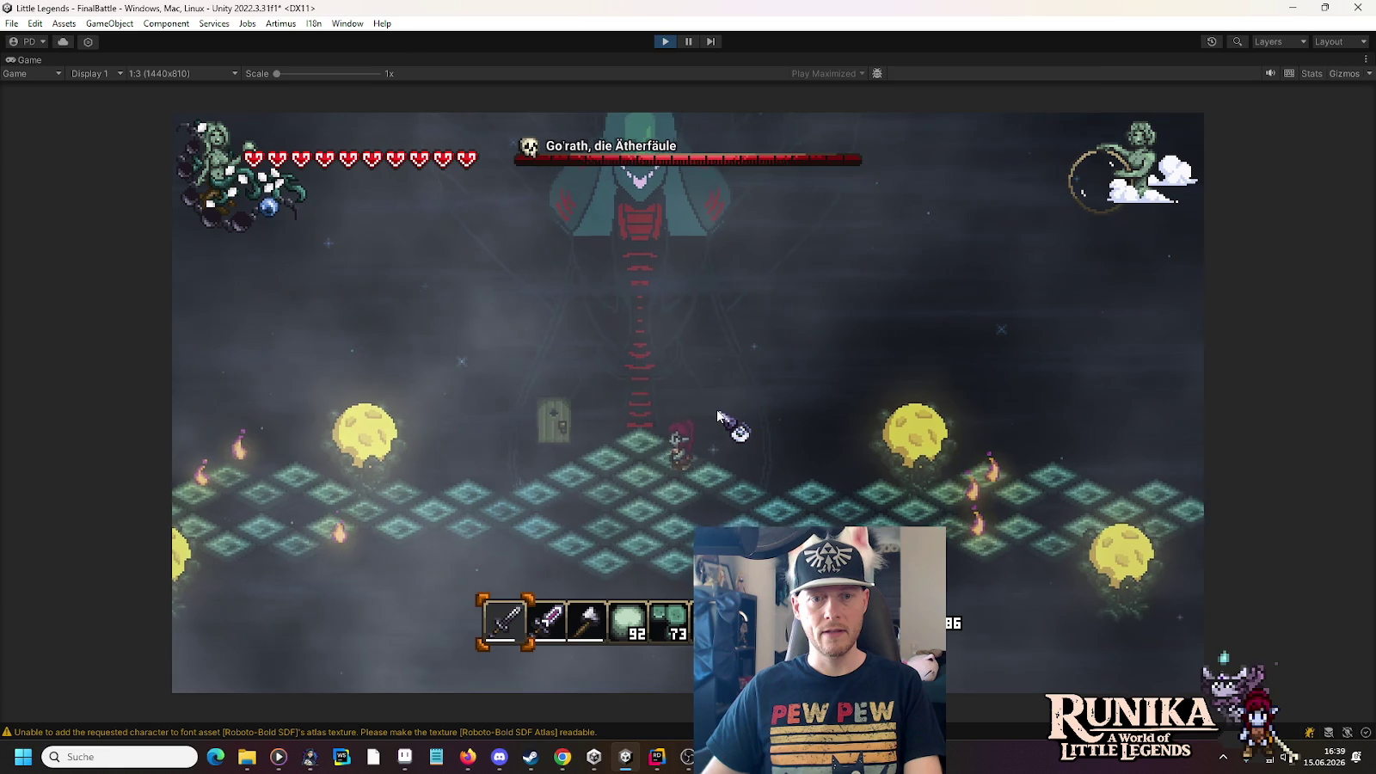
{"action": "key", "text": "a"}
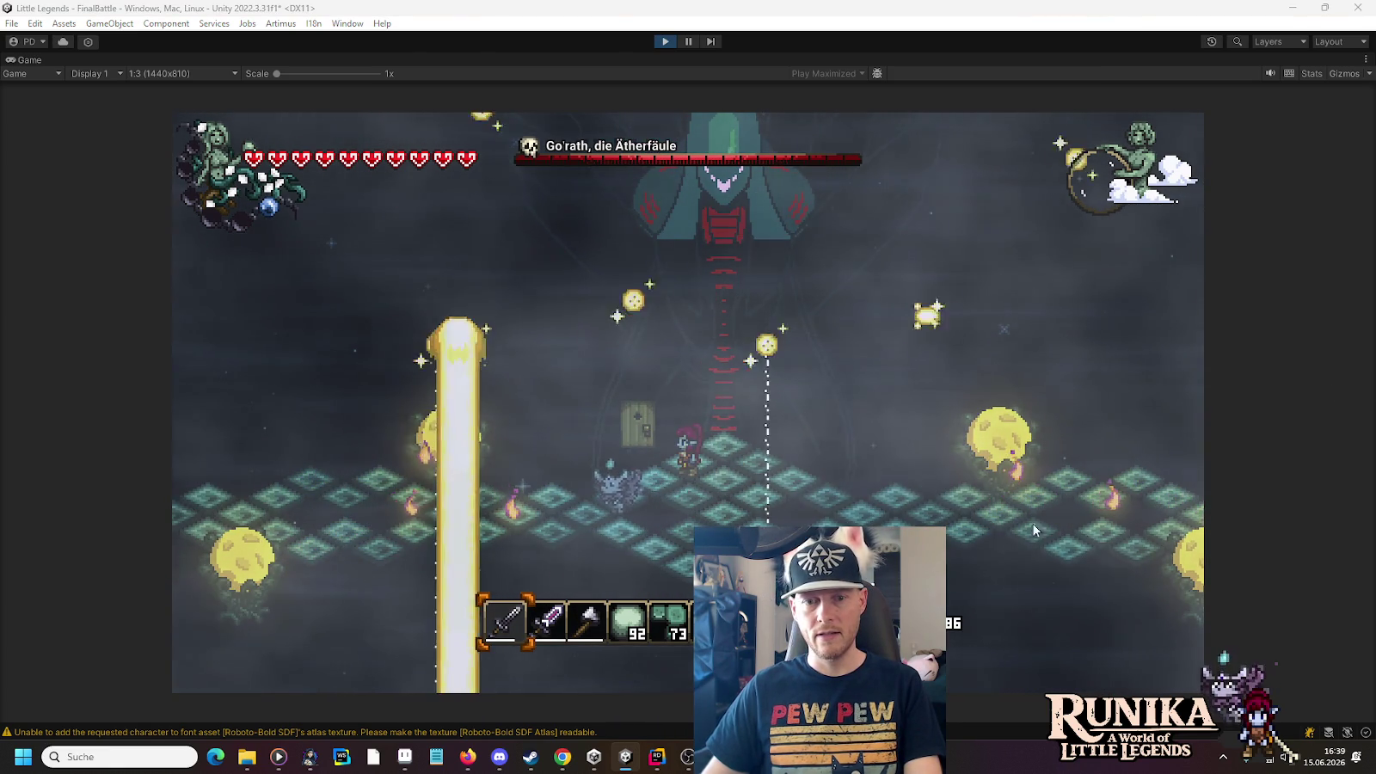
{"action": "key", "text": "a"}
{"action": "key", "text": "s"}
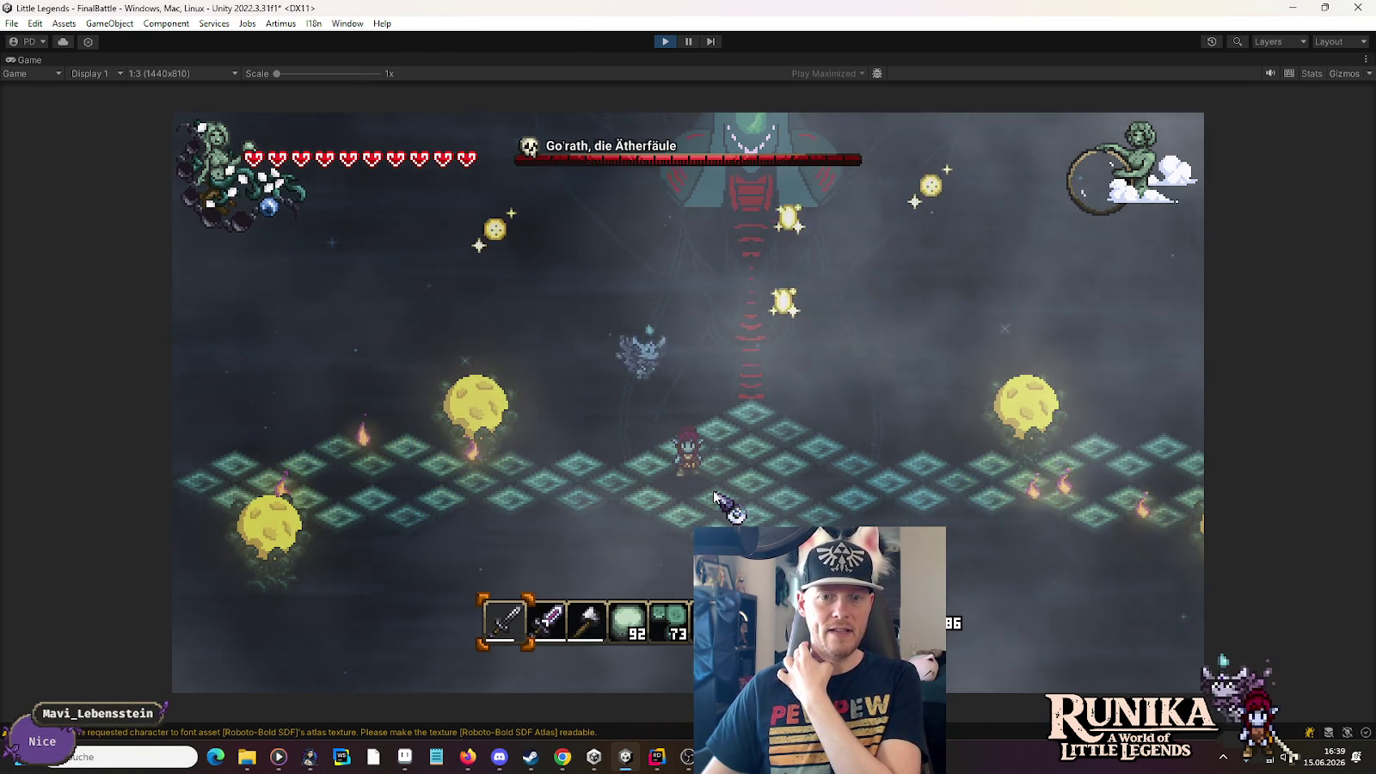
{"action": "key", "text": "s"}
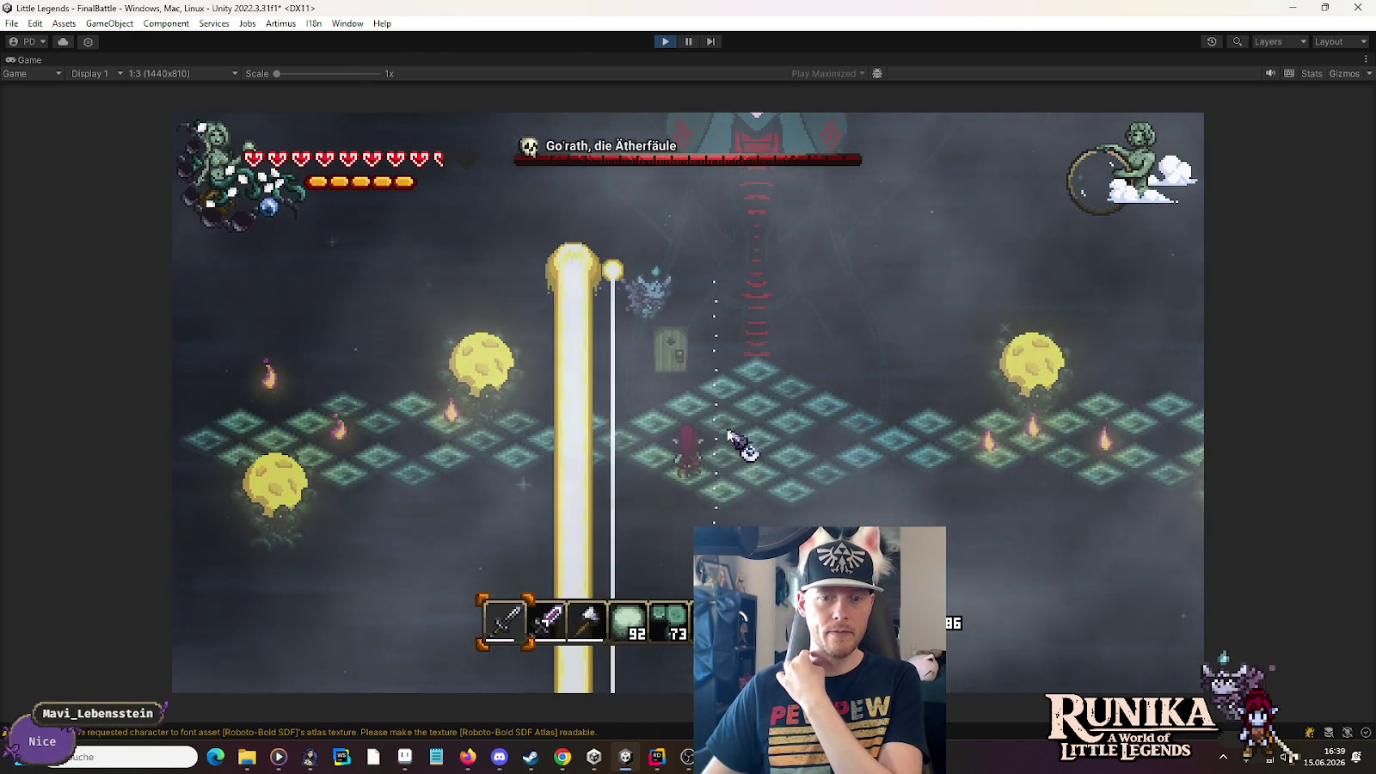
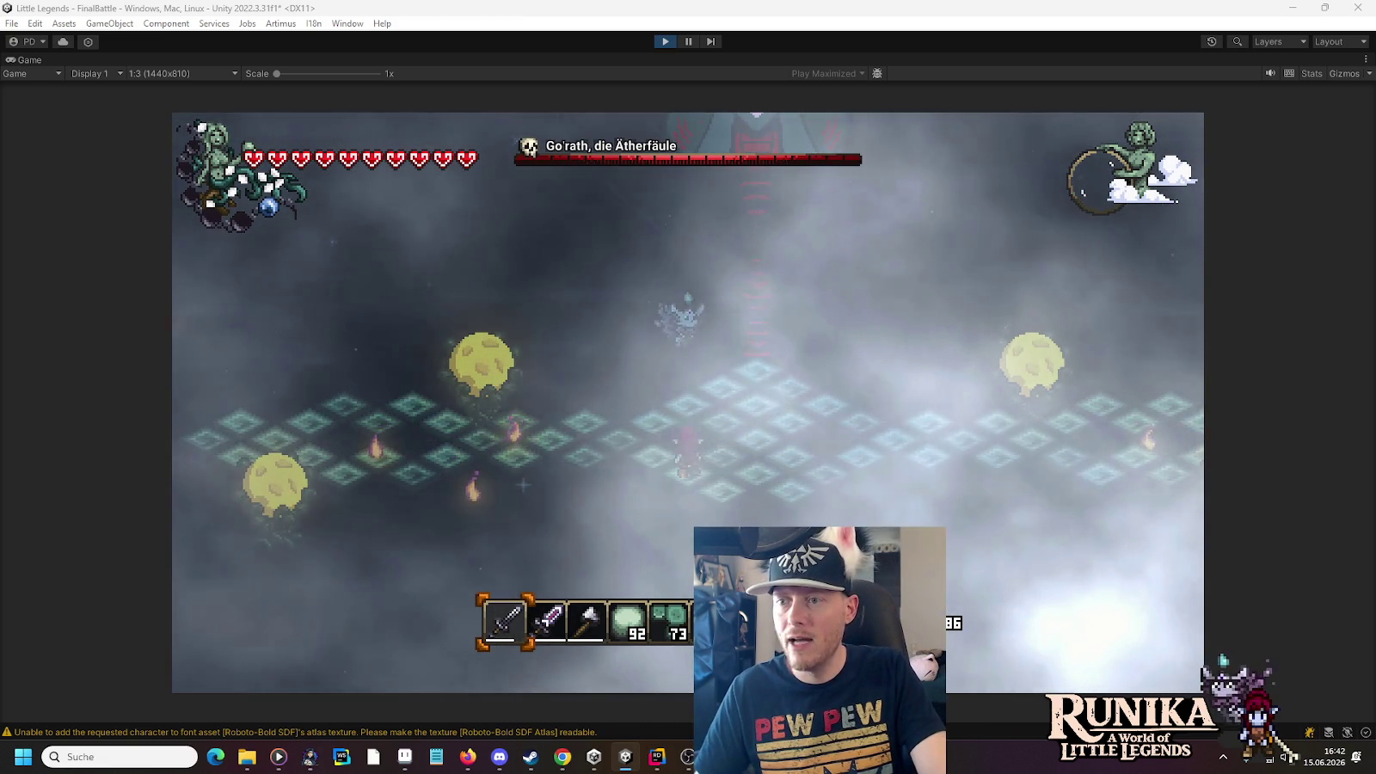
Stop Play mode and maximize the AetherStorm Shader Graph with the Fragment outputs in view
{"action": "left_click", "coordinate": [663, 42]}
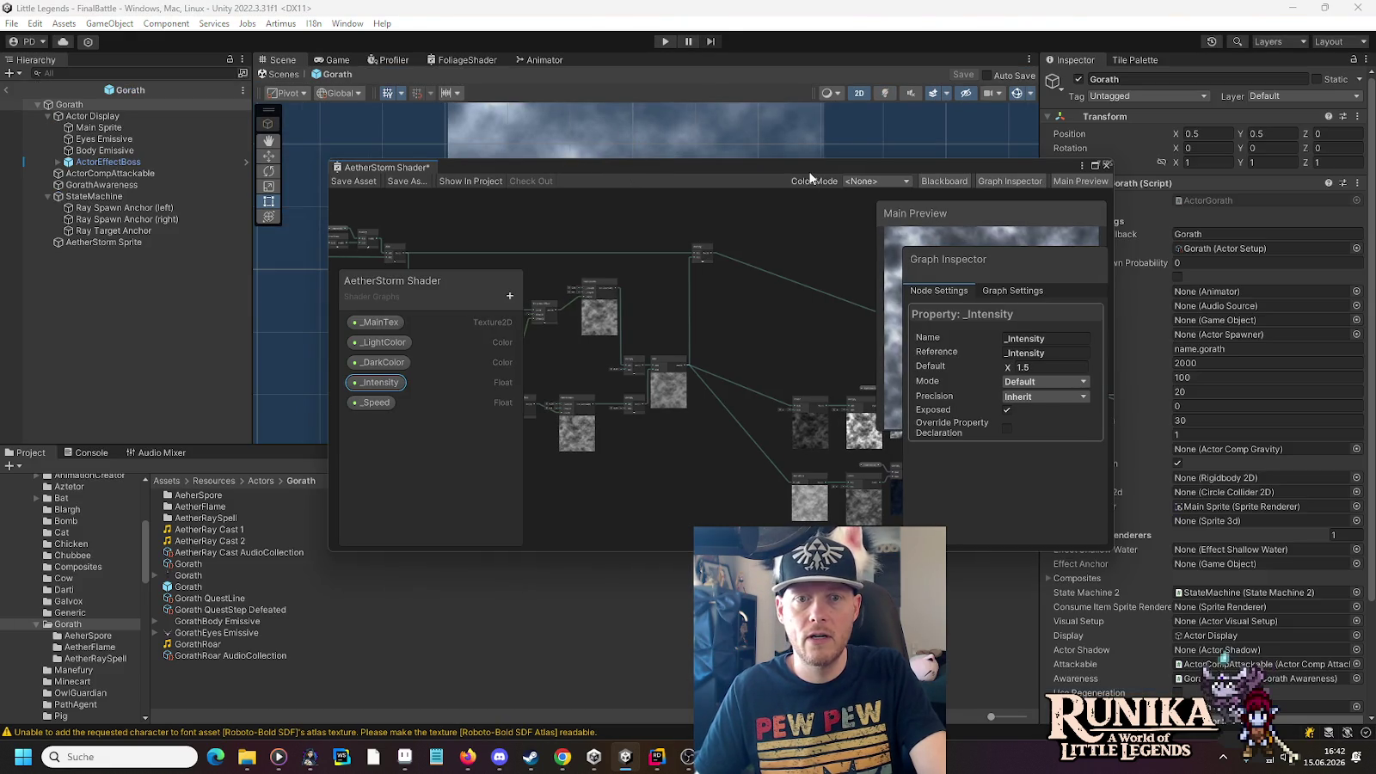
{"action": "left_click", "coordinate": [963, 162]}
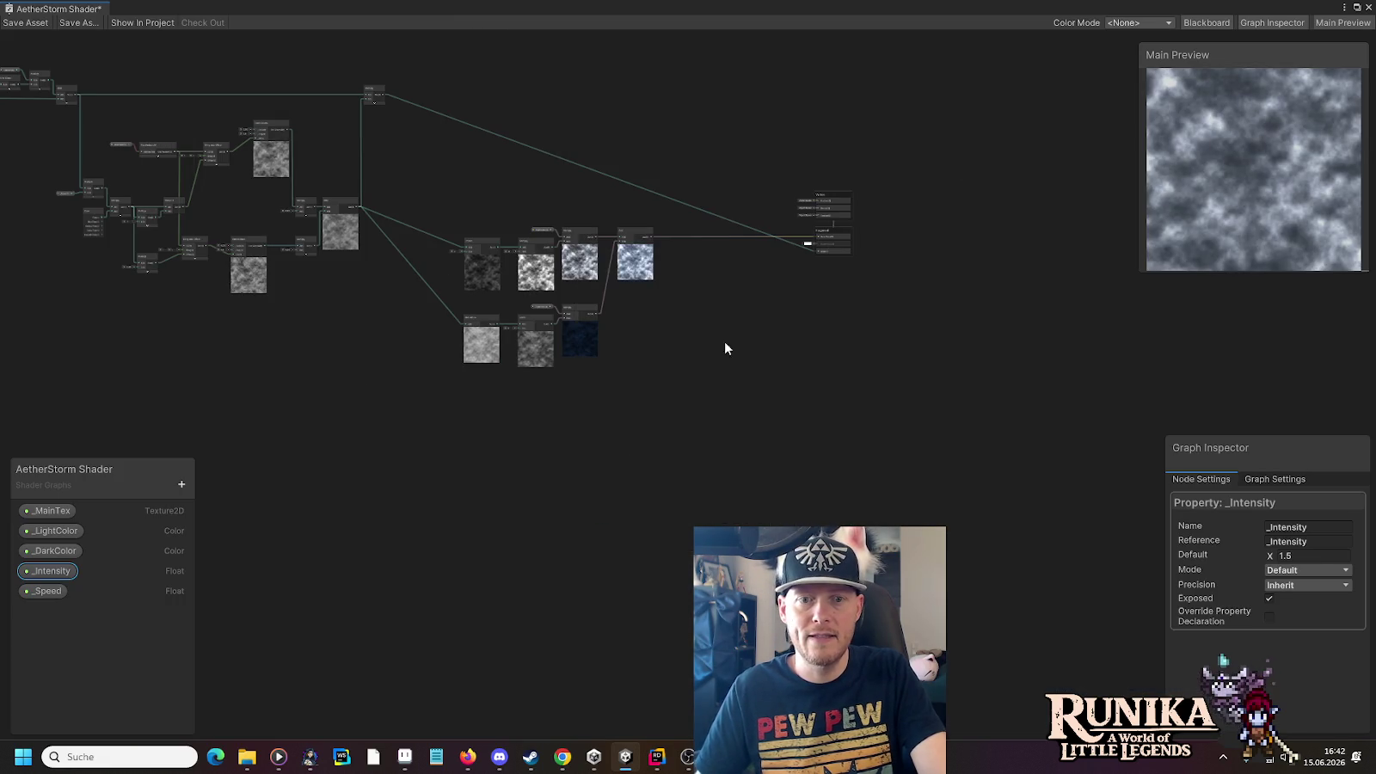
{"action": "scroll", "coordinate": [707, 318], "scroll_direction": "up", "scroll_amount": 5}
{"action": "scroll", "coordinate": [708, 319], "scroll_direction": "up", "scroll_amount": 2}
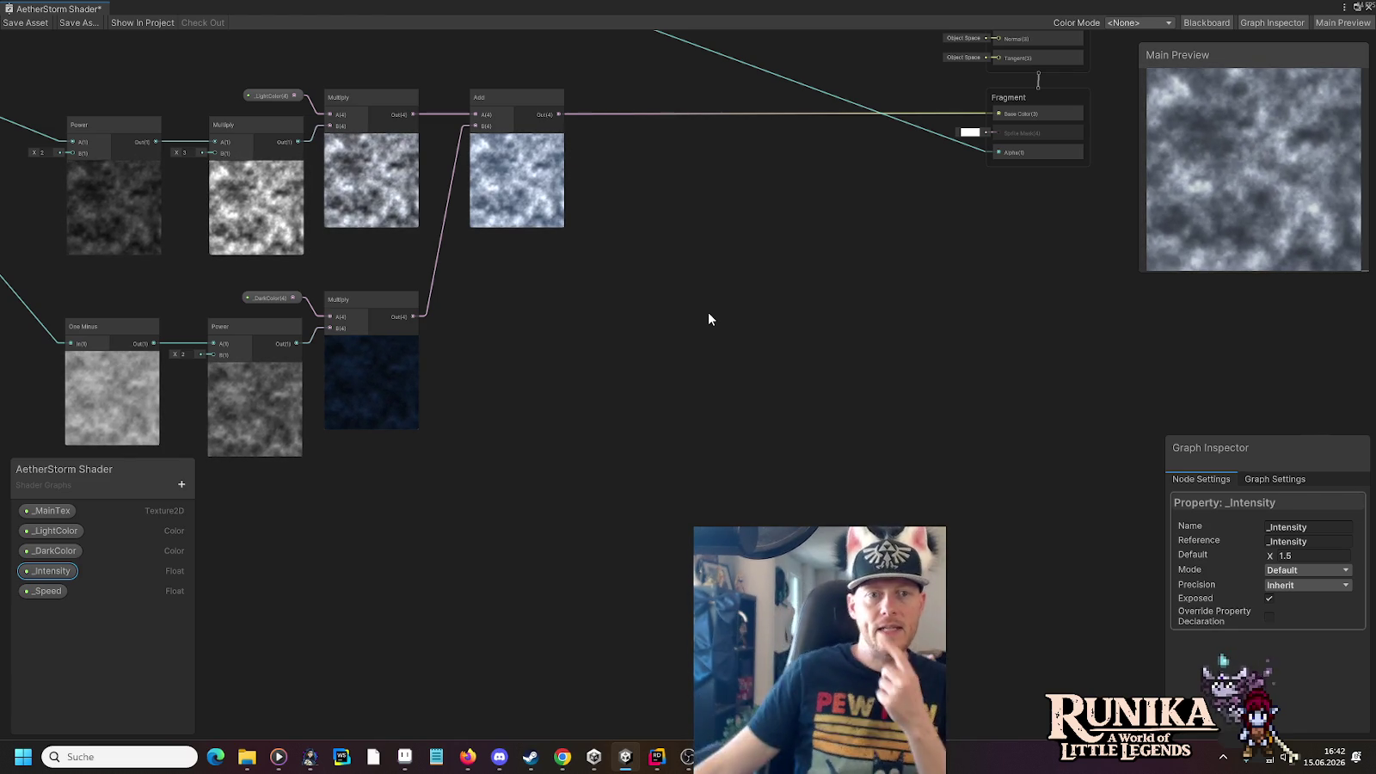
{"action": "scroll", "coordinate": [718, 223], "scroll_direction": "up", "scroll_amount": 2}
{"action": "left_click_drag", "start_coordinate": [713, 210], "coordinate": [664, 377]}
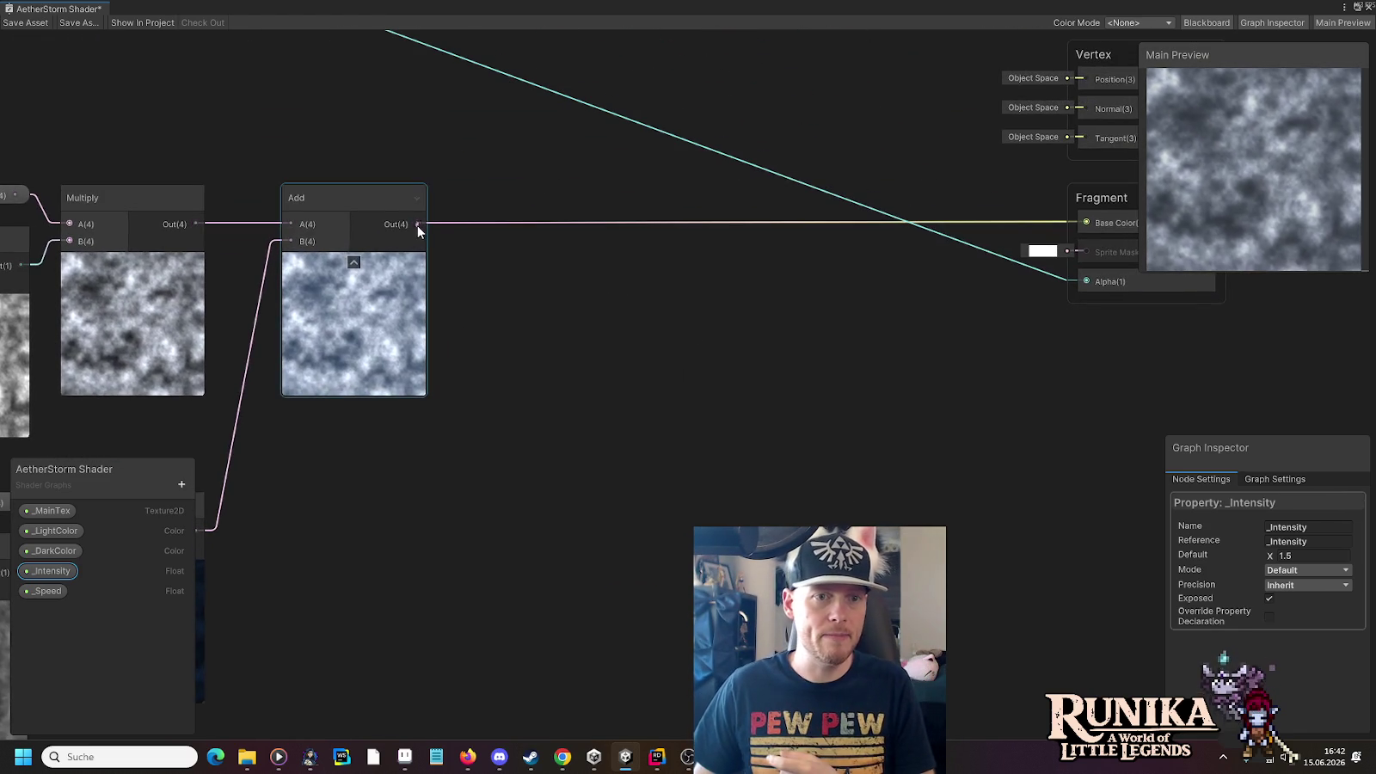
Add a RetroColorSteps Color node and place it right of the Add node
{"action": "key", "text": "space"}
{"action": "type", "text": "ret"}
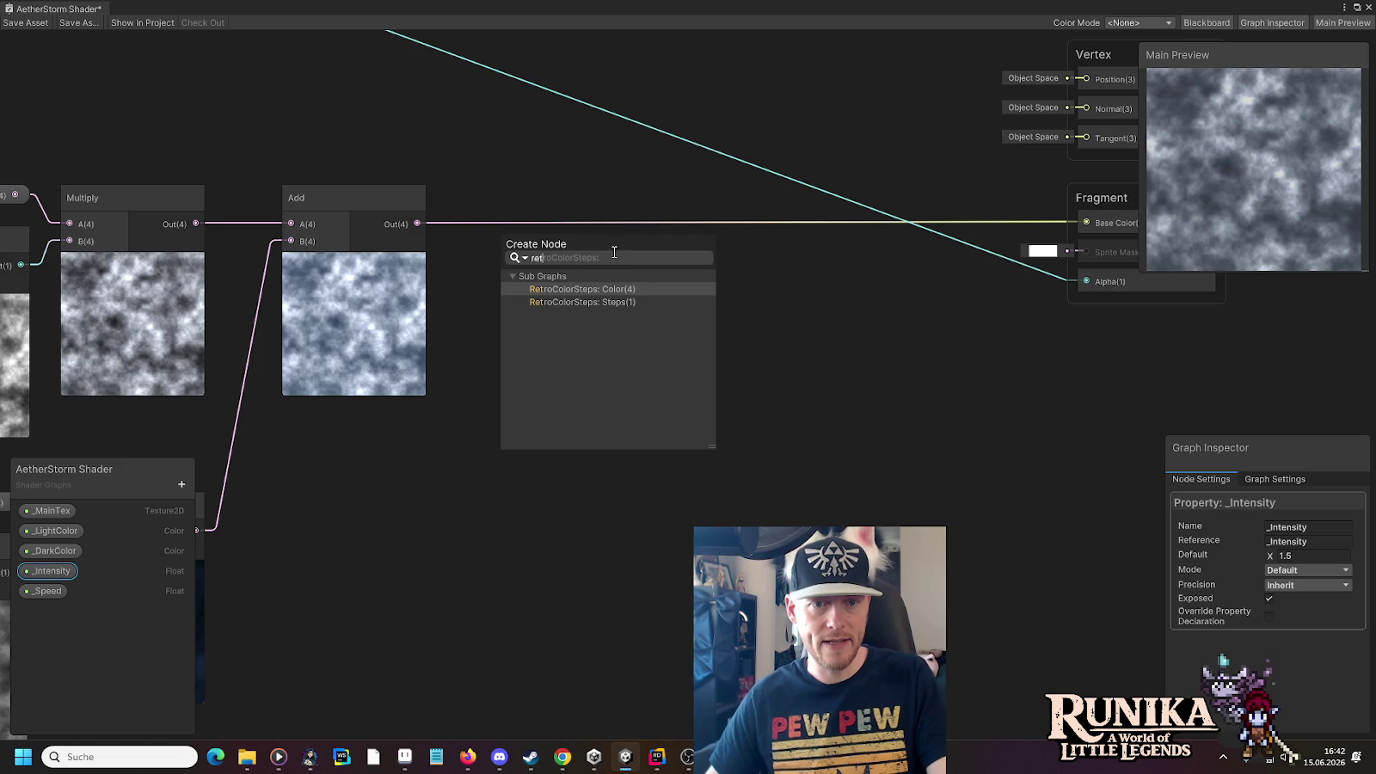
{"action": "left_click", "coordinate": [633, 290]}
{"action": "mouse_move", "coordinate": [590, 249]}
{"action": "left_mouse_down"}
{"action": "mouse_move", "coordinate": [652, 220]}
{"action": "mouse_move", "coordinate": [653, 202]}
{"action": "left_mouse_up"}
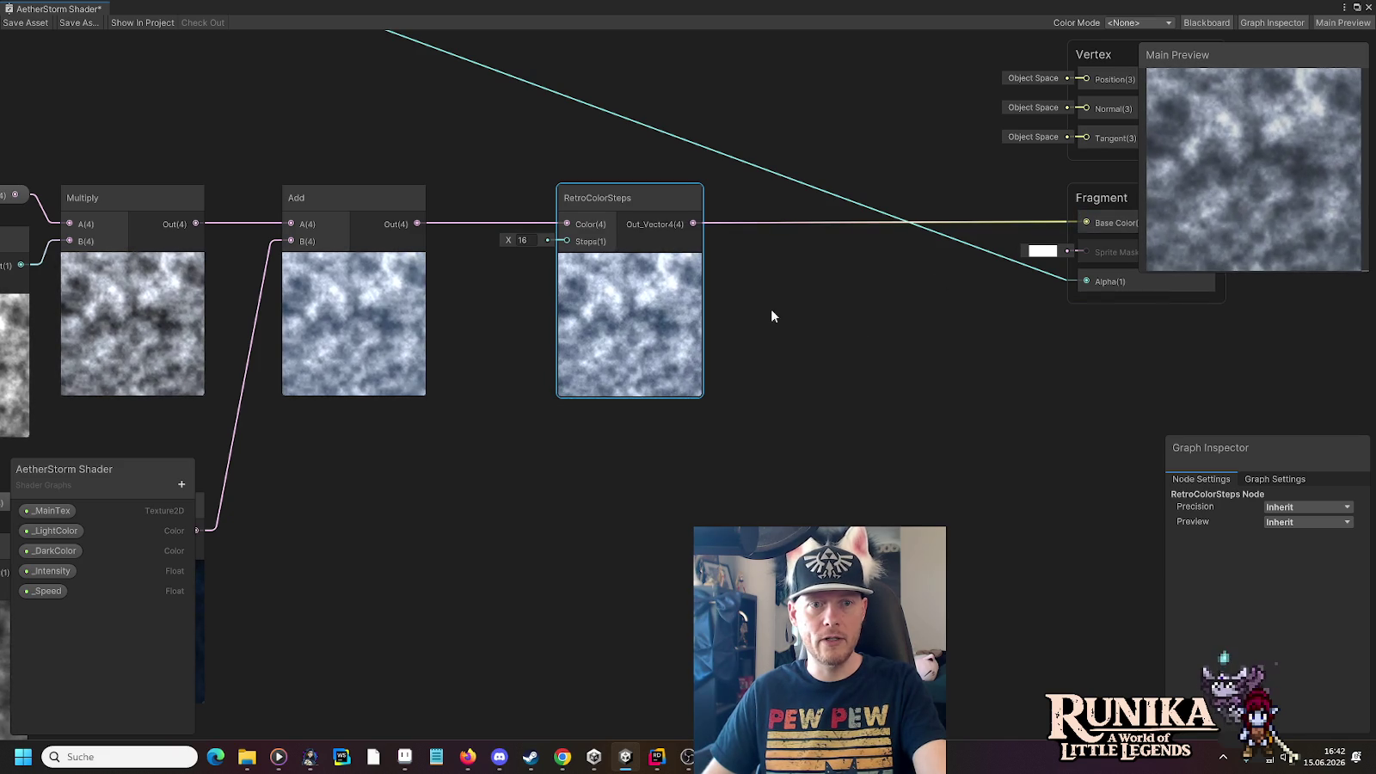
Frame the alpha branch nodes and inspect the _Intensity property's settings
{"action": "key", "text": "f"}
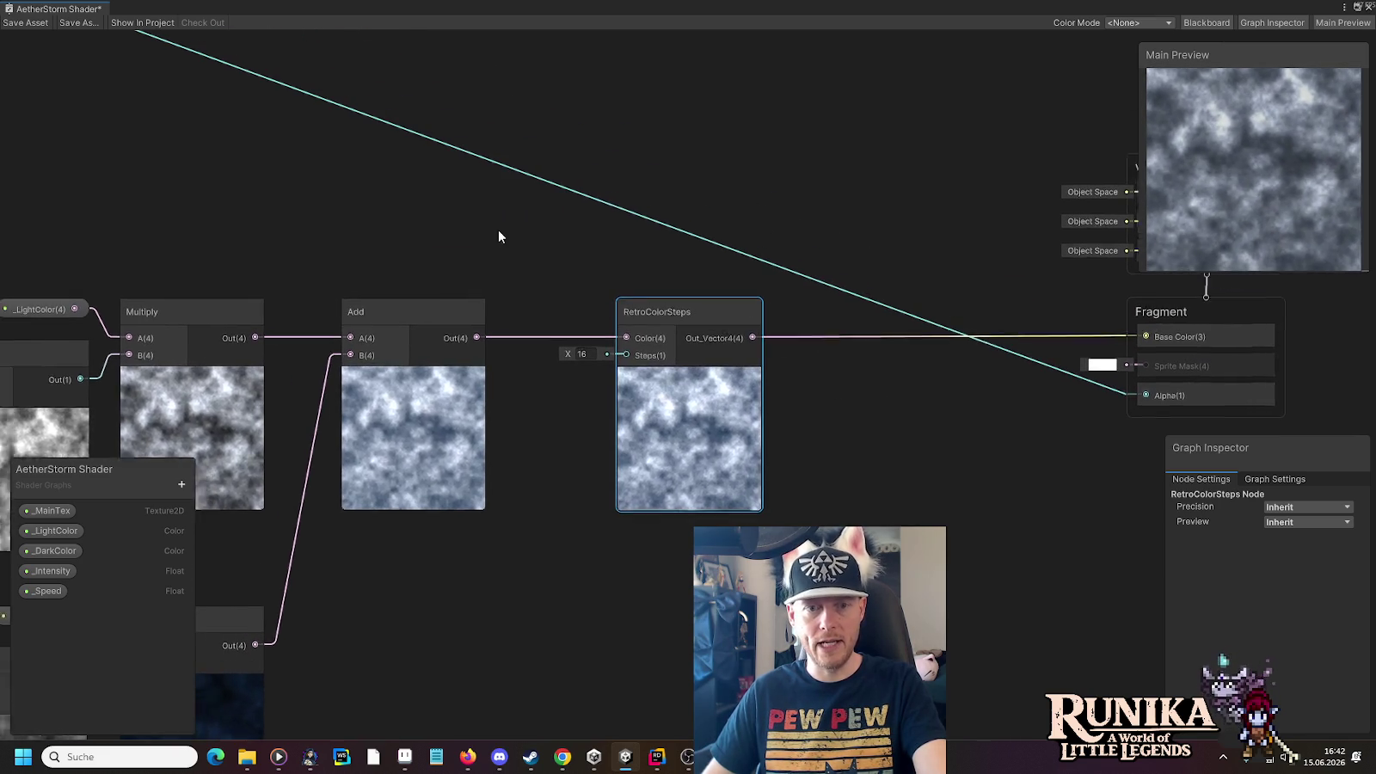
{"action": "scroll", "coordinate": [378, 288], "scroll_direction": "down", "scroll_amount": 5}
{"action": "left_click_drag", "start_coordinate": [380, 290], "coordinate": [597, 387]}
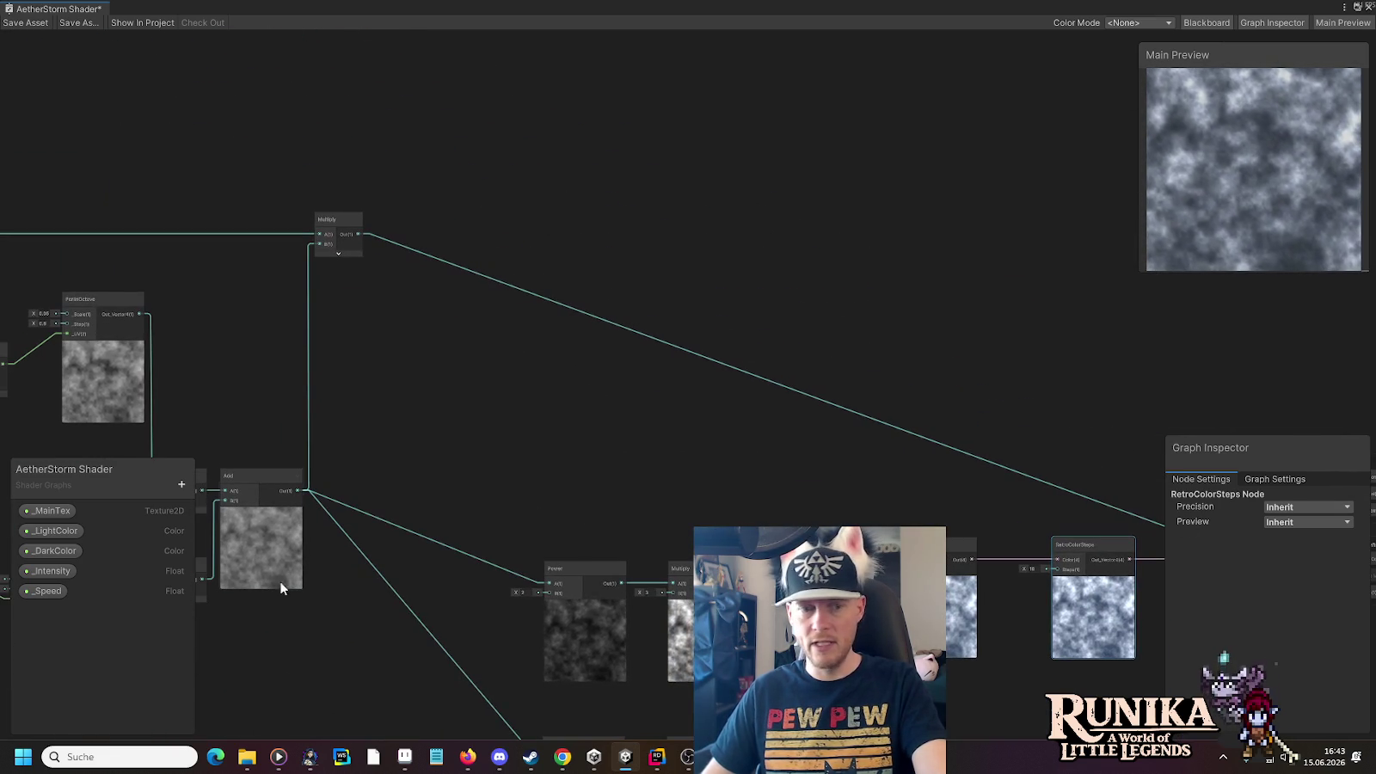
{"action": "left_click", "coordinate": [53, 571]}
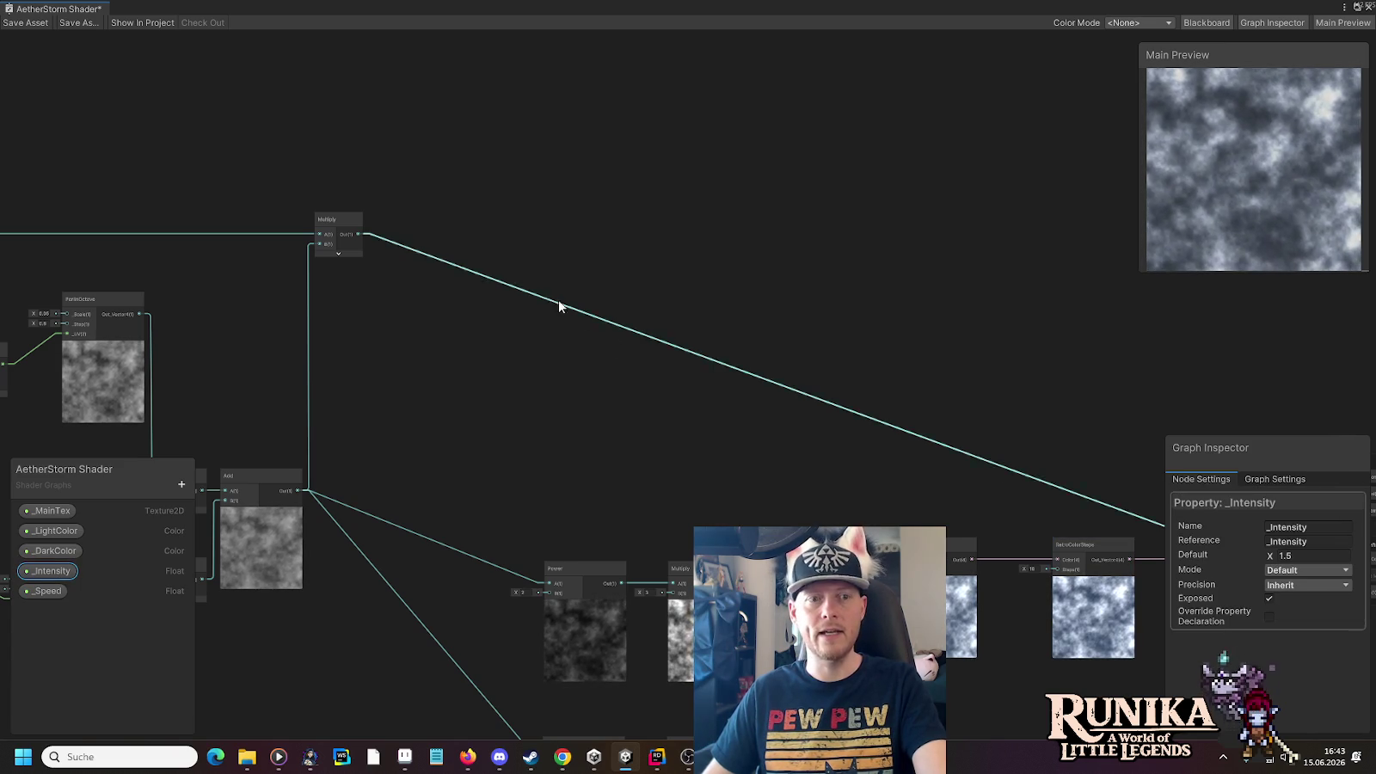
Add a second RetroColorSteps node from Multiply, wire it into Fragment Alpha, and save the graph
{"action": "left_click_drag", "start_coordinate": [358, 235], "coordinate": [469, 239]}
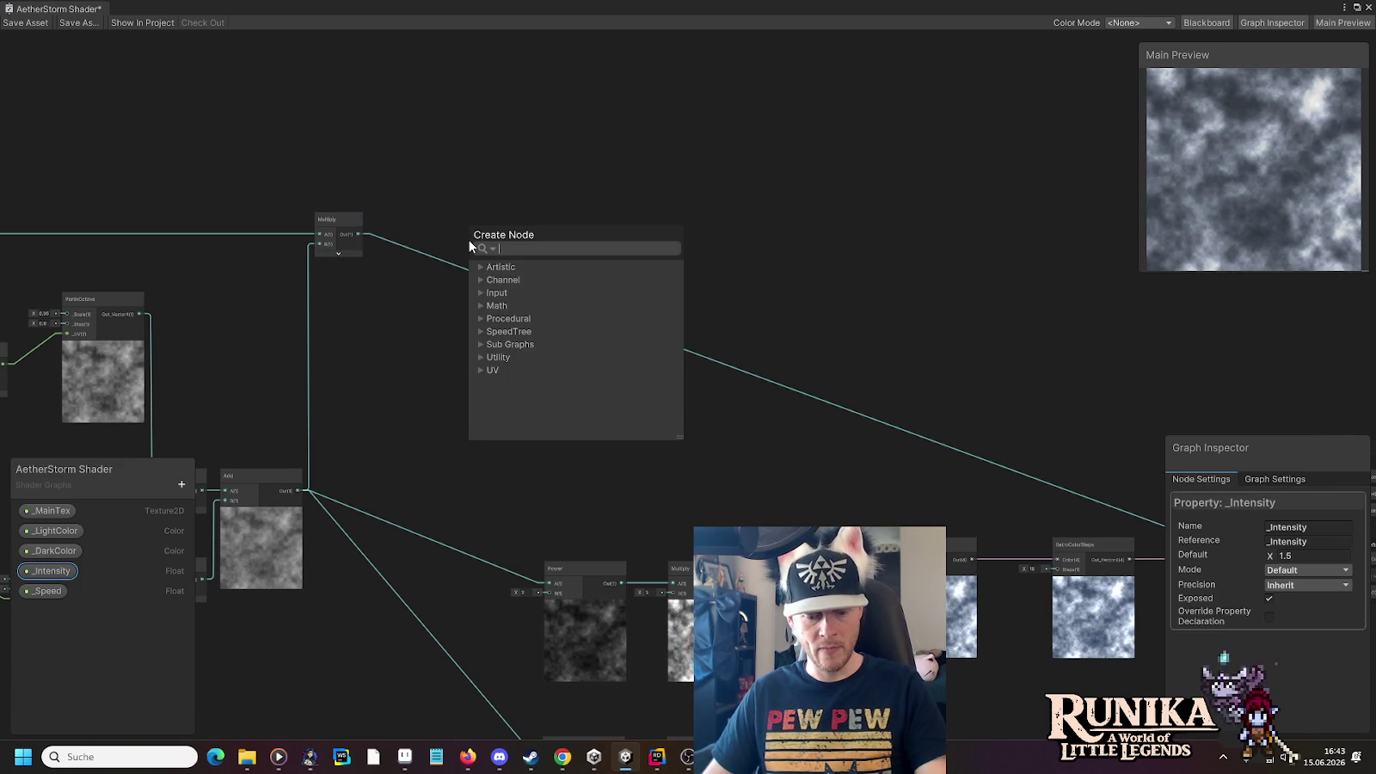
{"action": "type", "text": "ret"}
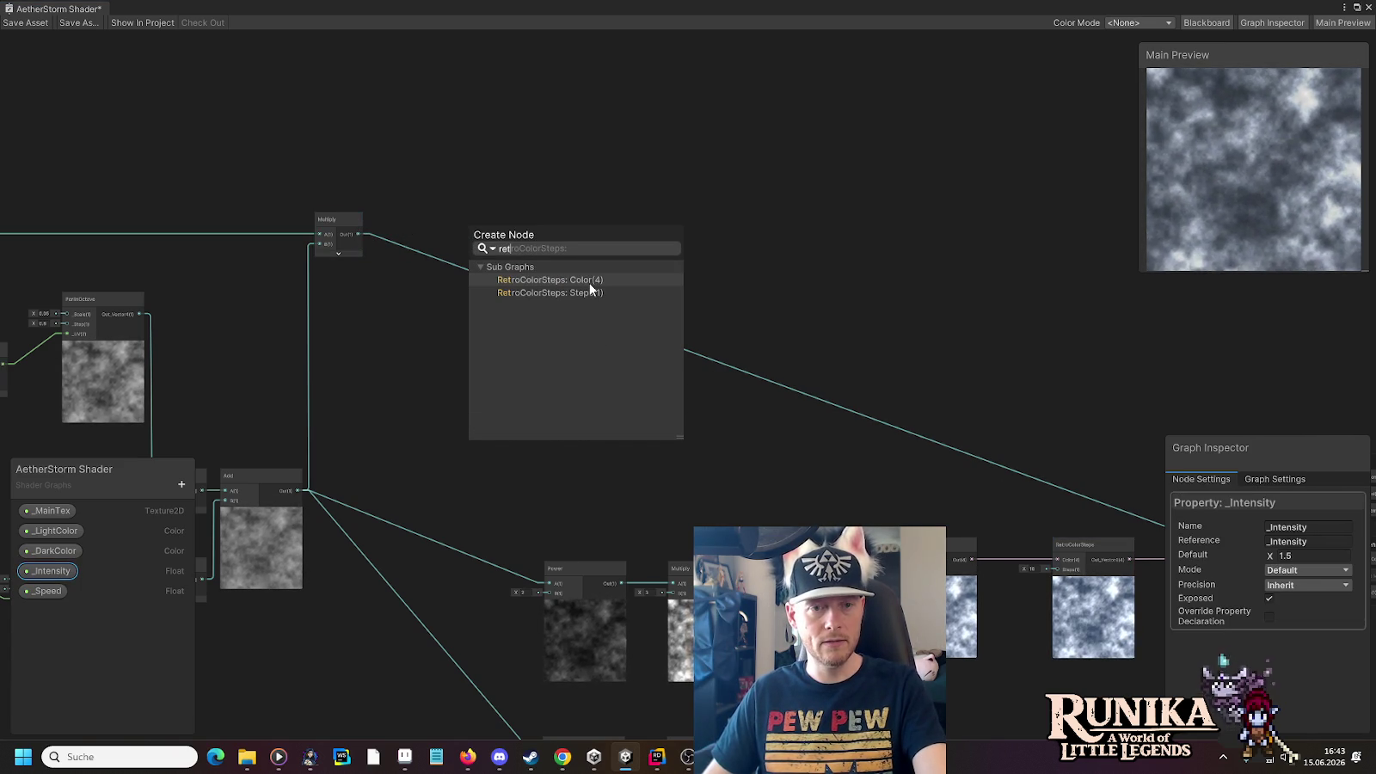
{"action": "scroll", "coordinate": [347, 341], "scroll_direction": "up", "scroll_amount": 5}
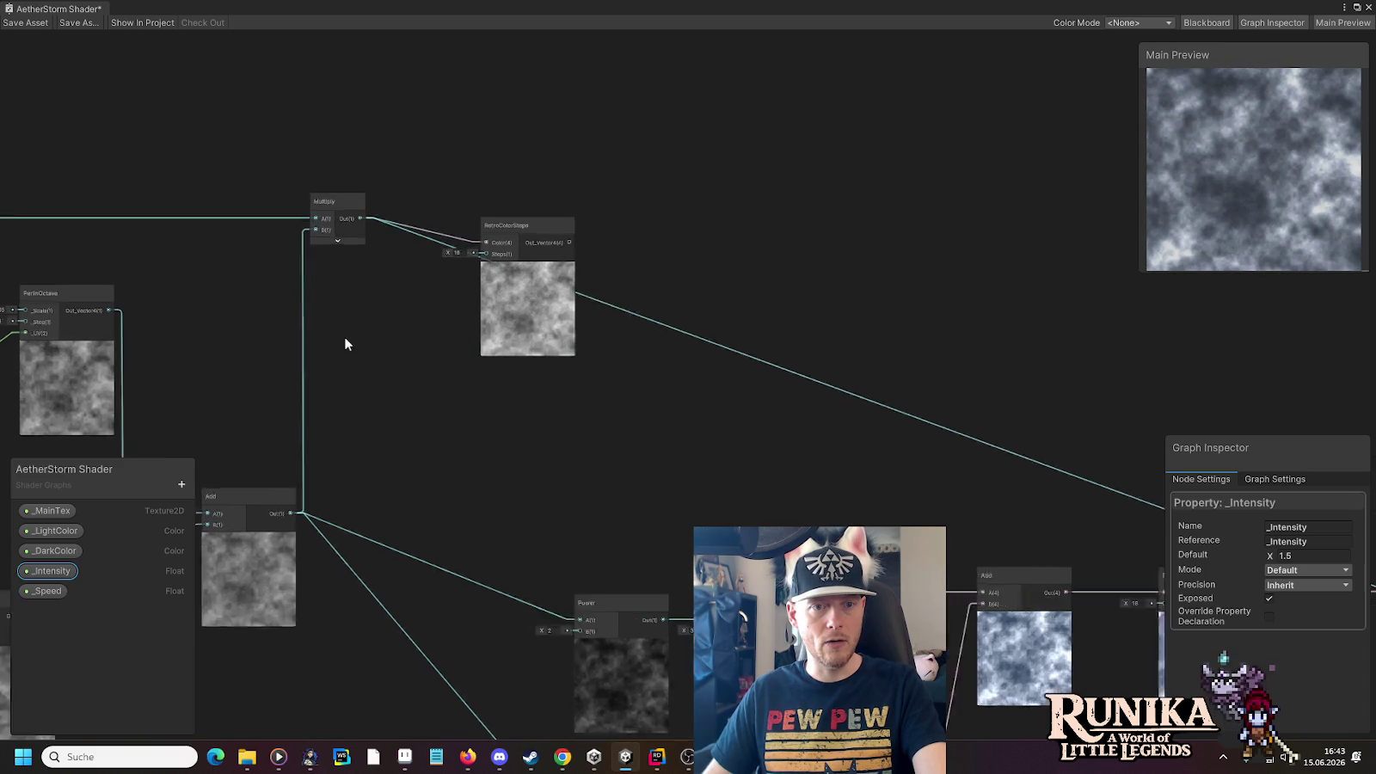
{"action": "left_click_drag", "start_coordinate": [618, 171], "coordinate": [531, 133]}
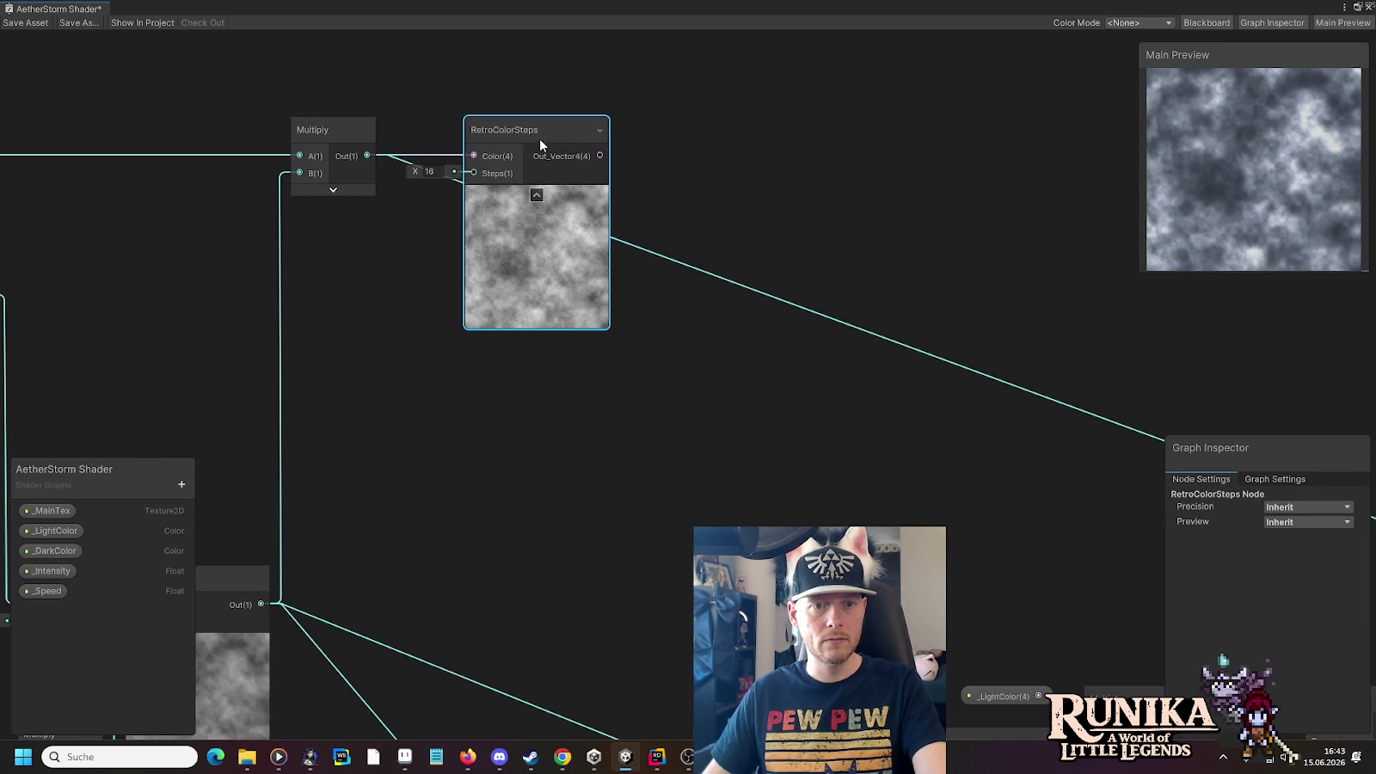
{"action": "scroll", "coordinate": [730, 207], "scroll_direction": "down", "scroll_amount": 5}
{"action": "mouse_move", "coordinate": [228, 142]}
{"action": "left_mouse_down"}
{"action": "mouse_move", "coordinate": [998, 434]}
{"action": "mouse_move", "coordinate": [1040, 513]}
{"action": "mouse_move", "coordinate": [993, 501]}
{"action": "left_mouse_up"}
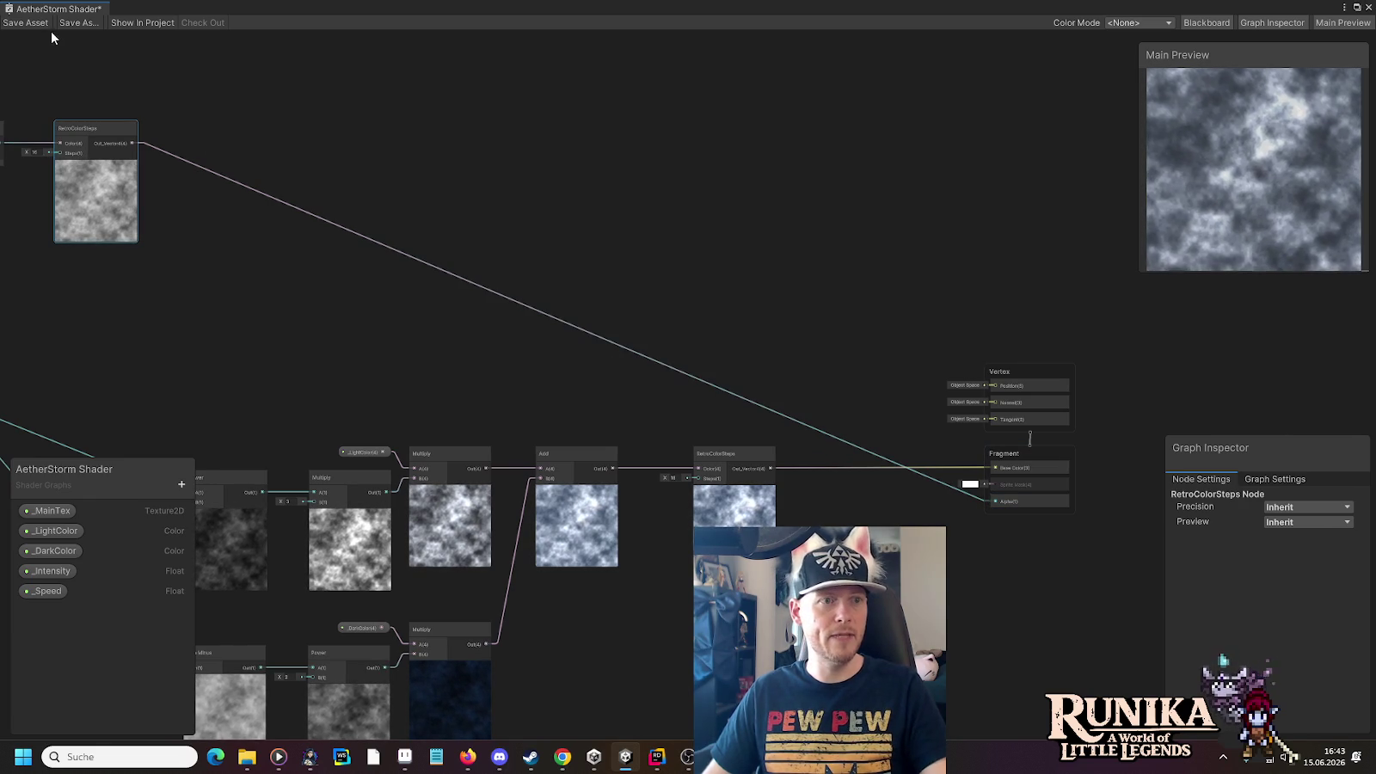
{"action": "left_click", "coordinate": [10, 21]}
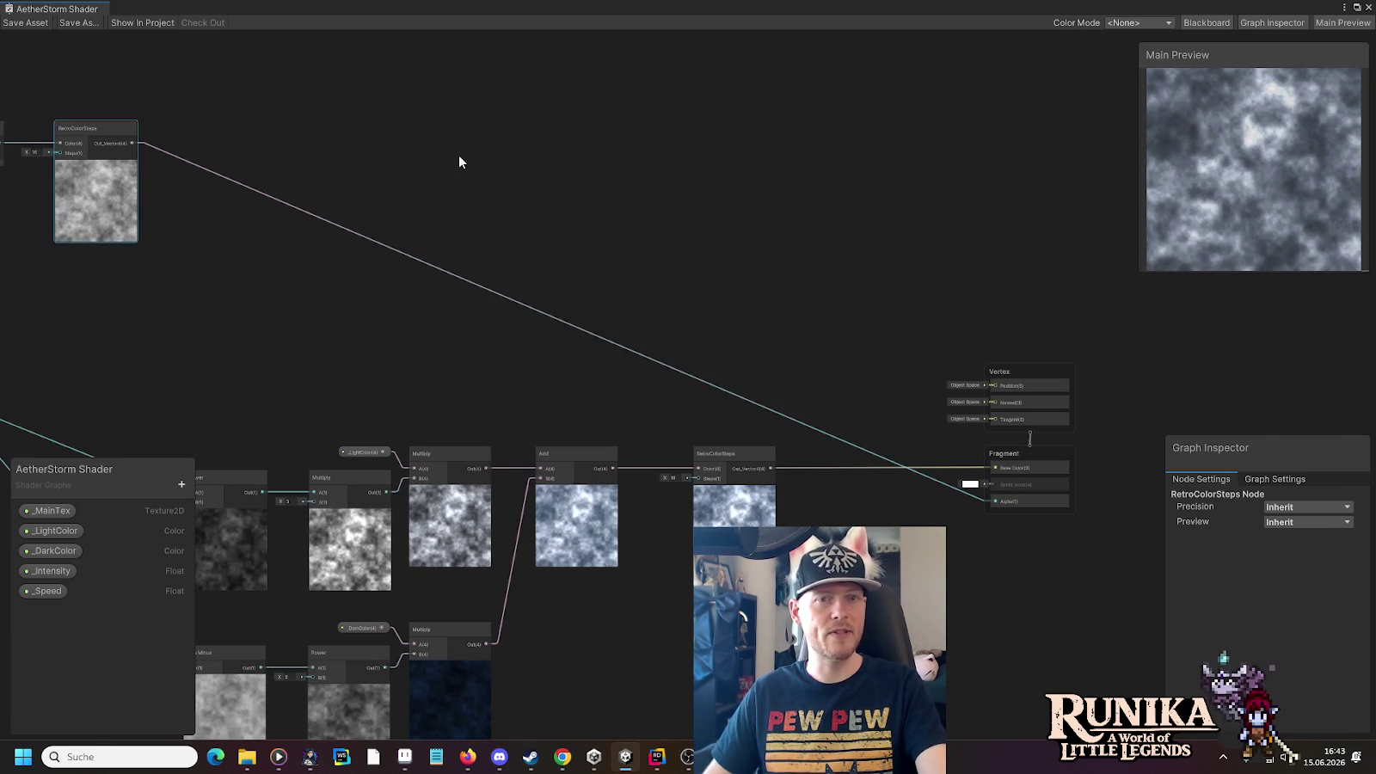
{"action": "left_click", "coordinate": [1357, 8]}
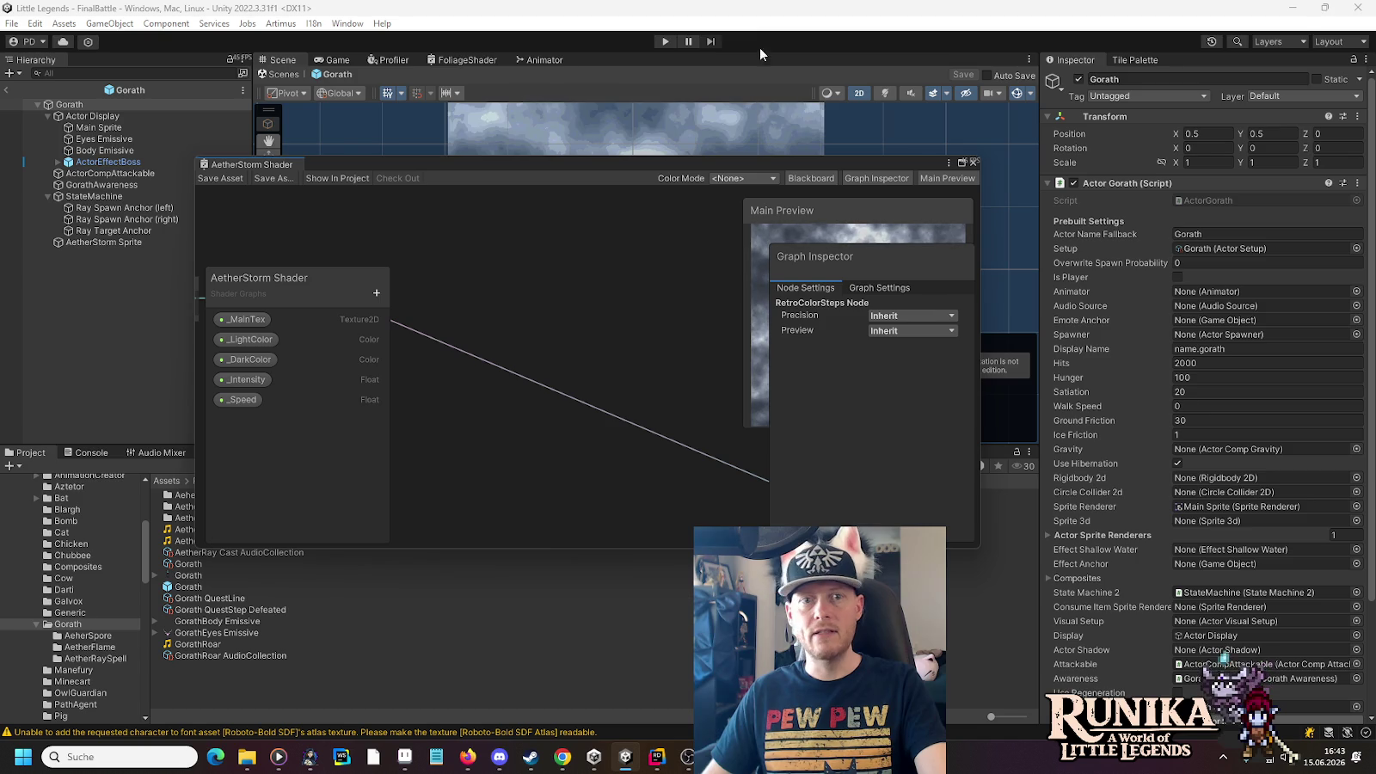
Close the Shader Graph window and pan the scene view across the Gorath prefab
{"action": "left_click", "coordinate": [973, 163]}
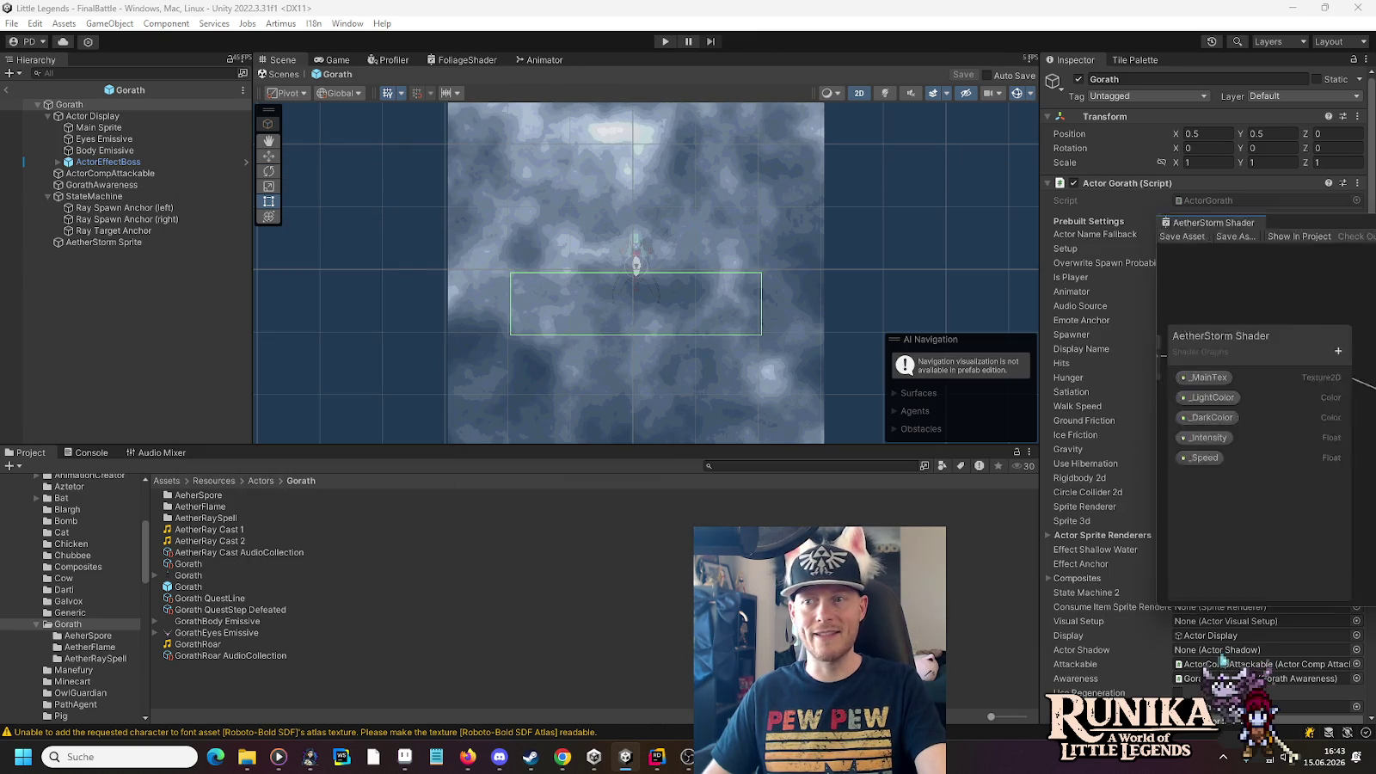
{"action": "scroll", "coordinate": [690, 268], "scroll_direction": "up", "scroll_amount": 1}
{"action": "mouse_move", "coordinate": [690, 268]}
{"action": "left_mouse_down"}
{"action": "mouse_move", "coordinate": [758, 262]}
{"action": "mouse_move", "coordinate": [716, 221]}
{"action": "mouse_move", "coordinate": [706, 172]}
{"action": "mouse_move", "coordinate": [726, 286]}
{"action": "left_mouse_up"}
{"action": "scroll", "coordinate": [726, 286], "scroll_direction": "down", "scroll_amount": 1}
Play the game, load the first saved game, and paste the boss-fight capture into Paint
{"action": "left_click", "coordinate": [664, 41]}
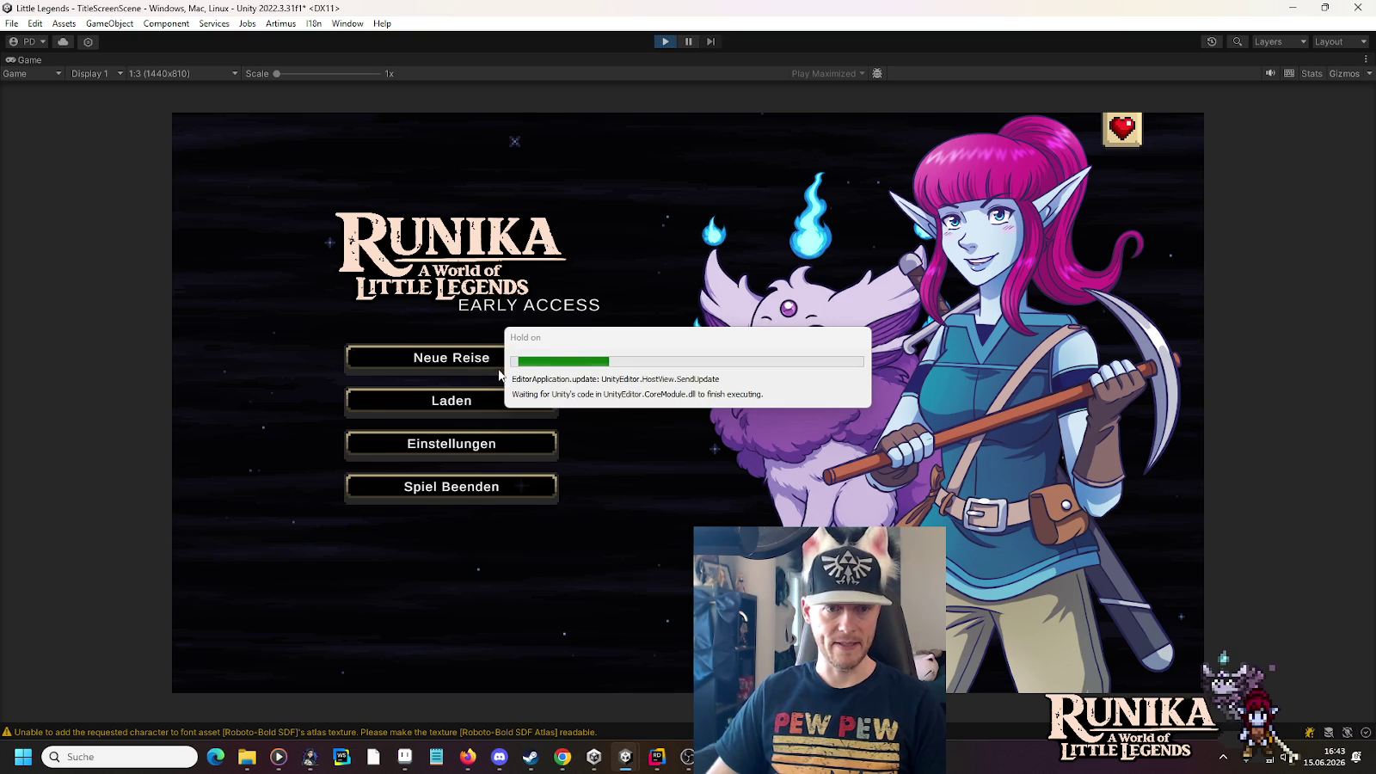
{"action": "left_click", "coordinate": [451, 400]}
{"action": "left_click", "coordinate": [549, 352]}
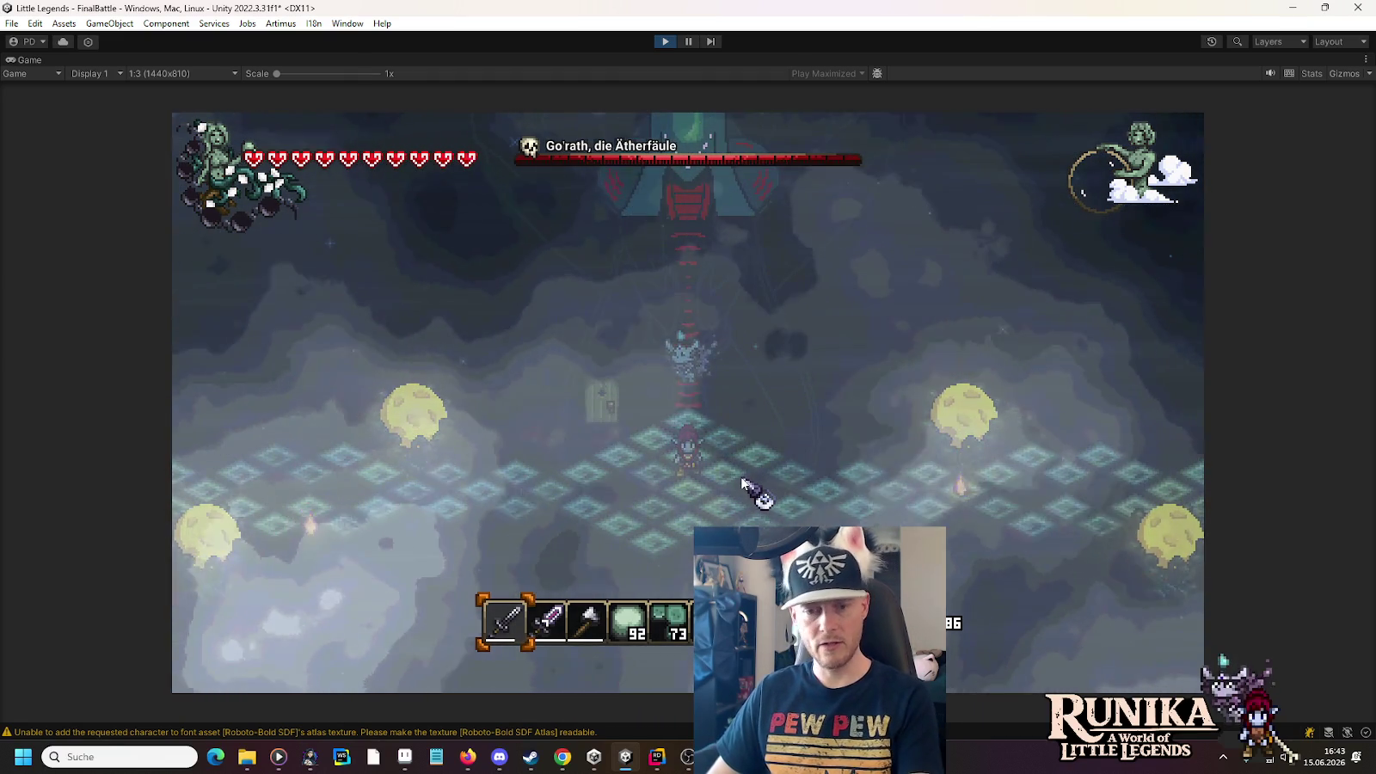
{"action": "left_click", "coordinate": [372, 757]}
{"action": "key", "text": "ctrl+v"}
Magnify the screenshot around the boss, then close Paint without saving the image
{"action": "left_click", "coordinate": [29, 79]}
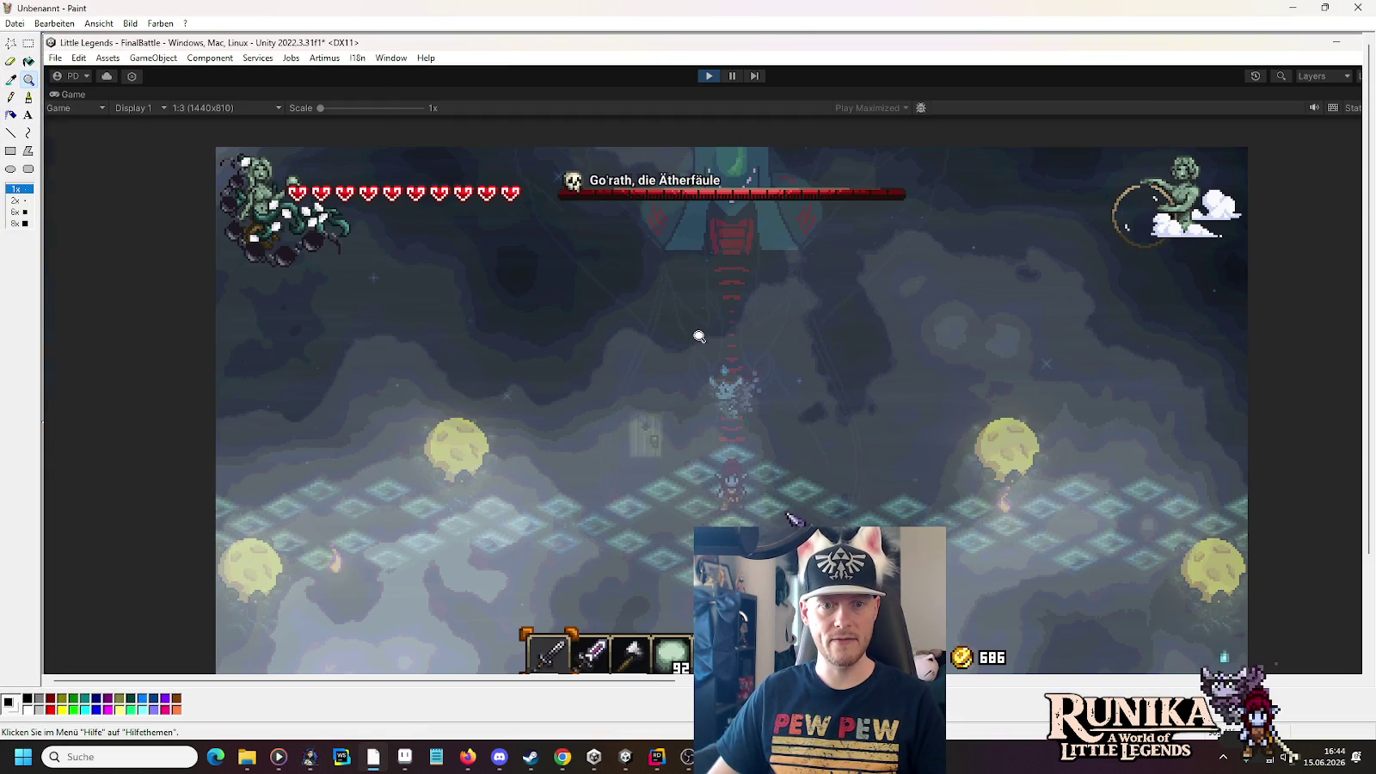
{"action": "left_click", "coordinate": [698, 327]}
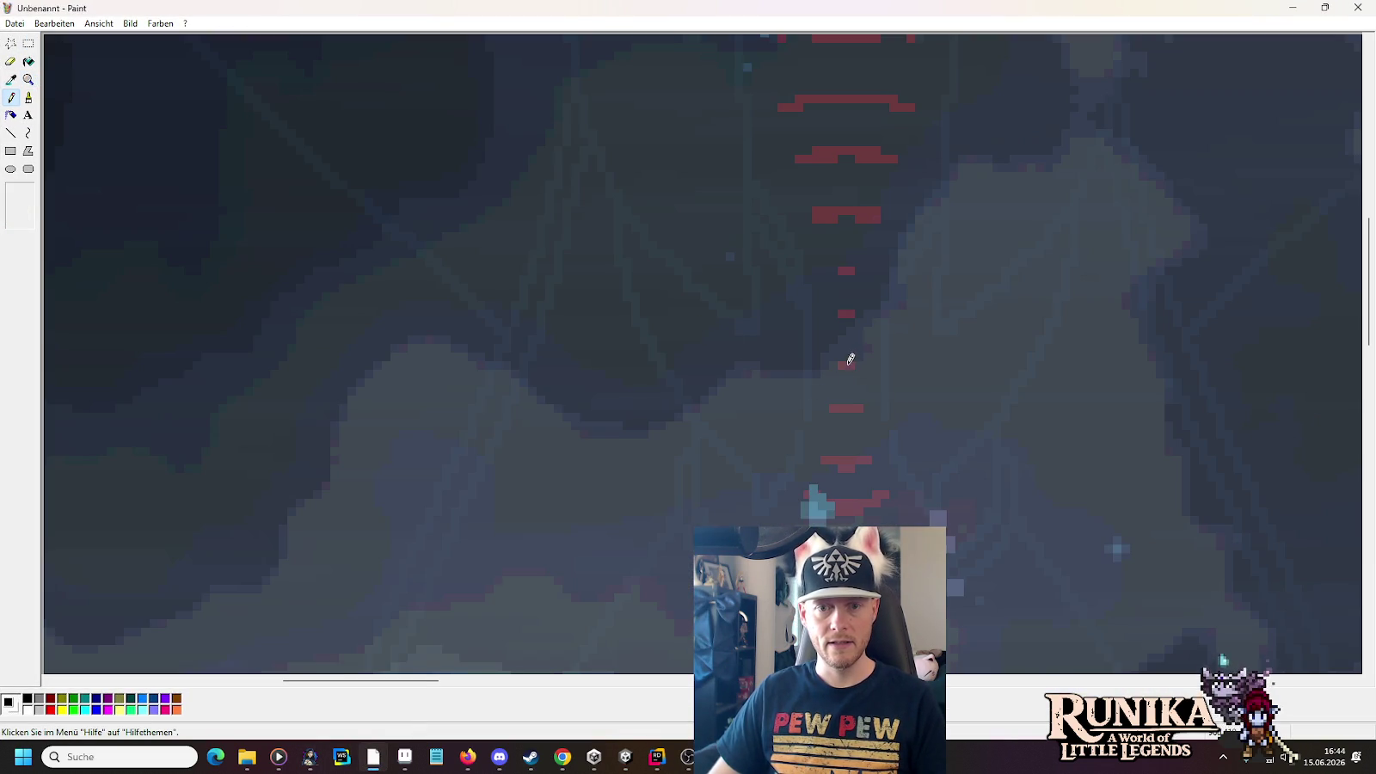
{"action": "scroll", "coordinate": [835, 360], "scroll_direction": "down", "scroll_amount": 5}
{"action": "scroll", "coordinate": [882, 390], "scroll_direction": "up", "scroll_amount": 2}
{"action": "scroll", "coordinate": [762, 220], "scroll_direction": "up", "scroll_amount": 3}
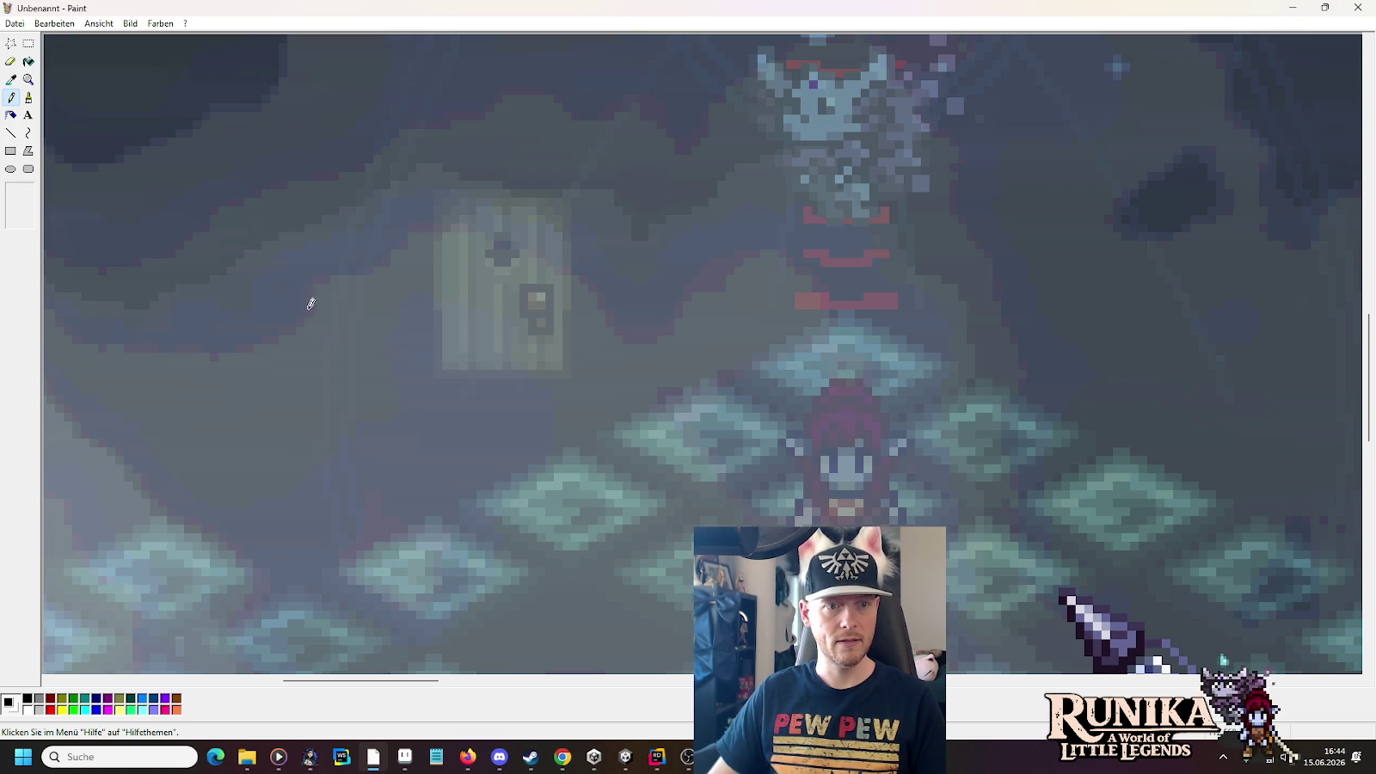
{"action": "left_click_drag", "start_coordinate": [418, 681], "coordinate": [344, 681]}
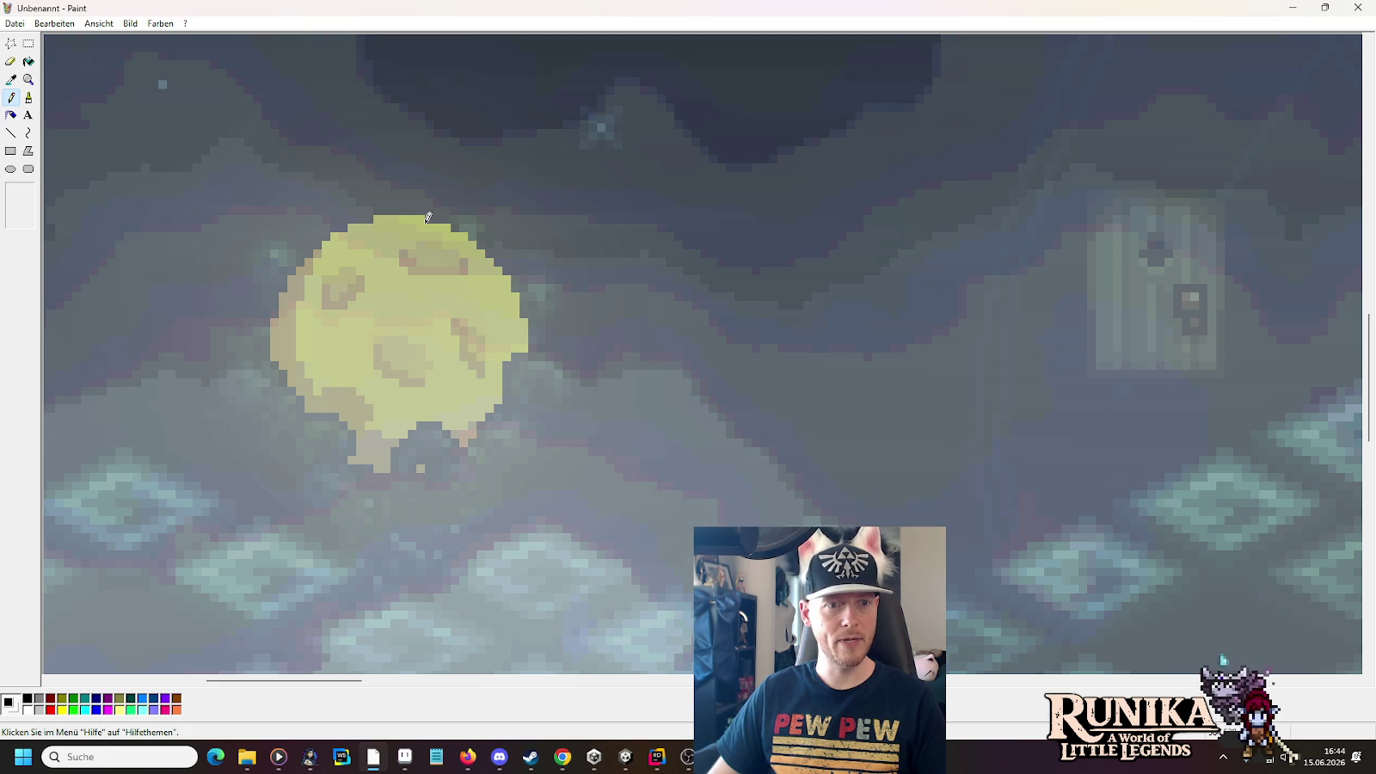
{"action": "left_click", "coordinate": [1357, 7]}
{"action": "left_click", "coordinate": [691, 403]}
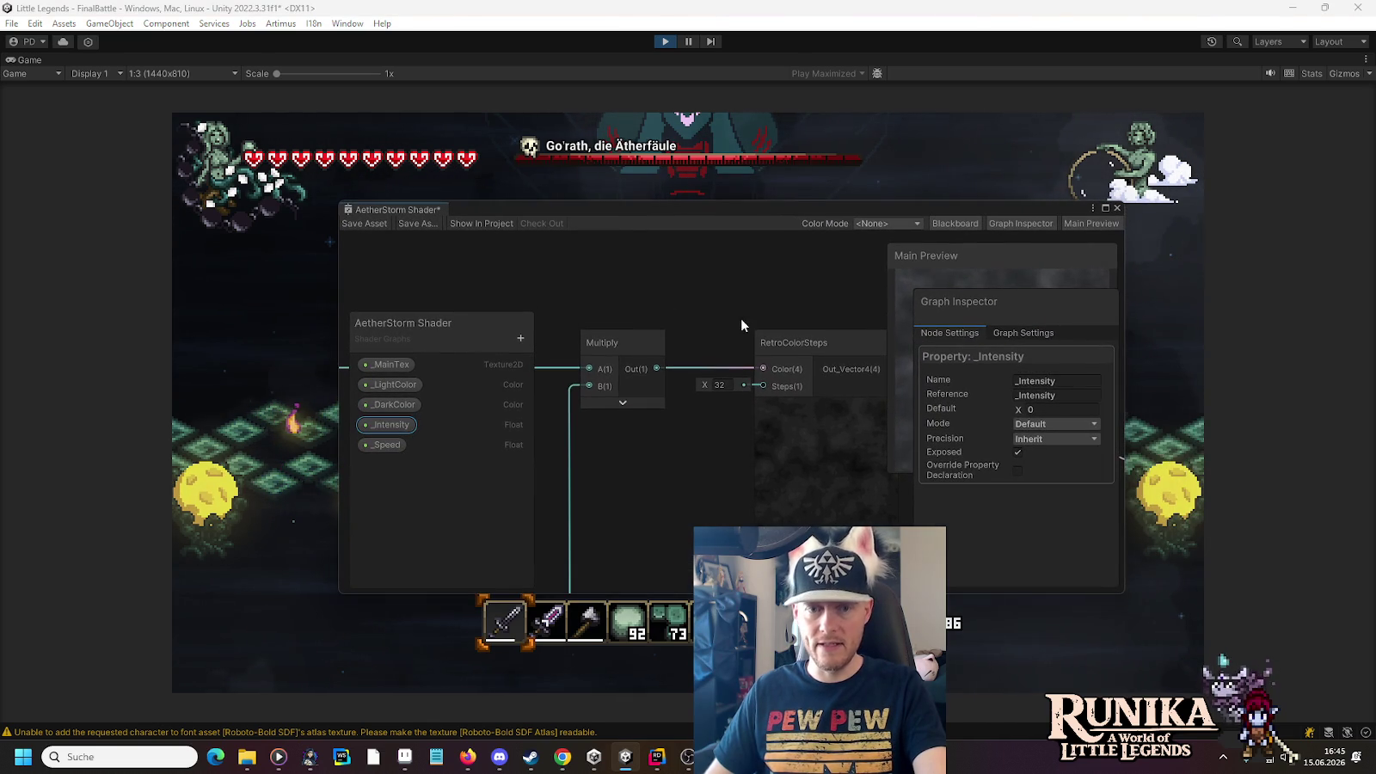
Pan the floating shader graph over to the Vertex/Fragment master stack, then return to the game
{"action": "scroll", "coordinate": [792, 401], "scroll_direction": "down", "scroll_amount": 5}
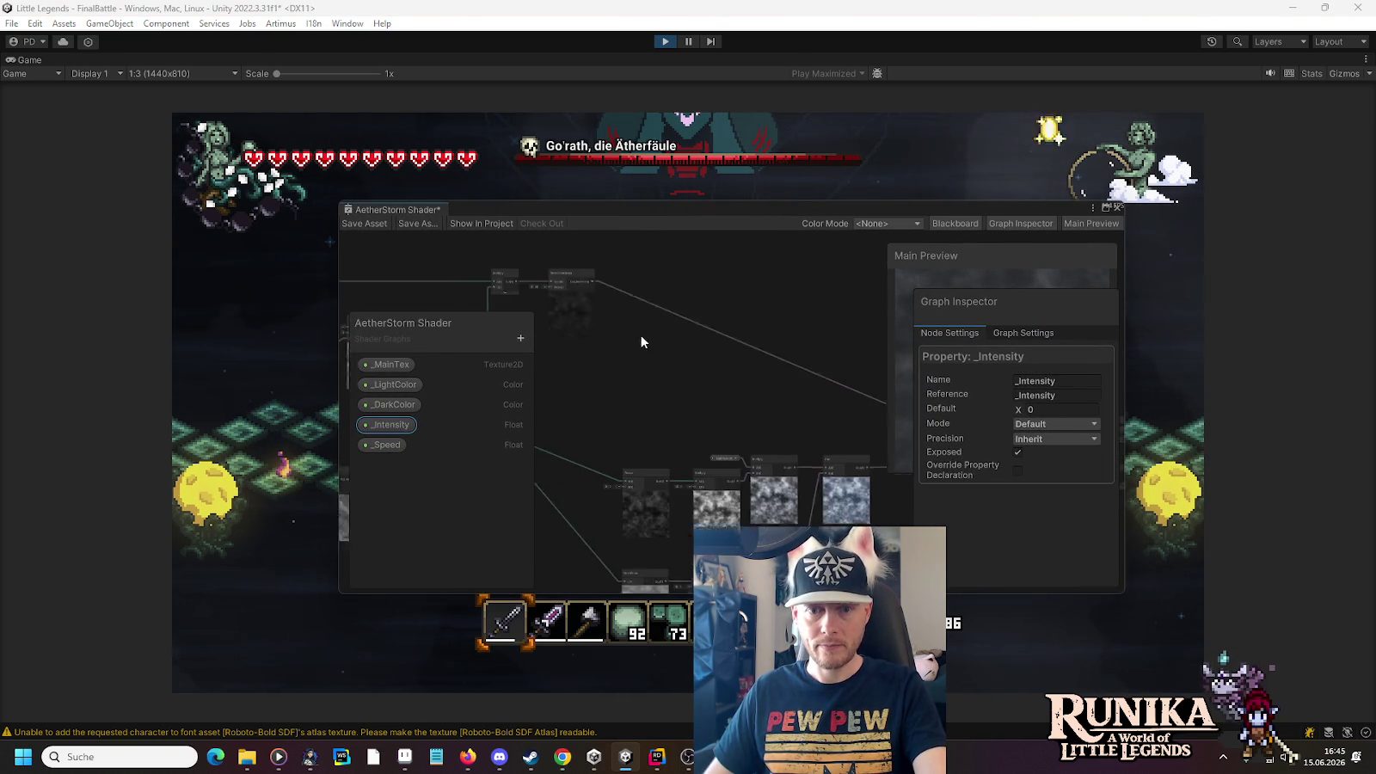
{"action": "left_click_drag", "start_coordinate": [696, 362], "coordinate": [599, 336]}
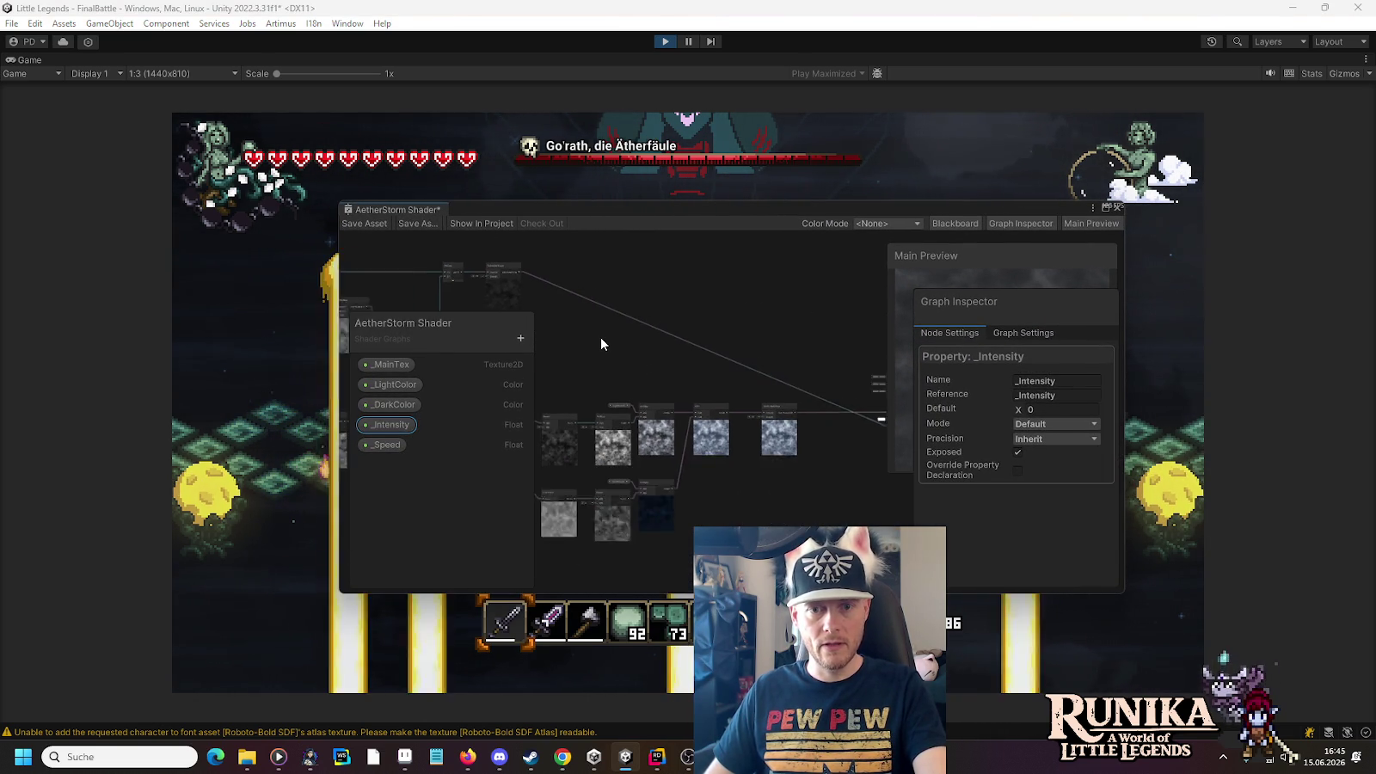
{"action": "scroll", "coordinate": [600, 344], "scroll_direction": "down", "scroll_amount": 1}
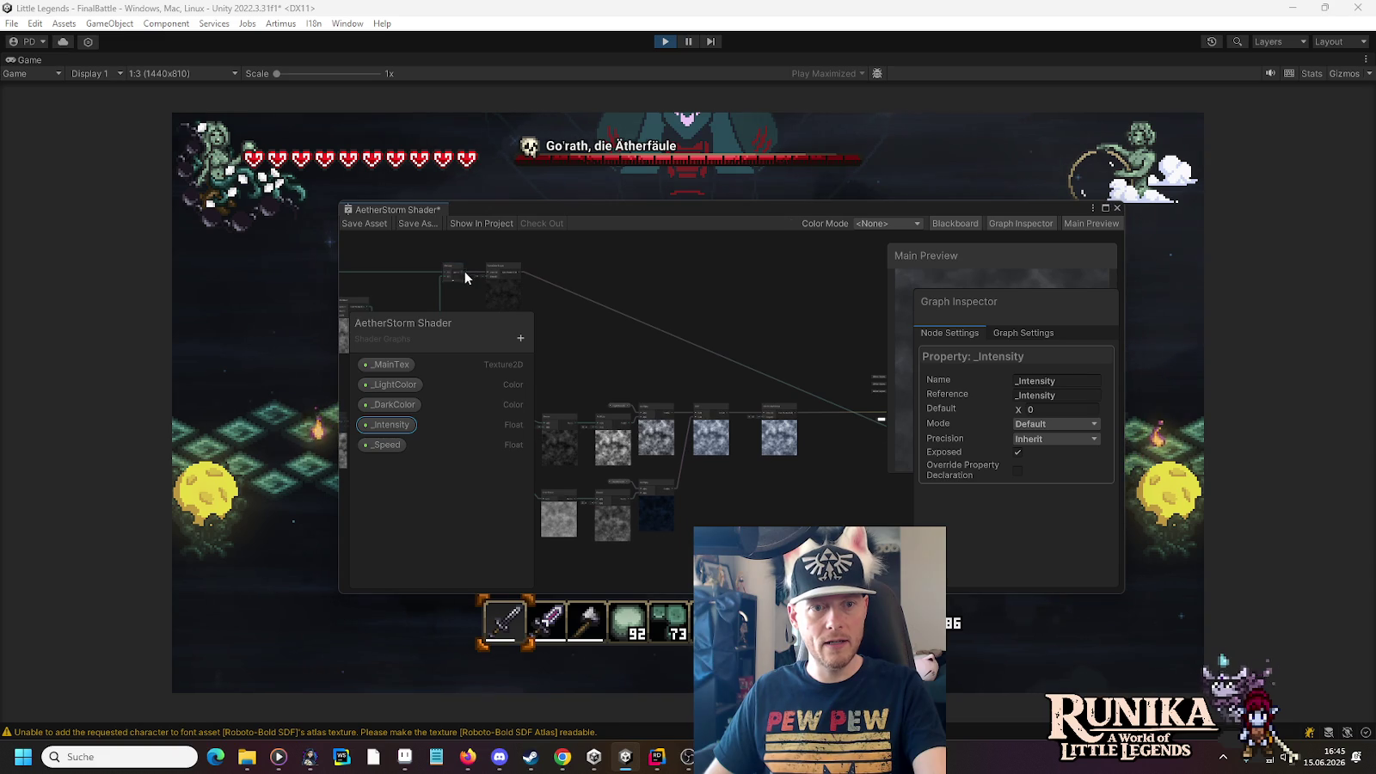
{"action": "left_click_drag", "start_coordinate": [851, 452], "coordinate": [747, 452]}
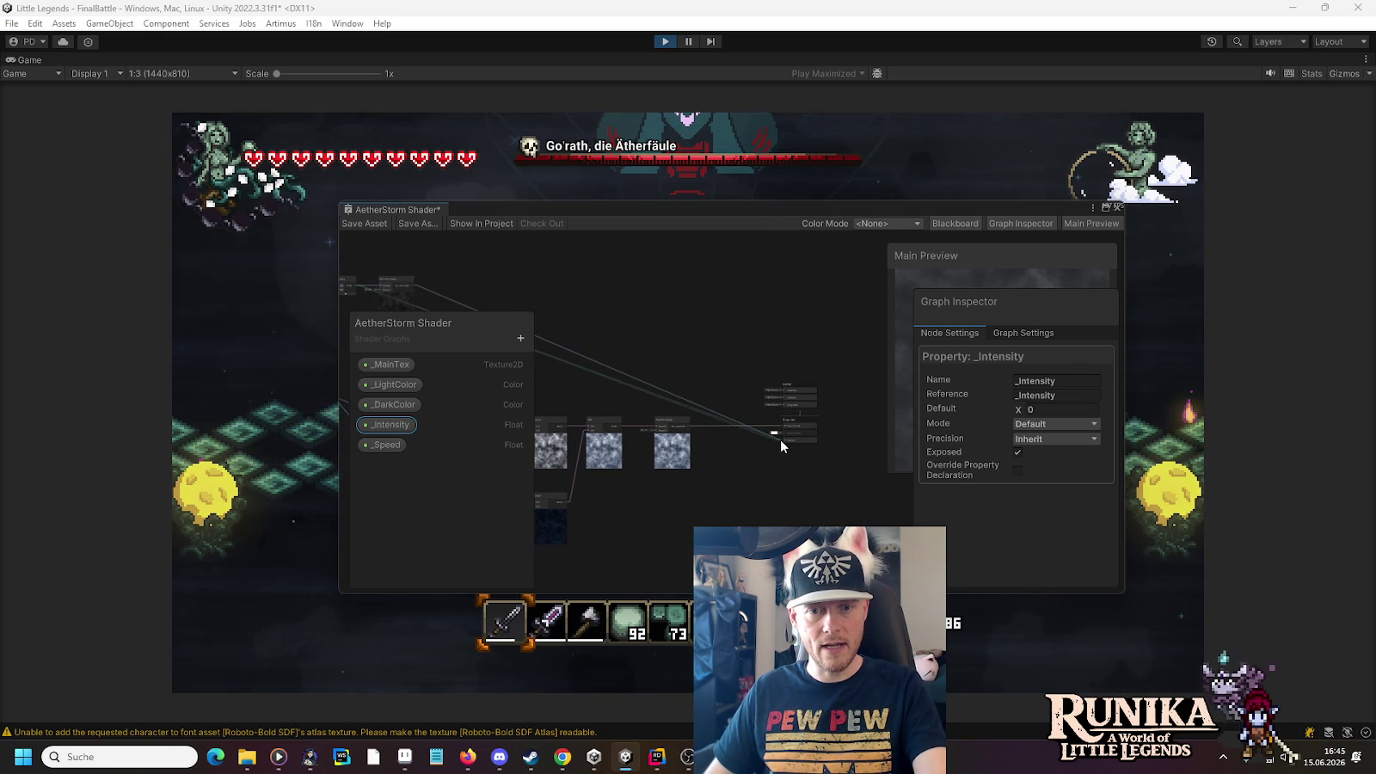
{"action": "scroll", "coordinate": [688, 452], "scroll_direction": "up", "scroll_amount": 3}
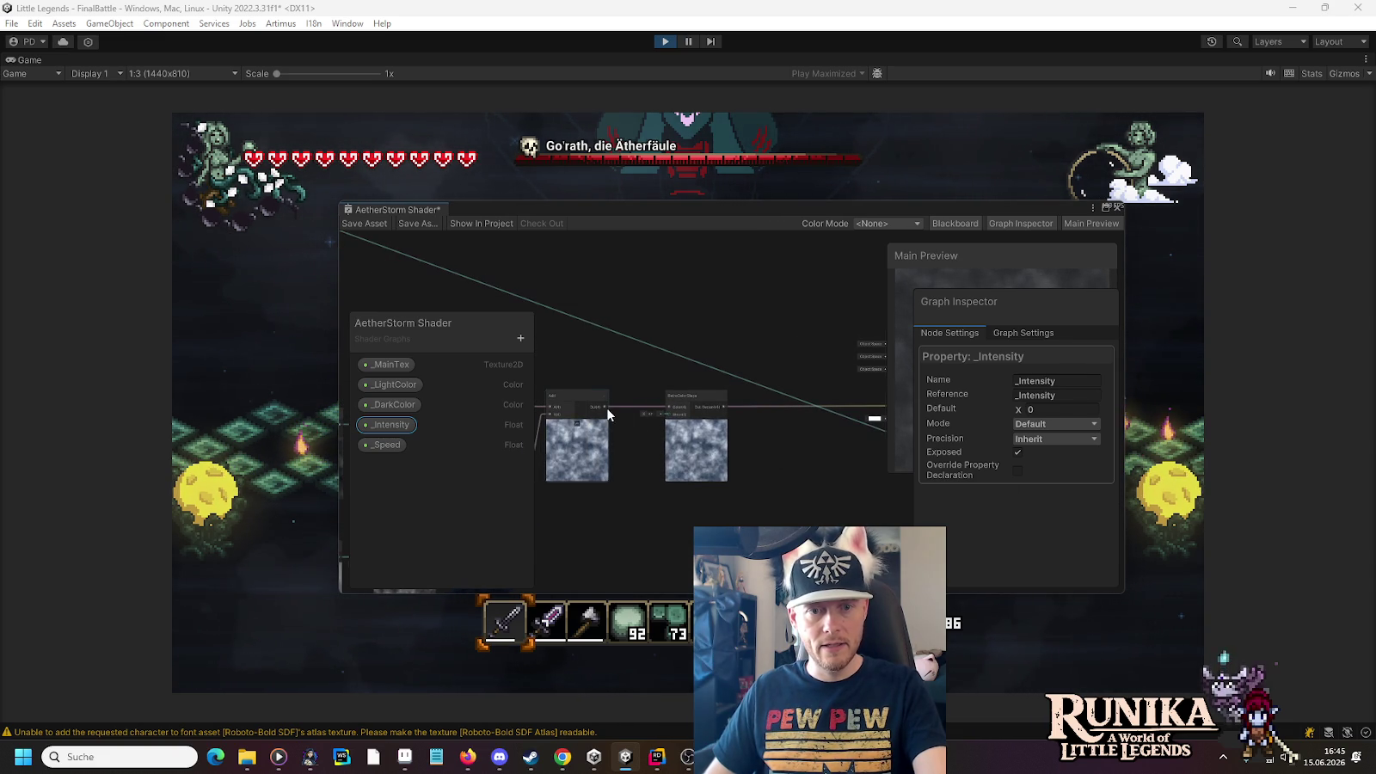
{"action": "left_click_drag", "start_coordinate": [604, 414], "coordinate": [449, 414]}
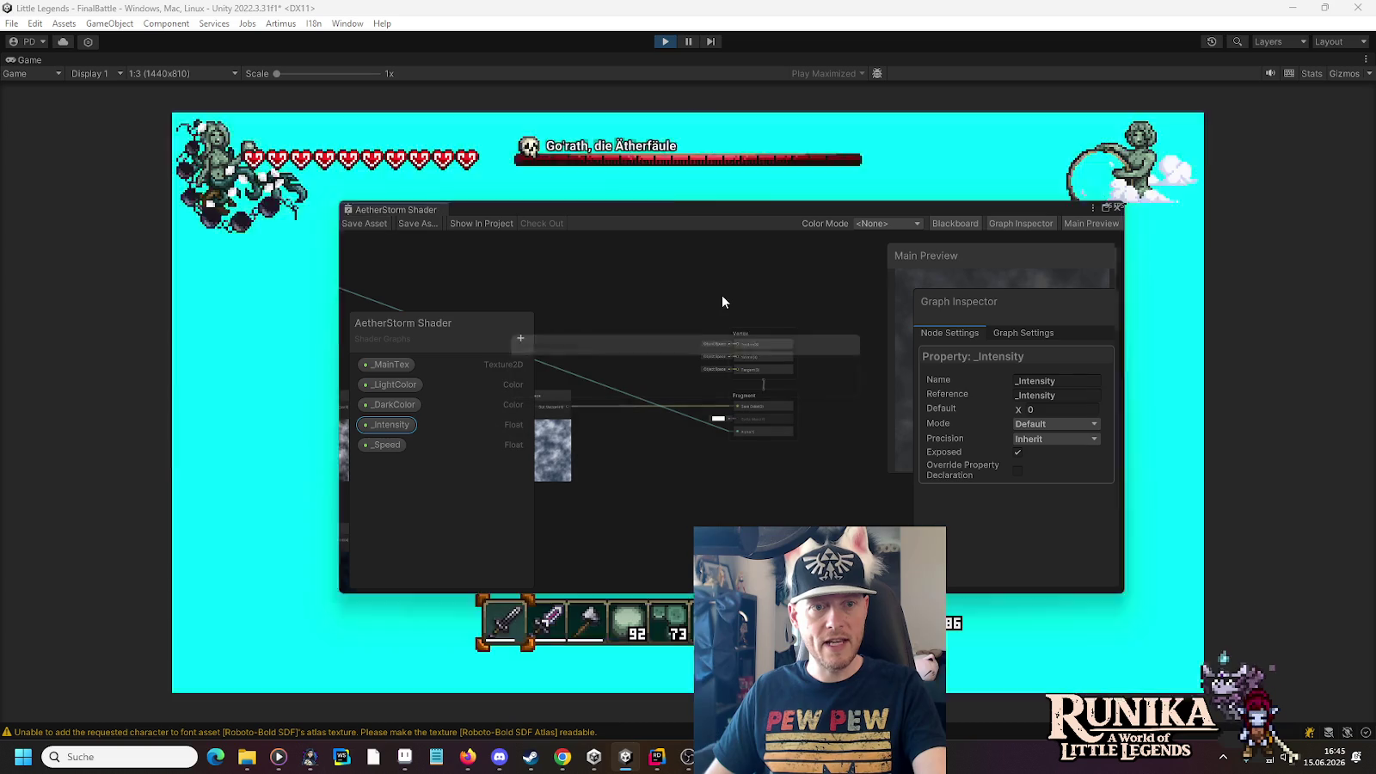
{"action": "left_click", "coordinate": [641, 206]}
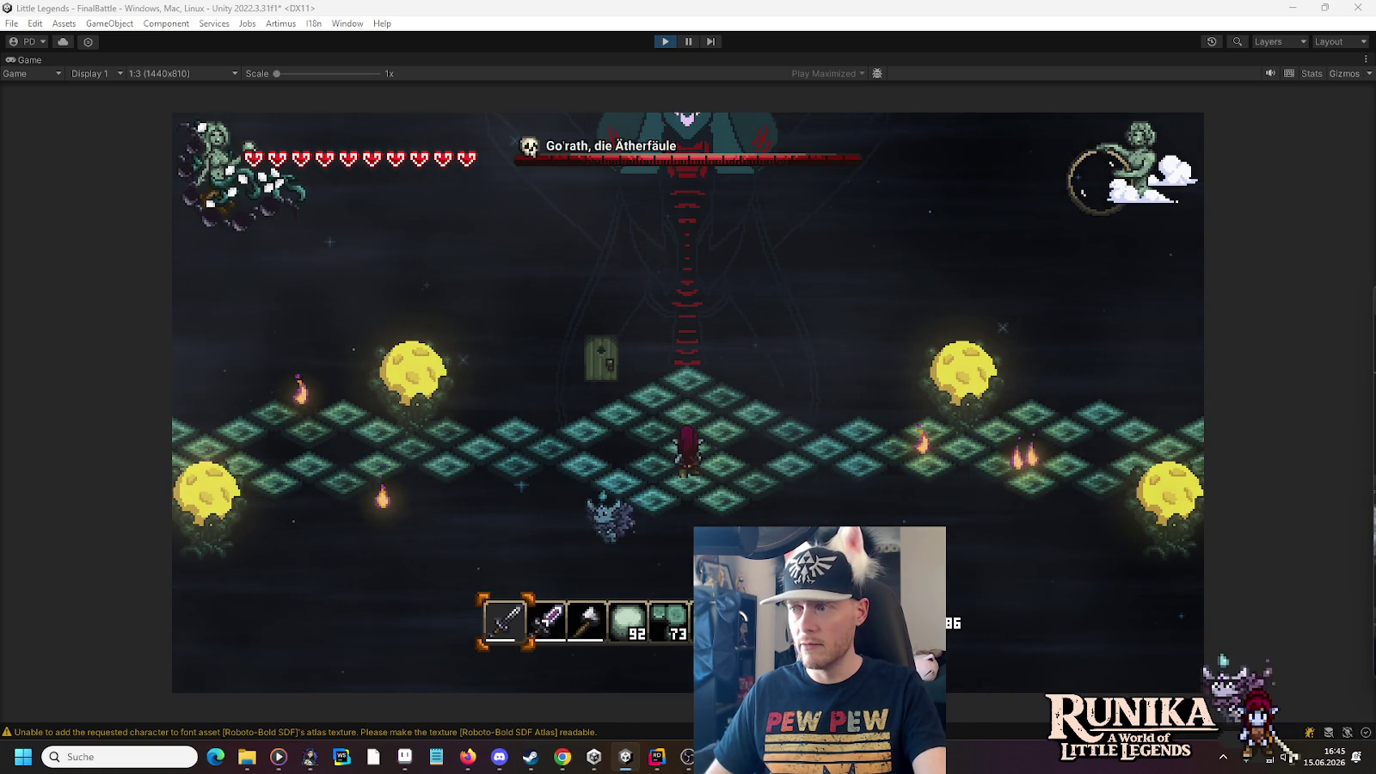
Bring the graph back, centre the RetroColorSteps node, save the asset, and return to the boss fight
{"action": "key", "text": "alt+Tab"}
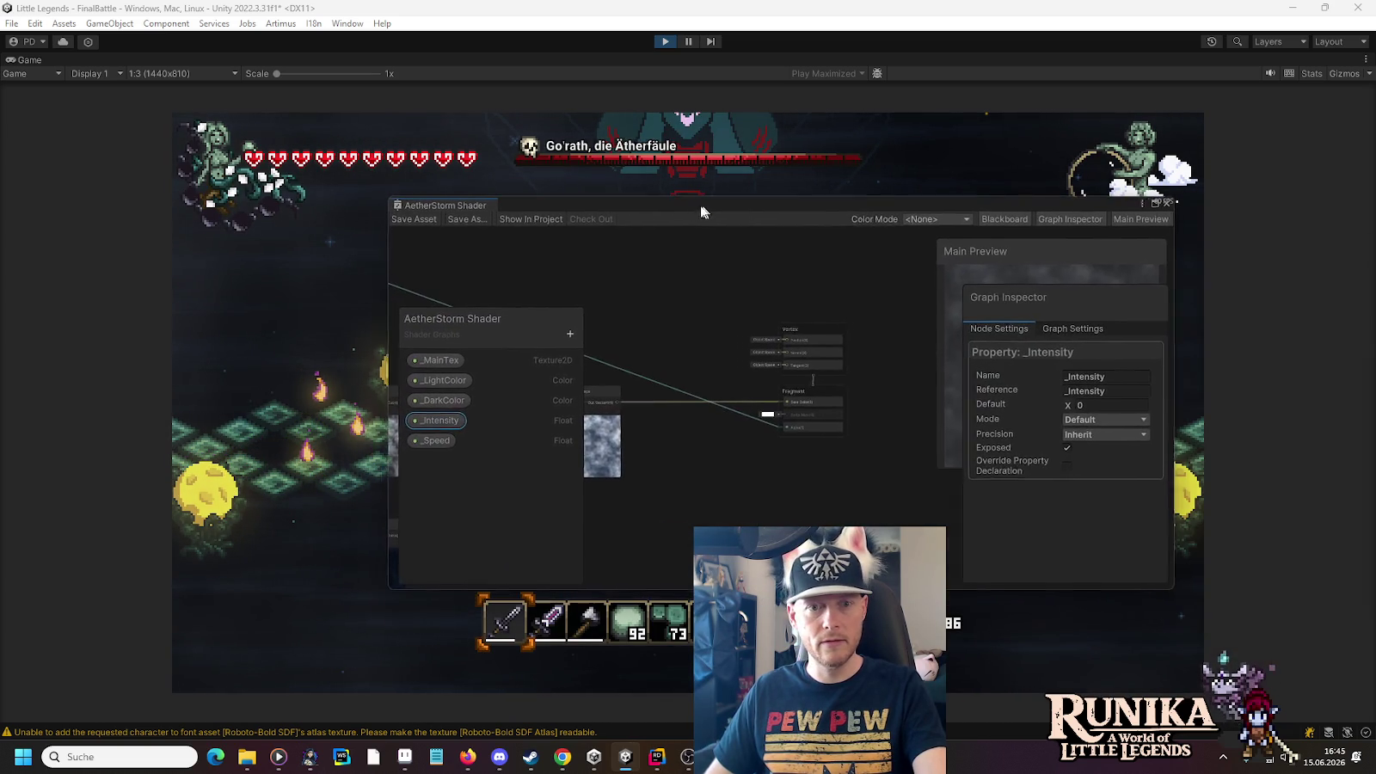
{"action": "scroll", "coordinate": [626, 243], "scroll_direction": "up", "scroll_amount": 3}
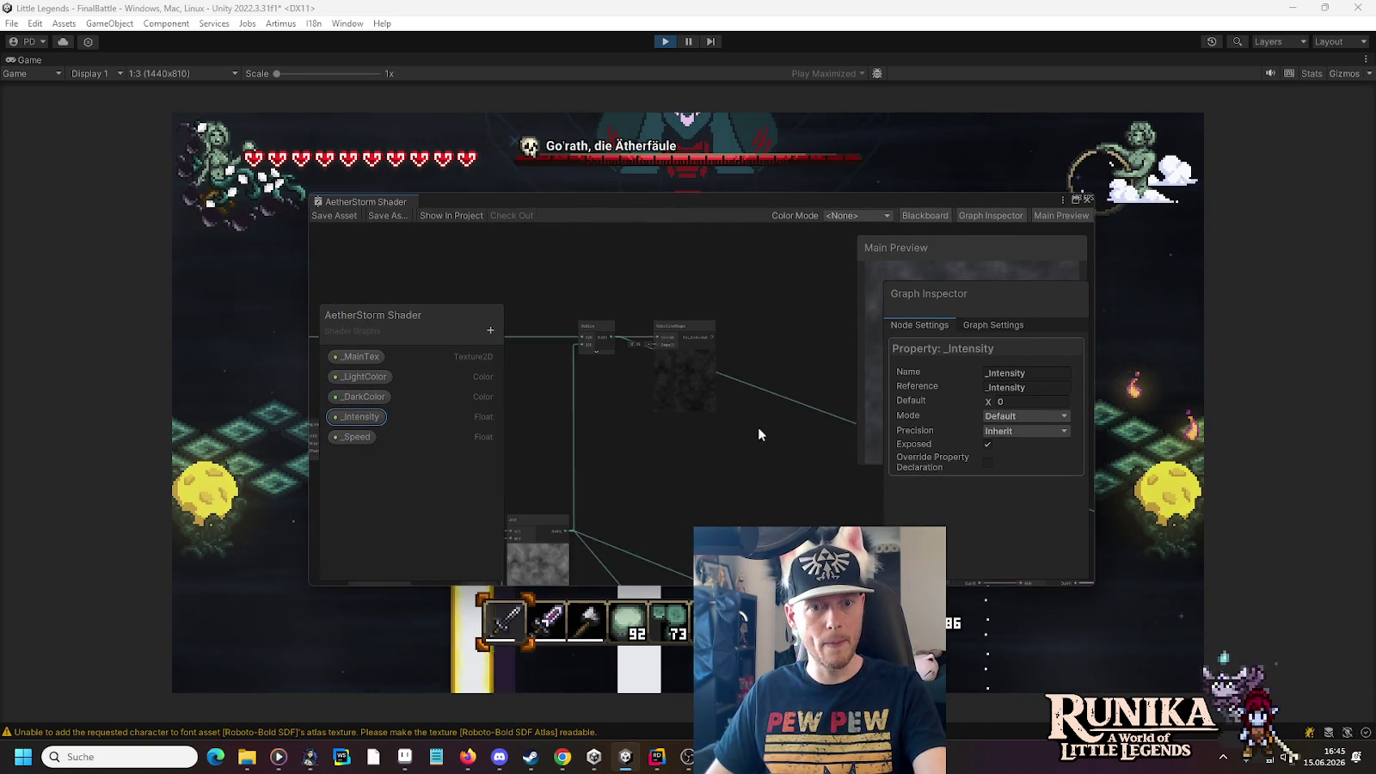
{"action": "scroll", "coordinate": [750, 325], "scroll_direction": "down", "scroll_amount": 5}
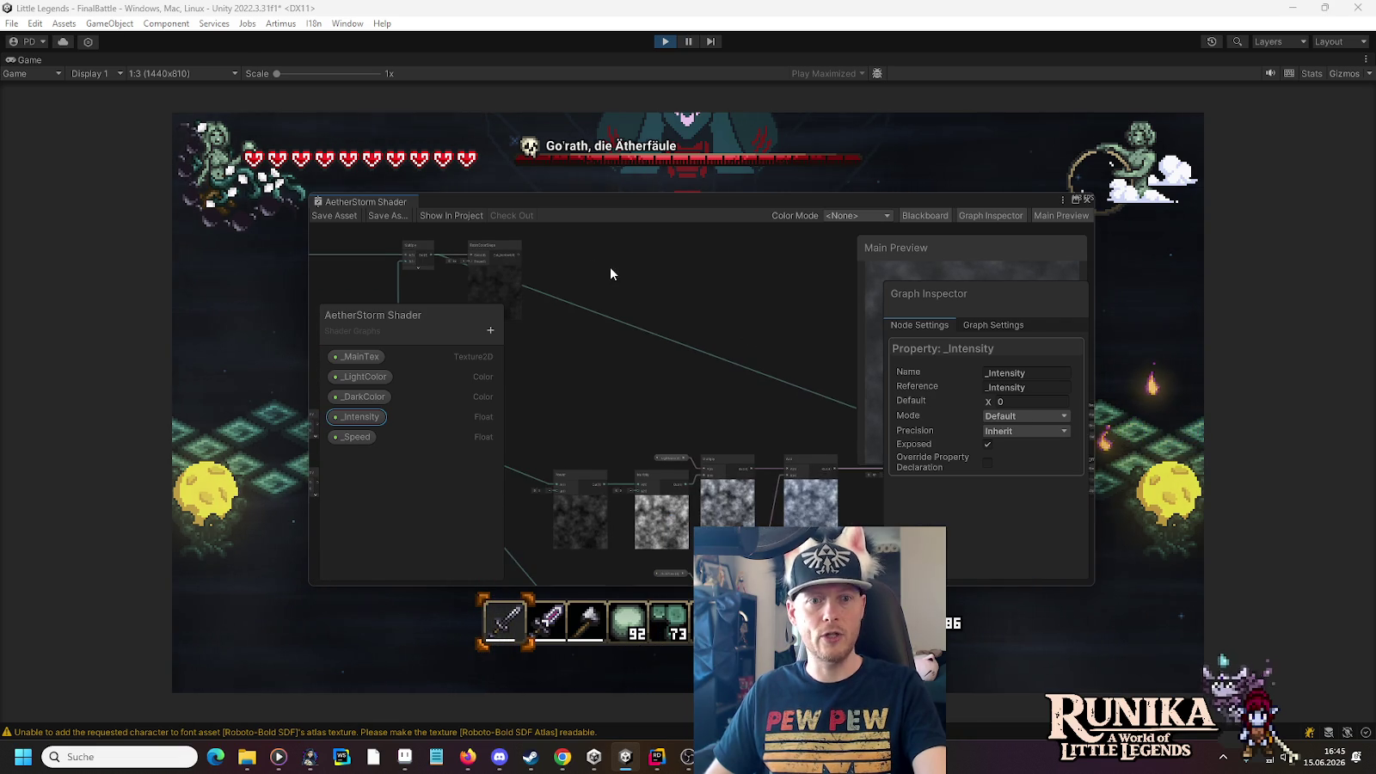
{"action": "mouse_move", "coordinate": [994, 455]}
{"action": "left_mouse_down"}
{"action": "mouse_move", "coordinate": [678, 436]}
{"action": "mouse_move", "coordinate": [702, 400]}
{"action": "left_mouse_up"}
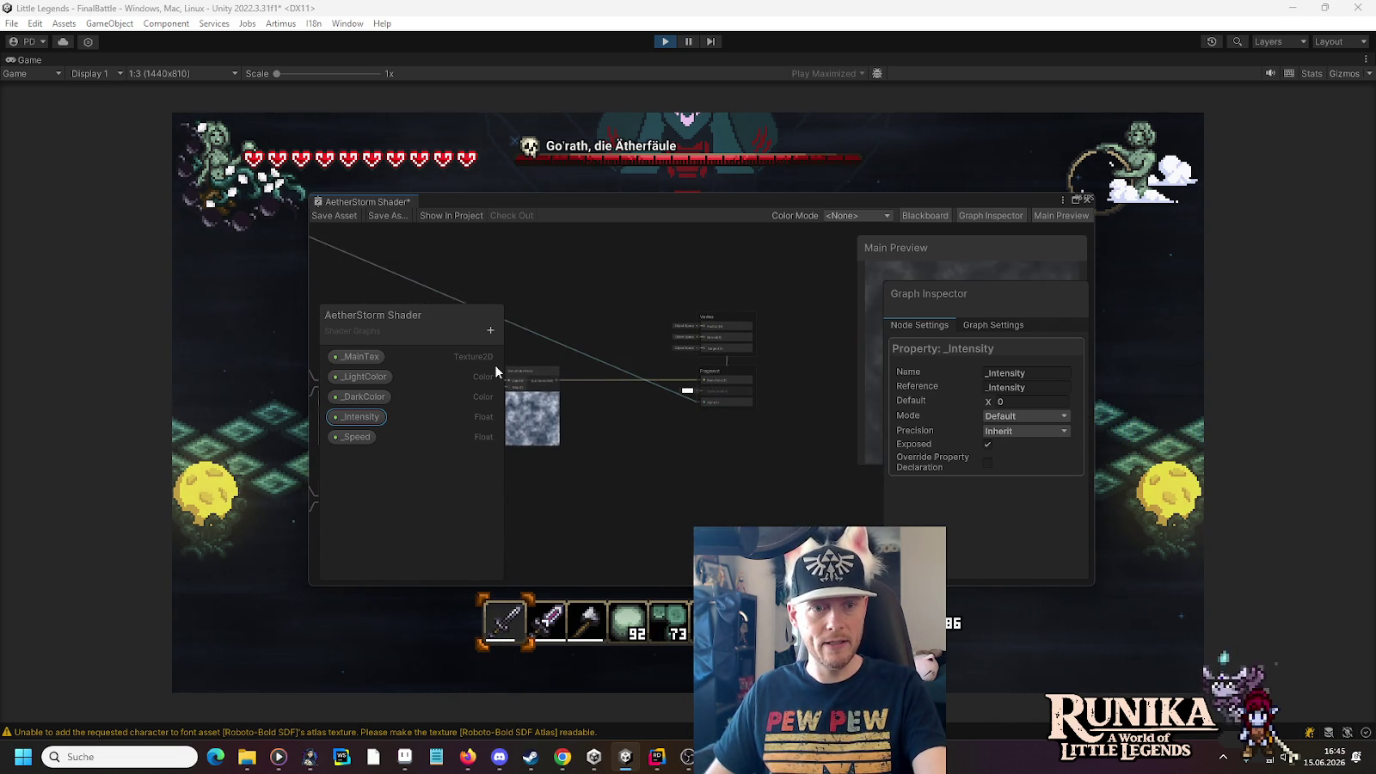
{"action": "left_click_drag", "start_coordinate": [360, 225], "coordinate": [623, 311]}
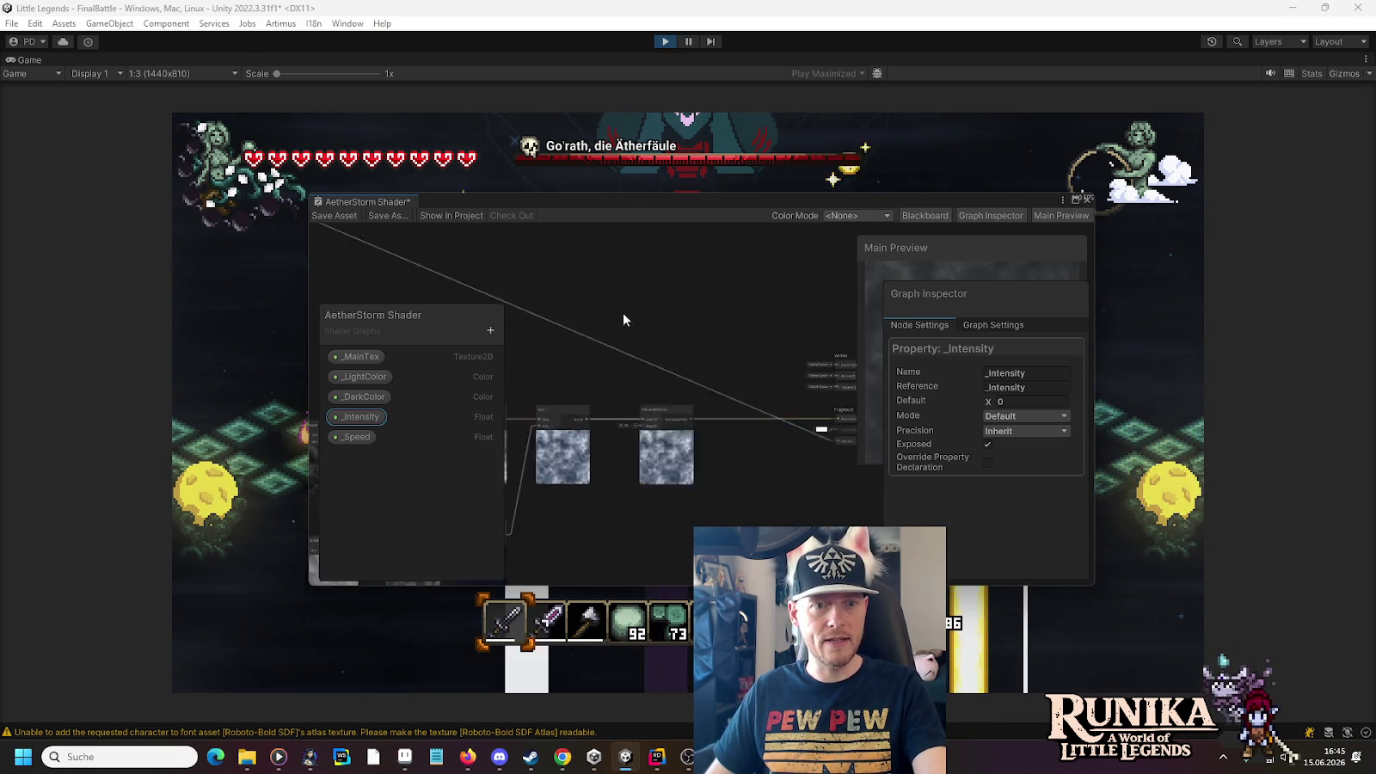
{"action": "left_click", "coordinate": [339, 216]}
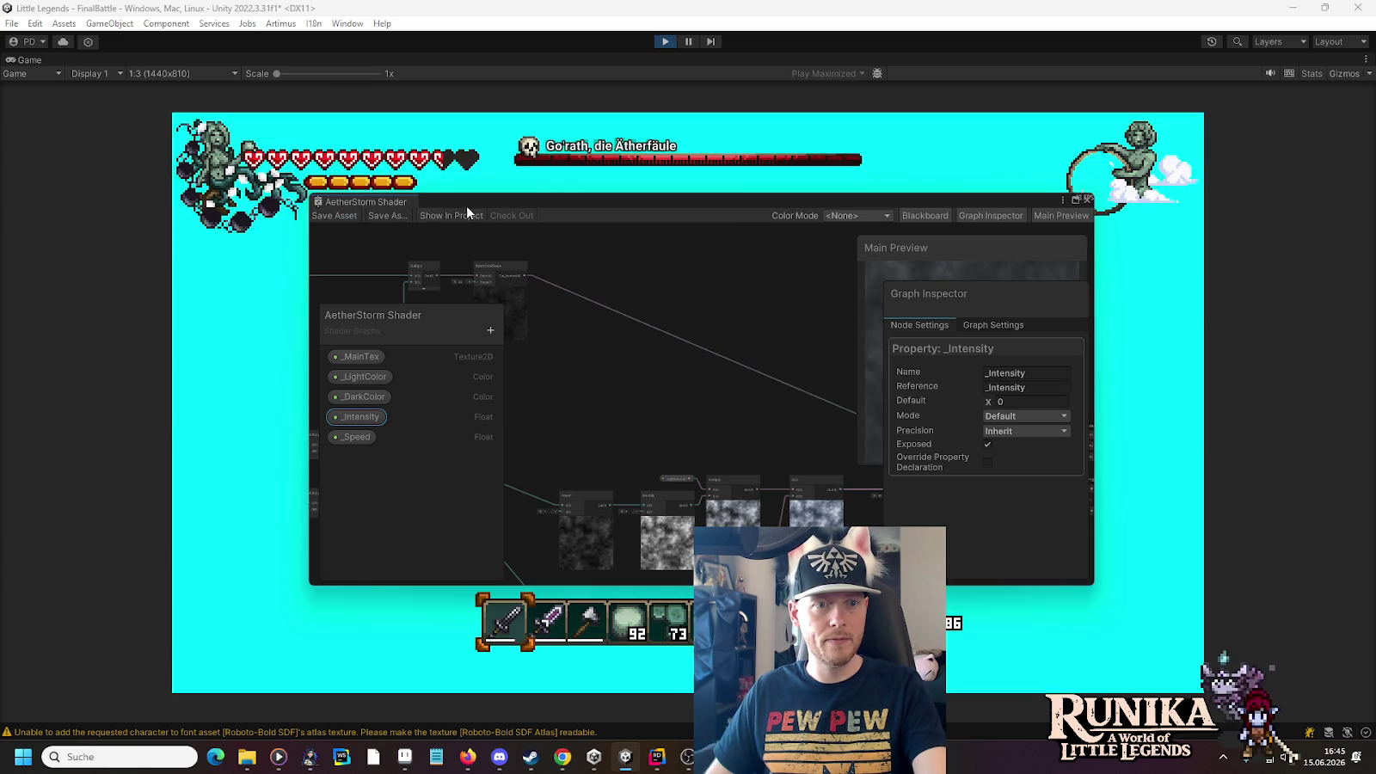
{"action": "left_click", "coordinate": [473, 201]}
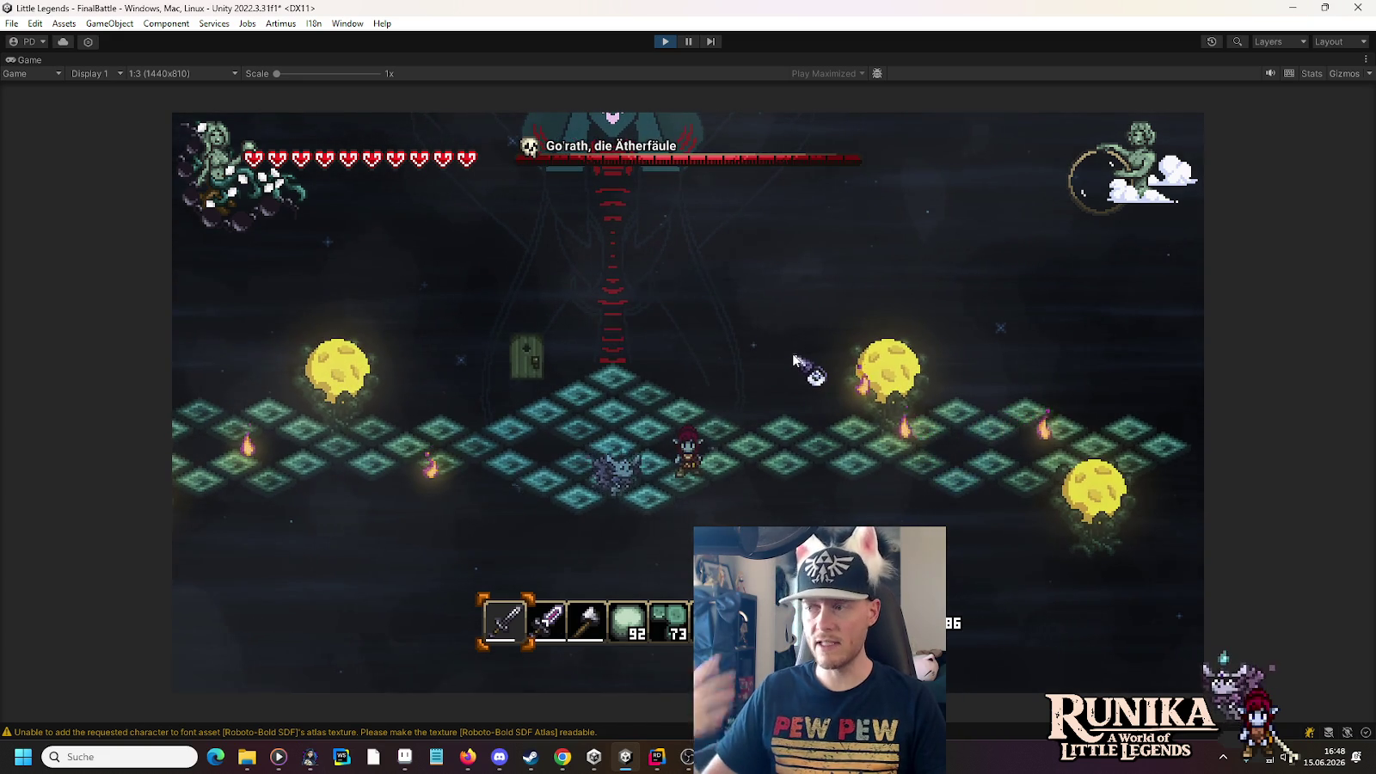
{"action": "key", "text": "a"}
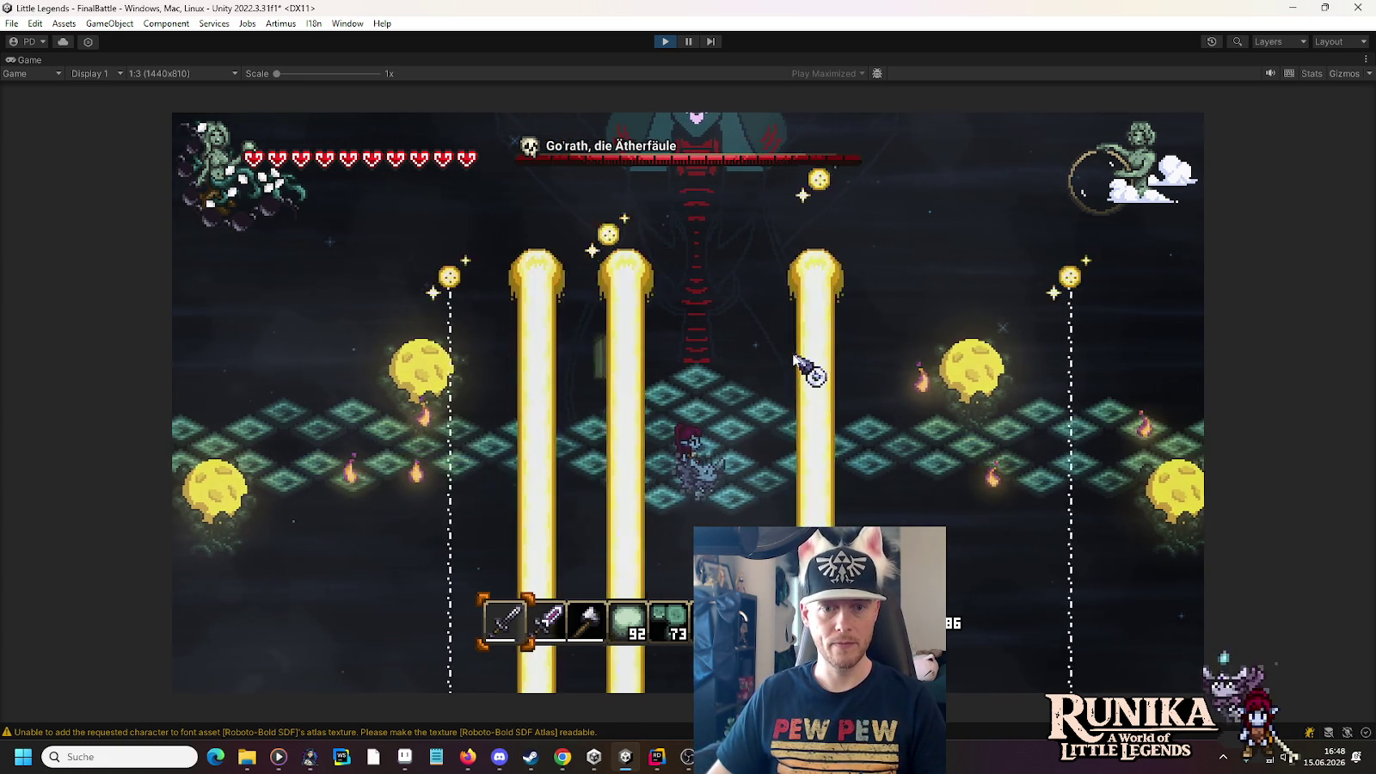
{"action": "key", "text": "a"}
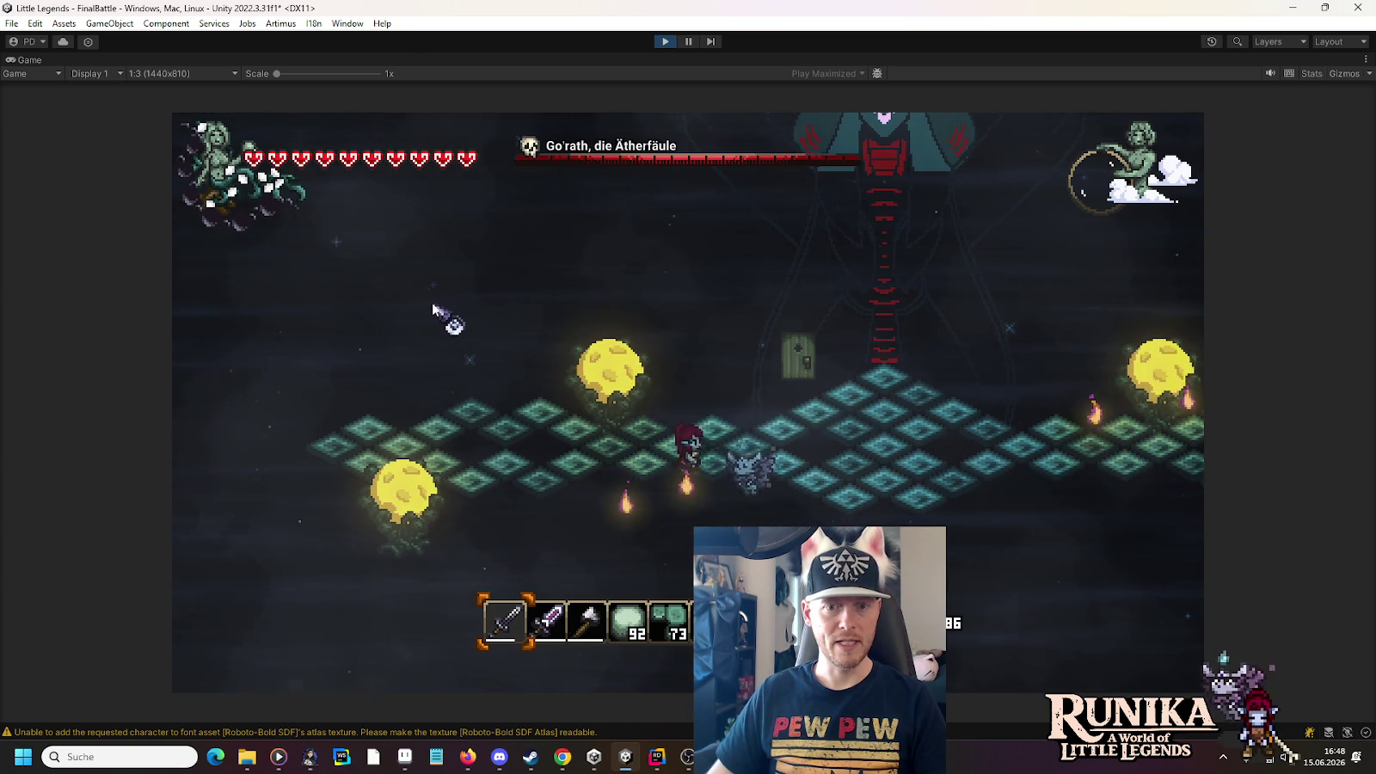
{"action": "key", "text": "d"}
{"action": "key", "text": "d"}
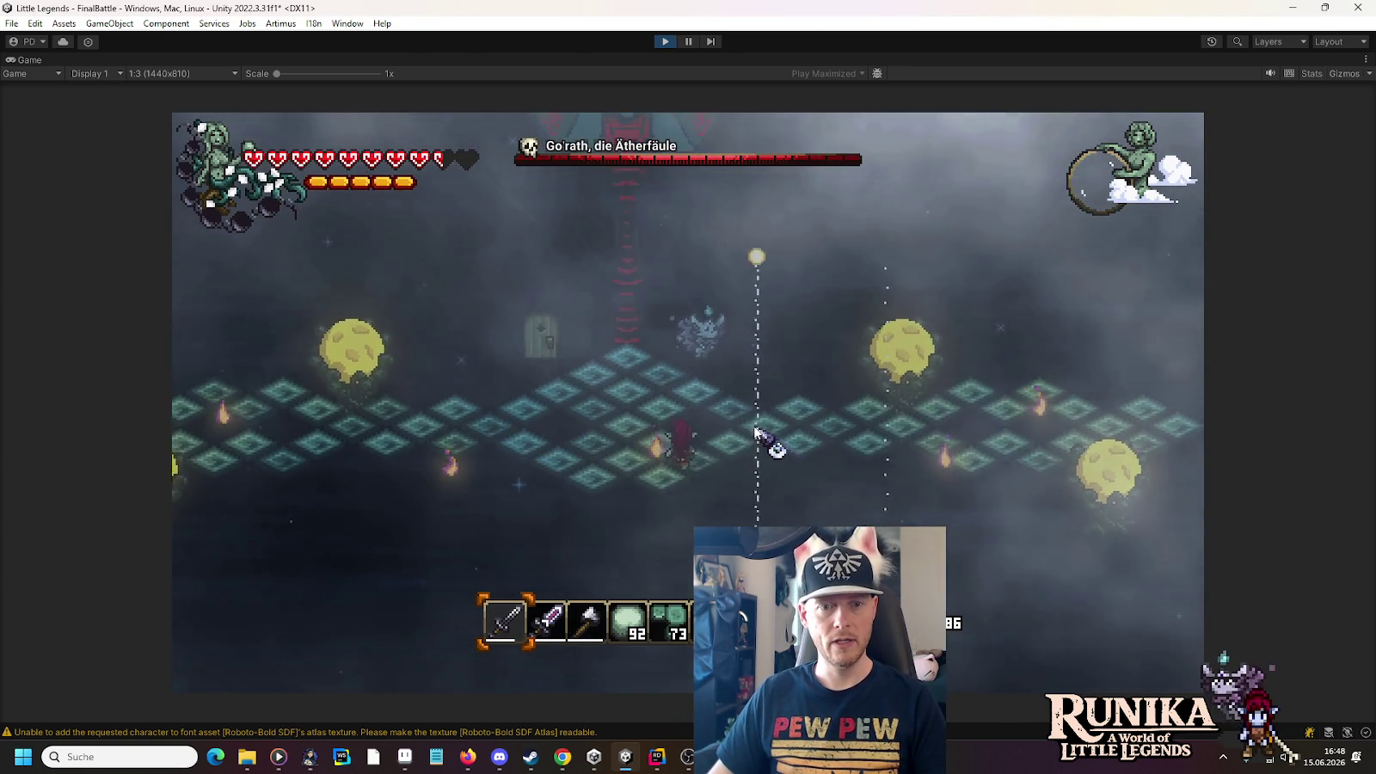
{"action": "key", "text": "a"}
{"action": "key", "text": "w"}
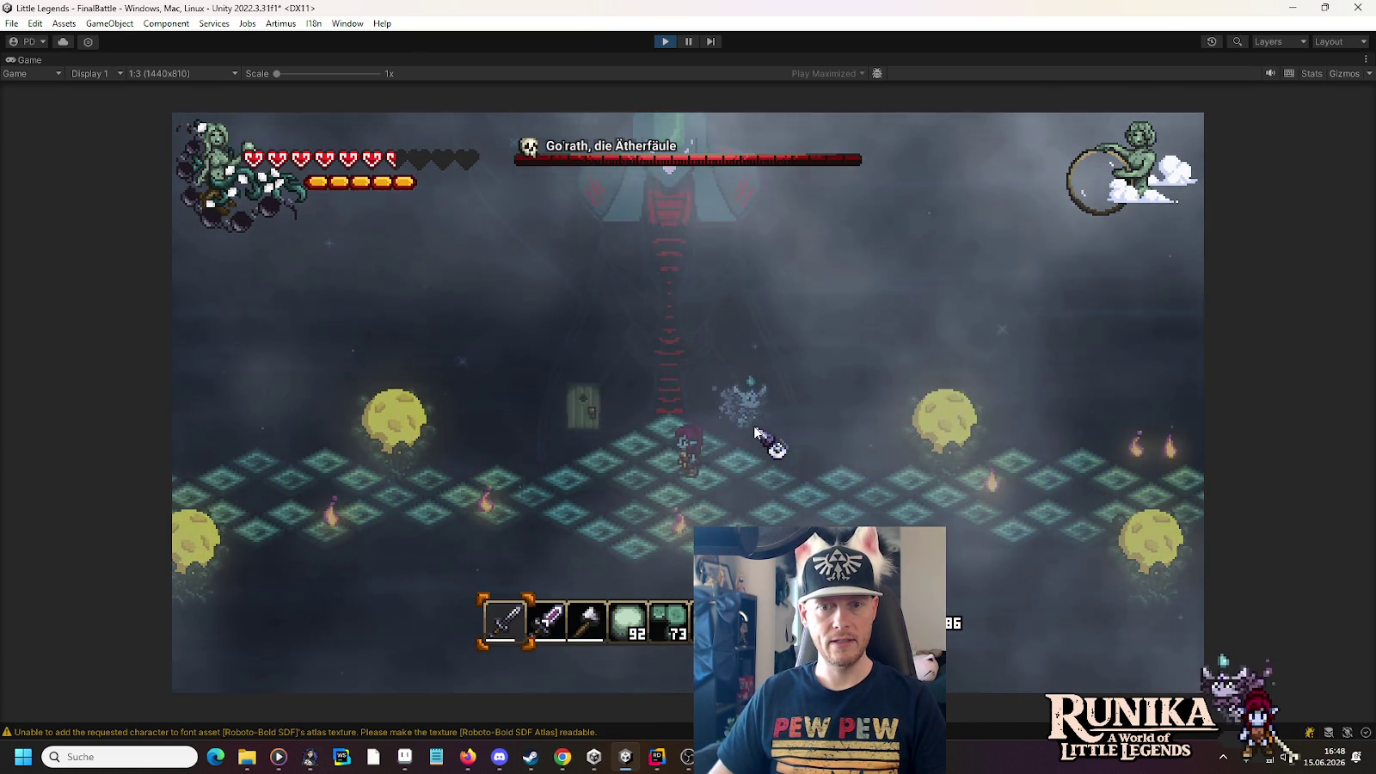
{"action": "key", "text": "s"}
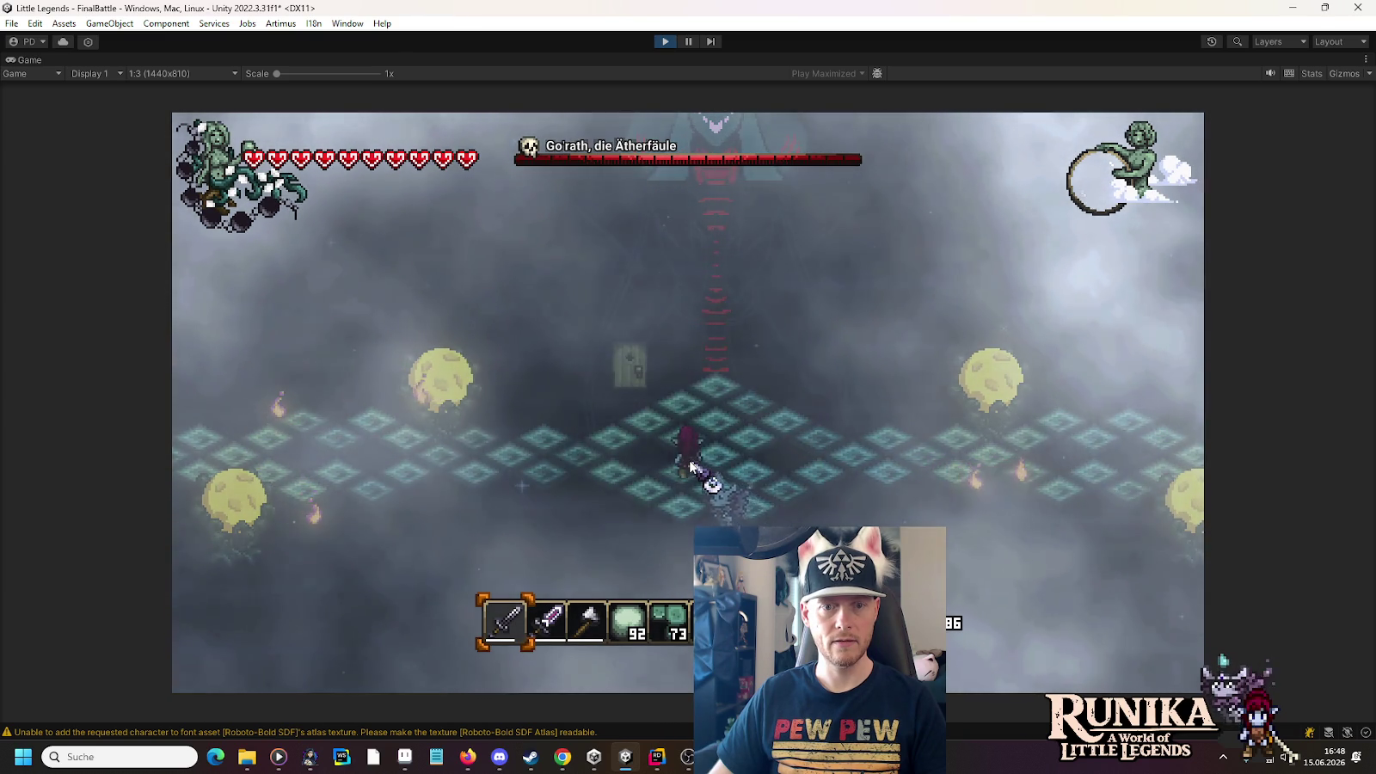
{"action": "key", "text": "d"}
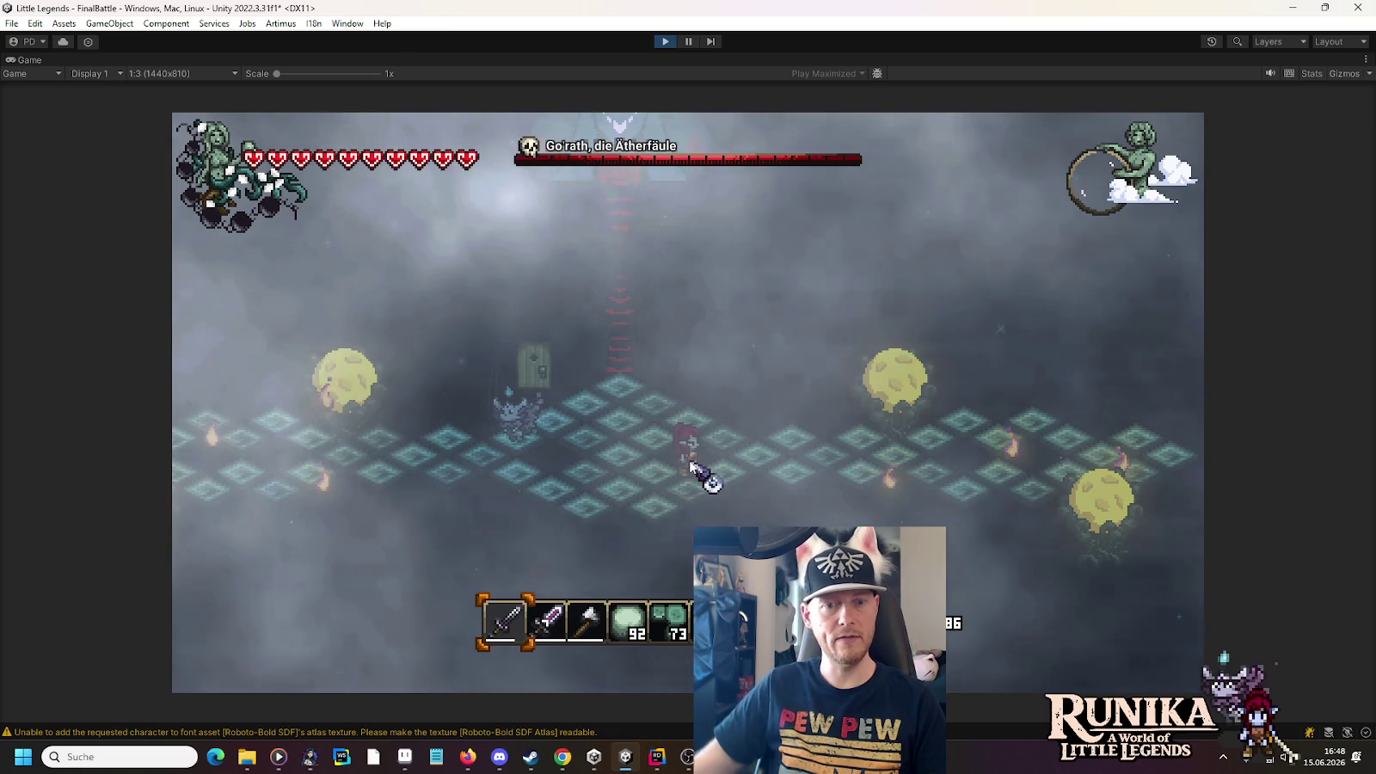
{"action": "key", "text": "a"}
{"action": "key", "text": "a"}
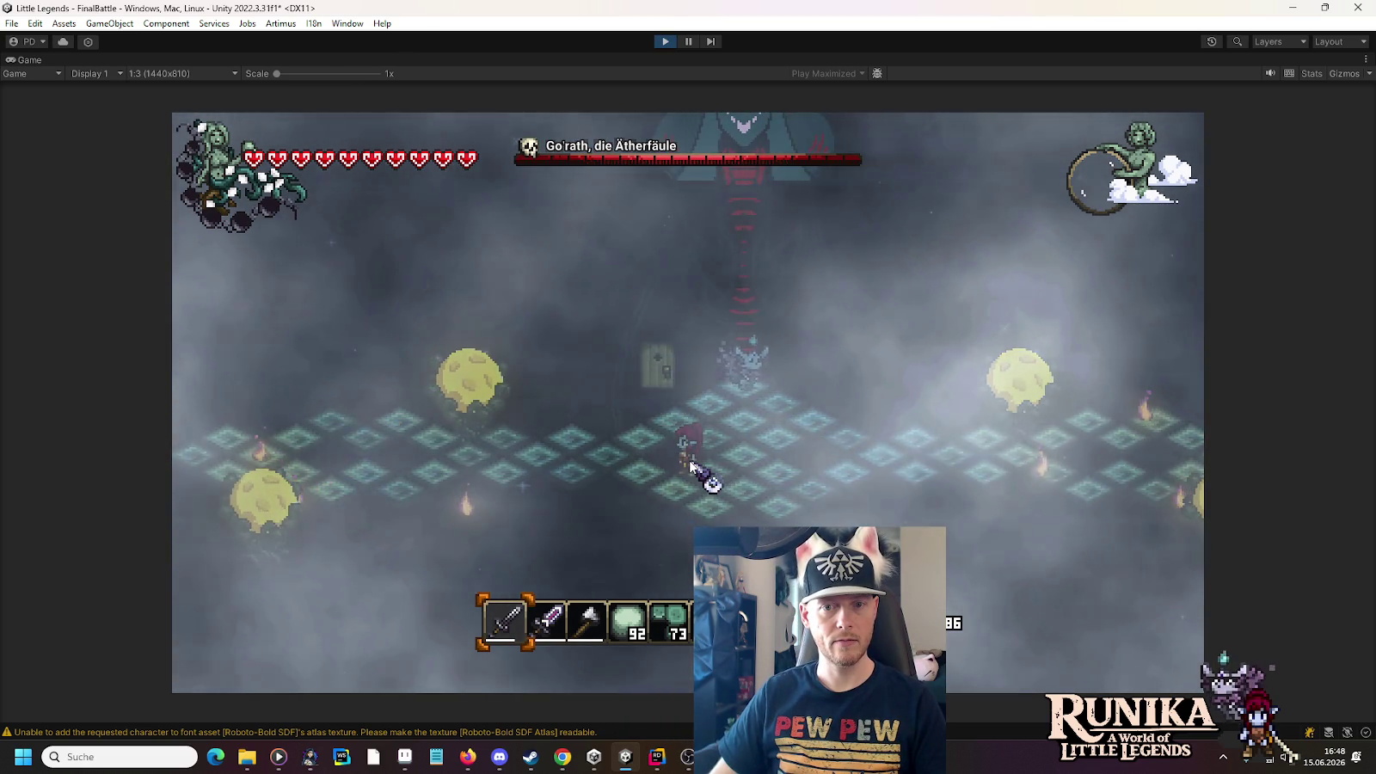
{"action": "key", "text": "d"}
{"action": "key", "text": "d"}
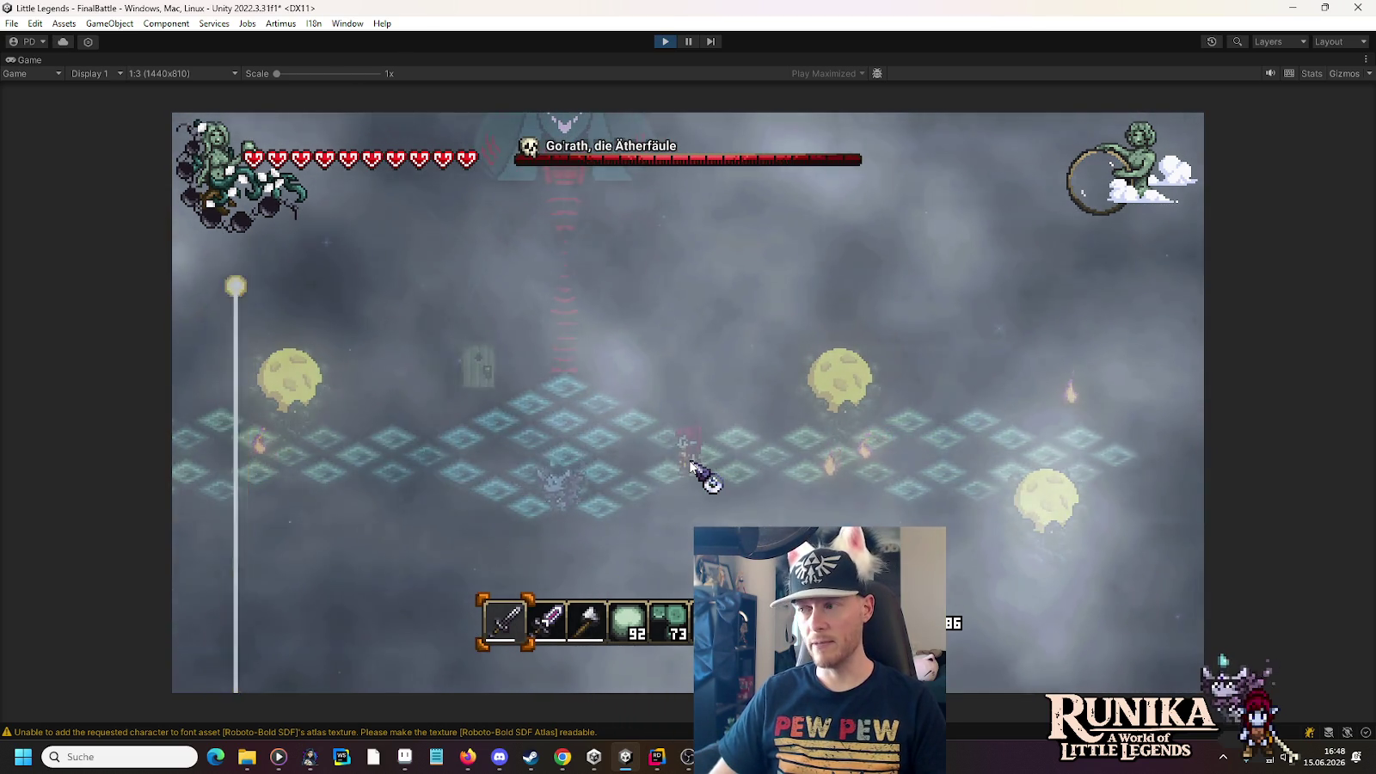
Stop the playtest, maximize the AetherStorm graph, and zoom out over its full node network
{"action": "left_click", "coordinate": [664, 41]}
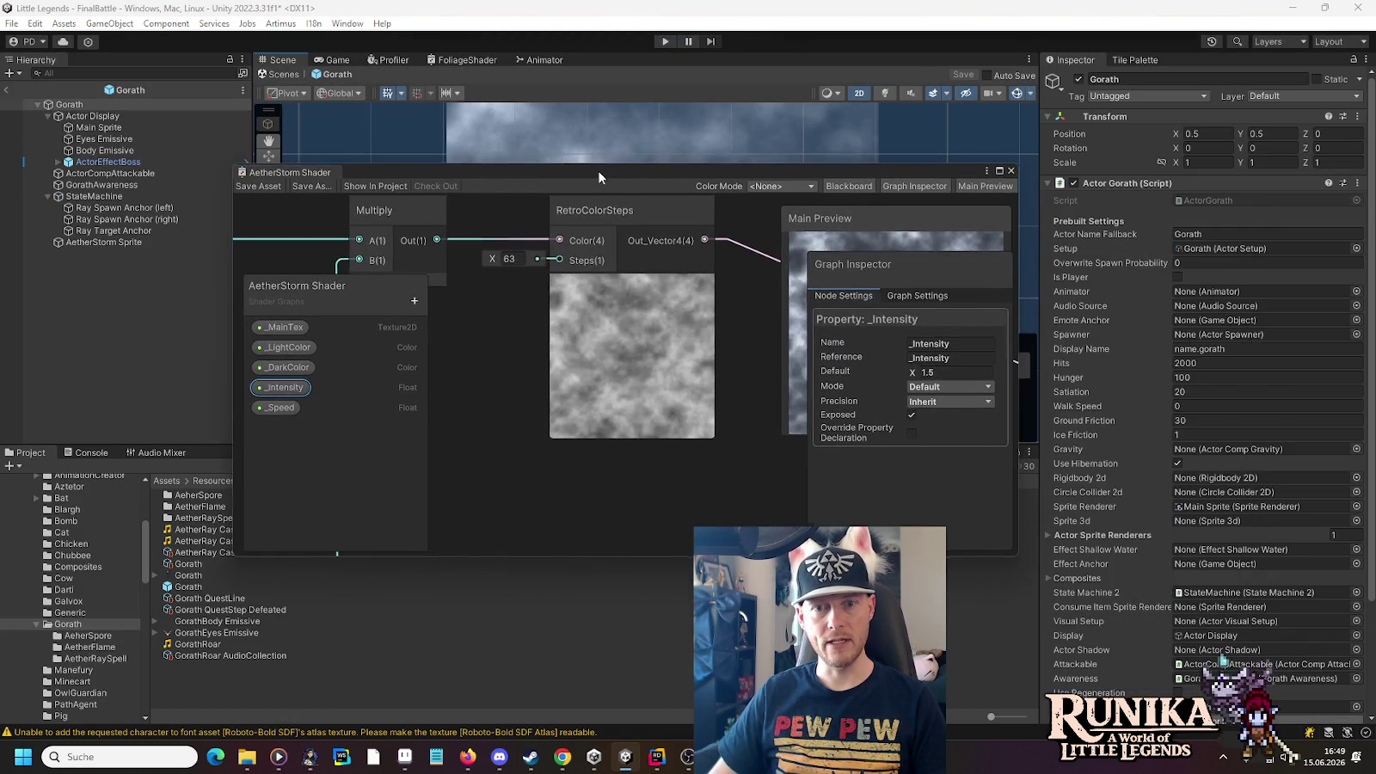
{"action": "left_click", "coordinate": [1000, 170]}
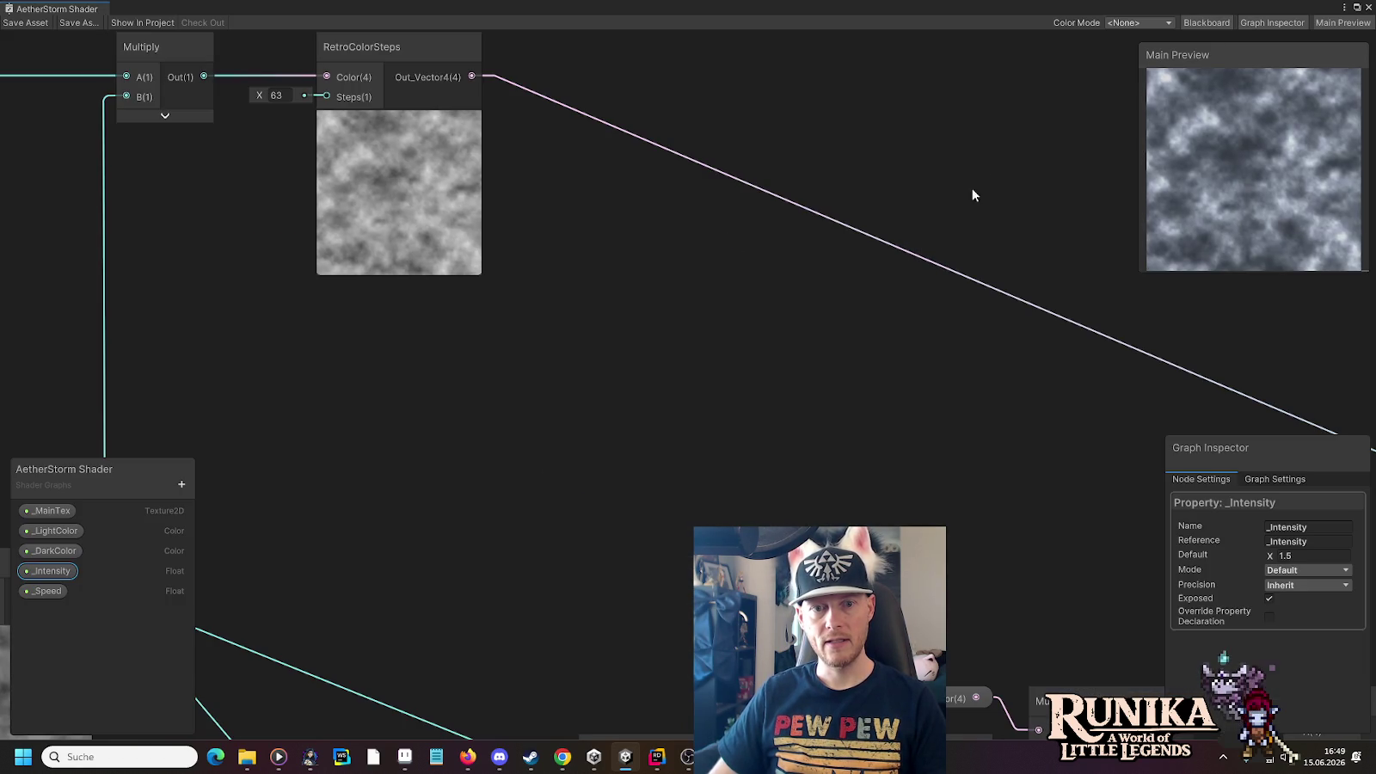
{"action": "left_click_drag", "start_coordinate": [463, 373], "coordinate": [1039, 406]}
{"action": "scroll", "coordinate": [1039, 406], "scroll_direction": "down", "scroll_amount": 4}
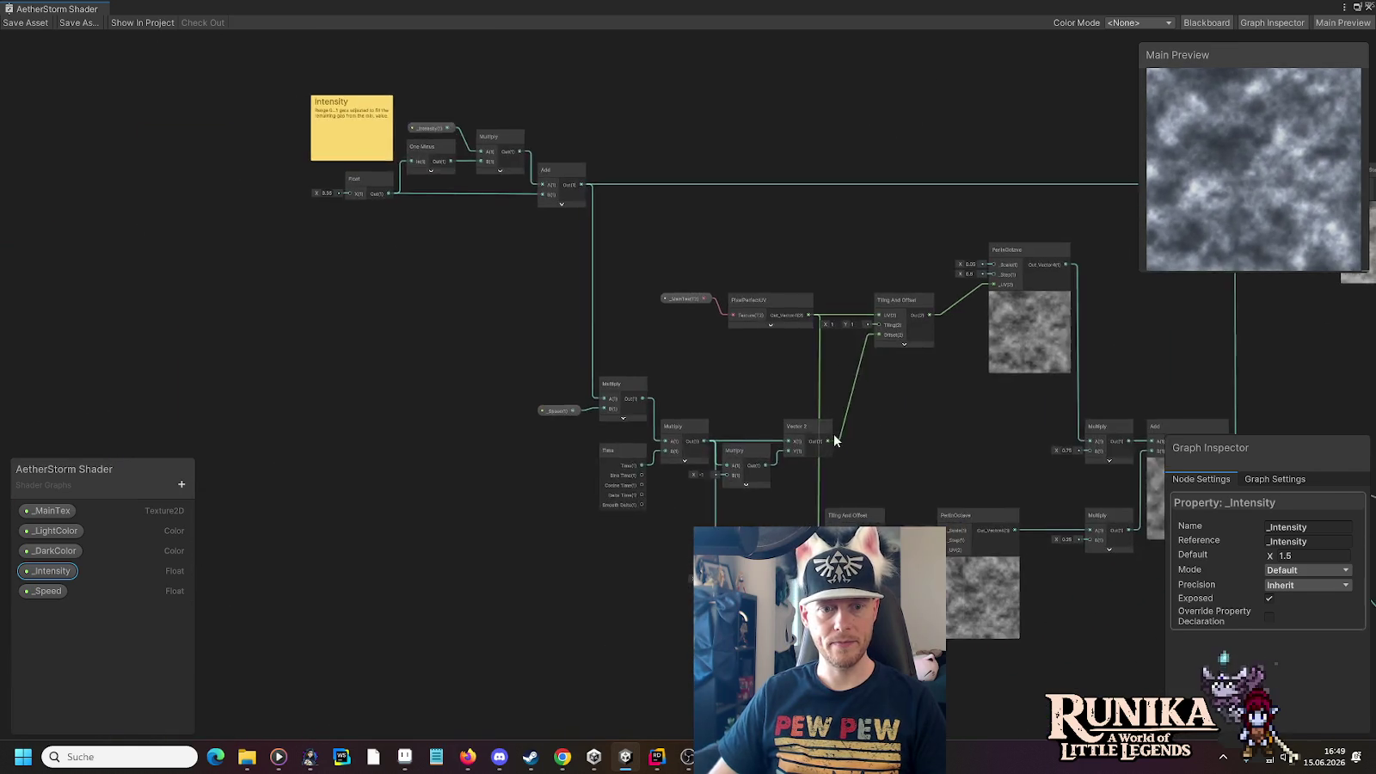
{"action": "scroll", "coordinate": [499, 486], "scroll_direction": "up", "scroll_amount": 4}
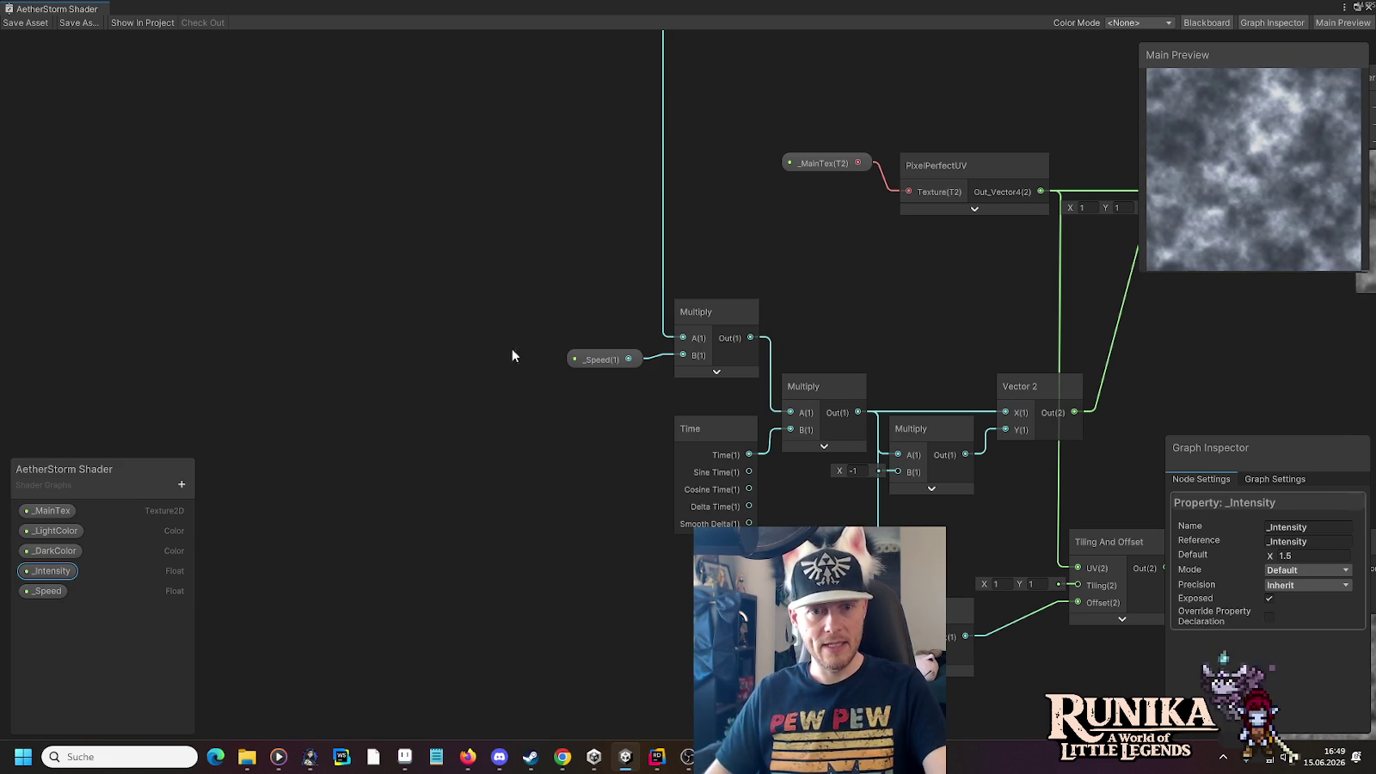
{"action": "key", "text": "f"}
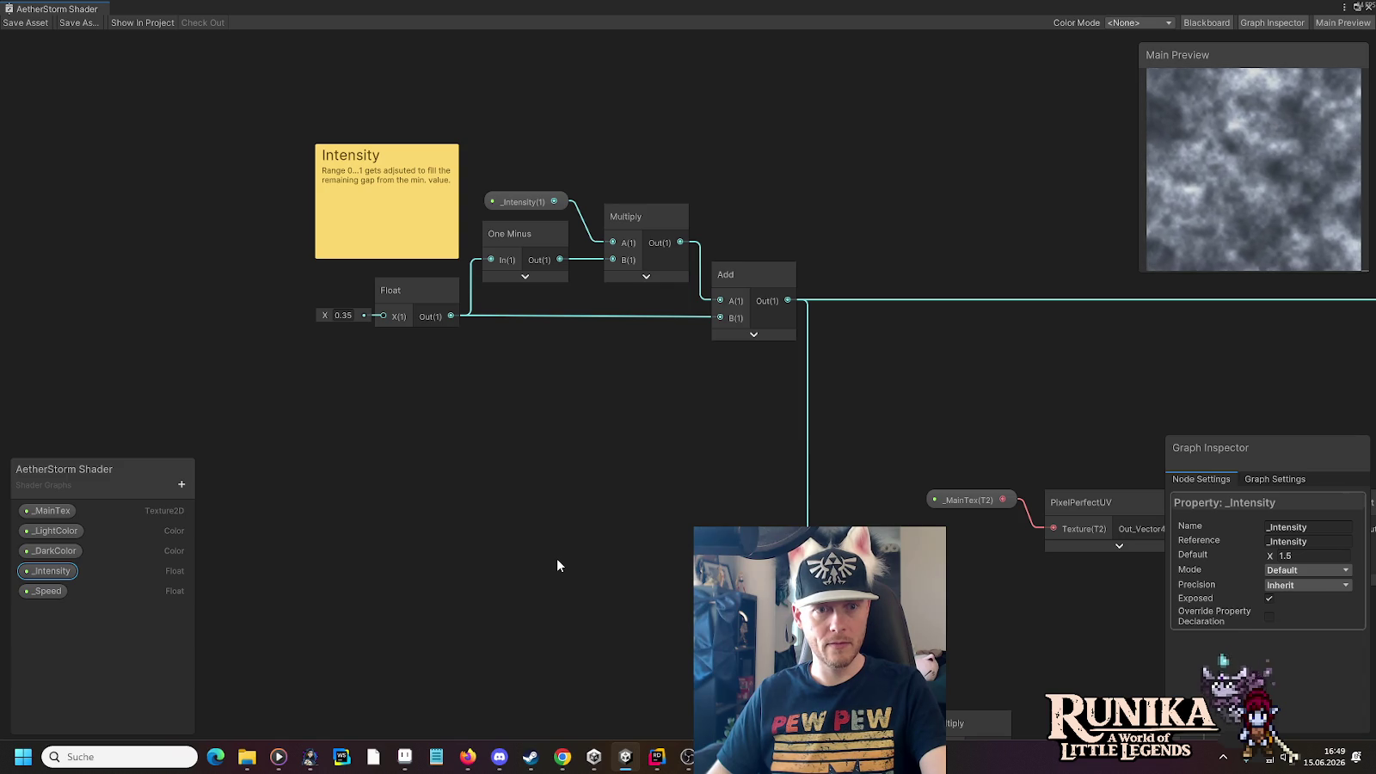
{"action": "left_click_drag", "start_coordinate": [638, 568], "coordinate": [574, 396]}
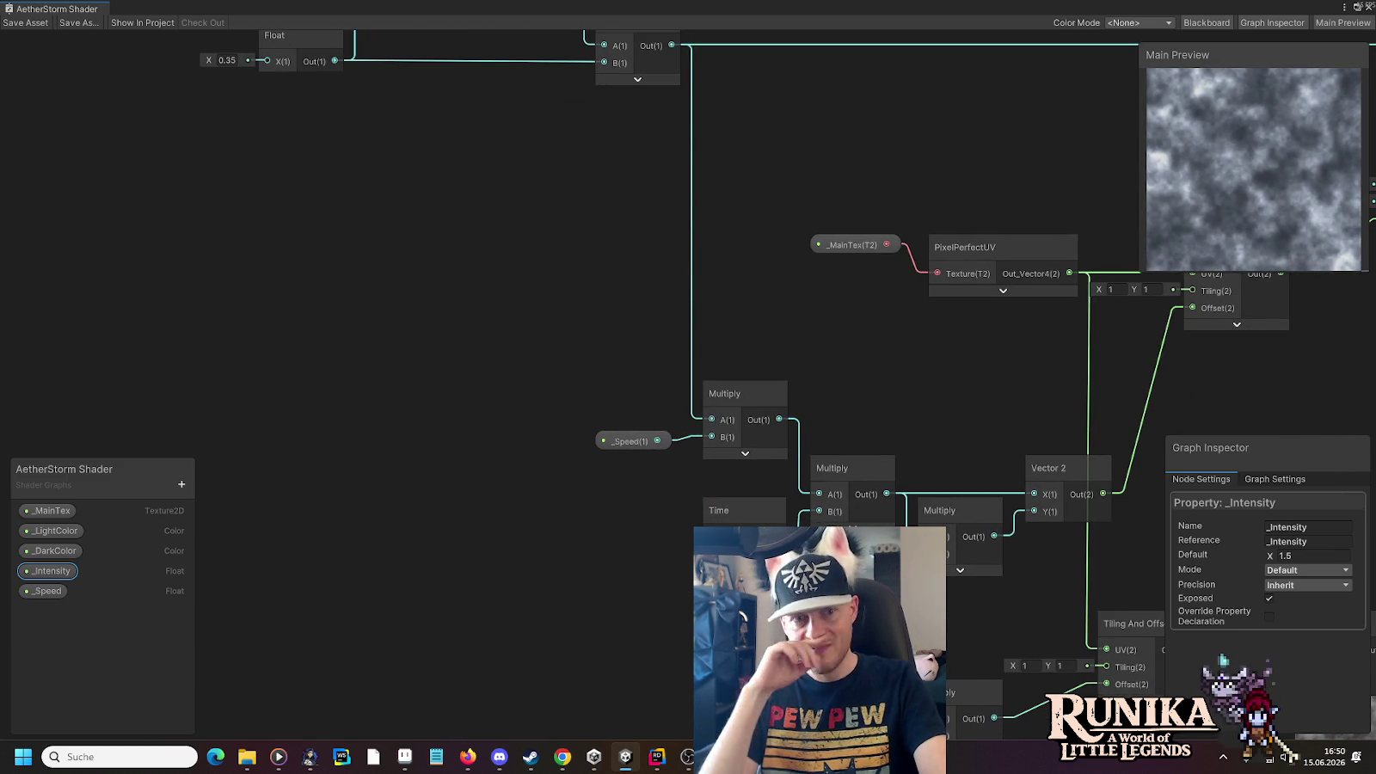
{"action": "left_click_drag", "start_coordinate": [506, 212], "coordinate": [603, 384]}
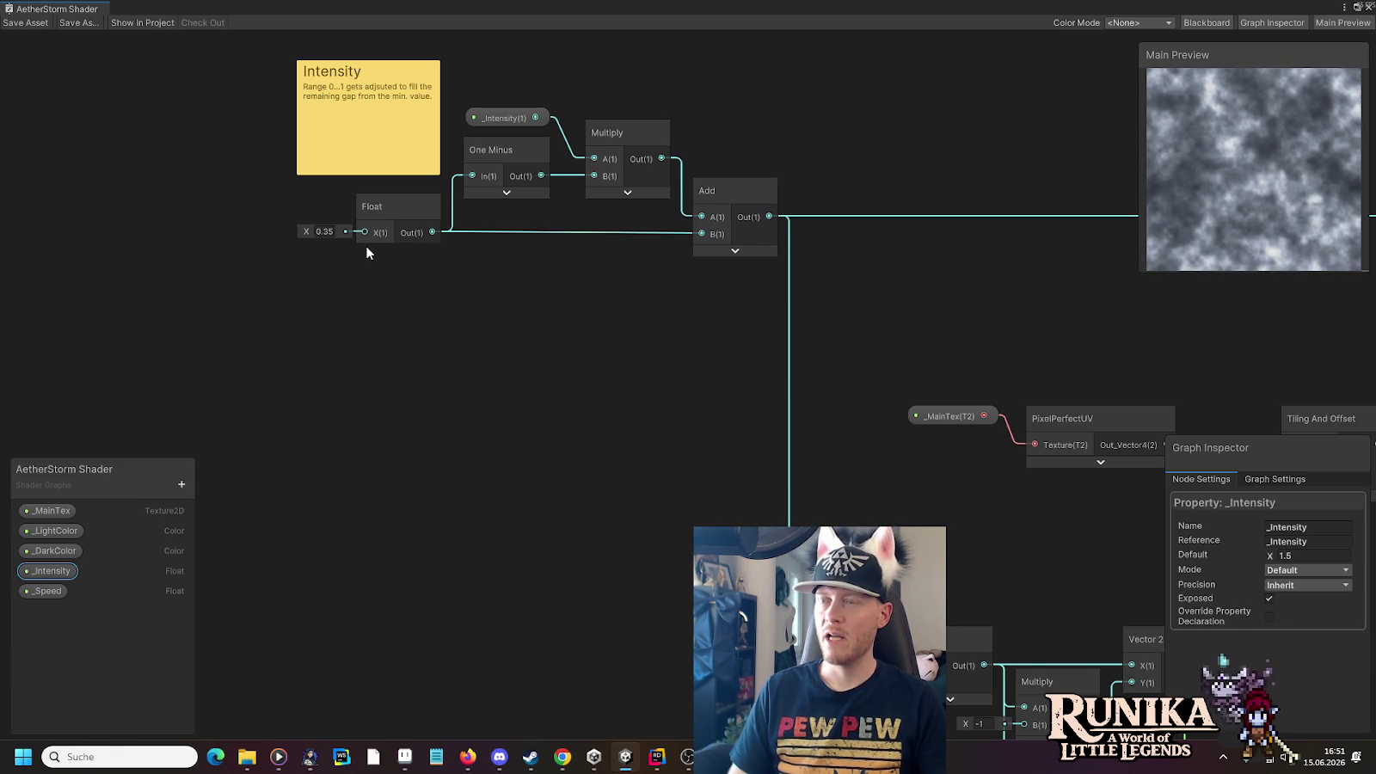
{"action": "left_click_drag", "start_coordinate": [710, 408], "coordinate": [372, 211]}
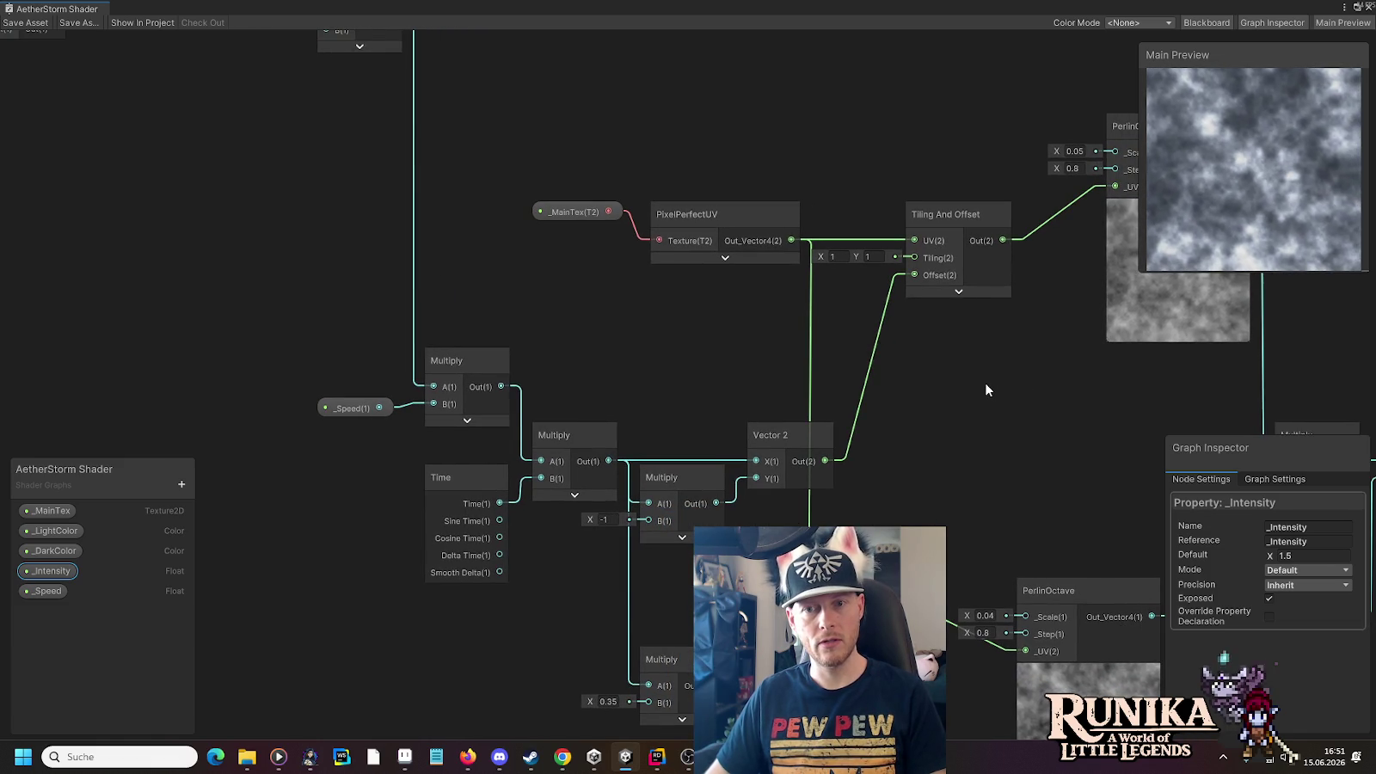
{"action": "left_click_drag", "start_coordinate": [985, 384], "coordinate": [813, 378]}
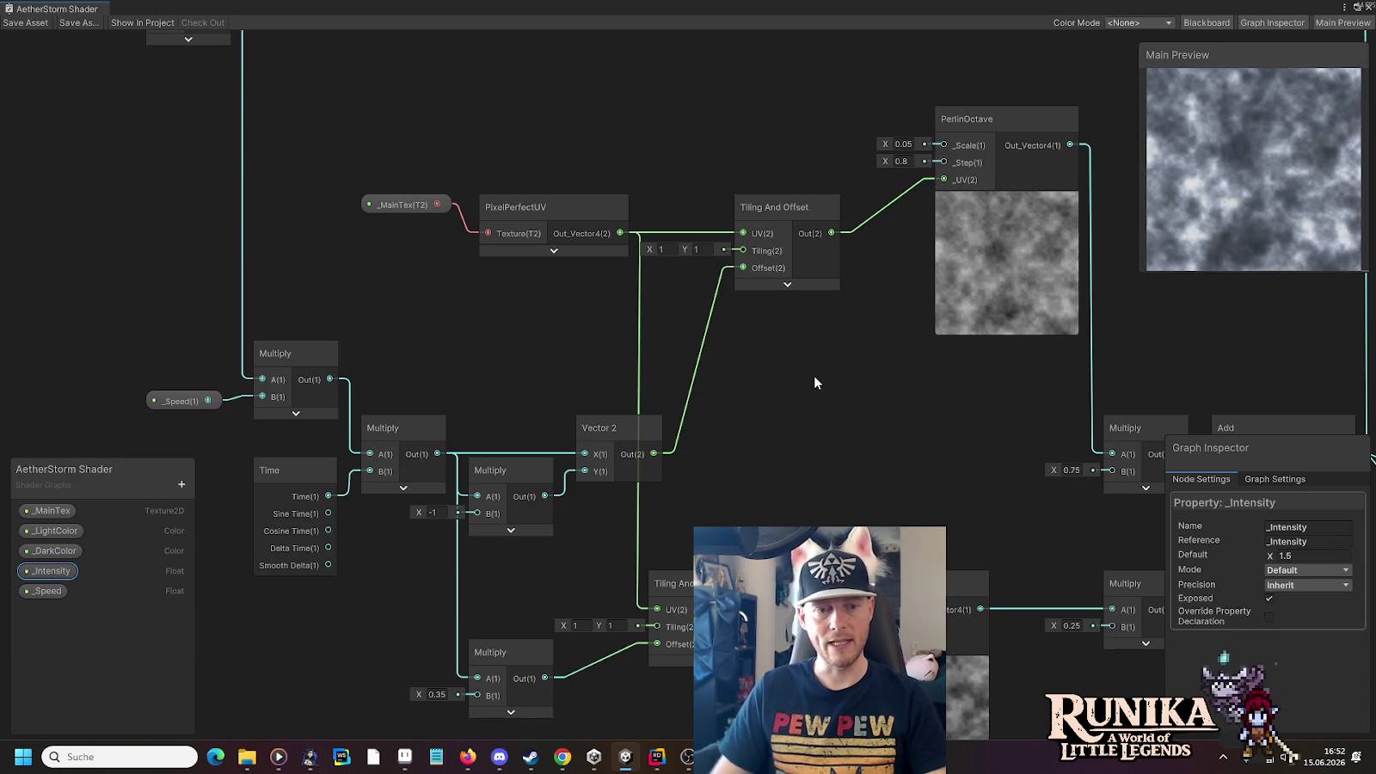
Select the Time node driving the noise offset, then switch to Rider
{"action": "left_click", "coordinate": [614, 492]}
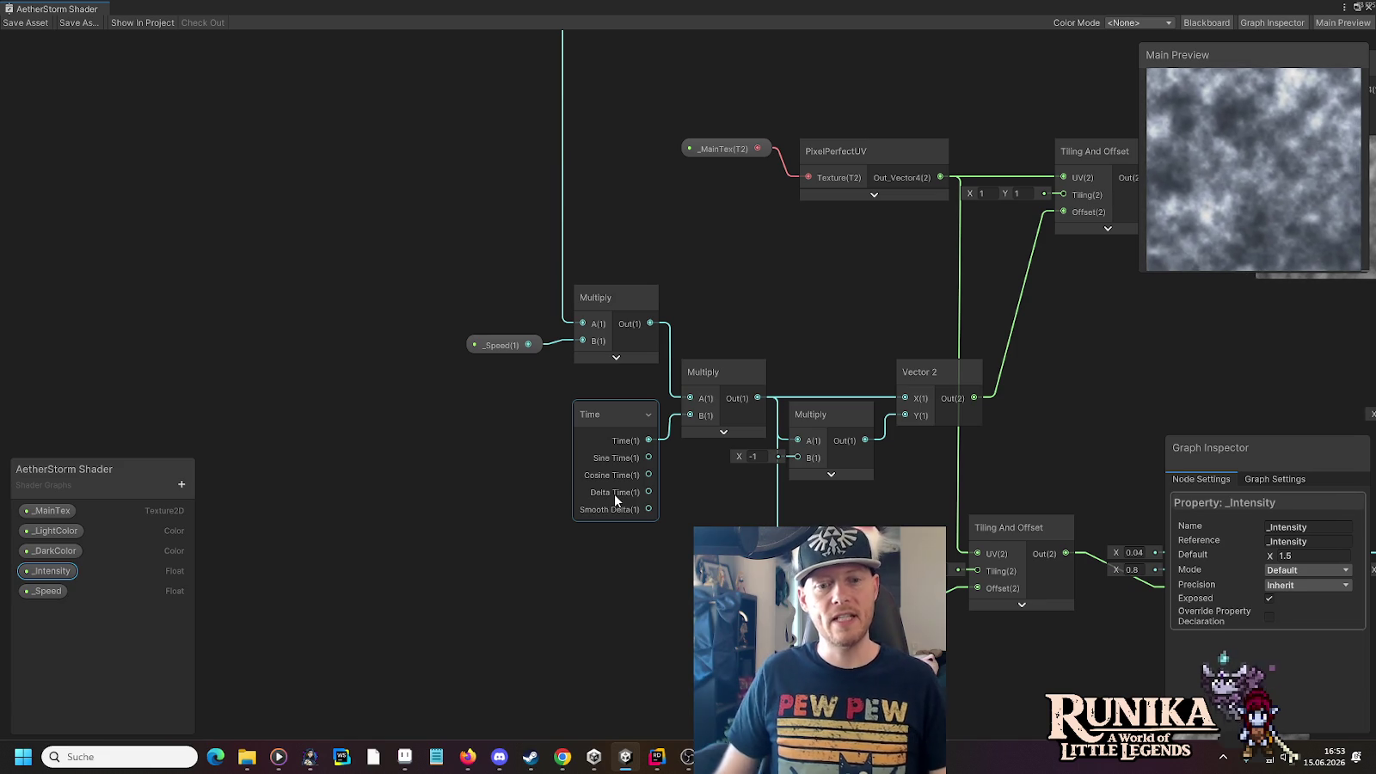
{"action": "left_click", "coordinate": [659, 759]}
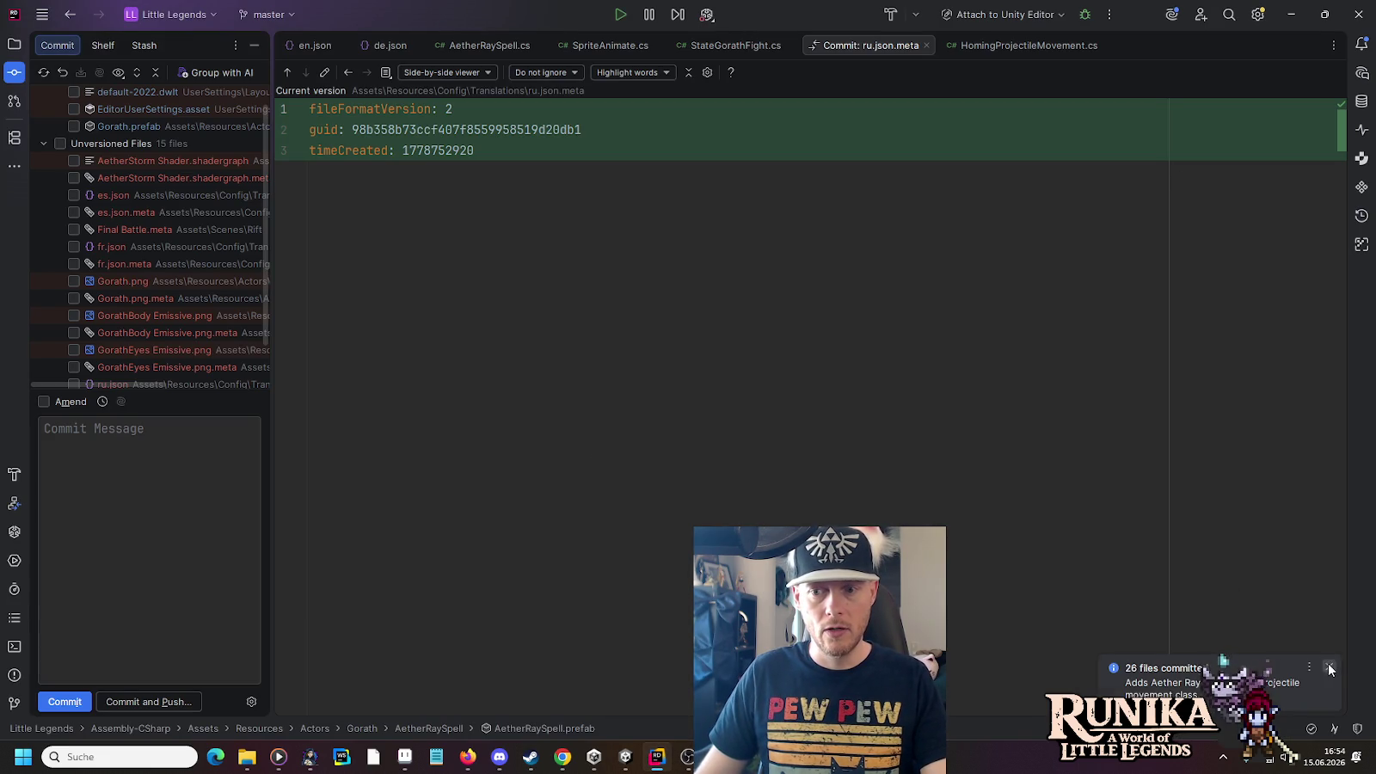
Close the ru.json.meta diff, show the asset folder tree, and collapse Galvox to reach Gorath
{"action": "mouse_move", "coordinate": [625, 761]}
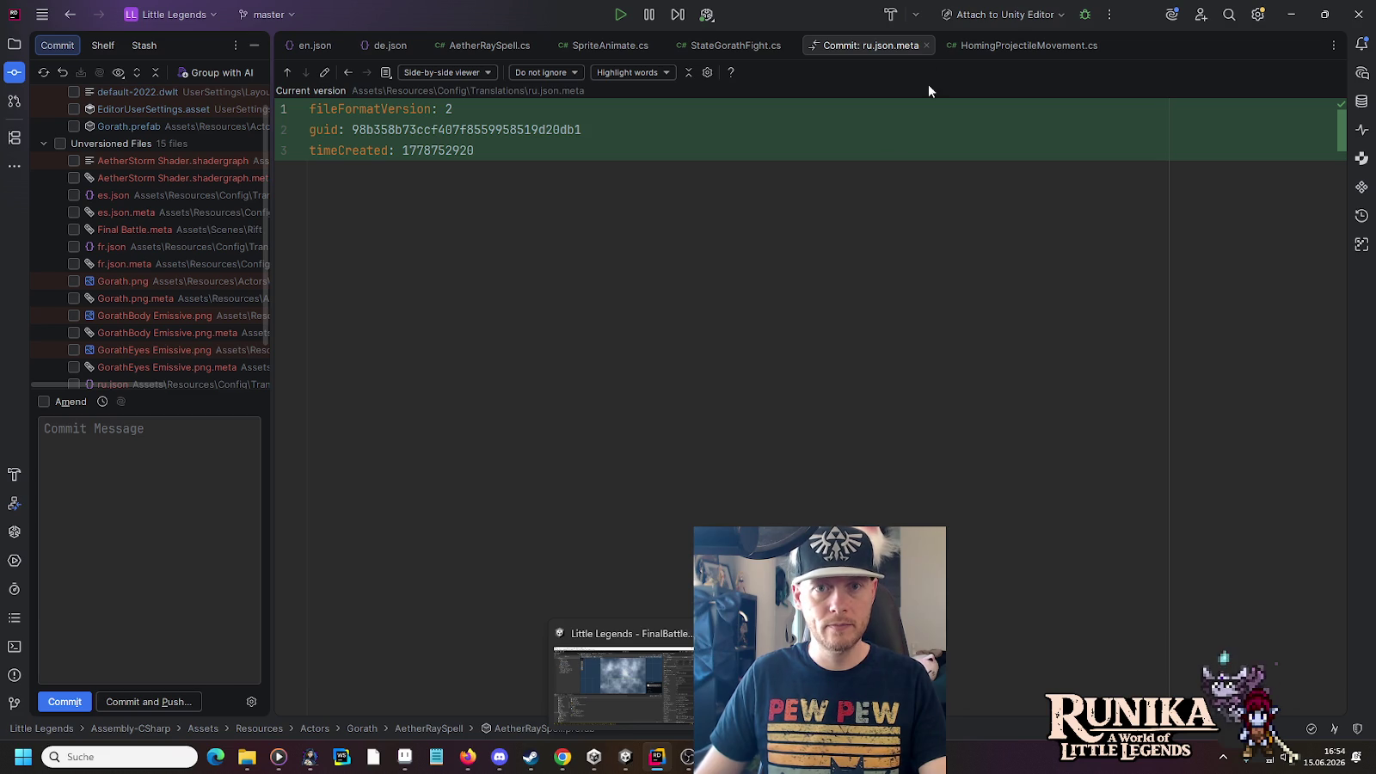
{"action": "left_click", "coordinate": [927, 45]}
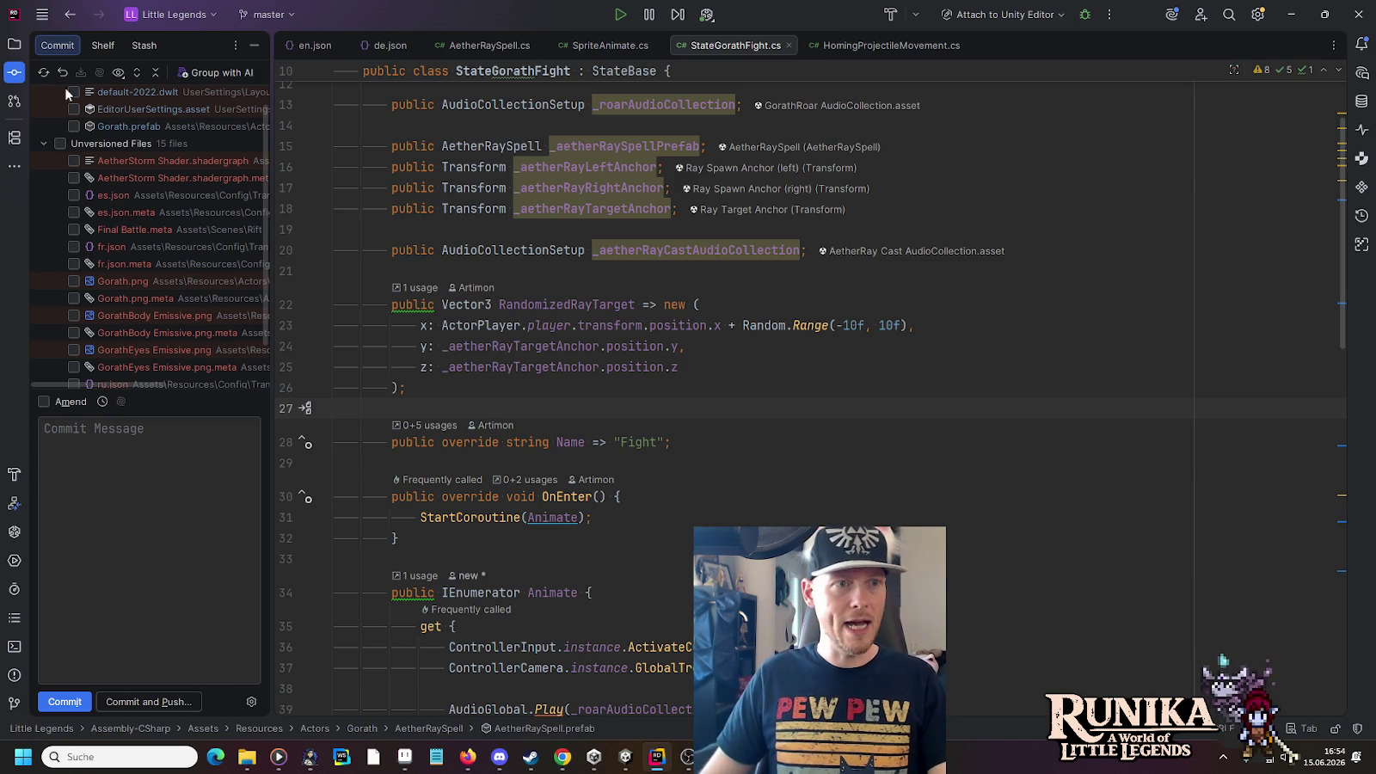
{"action": "left_click", "coordinate": [13, 44]}
{"action": "left_click", "coordinate": [98, 536]}
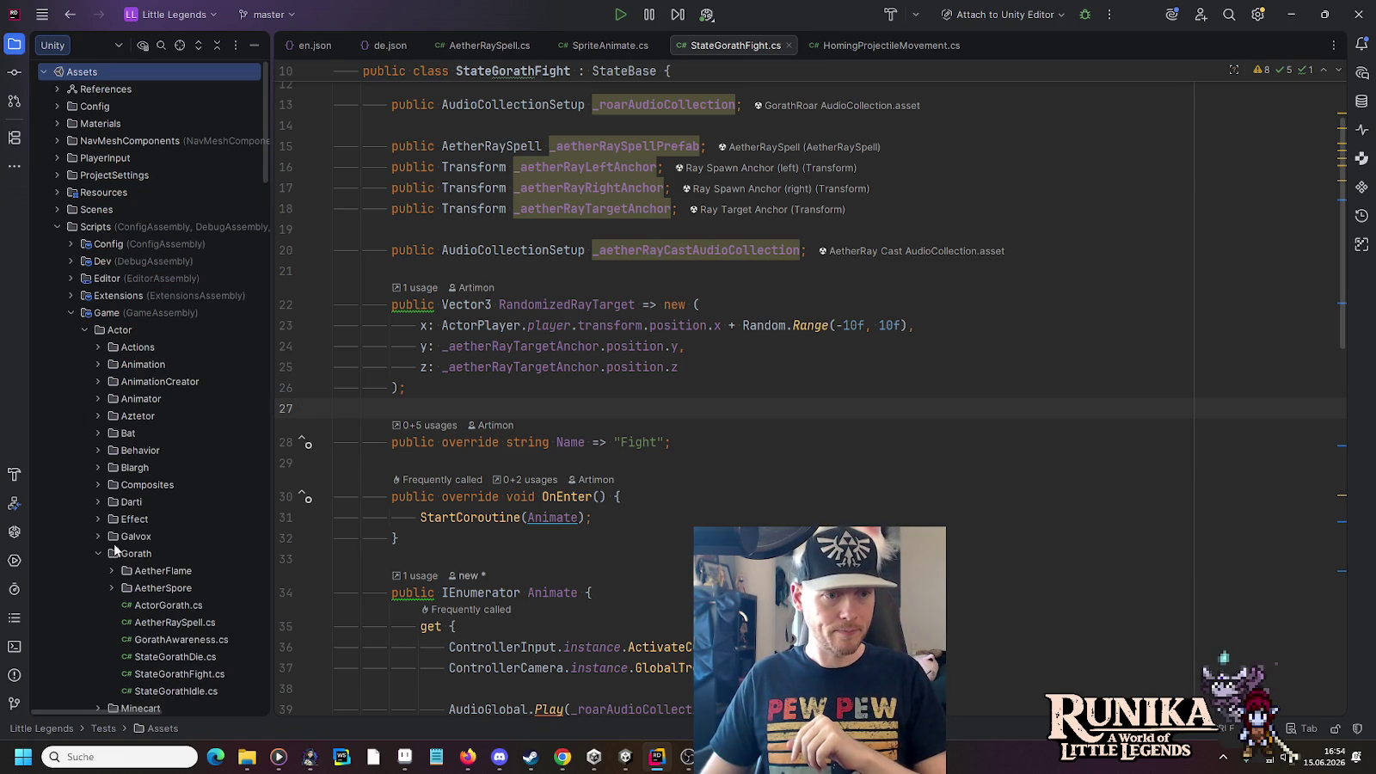
{"action": "scroll", "coordinate": [114, 551], "scroll_direction": "down", "scroll_amount": 5}
Add a MonoBehaviour Unity script named AetherStormSpell to the Gorath folder and add it to Git
{"action": "right_click", "coordinate": [142, 345]}
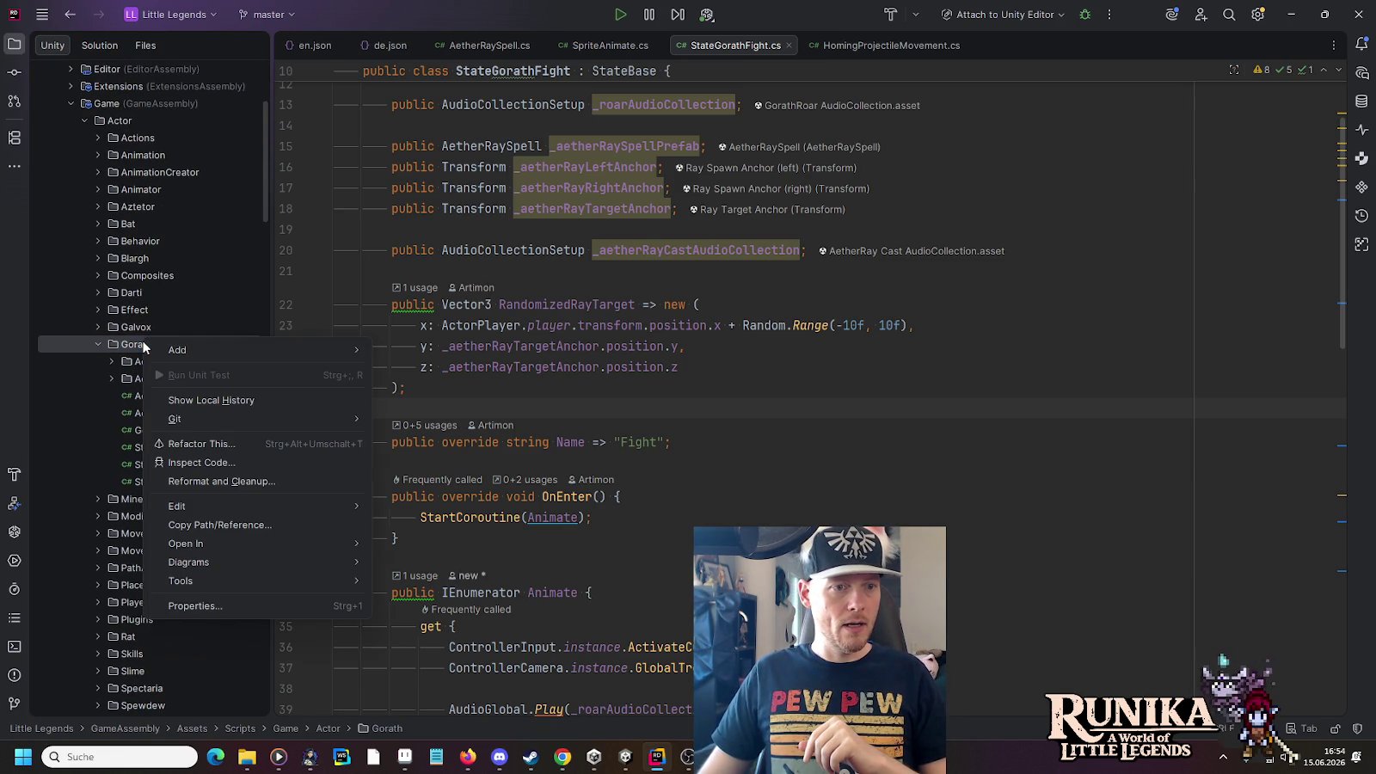
{"action": "mouse_move", "coordinate": [171, 345]}
{"action": "left_click", "coordinate": [445, 445]}
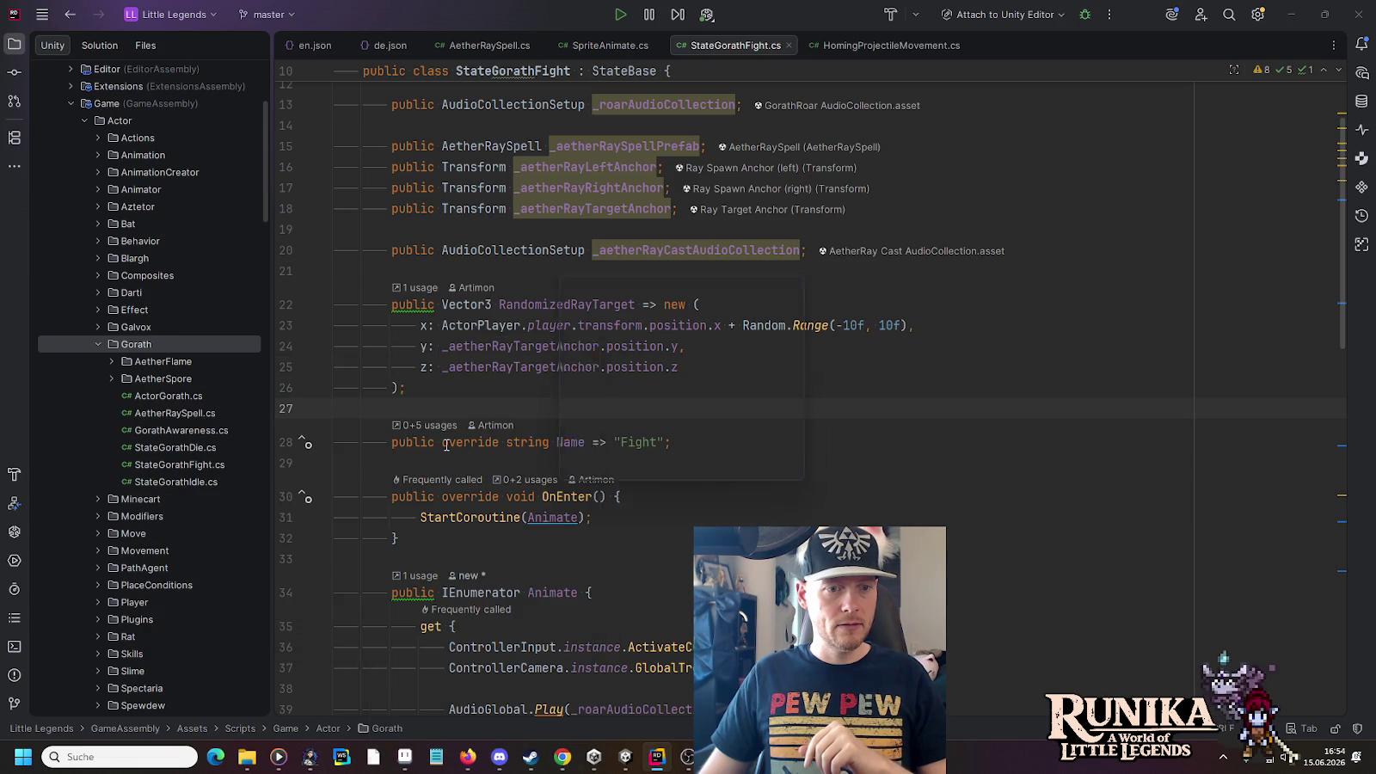
{"action": "type", "text": "AetherStormSpel"}
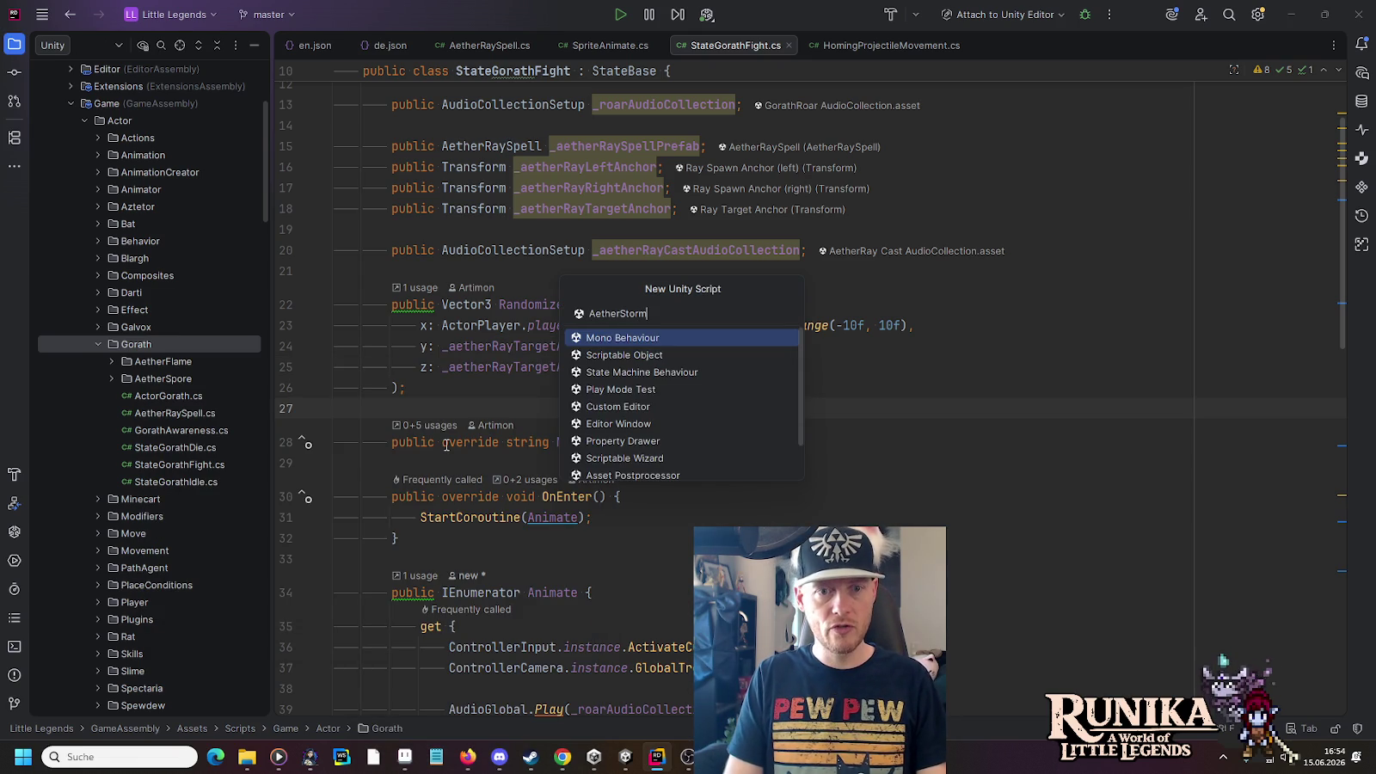
{"action": "type", "text": "l"}
{"action": "key", "text": "Return"}
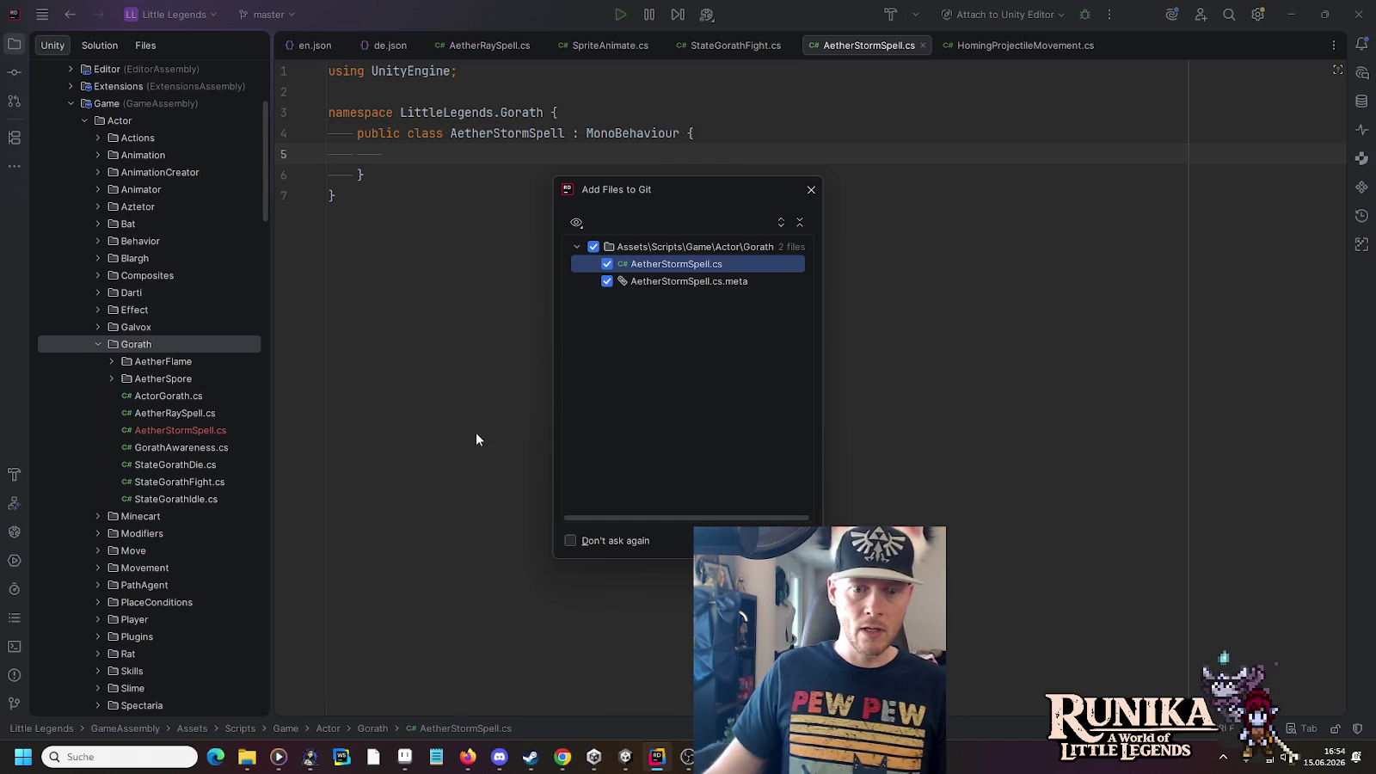
{"action": "key", "text": "Return"}
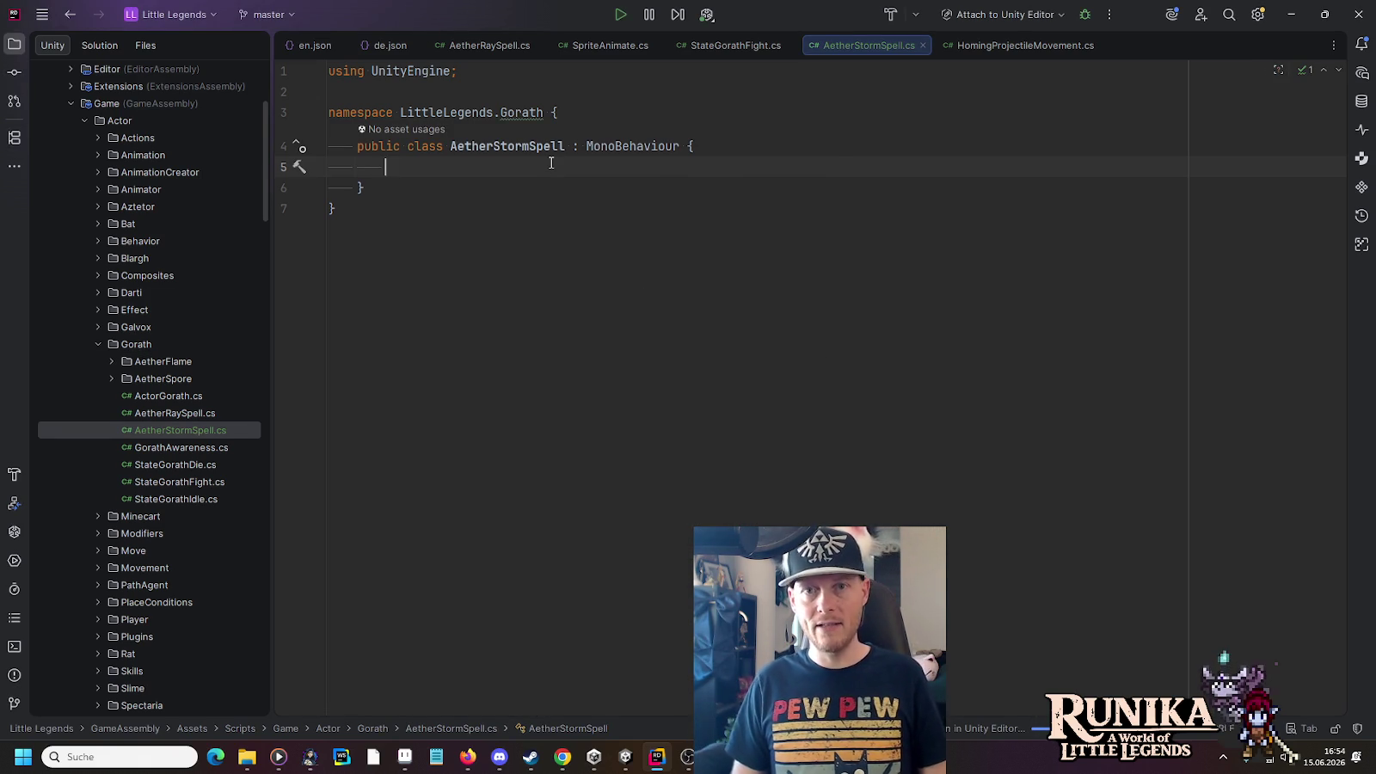
Insert an Update method starting with var intensity = Mathf.Sin from code completion
{"action": "type", "text": "Update"}
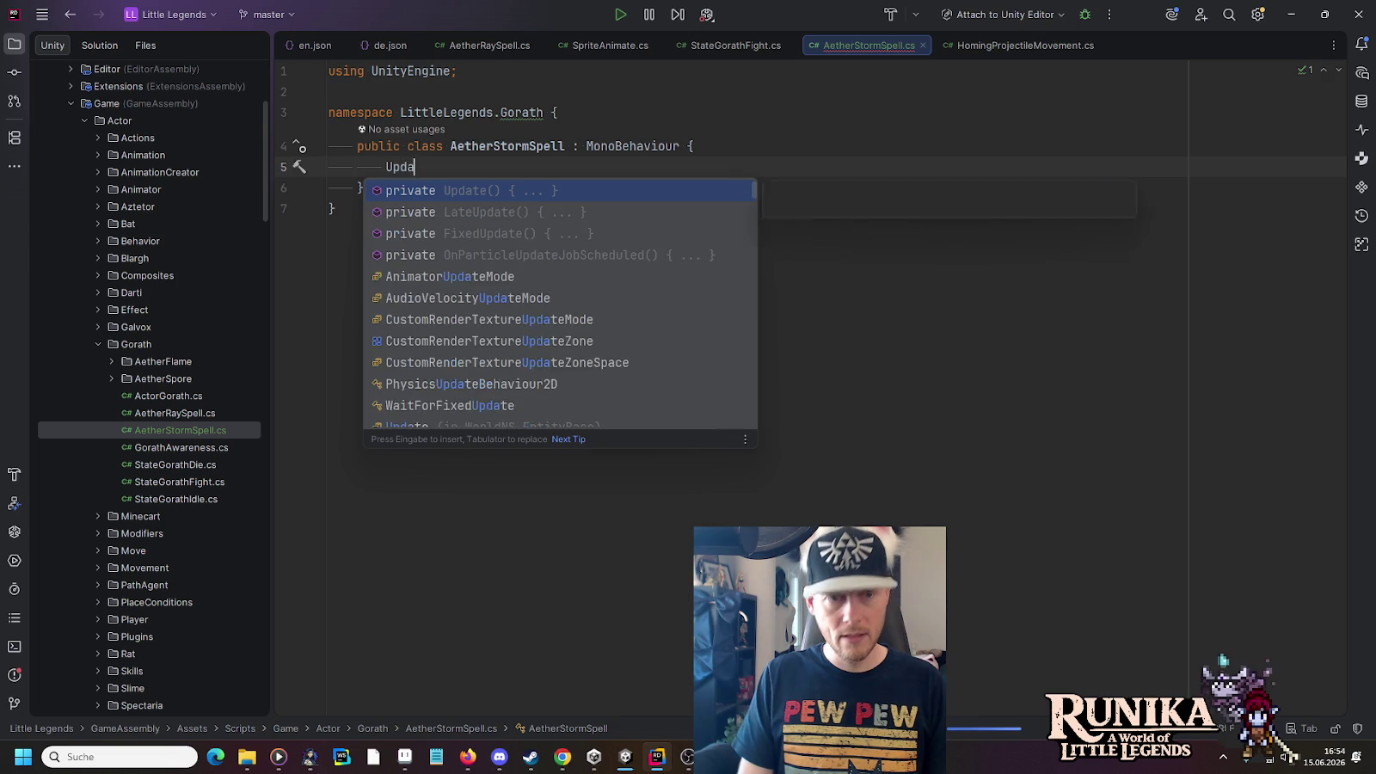
{"action": "key", "text": "Return"}
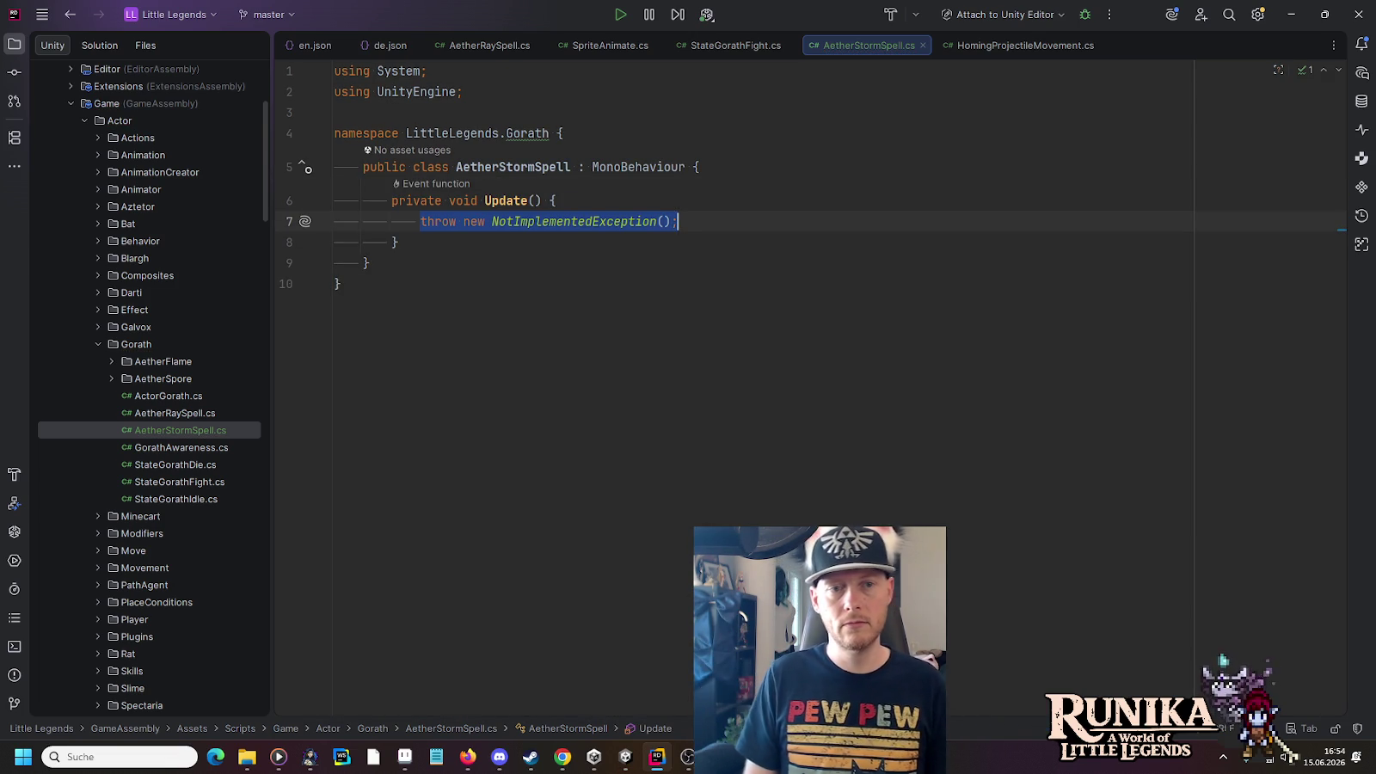
{"action": "type", "text": "v"}
{"action": "key", "text": "Return"}
{"action": "type", "text": "intensity = "}
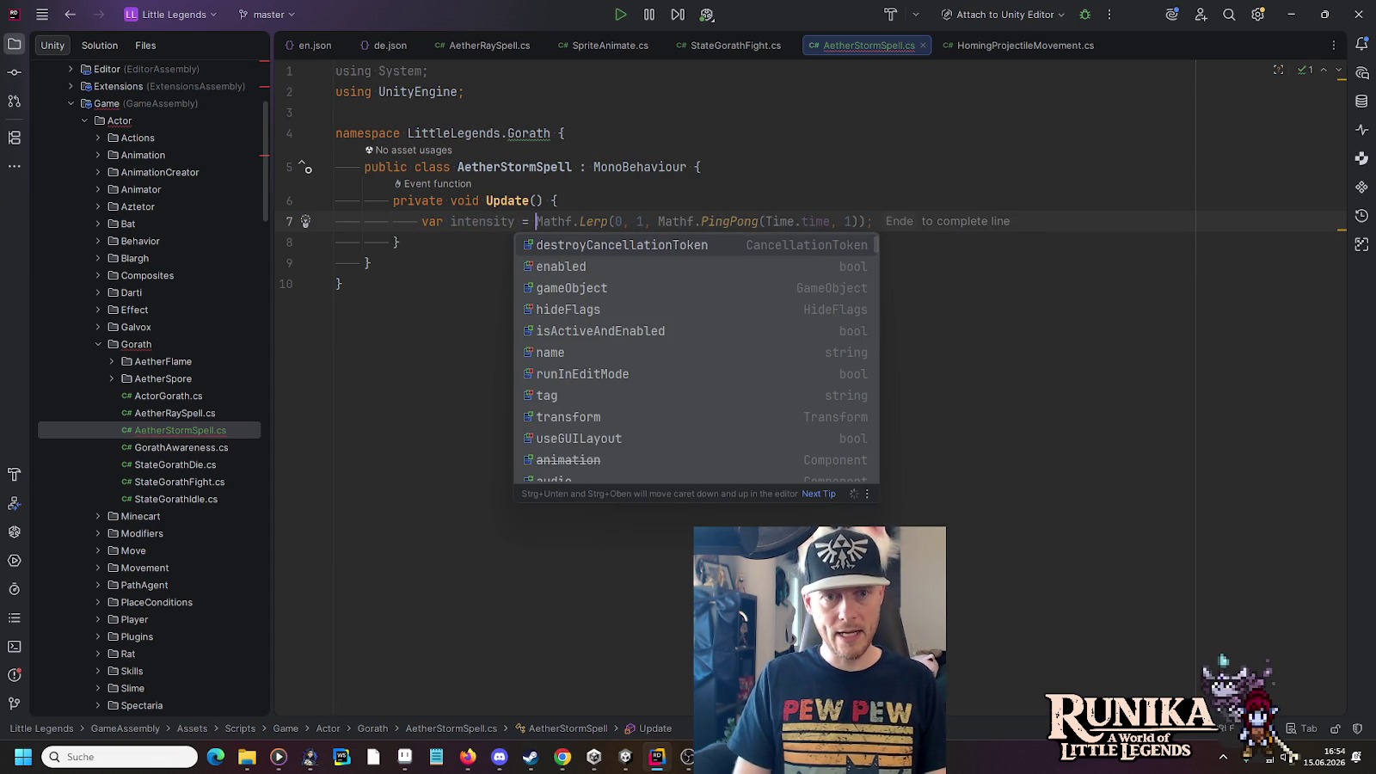
{"action": "type", "text": "M"}
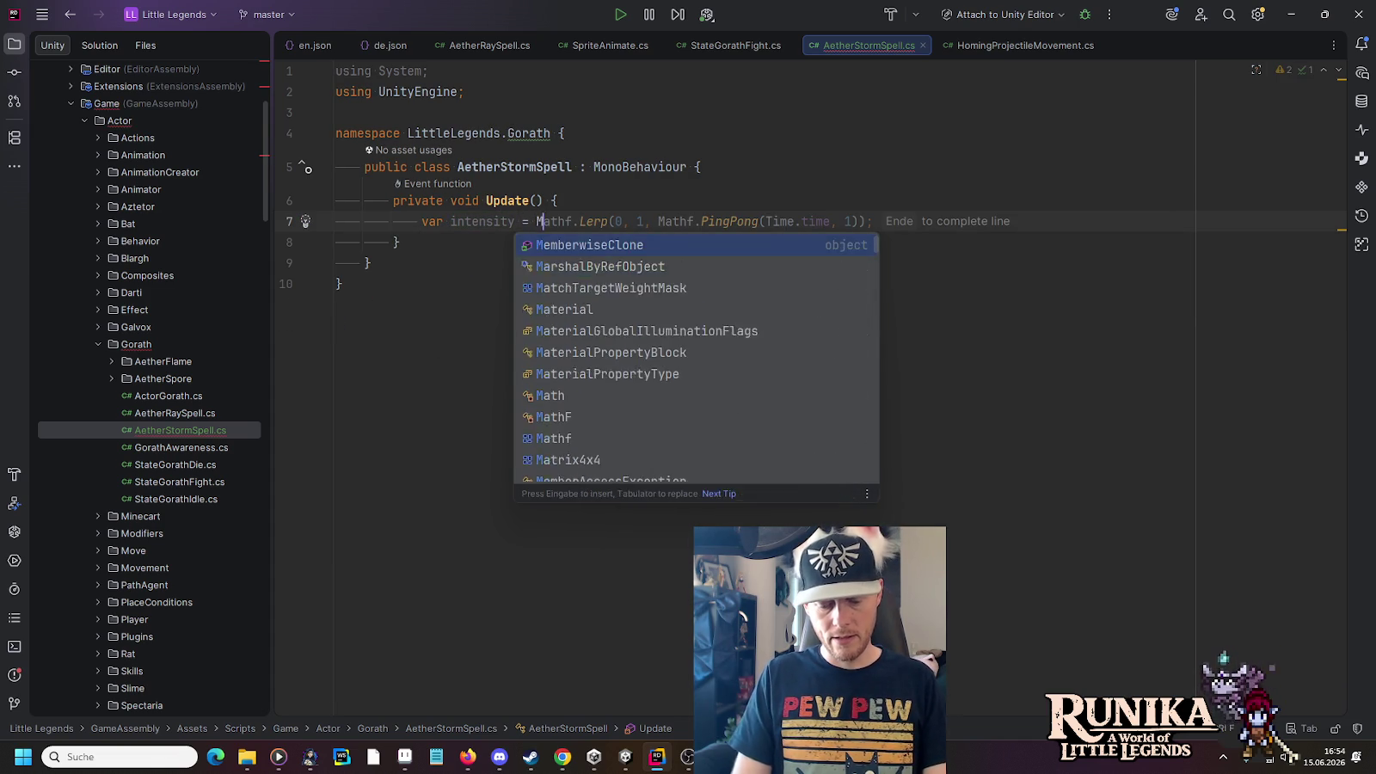
{"action": "type", "text": "athf.Sin"}
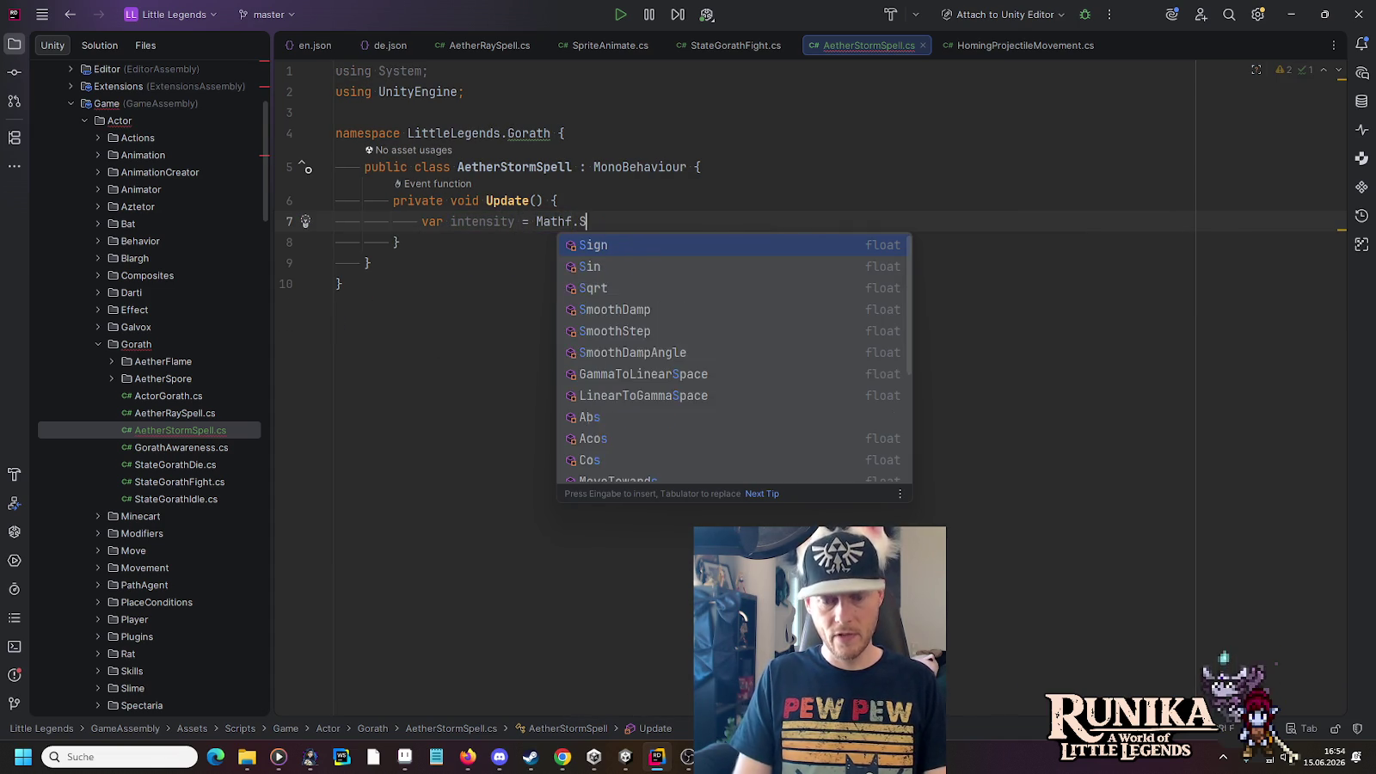
{"action": "key", "text": "End"}
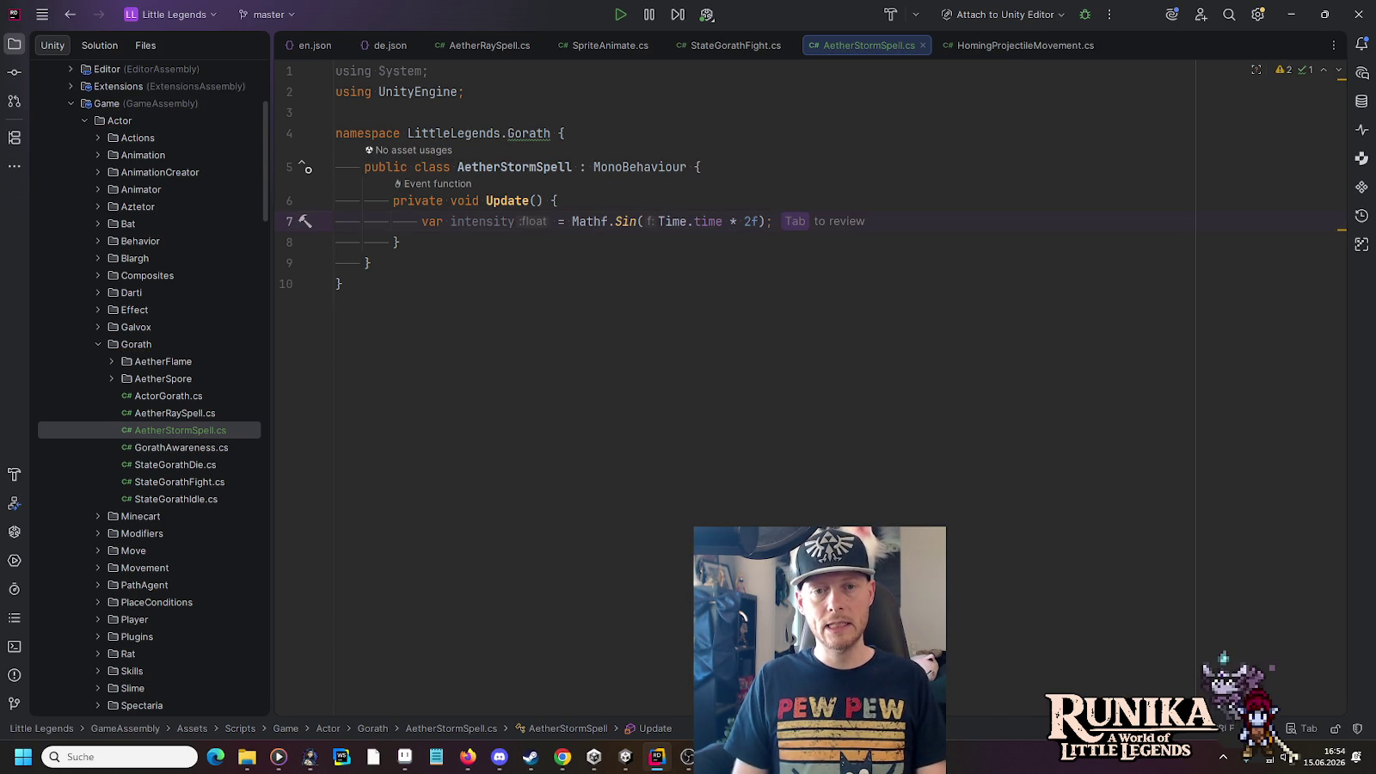
Edit the expression into (Mathf.Sin(Time.time * 0.2f) + 1f) * 0.5f
{"action": "key", "text": "Left"}
{"action": "key", "text": "Left"}
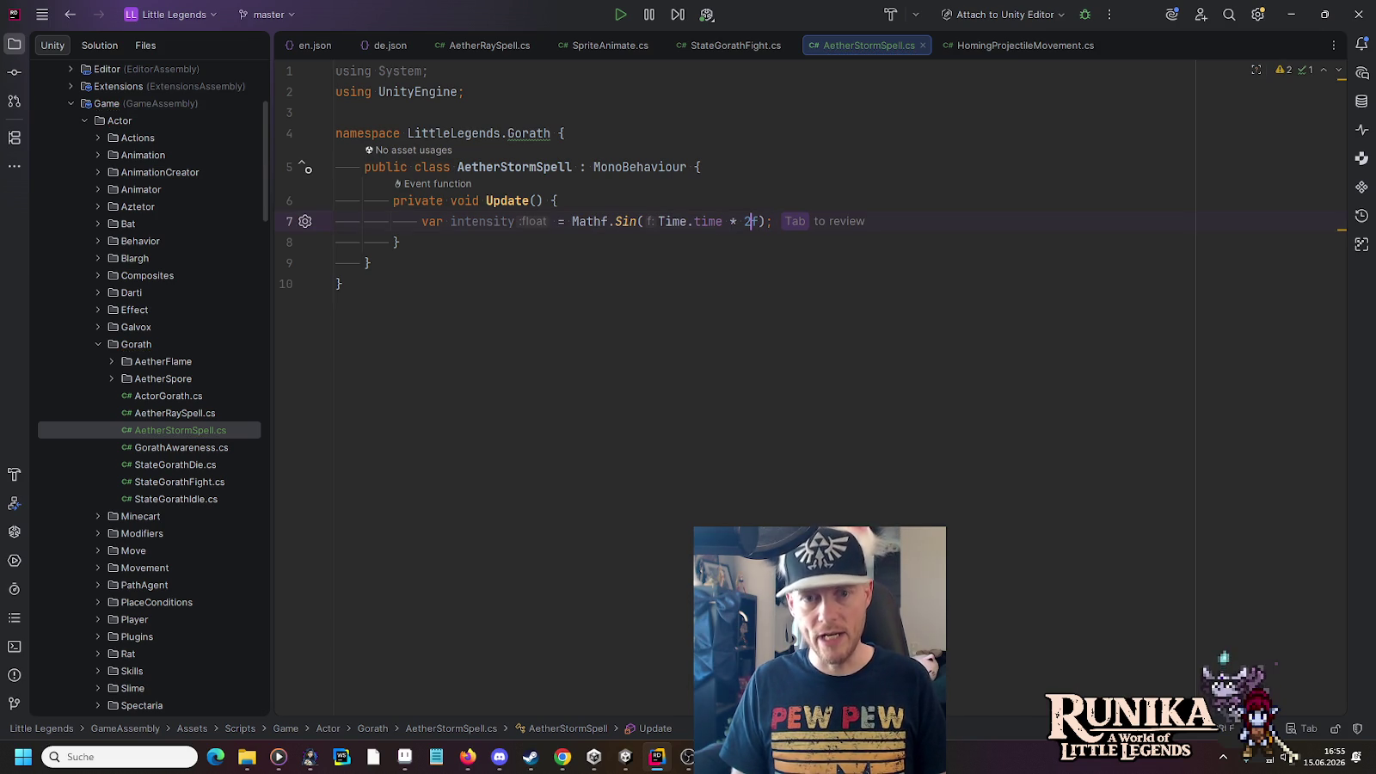
{"action": "key", "text": "Left"}
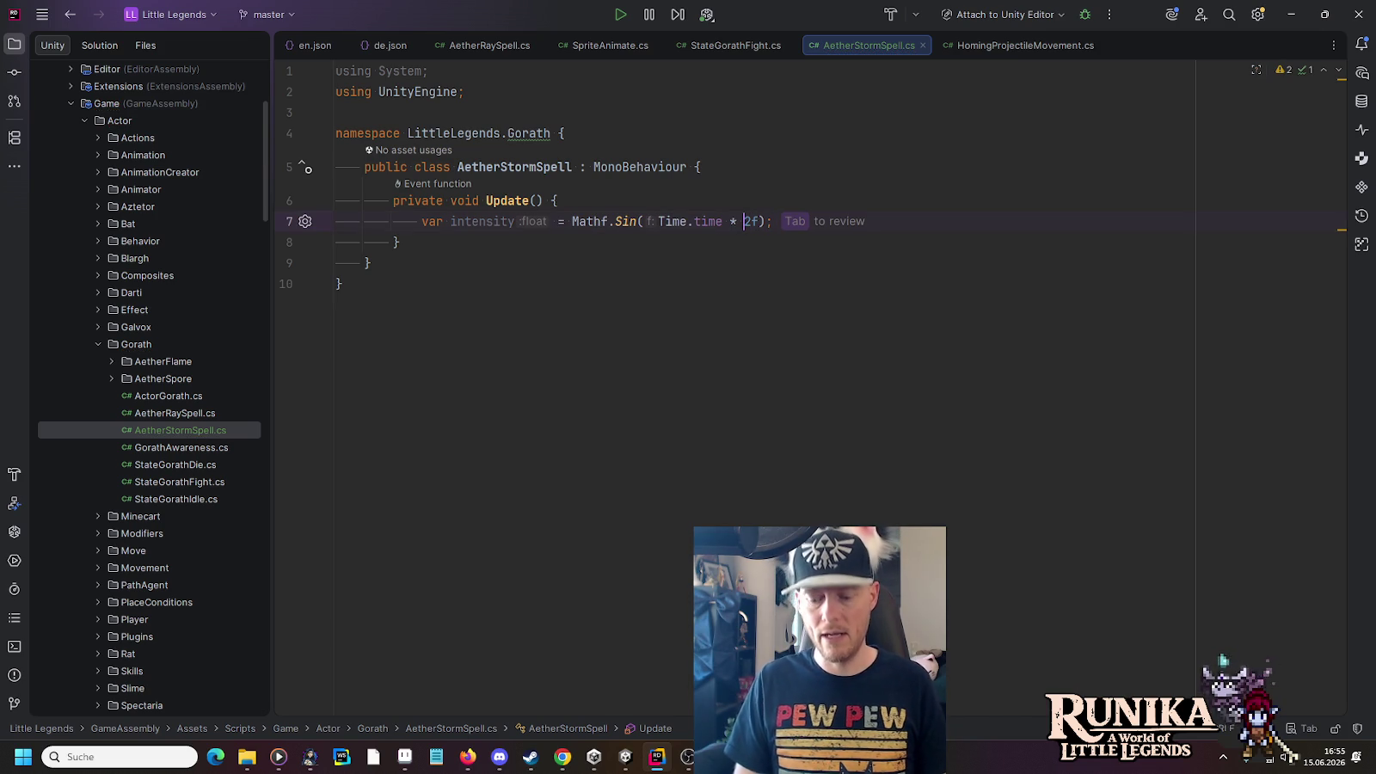
{"action": "type", "text": "0."}
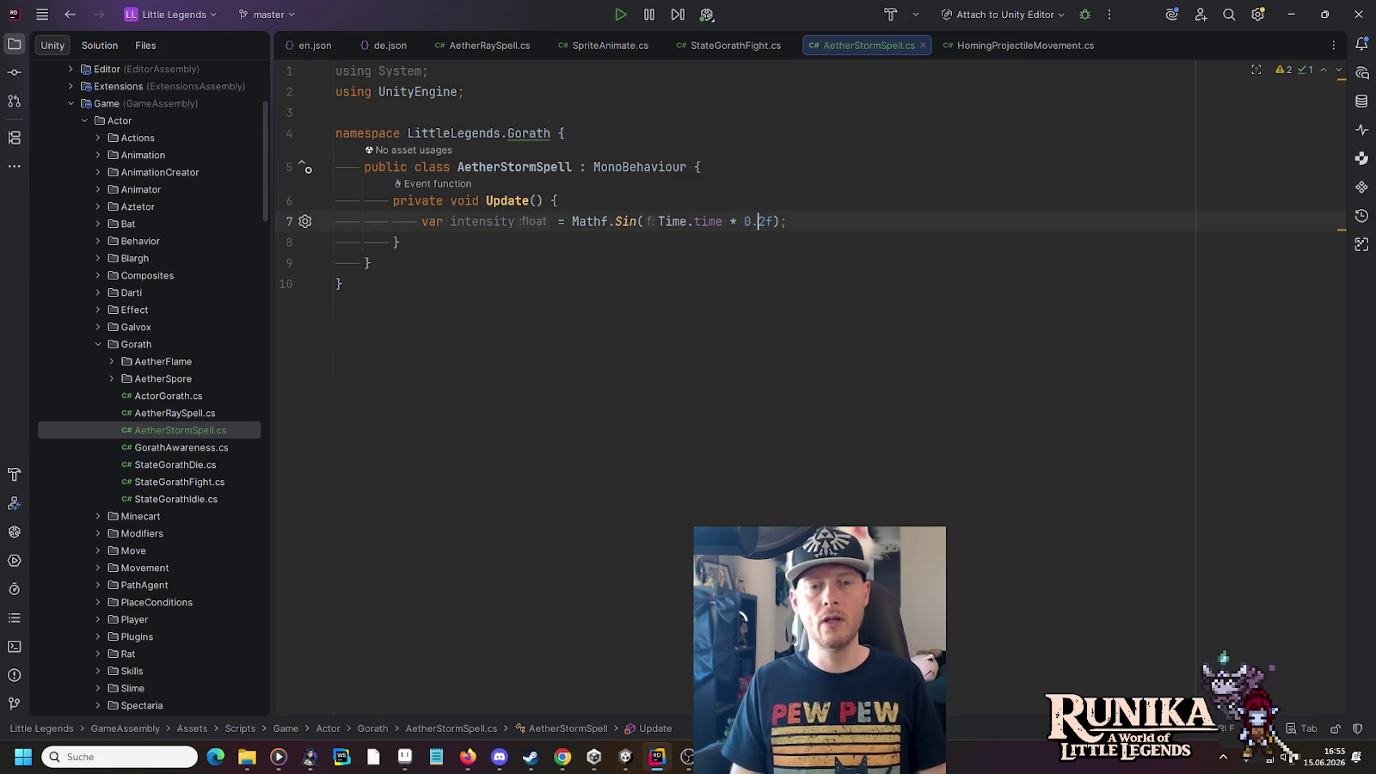
{"action": "key", "text": "Right"}
{"action": "key", "text": "Right"}
{"action": "type", "text": "+ 1f"}
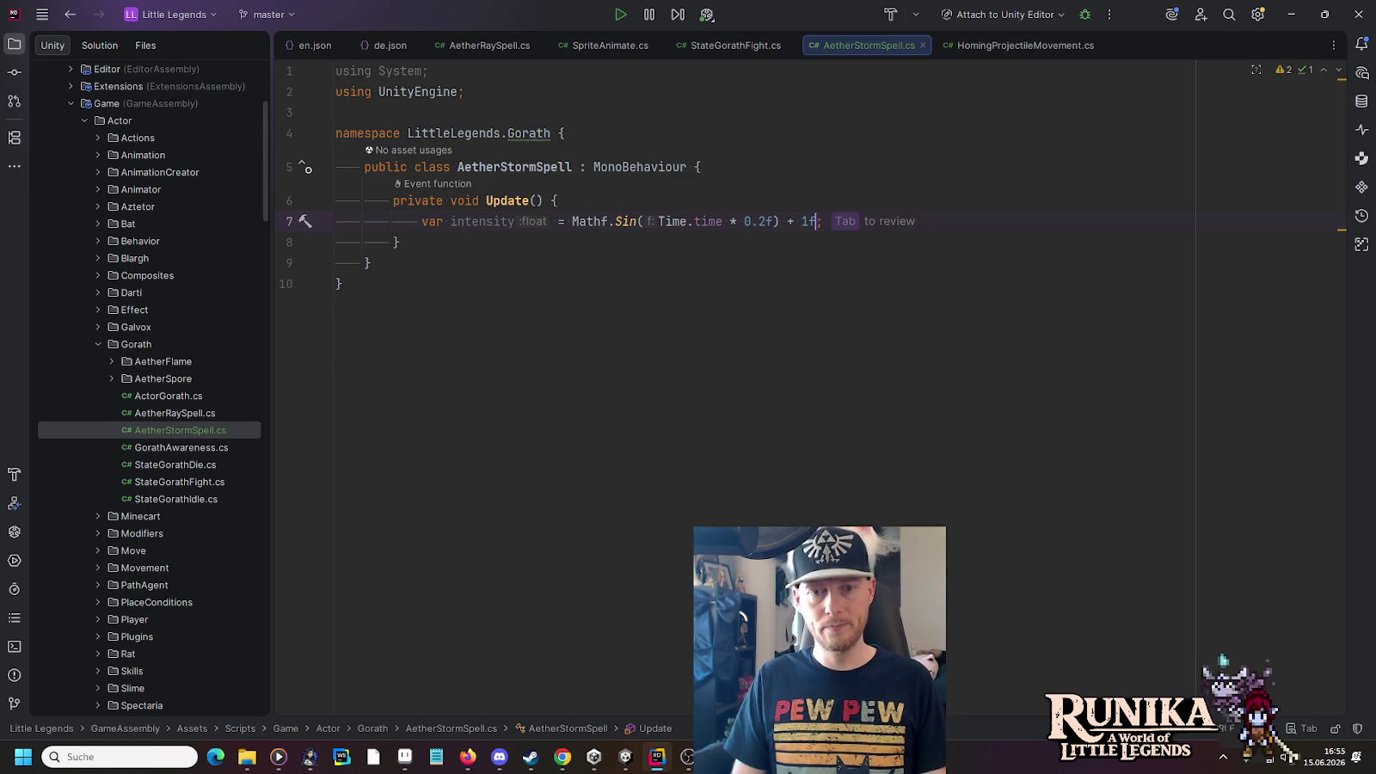
{"action": "type", "text": ")"}
{"action": "left_click", "coordinate": [600, 221]}
{"action": "left_click", "coordinate": [572, 222]}
{"action": "type", "text": "("}
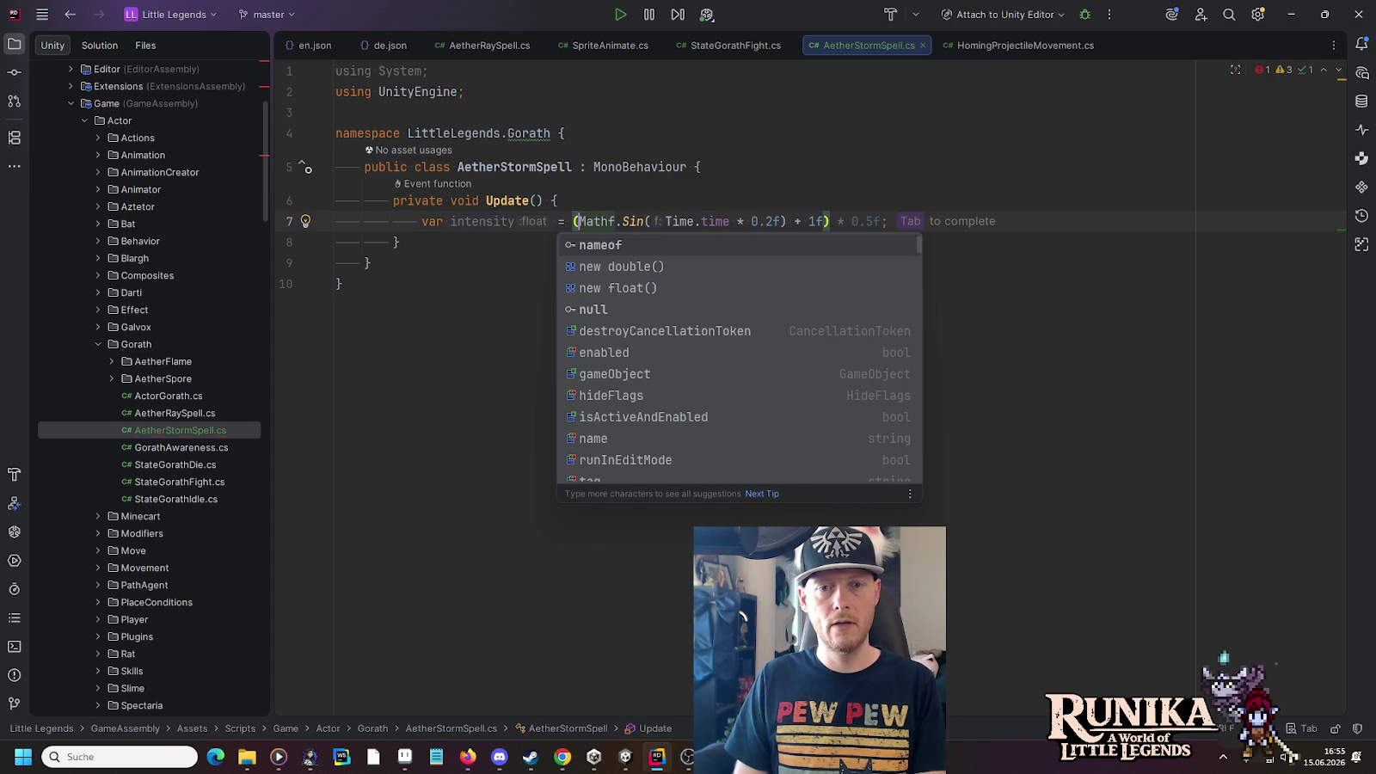
{"action": "key", "text": "Tab"}
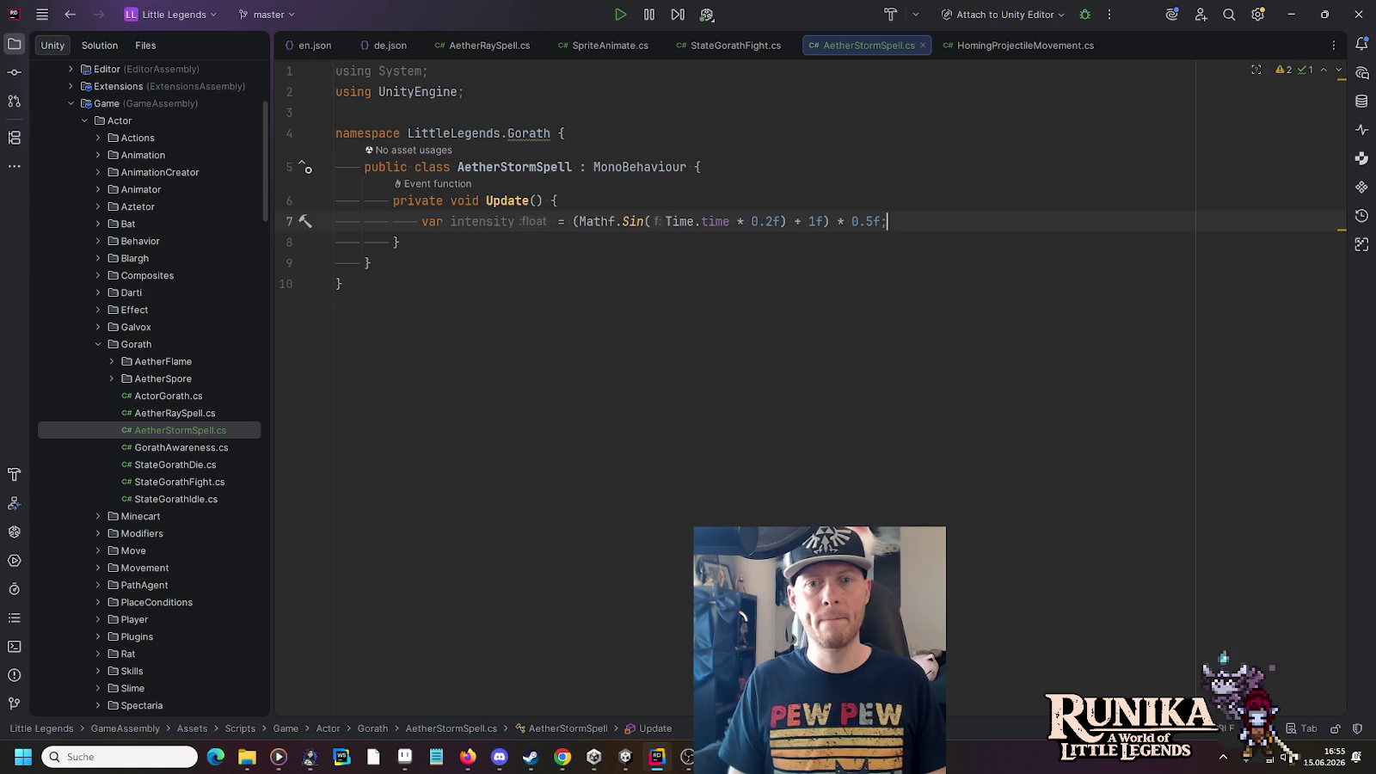
Search the Game folder's files for 'PropertyBlock' and open the EffectWarp.cs match
{"action": "right_click", "coordinate": [110, 104]}
{"action": "mouse_move", "coordinate": [279, 273]}
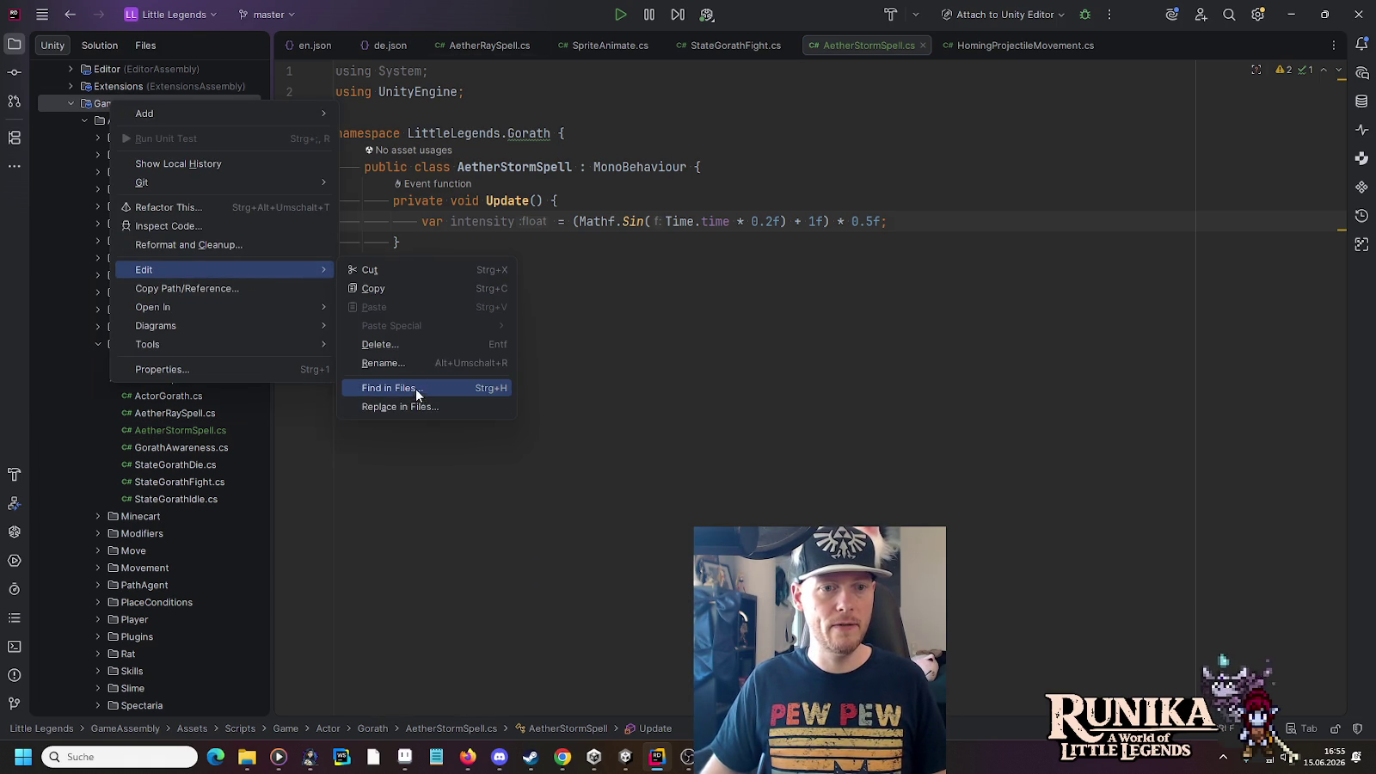
{"action": "left_click", "coordinate": [415, 388]}
{"action": "type", "text": "ropertyBlo"}
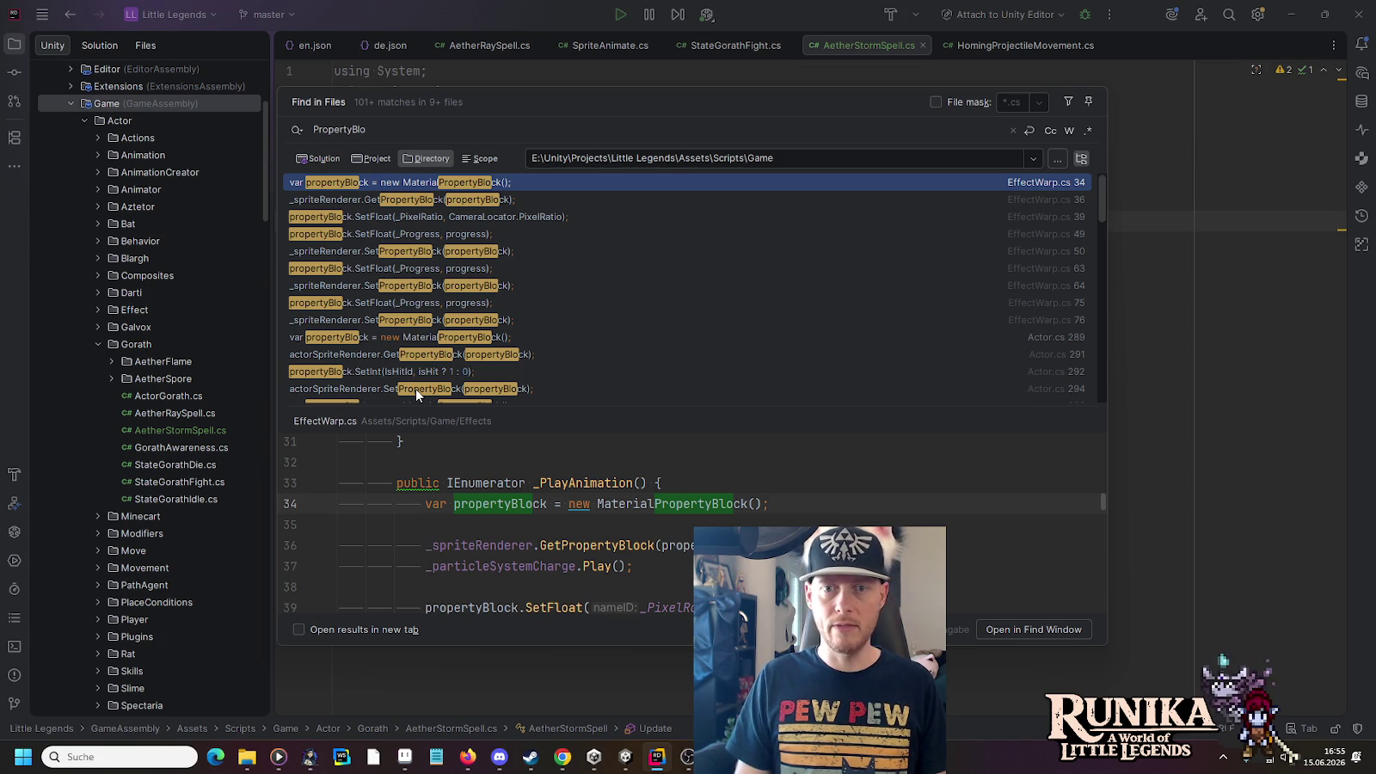
{"action": "key", "text": "Return"}
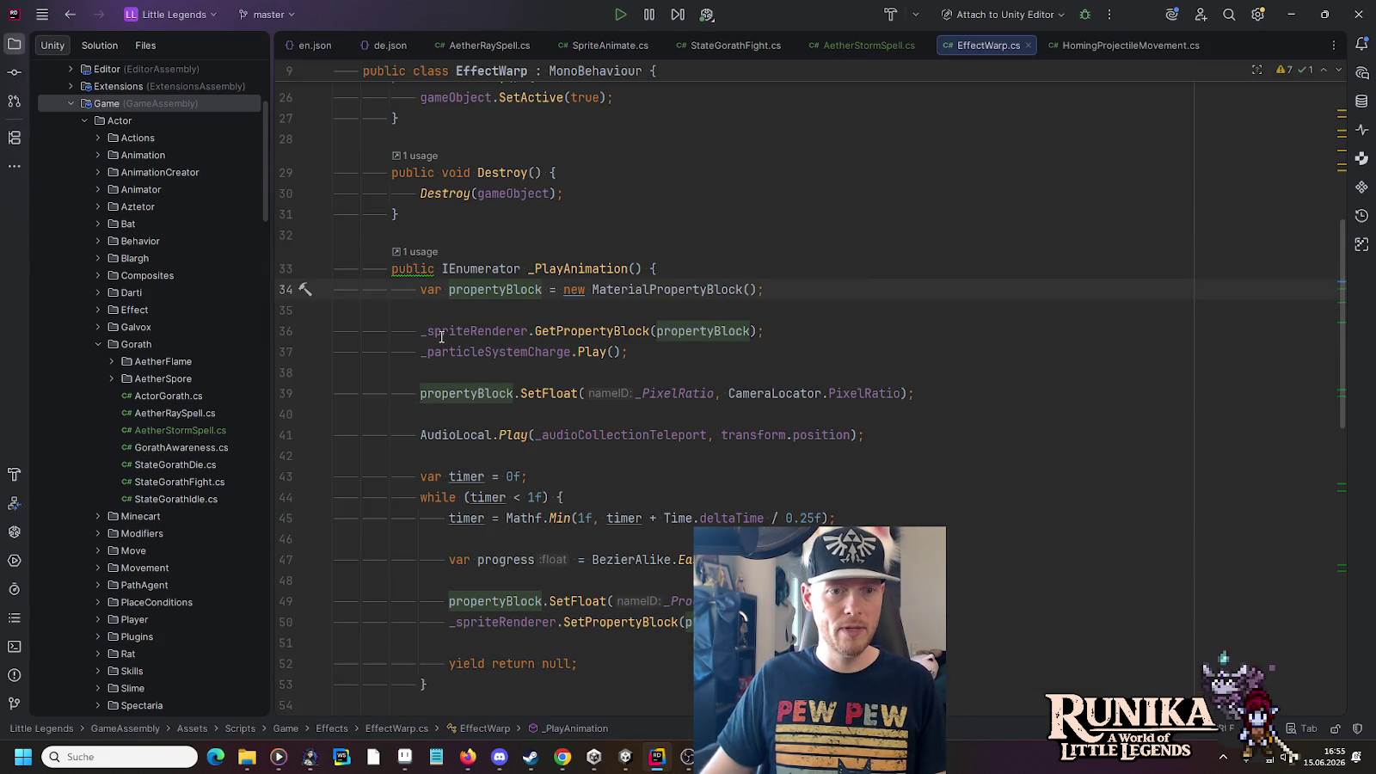
Trace propertyBlock usages in EffectWarp.cs and select the _PlayAnimation code on lines 33–50
{"action": "left_click", "coordinate": [428, 331]}
{"action": "left_click", "coordinate": [677, 332]}
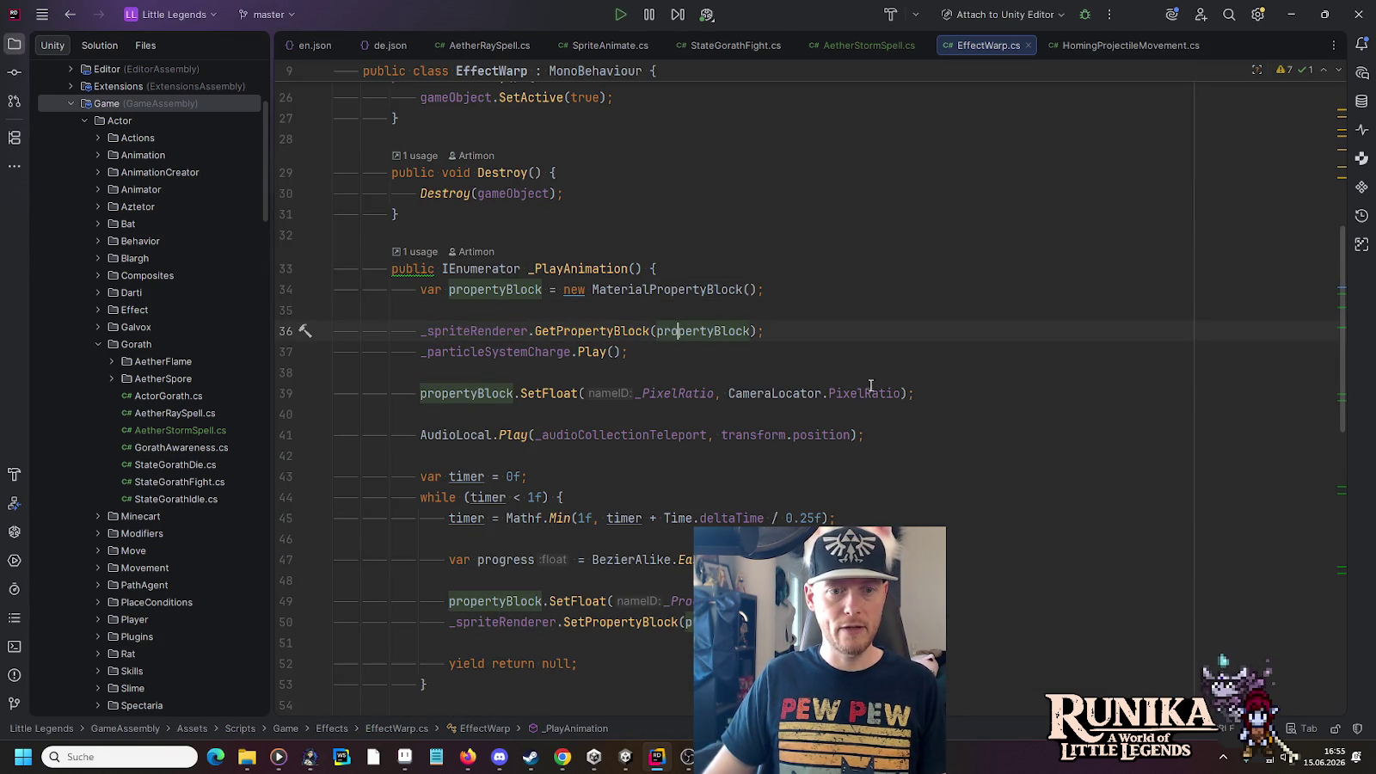
{"action": "scroll", "coordinate": [504, 422], "scroll_direction": "down", "scroll_amount": 2}
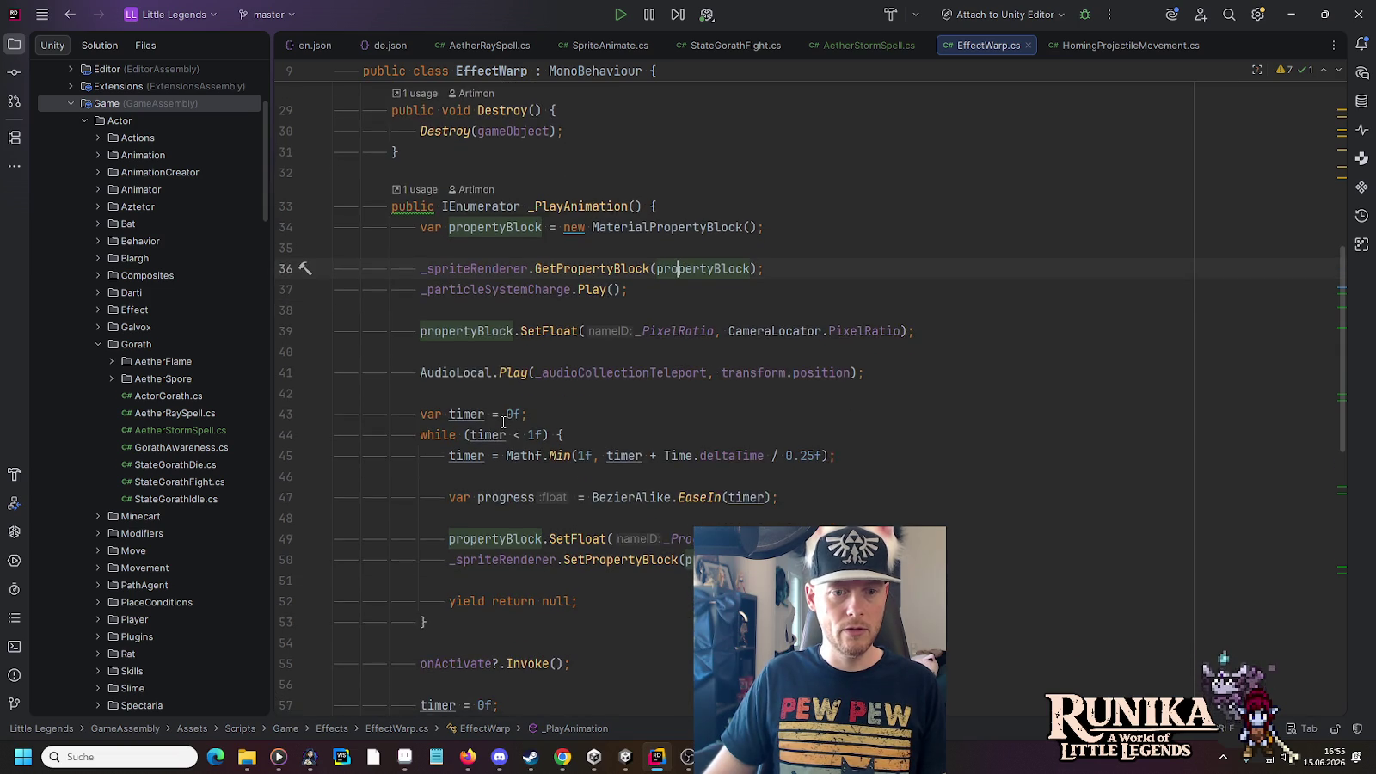
{"action": "scroll", "coordinate": [504, 421], "scroll_direction": "down", "scroll_amount": 1}
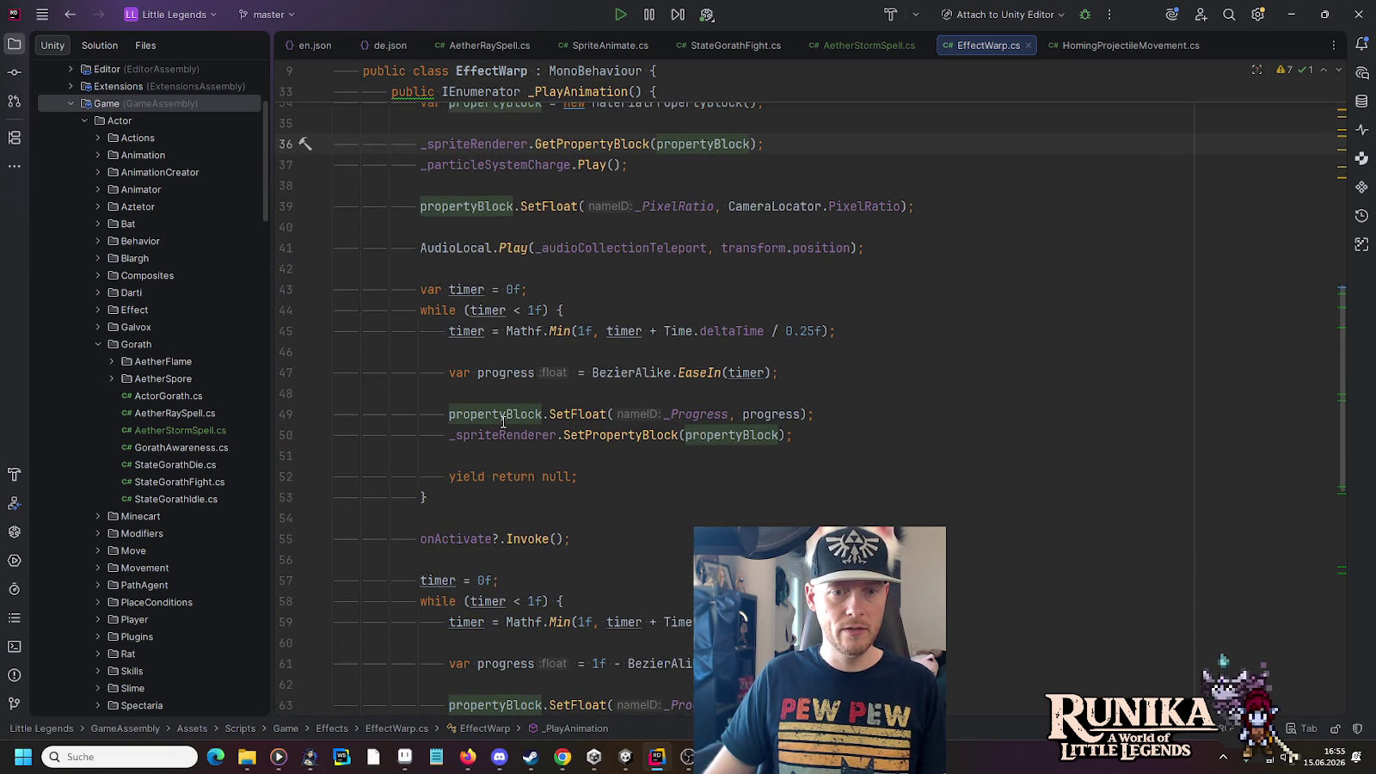
{"action": "left_click", "coordinate": [626, 436]}
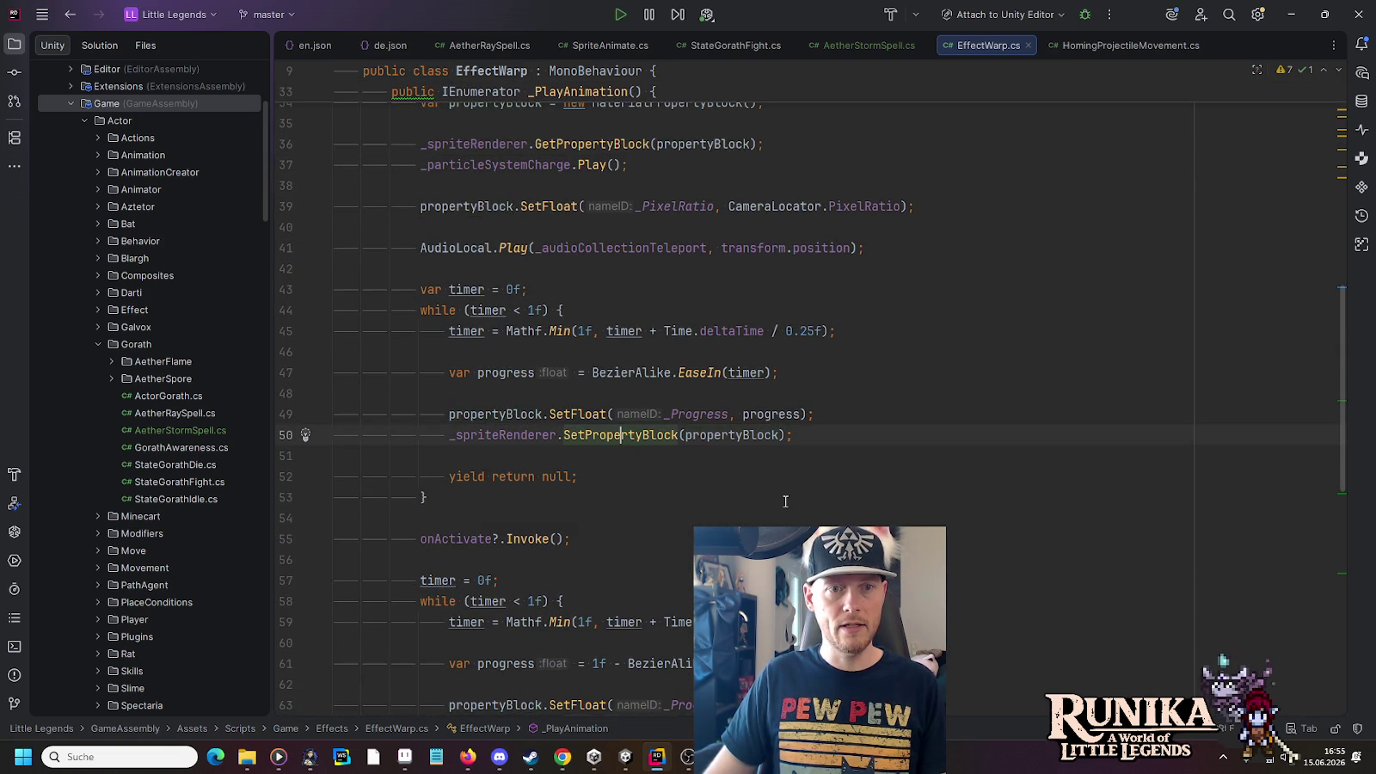
{"action": "scroll", "coordinate": [784, 499], "scroll_direction": "up", "scroll_amount": 2}
{"action": "left_click_drag", "start_coordinate": [826, 560], "coordinate": [750, 212]}
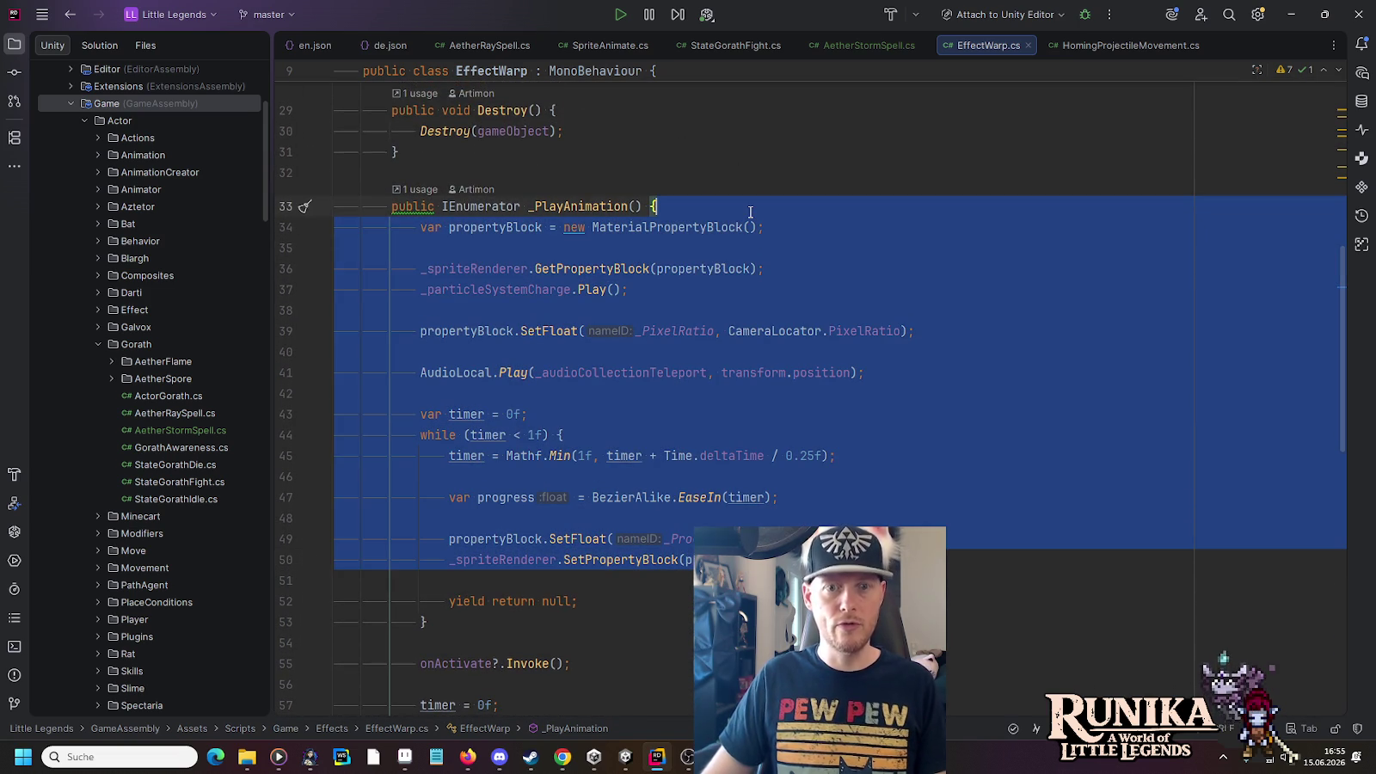
{"action": "left_click", "coordinate": [750, 212]}
Paste the copied property-block code into AetherStormSpell's Update method
{"action": "left_click", "coordinate": [848, 45]}
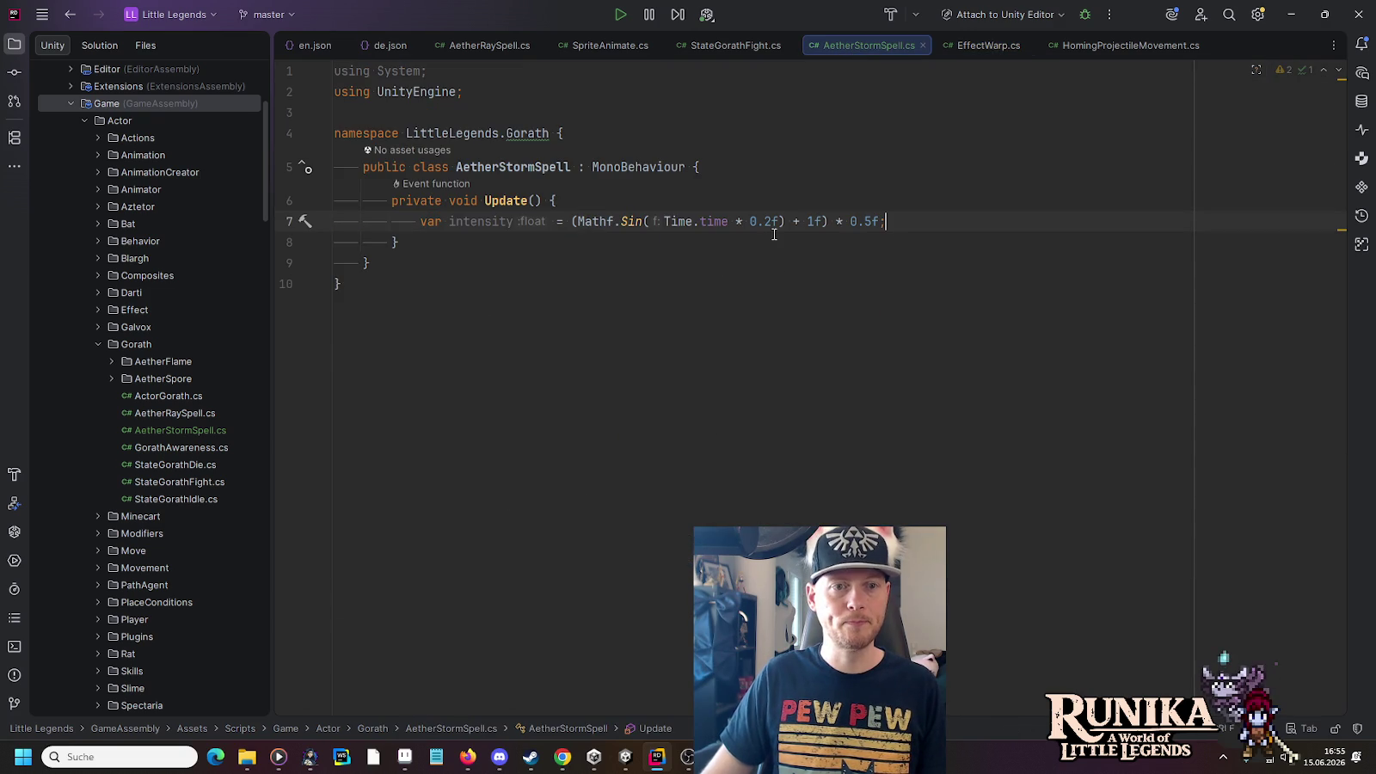
{"action": "key", "text": "Return"}
{"action": "key", "text": "Return"}
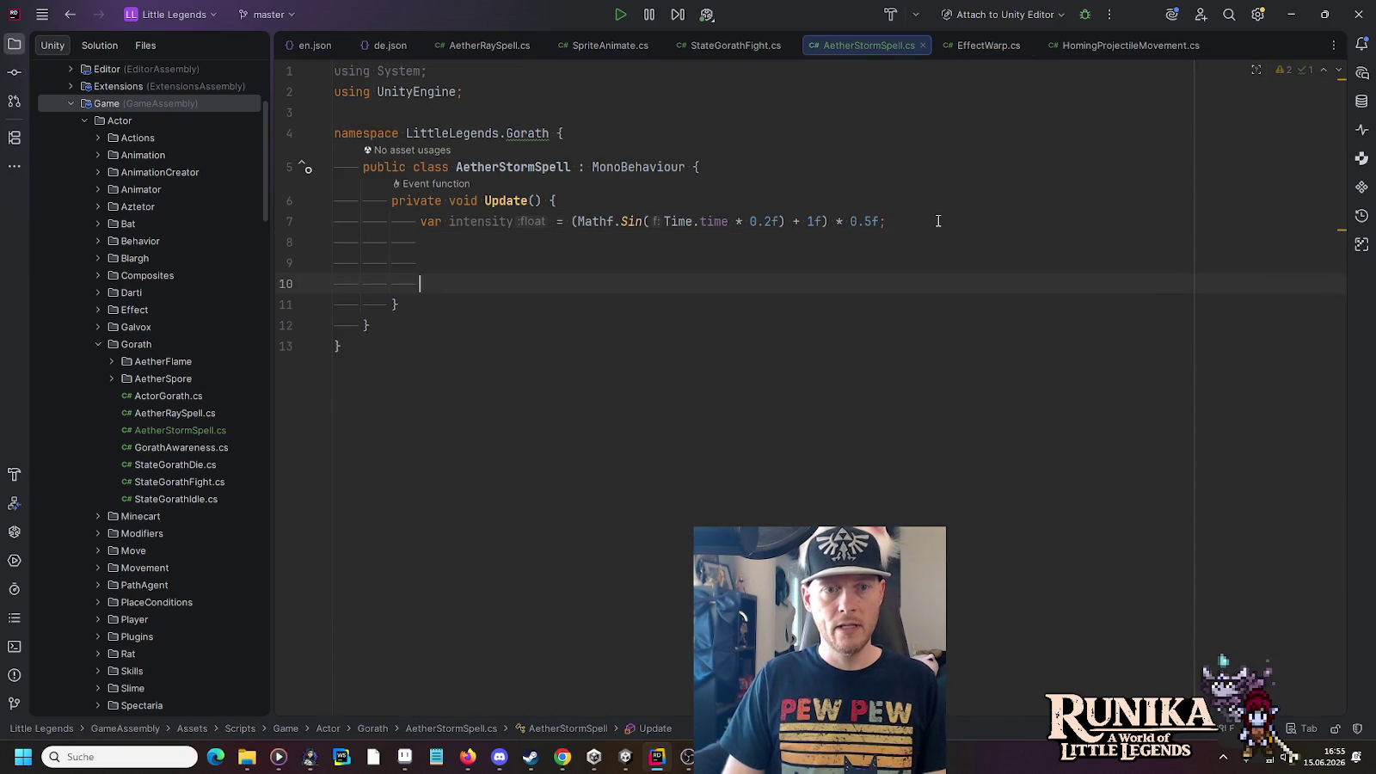
{"action": "key", "text": "ctrl+v"}
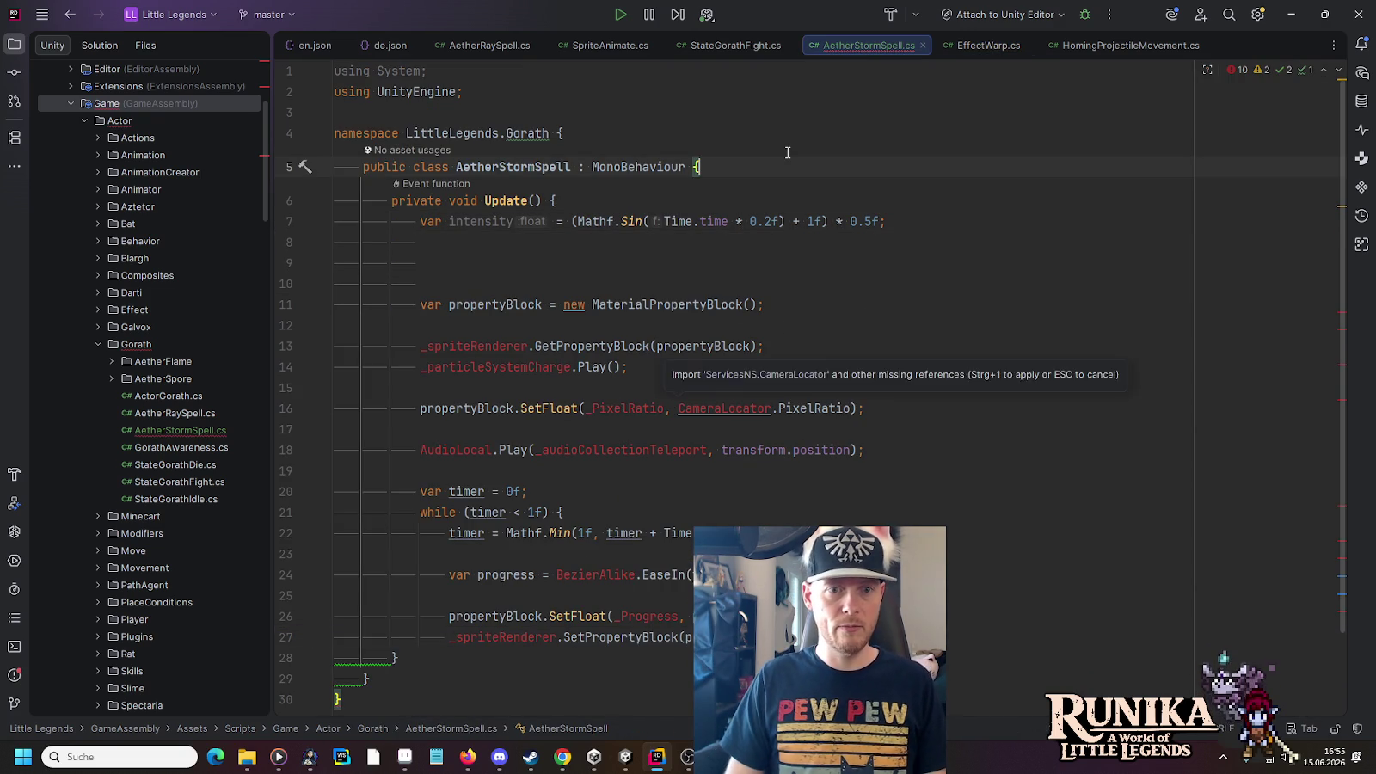
{"action": "key", "text": "Return"}
{"action": "key", "text": "Return"}
{"action": "key", "text": "Up"}
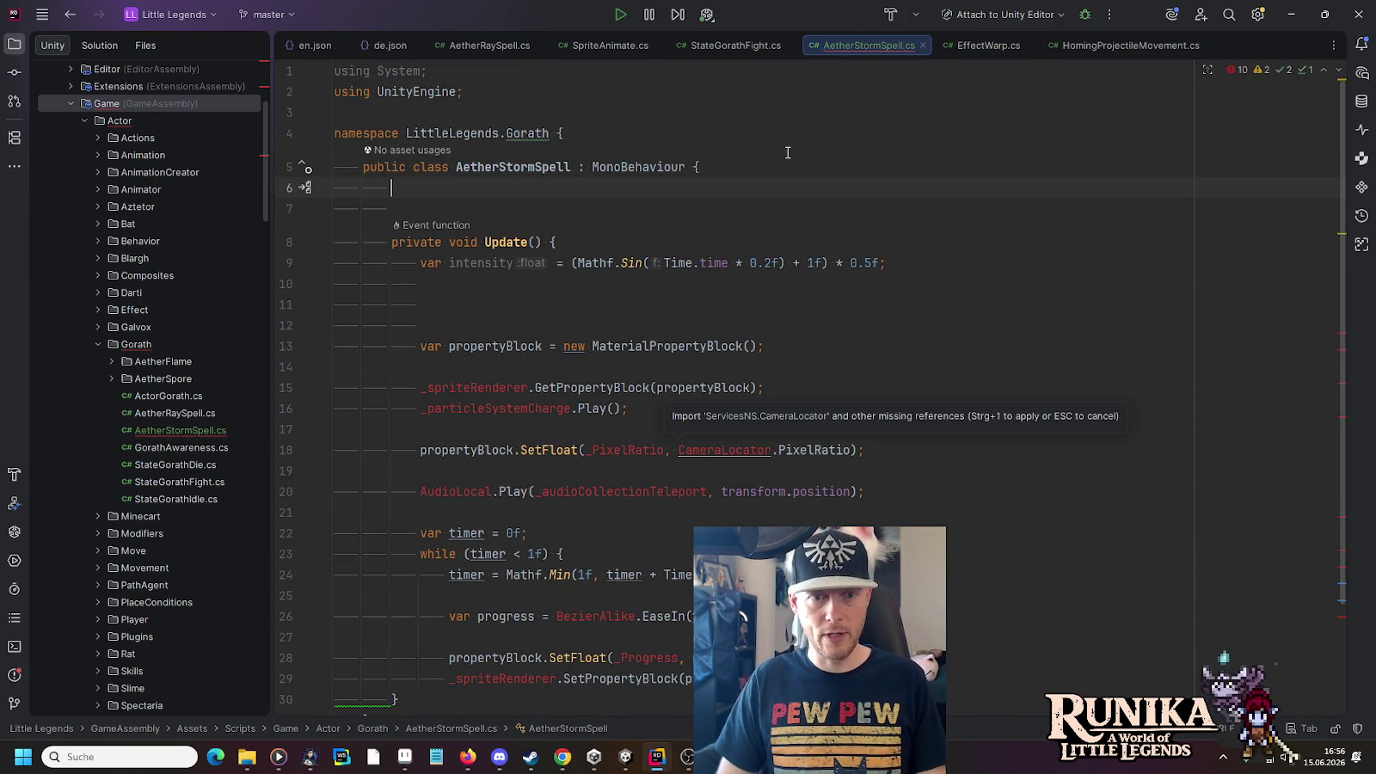
Declare a public MaterialPropertyBlock _propertyBlock field and generate a stub Start method
{"action": "type", "text": "pu"}
{"action": "key", "text": "Return"}
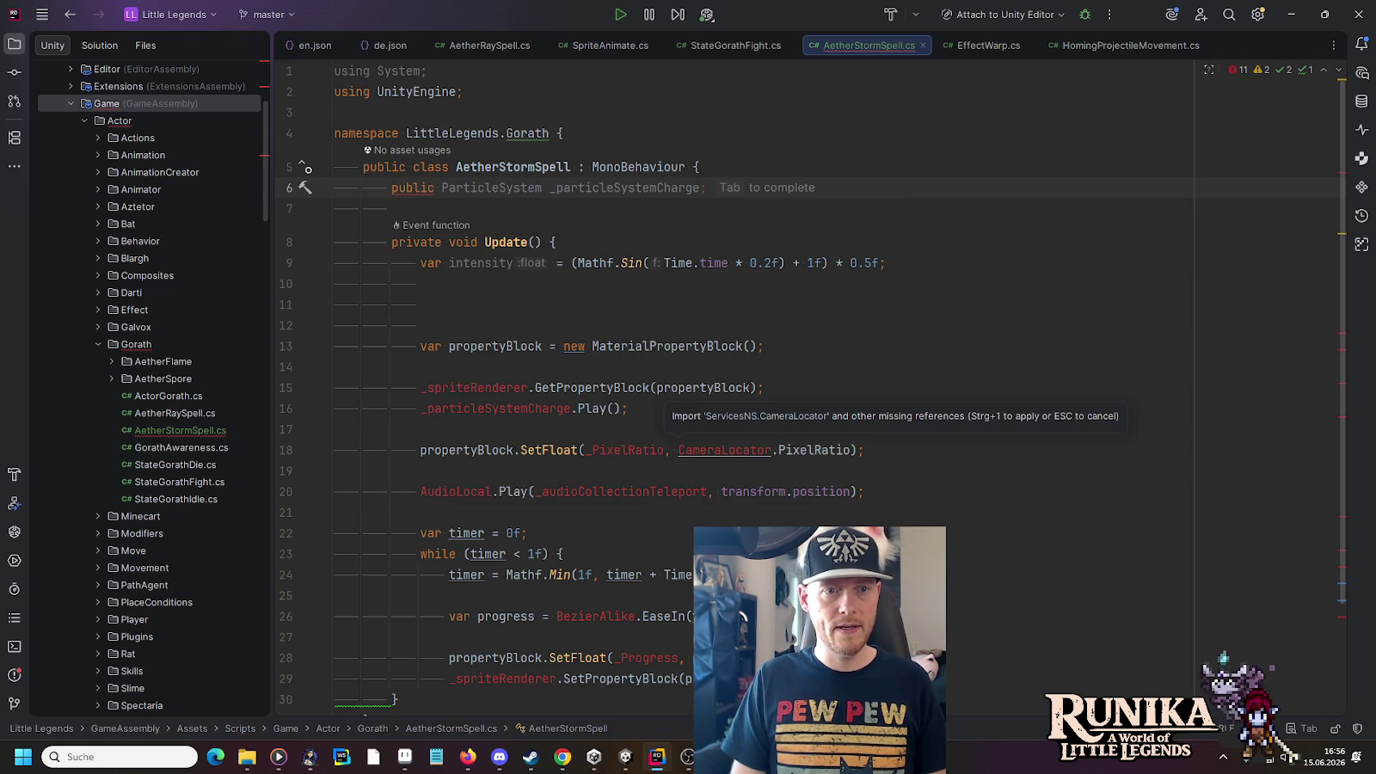
{"action": "type", "text": "MPB"}
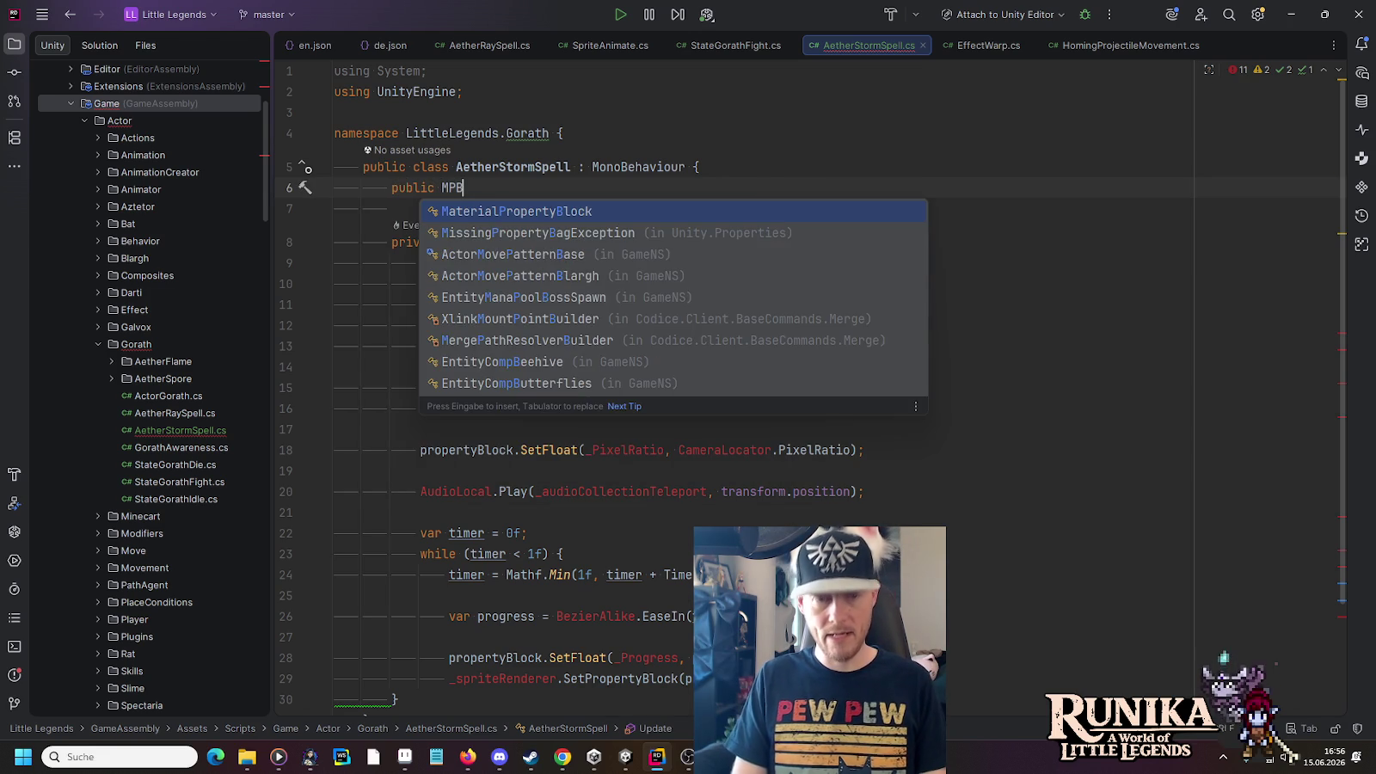
{"action": "key", "text": "Return"}
{"action": "key", "text": "Tab"}
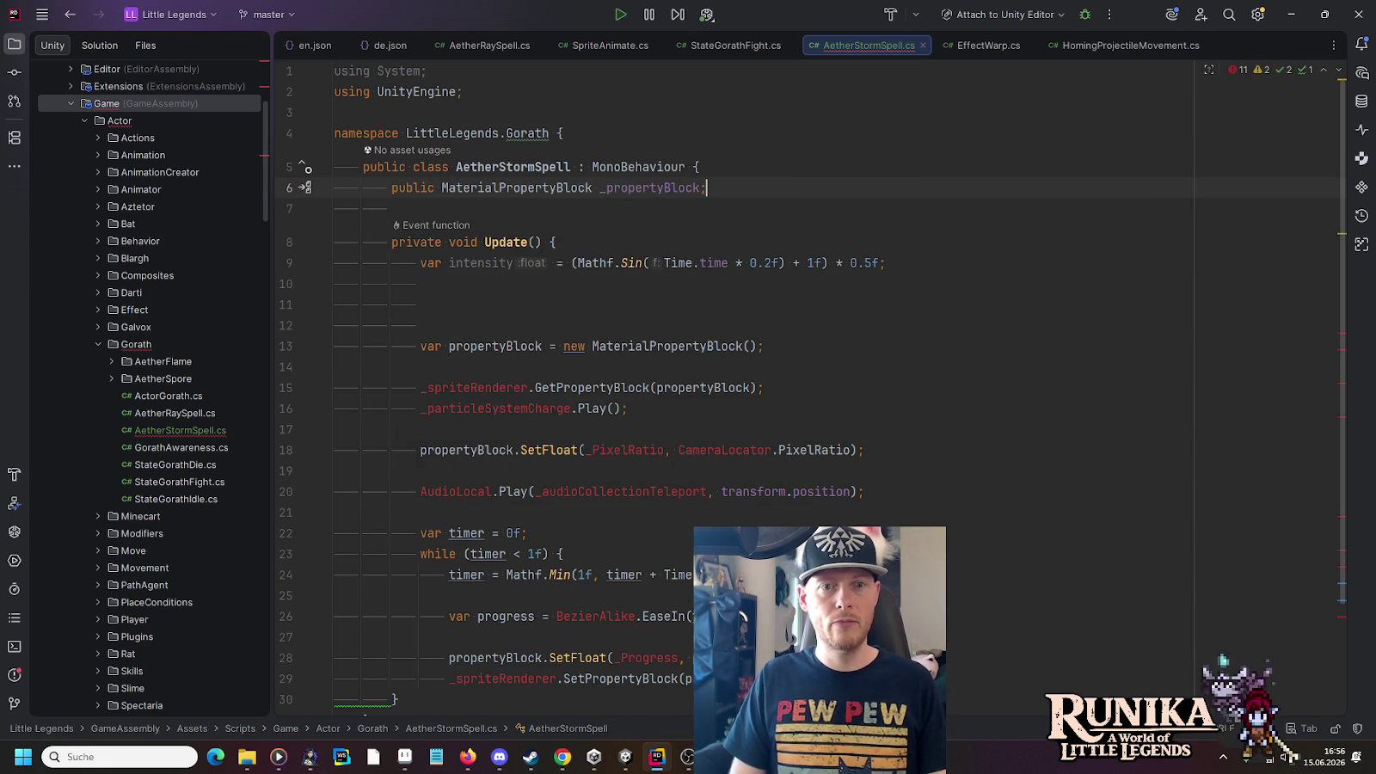
{"action": "key", "text": "Return"}
{"action": "key", "text": "Return"}
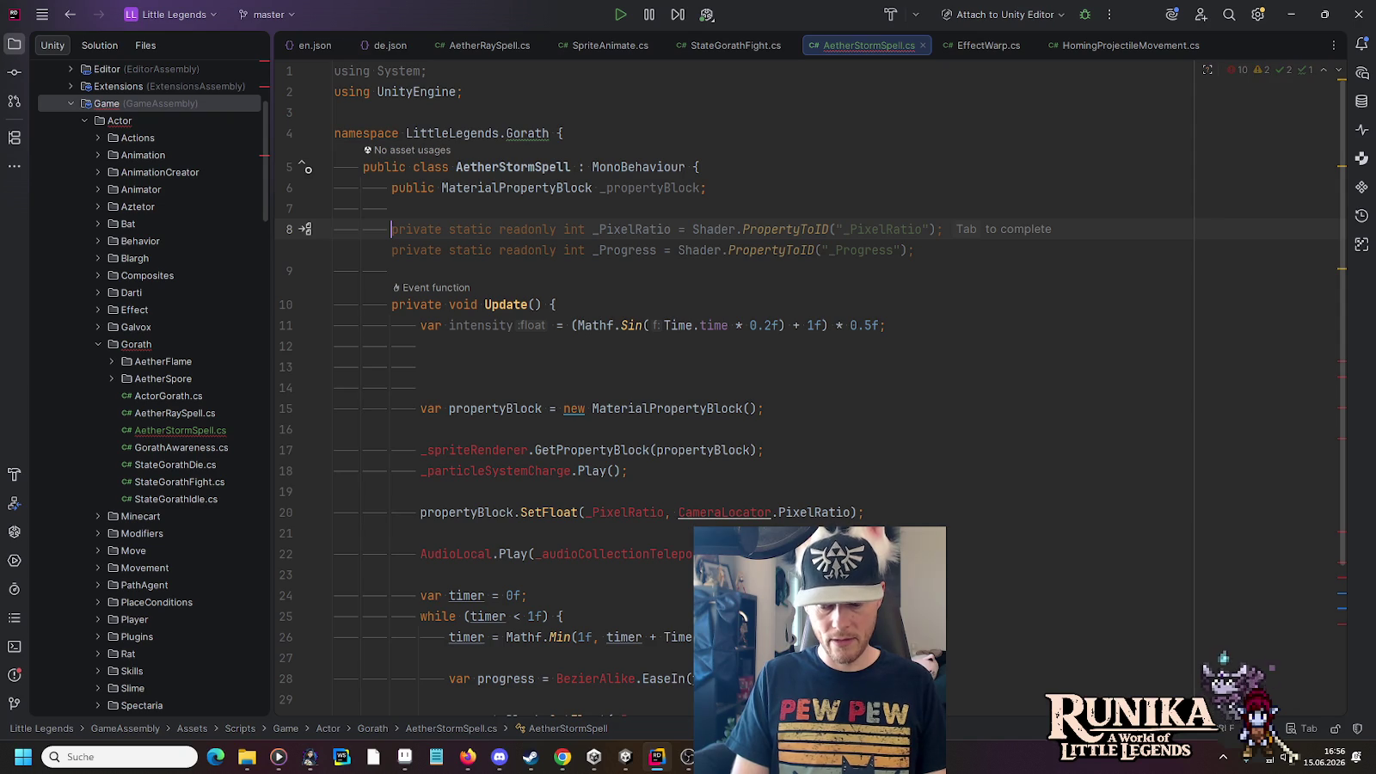
{"action": "type", "text": "Star"}
{"action": "key", "text": "Return"}
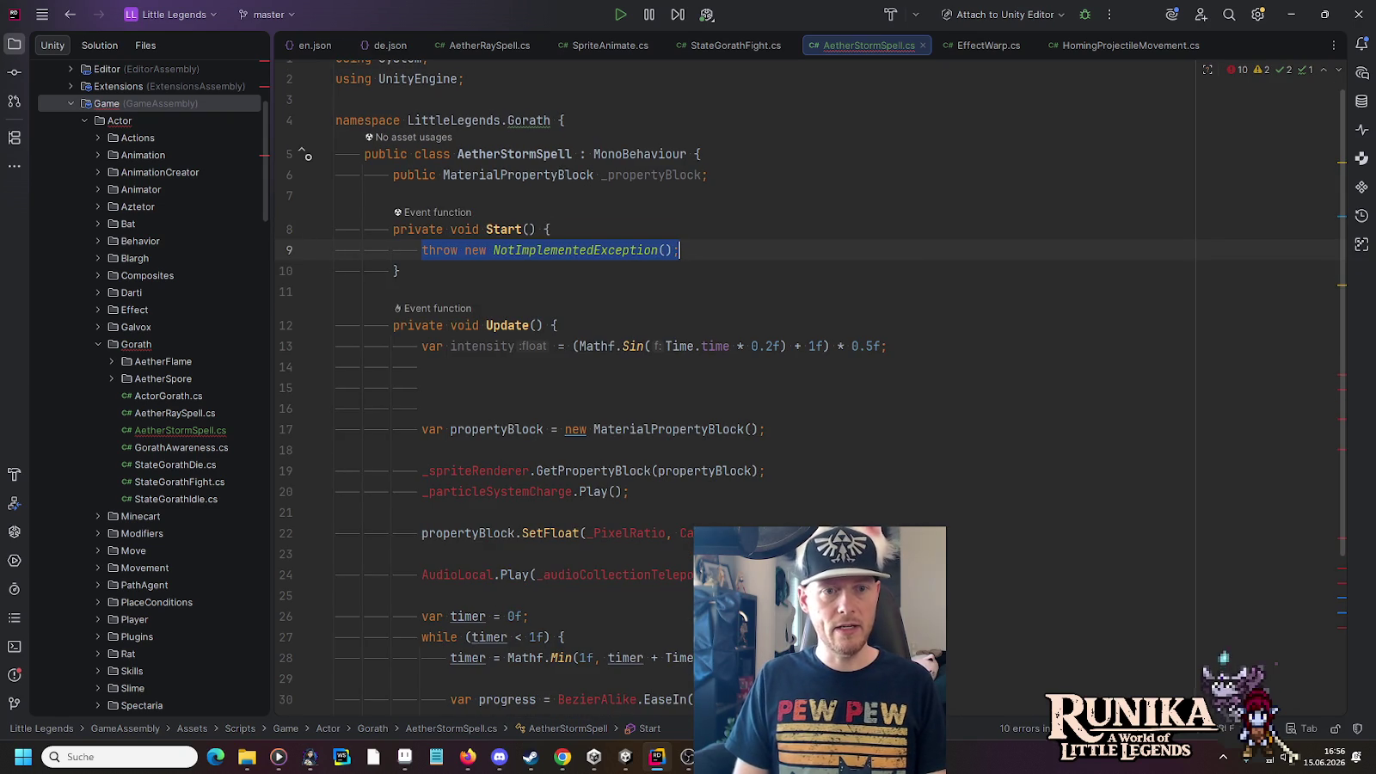
Add a public SpriteRenderer field above the property block field
{"action": "left_click", "coordinate": [758, 174]}
{"action": "key", "text": "Return"}
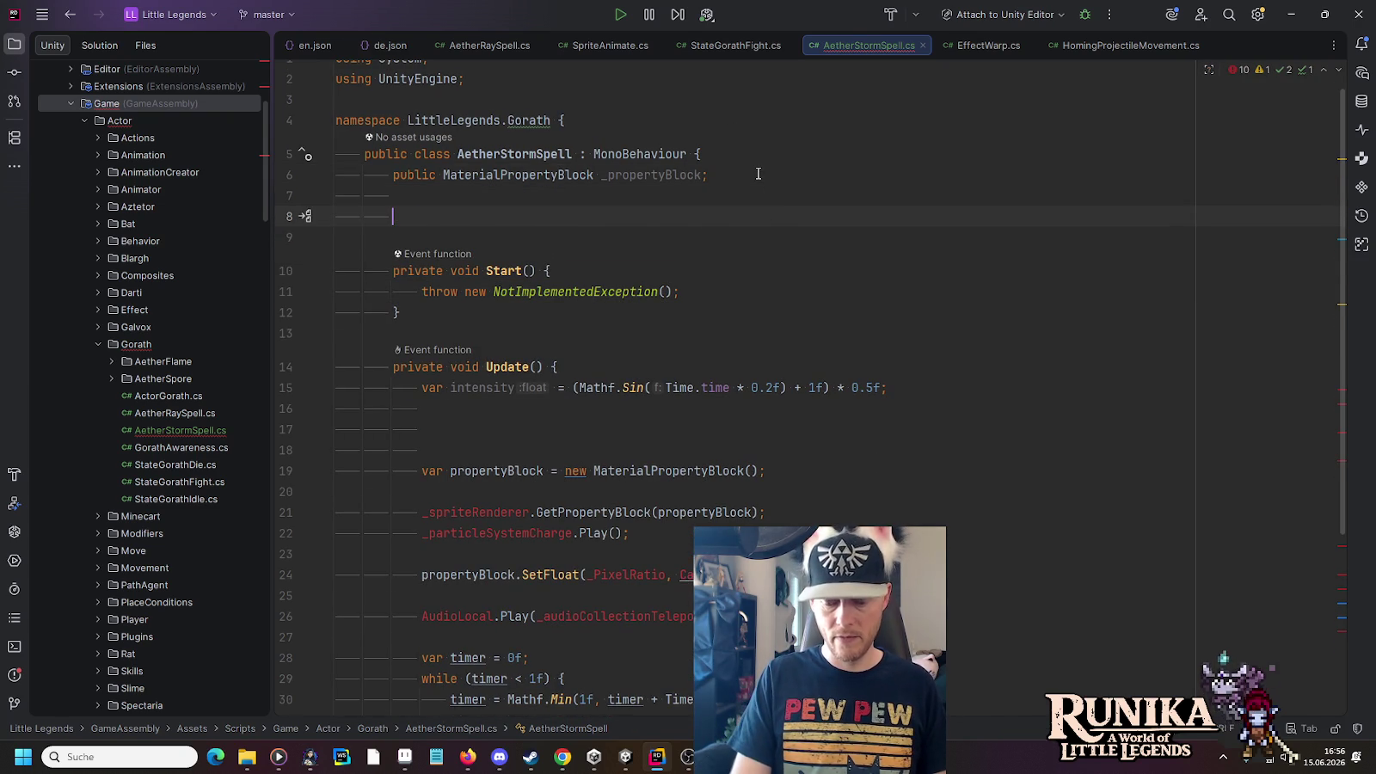
{"action": "key", "text": "BackSpace"}
{"action": "key", "text": "Home"}
{"action": "key", "text": "Return"}
{"action": "key", "text": "Return"}
{"action": "key", "text": "Up"}
{"action": "key", "text": "Up"}
{"action": "type", "text": "public Spr"}
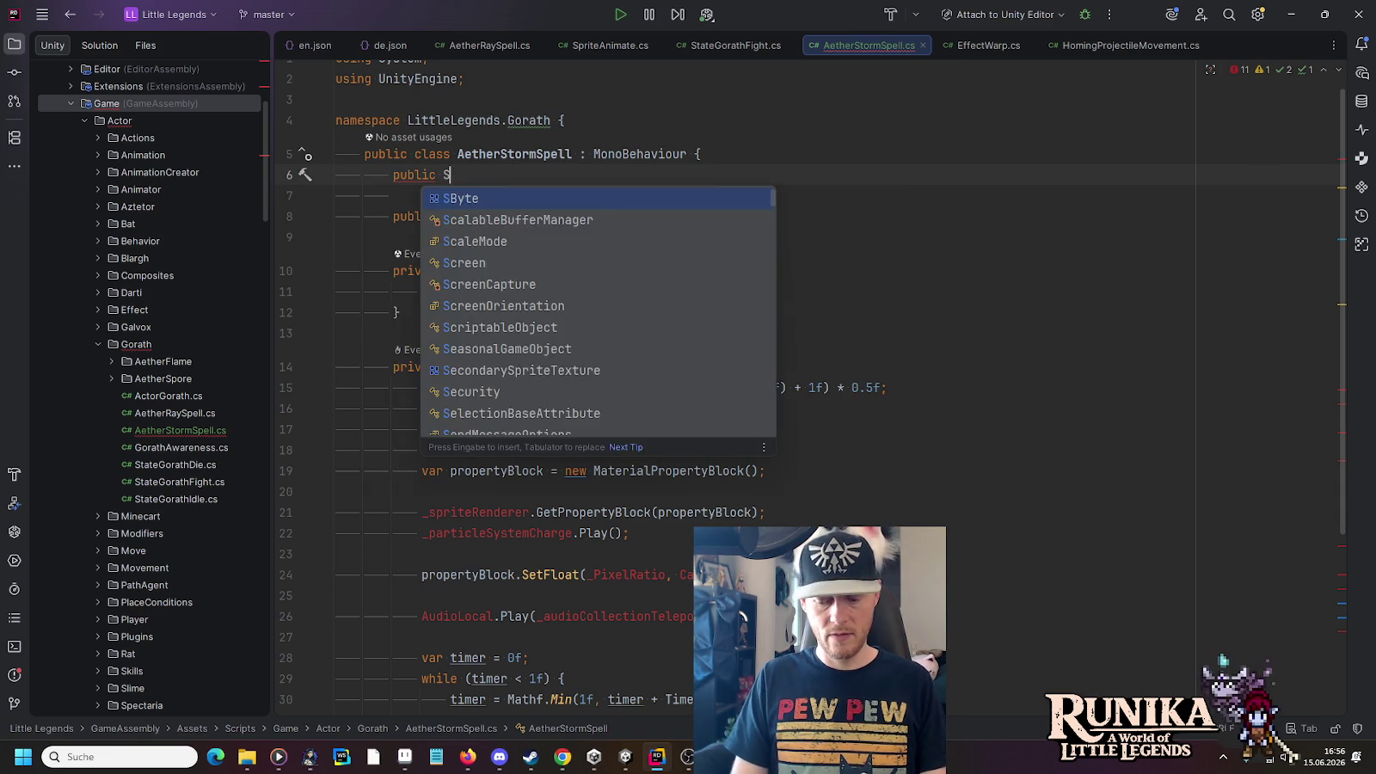
{"action": "key", "text": "Tab"}
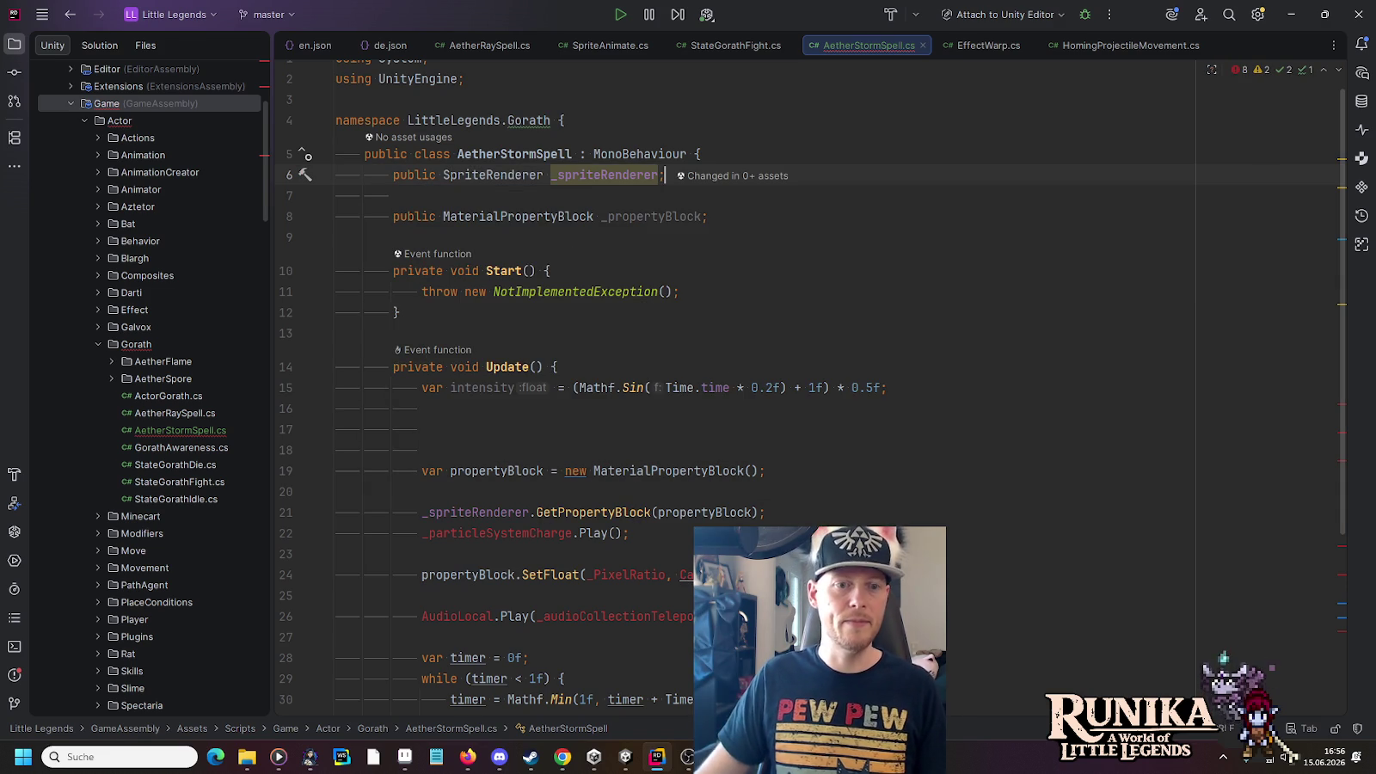
{"action": "left_click", "coordinate": [799, 470]}
{"action": "left_click_drag", "start_coordinate": [792, 512], "coordinate": [790, 491]}
Replace Start's placeholder exception with _spriteRenderer.GetPropertyBlock(_propertyBlock)
{"action": "key", "text": "ctrl+c"}
{"action": "triple_click", "coordinate": [700, 290]}
{"action": "key", "text": "ctrl+v"}
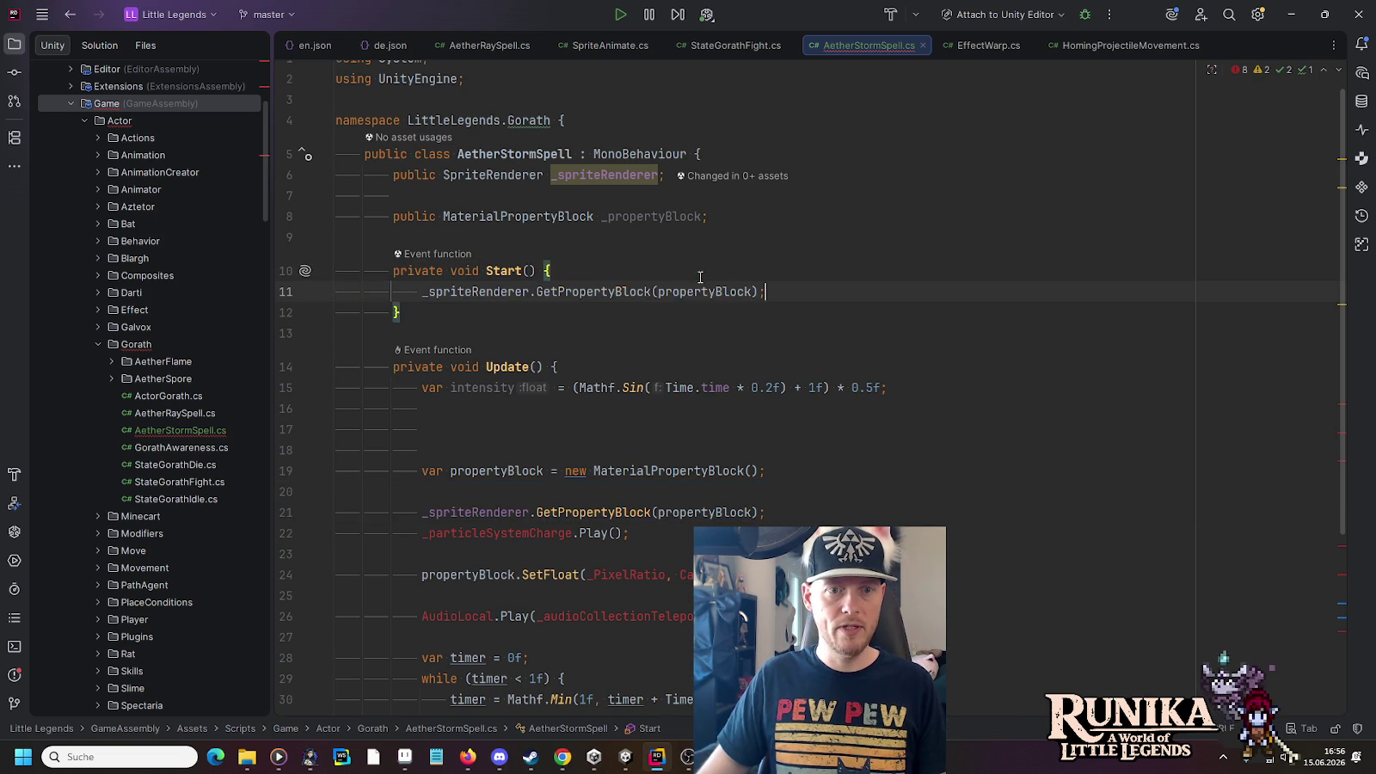
{"action": "key", "text": "Tab"}
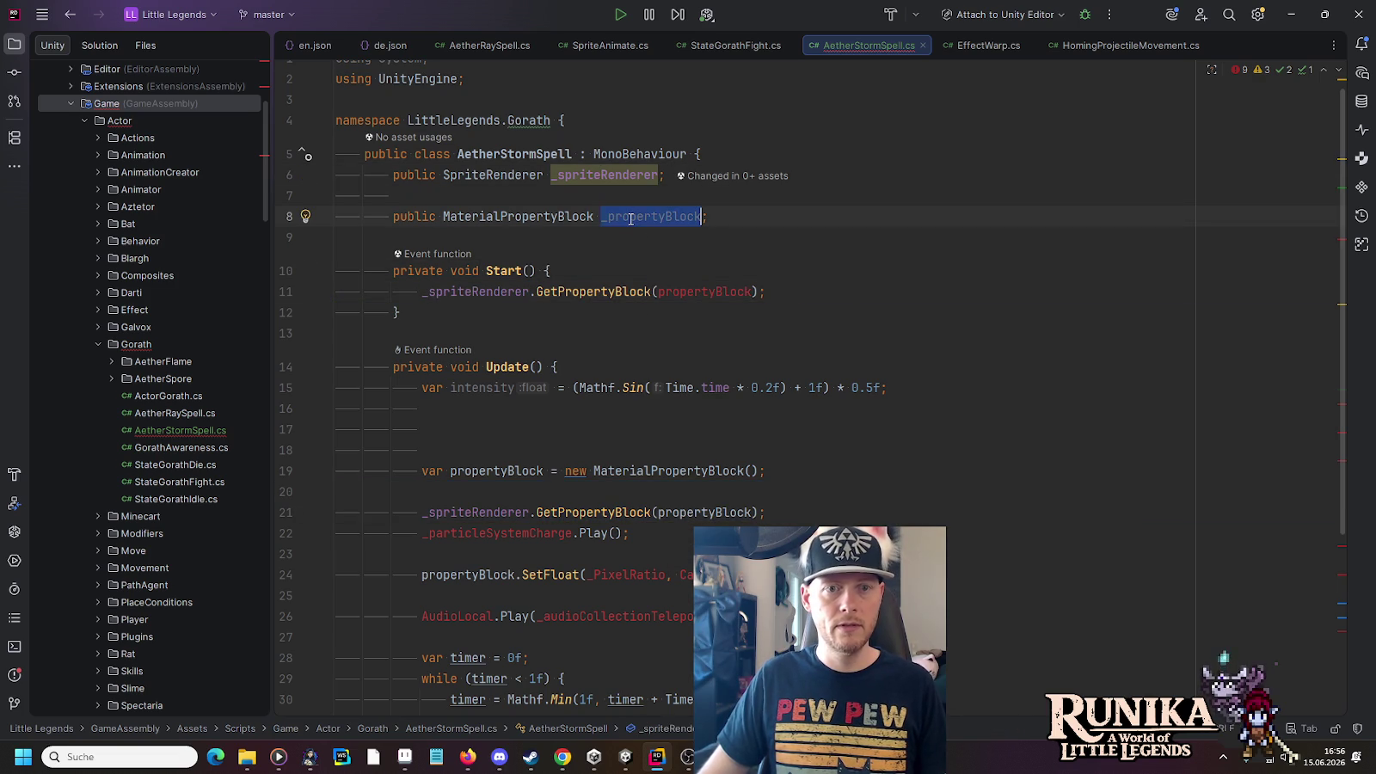
{"action": "key", "text": "Tab"}
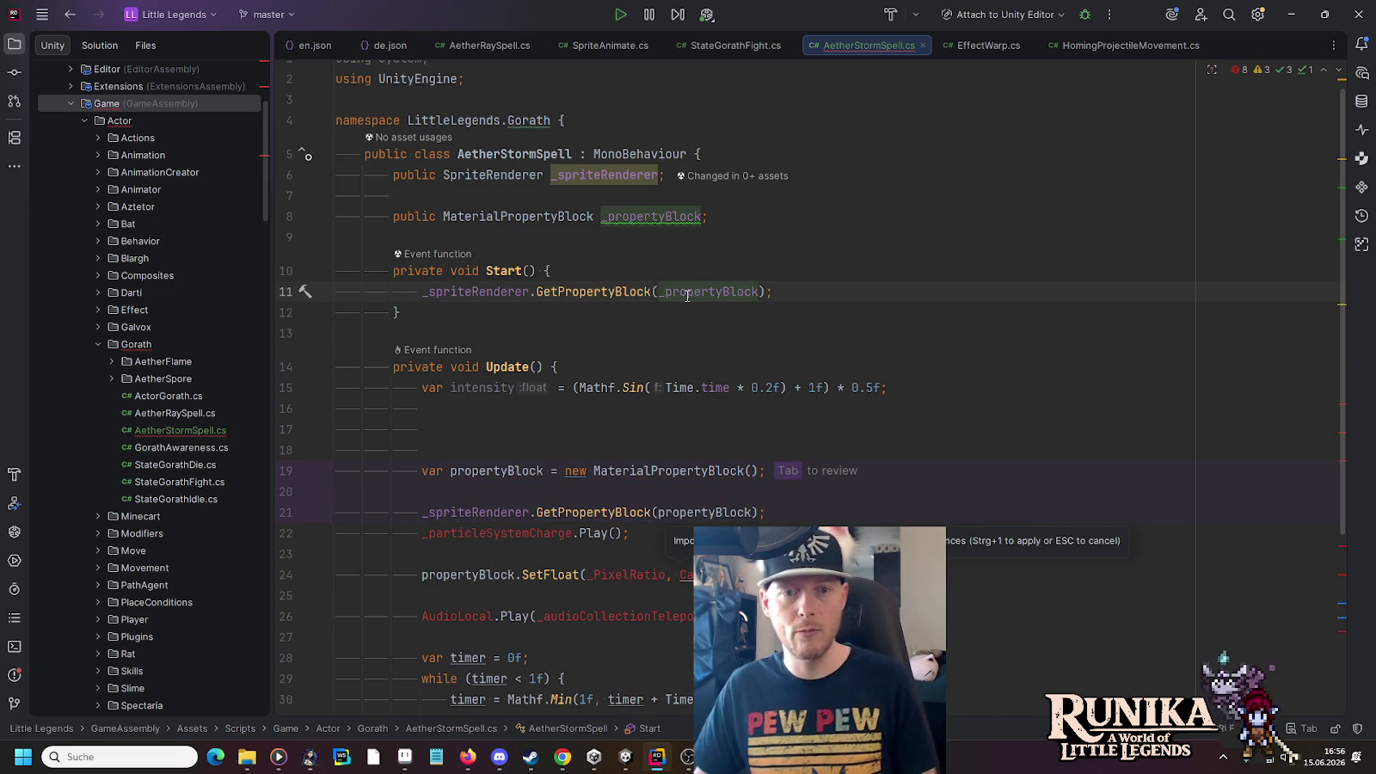
{"action": "left_click", "coordinate": [586, 292]}
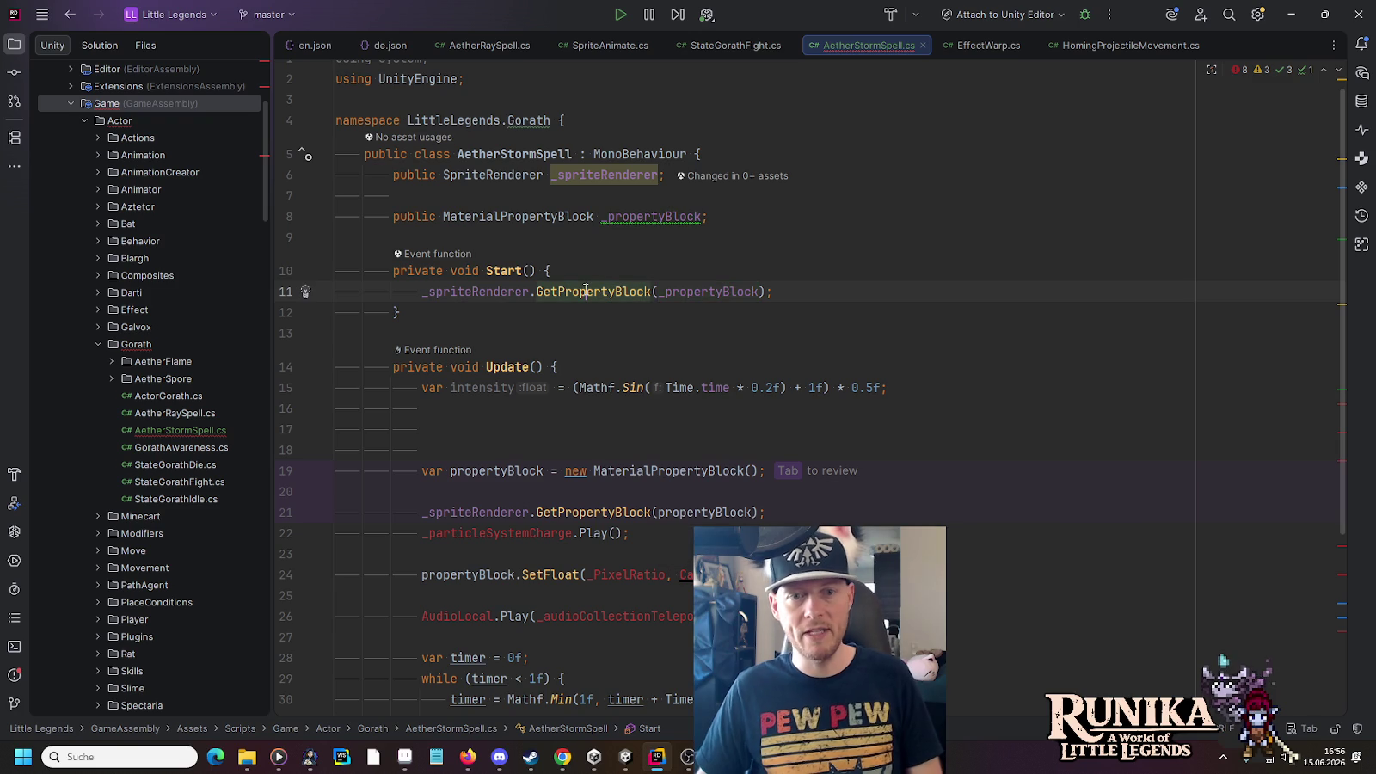
{"action": "left_click", "coordinate": [720, 292]}
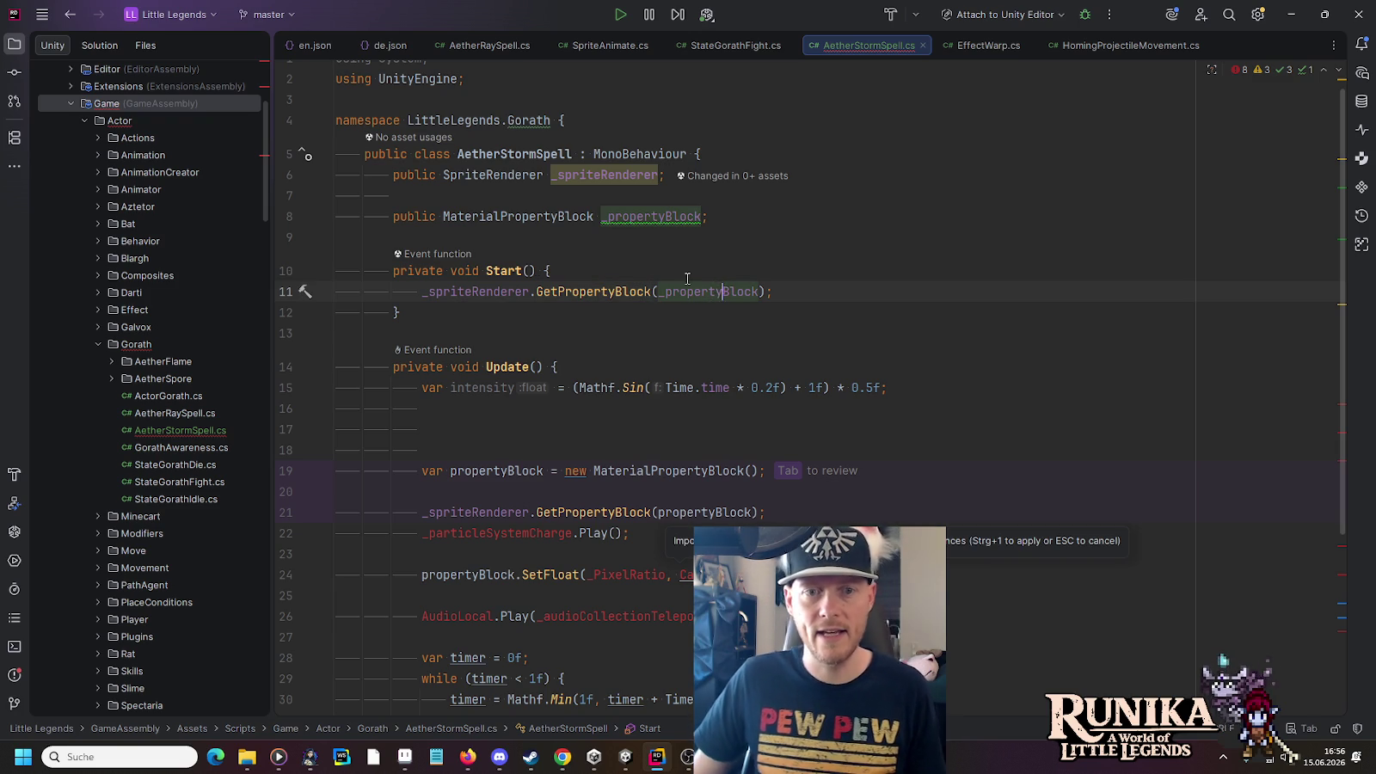
{"action": "left_click", "coordinate": [494, 291]}
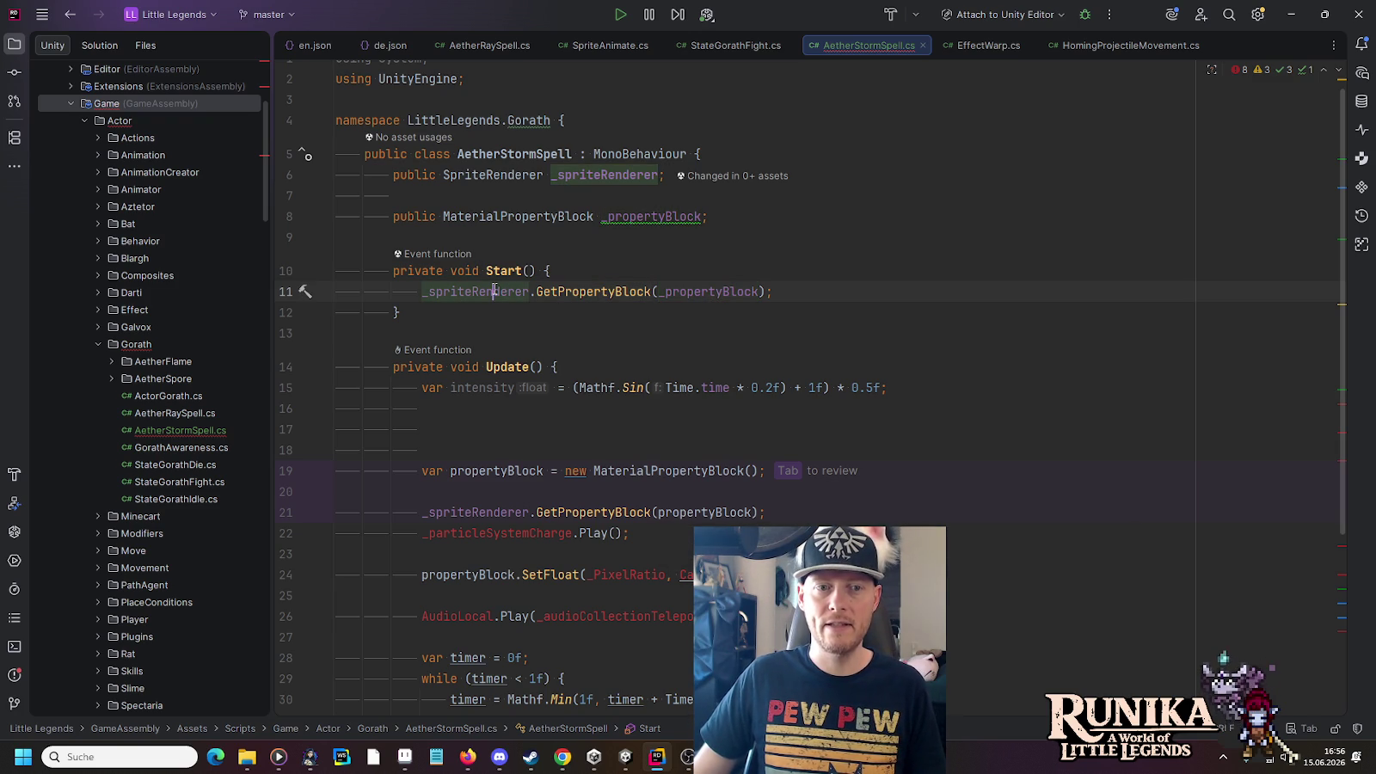
{"action": "left_click", "coordinate": [567, 291]}
{"action": "left_click", "coordinate": [737, 292]}
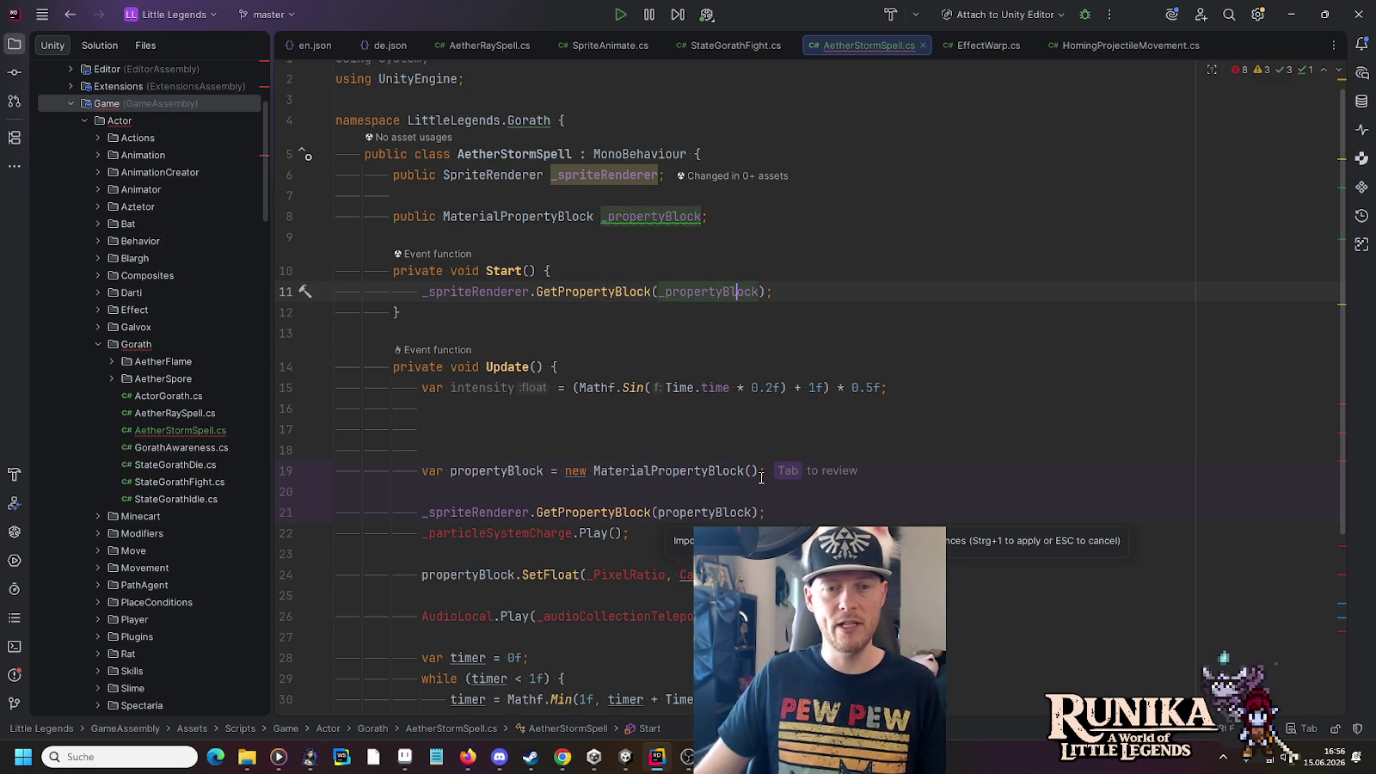
Delete the old property block setup lines from Update
{"action": "scroll", "coordinate": [800, 443], "scroll_direction": "down", "scroll_amount": 2}
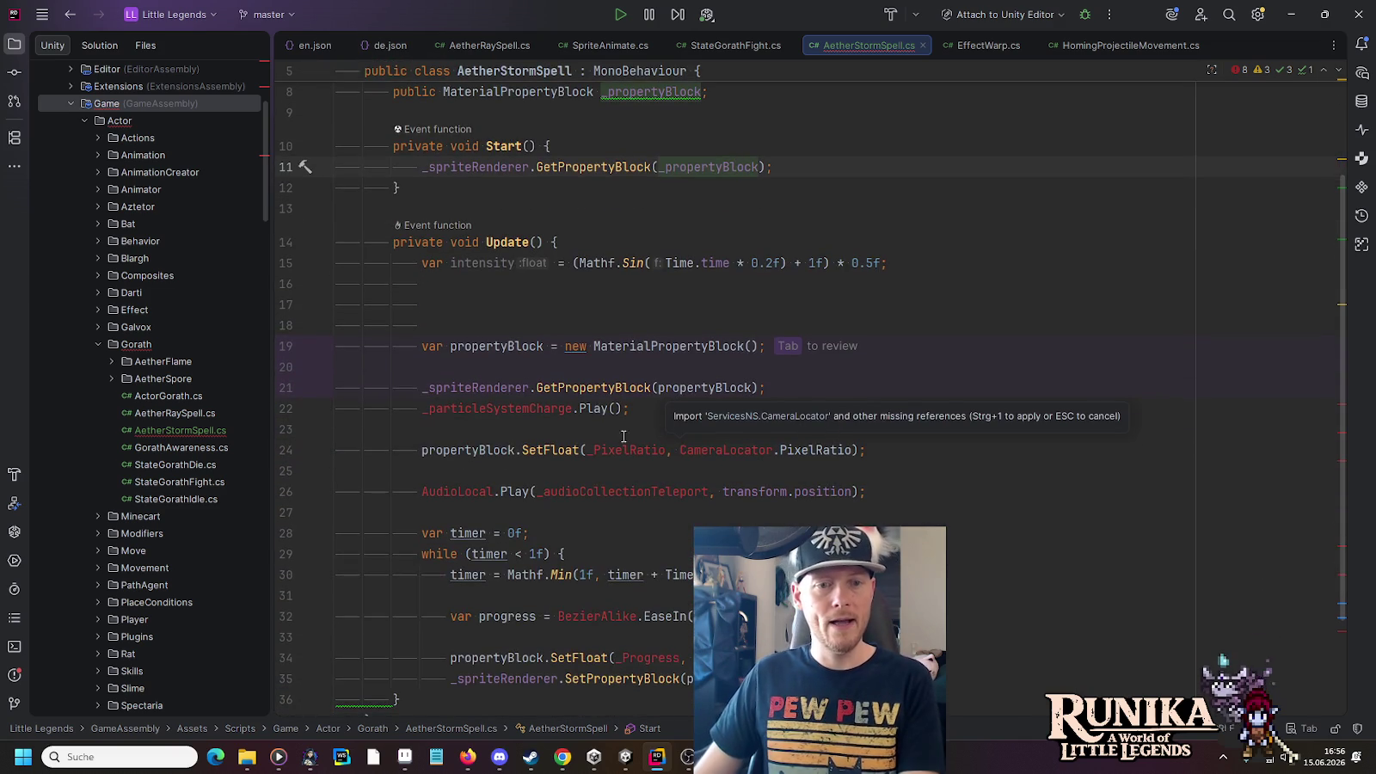
{"action": "left_click", "coordinate": [579, 422]}
{"action": "key", "text": "shift+Up"}
{"action": "key", "text": "shift+Up"}
{"action": "key", "text": "shift+Up"}
{"action": "key", "text": "Delete"}
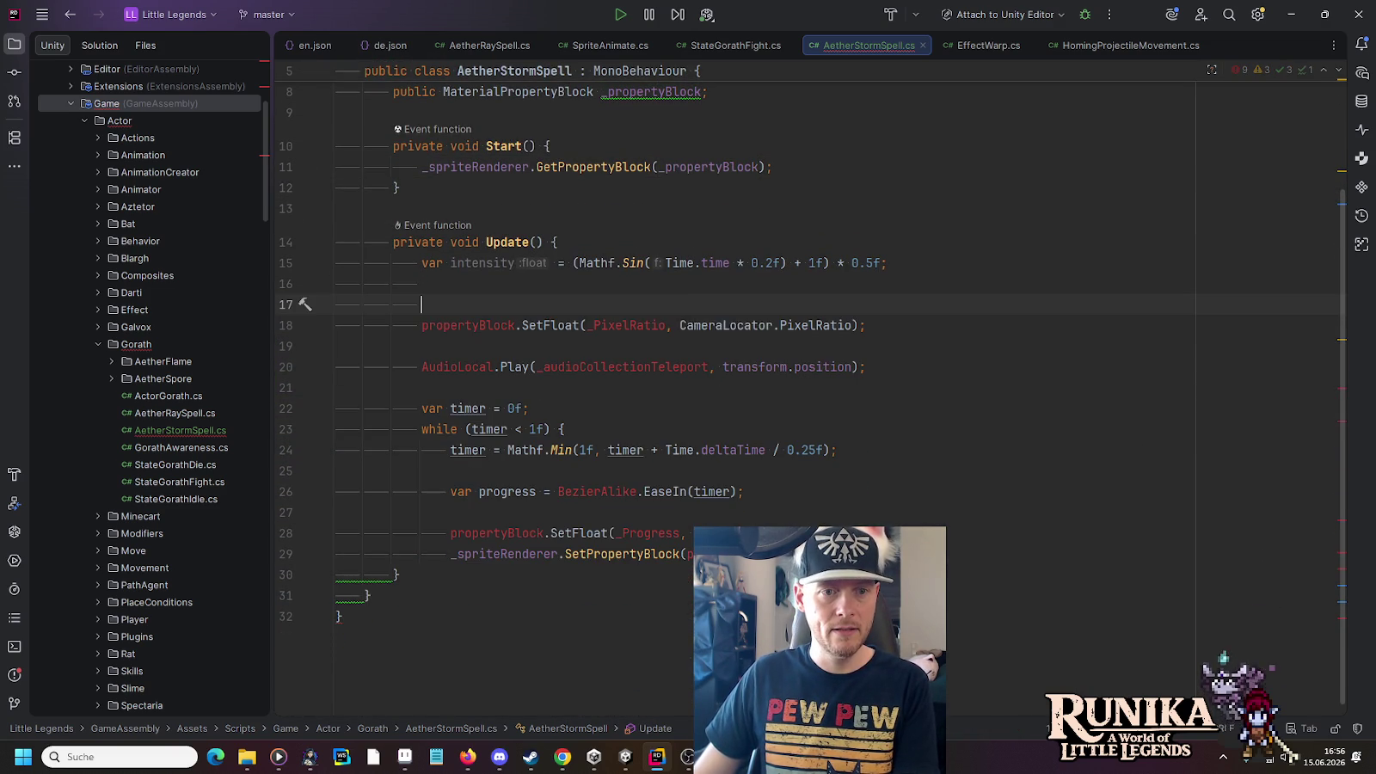
{"action": "key", "text": "BackSpace"}
Make SetFloat target _propertyBlock with "Intensity" cached as a shader property ID field
{"action": "left_click", "coordinate": [705, 237], "text": "ctrl"}
{"action": "left_click", "coordinate": [422, 375]}
{"action": "type", "text": "_"}
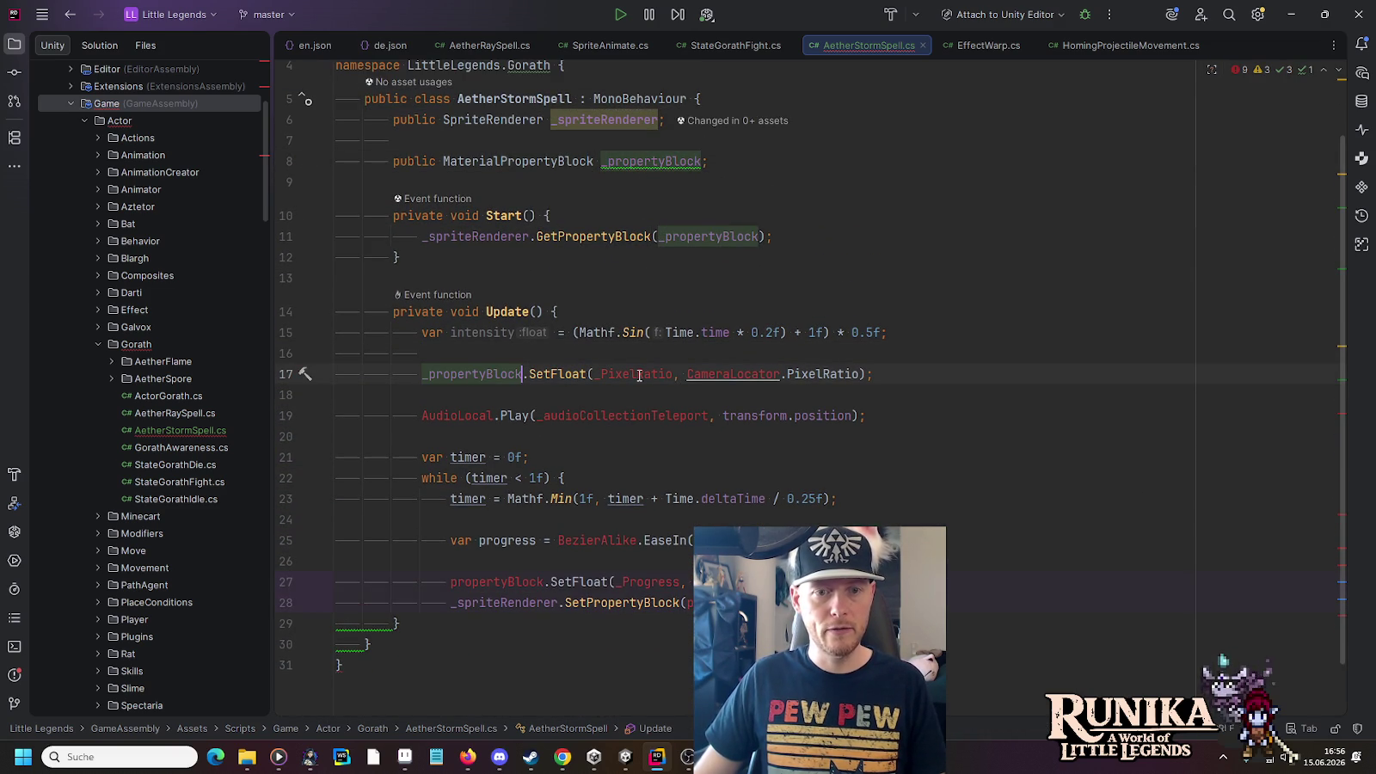
{"action": "double_click", "coordinate": [639, 374]}
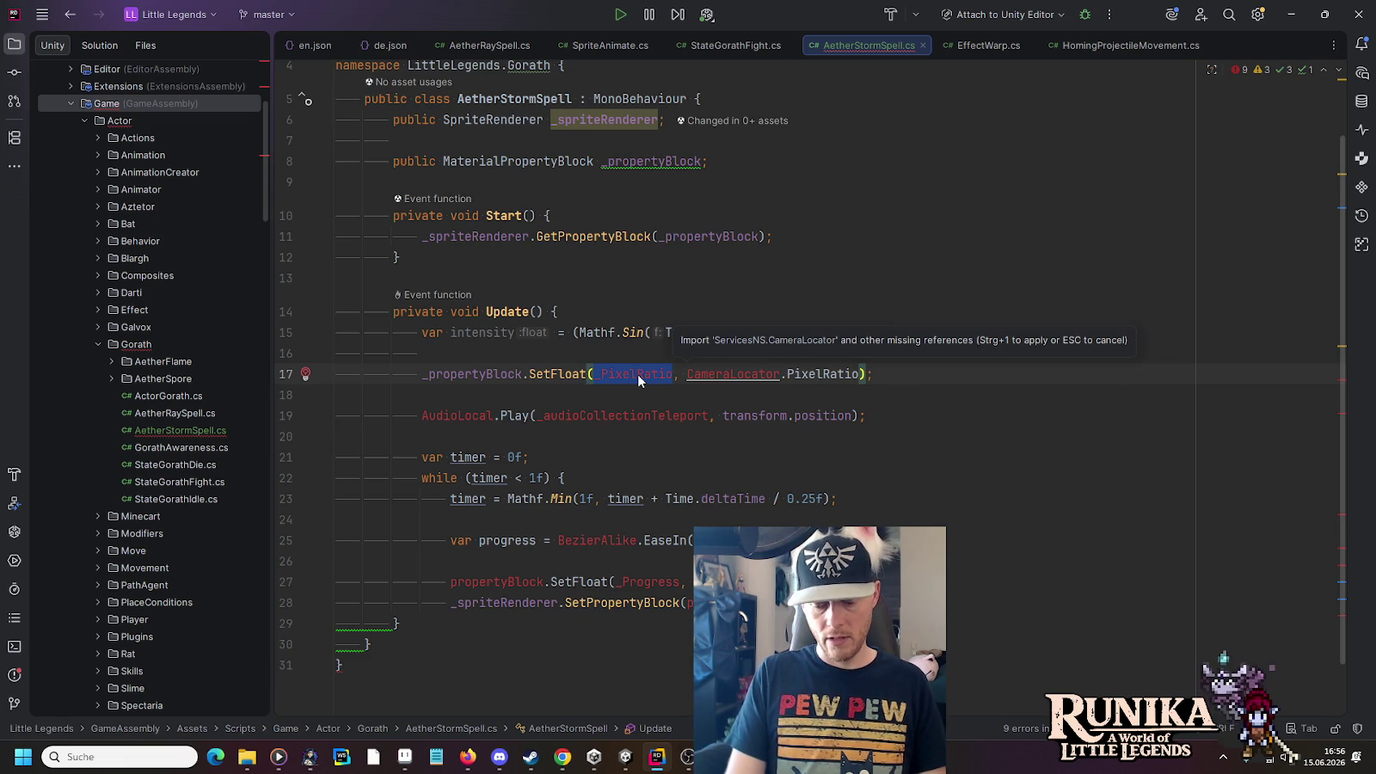
{"action": "type", "text": "In"}
{"action": "key", "text": "BackSpace"}
{"action": "key", "text": "BackSpace"}
{"action": "type", "text": "\""}
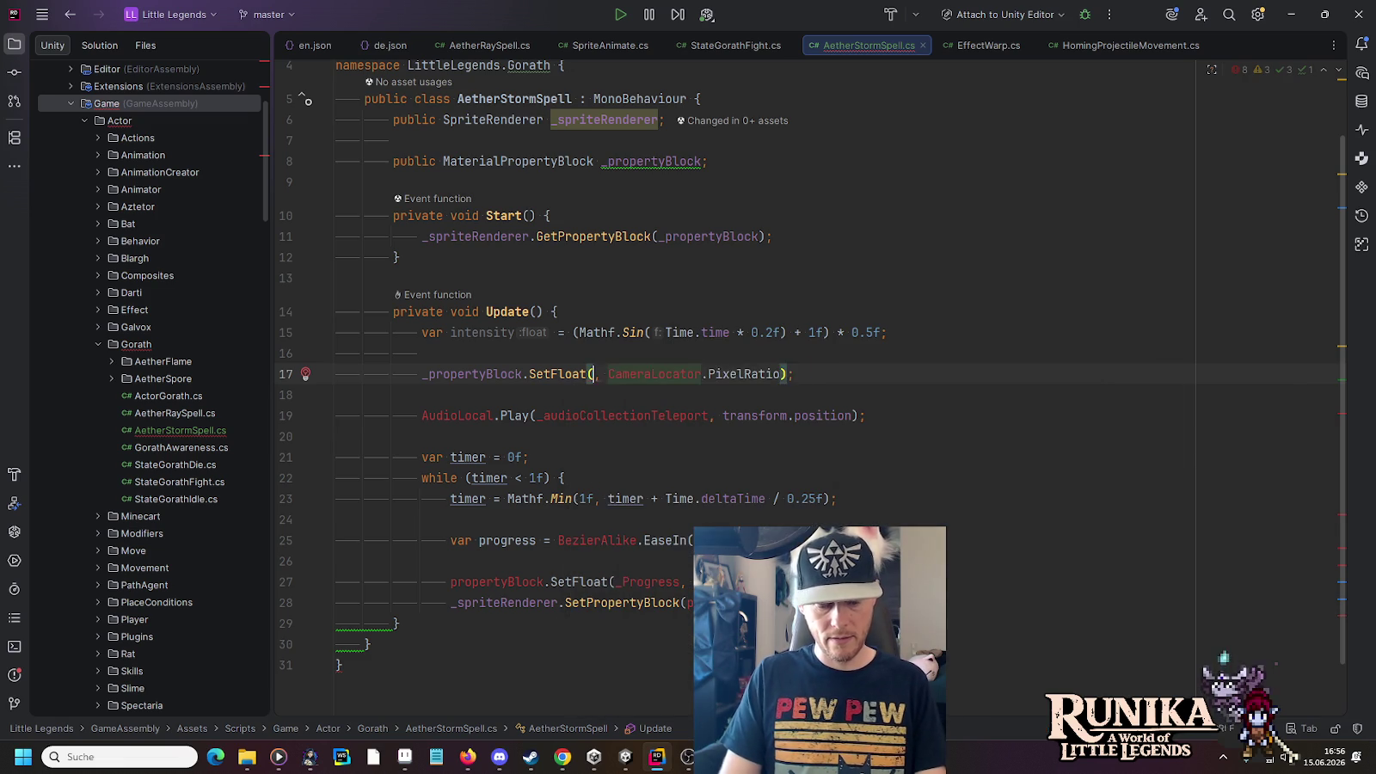
{"action": "type", "text": "Intensity"}
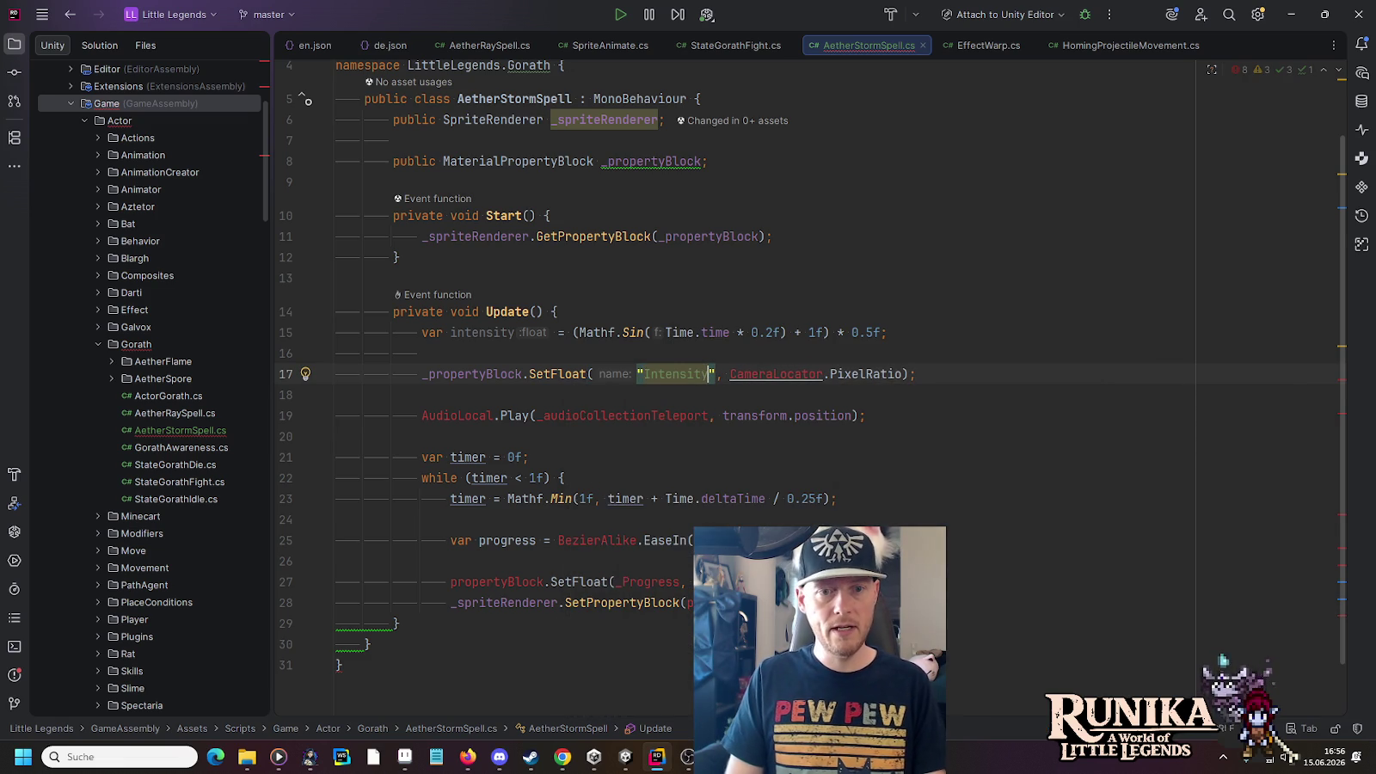
{"action": "key", "text": "alt+Return"}
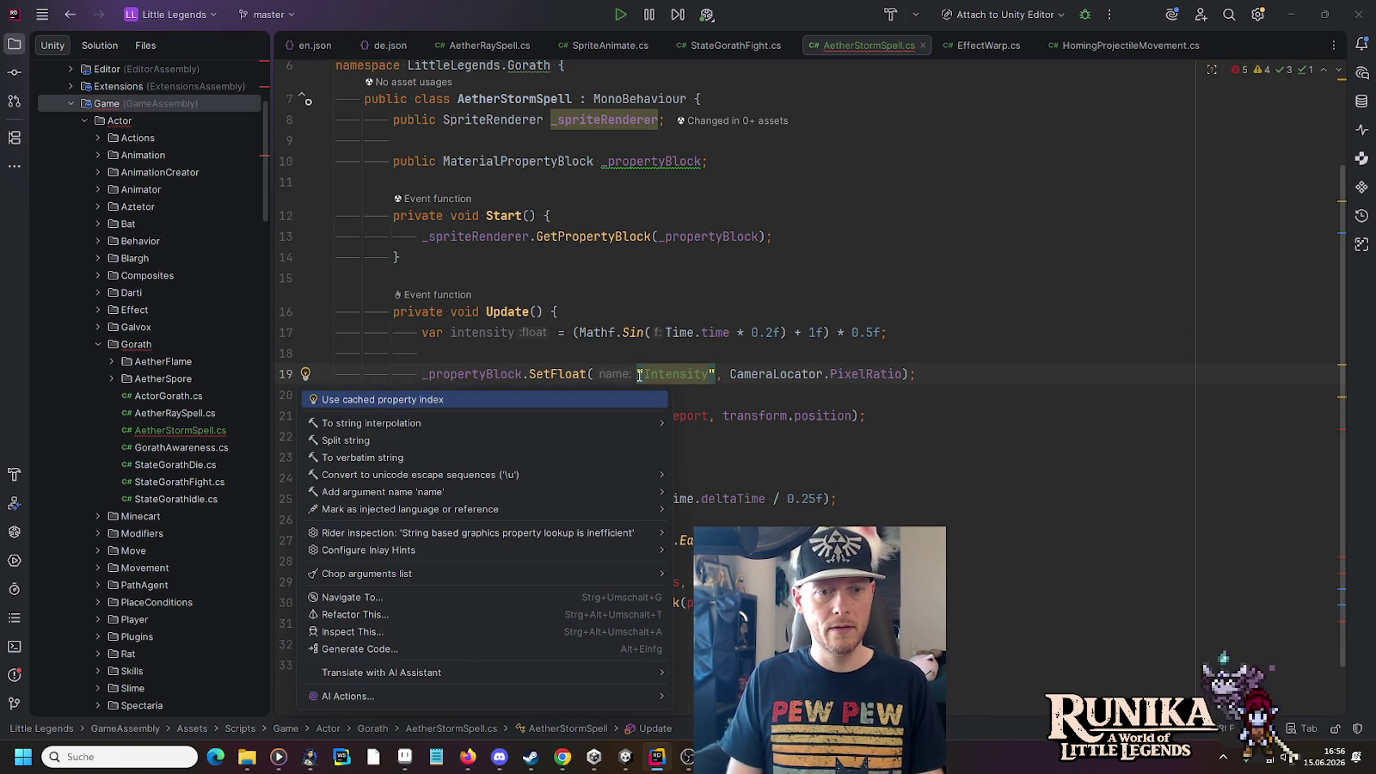
{"action": "key", "text": "Return"}
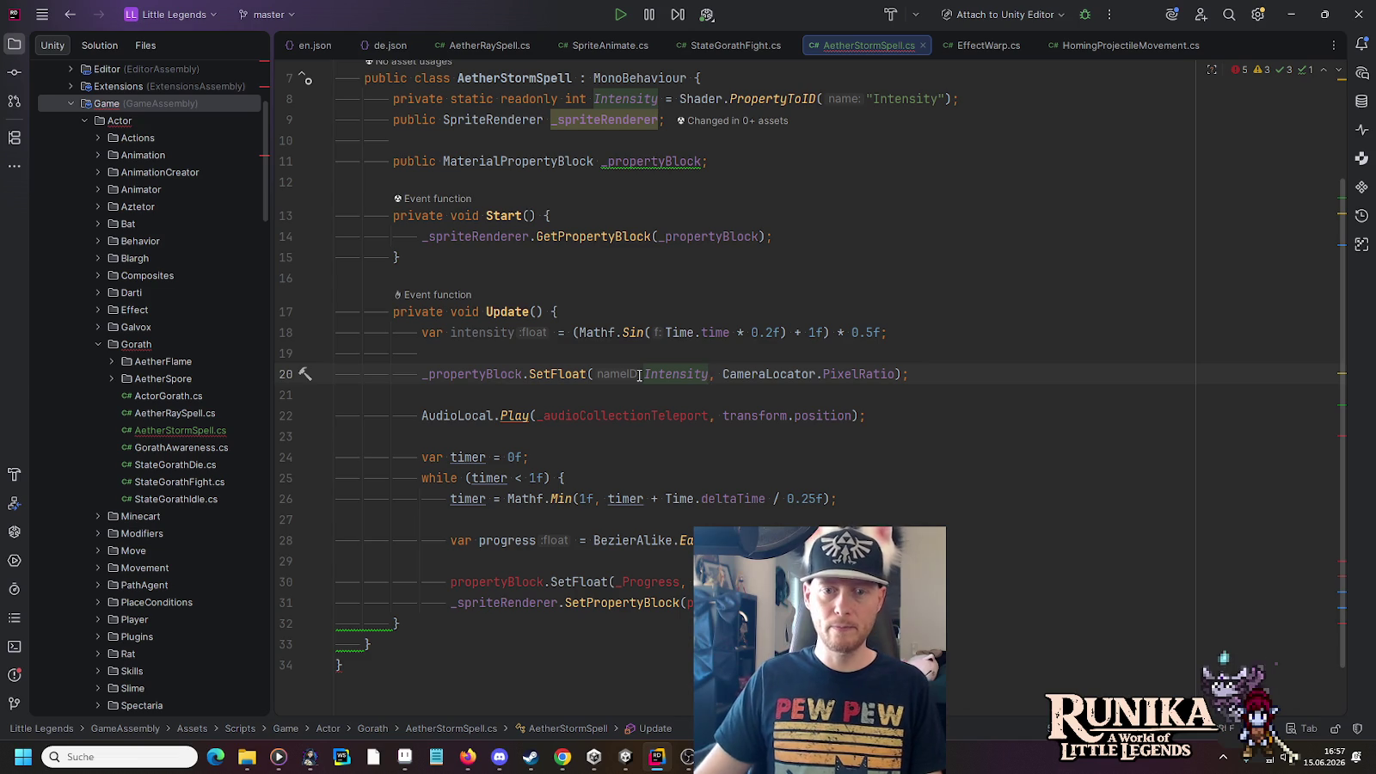
Set the Intensity SetFloat value to intensity * 1.5f
{"action": "double_click", "coordinate": [501, 334]}
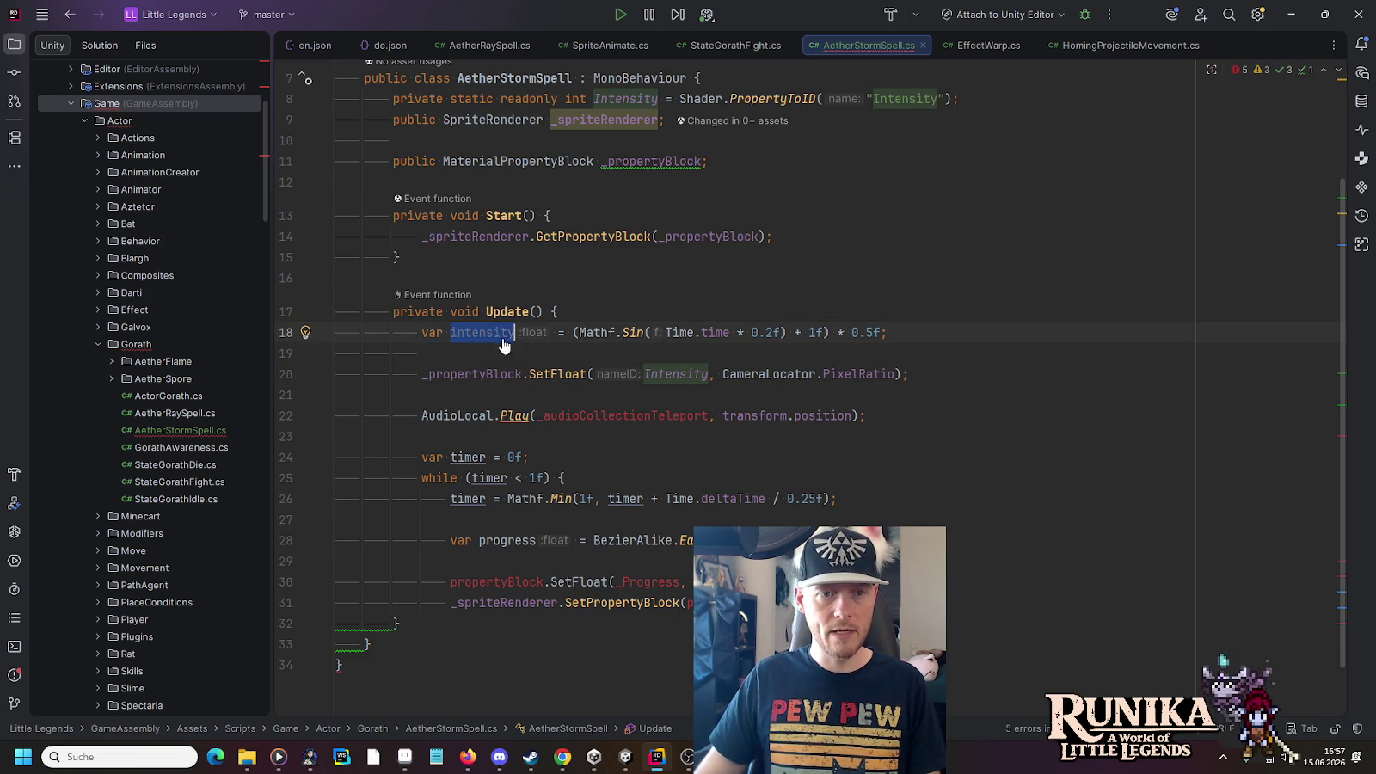
{"action": "double_click", "coordinate": [797, 374]}
{"action": "key", "text": "ctrl+w"}
{"action": "type", "text": "intensity * 1.5f"}
{"action": "key", "text": "End"}
{"action": "left_click", "coordinate": [887, 332]}
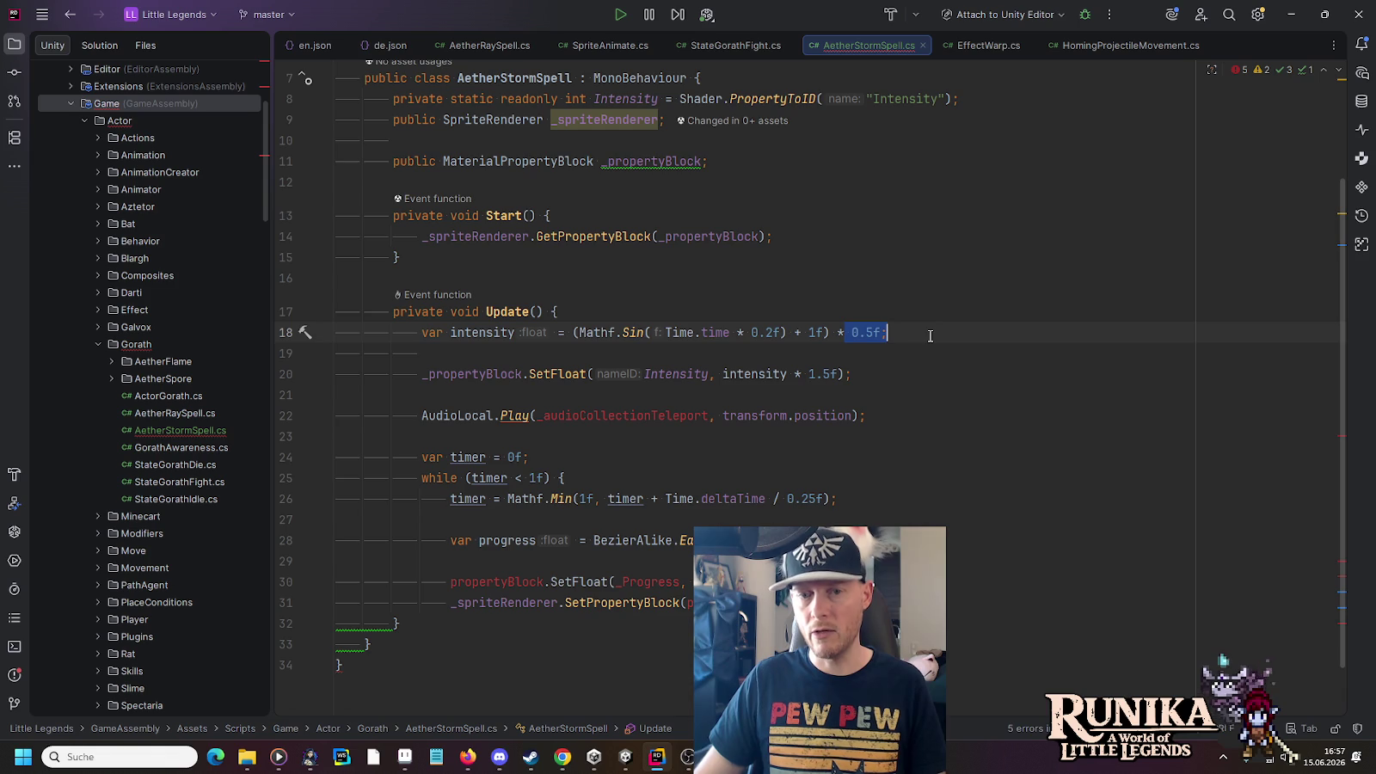
{"action": "left_click", "coordinate": [836, 375]}
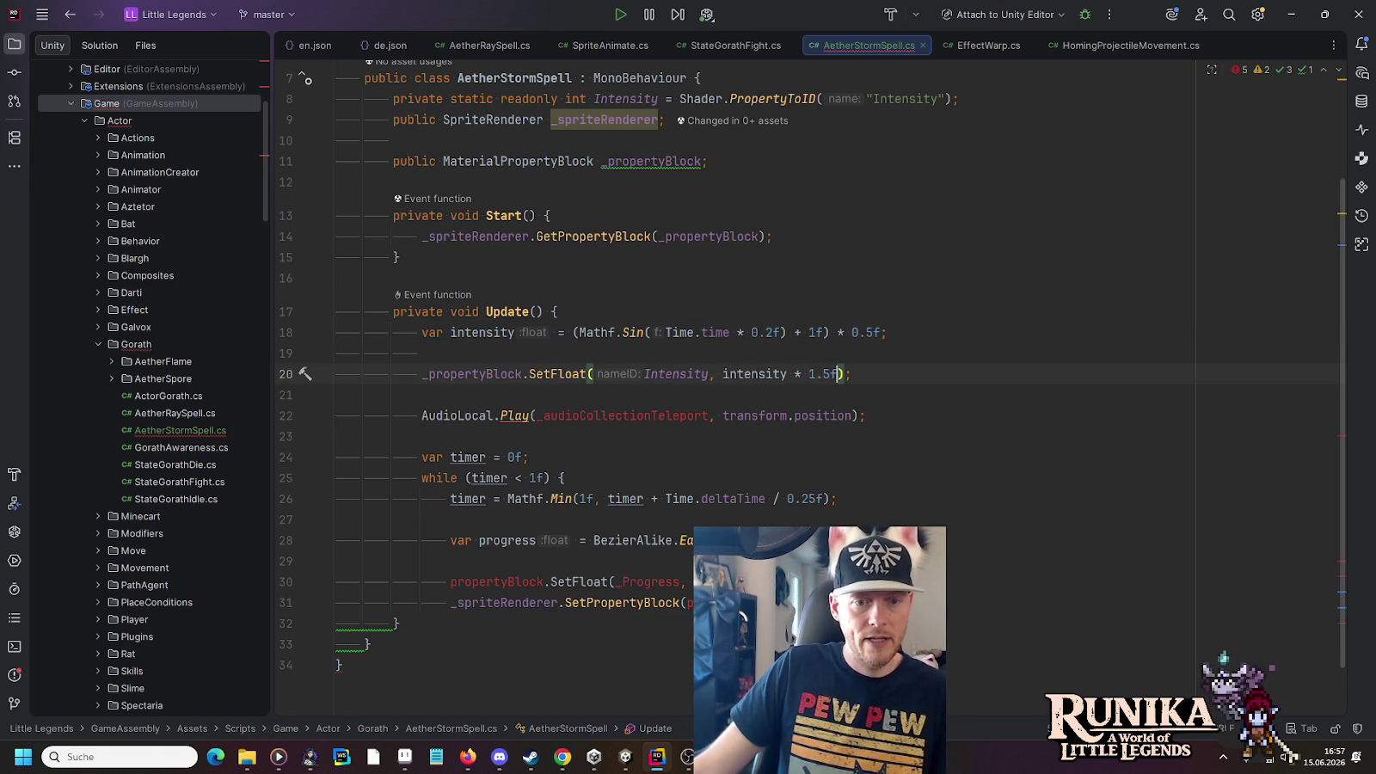
Add _spriteRenderer.SetPropertyBlock(_propertyBlock) after the Intensity SetFloat line
{"action": "left_click_drag", "start_coordinate": [804, 602], "coordinate": [731, 581]}
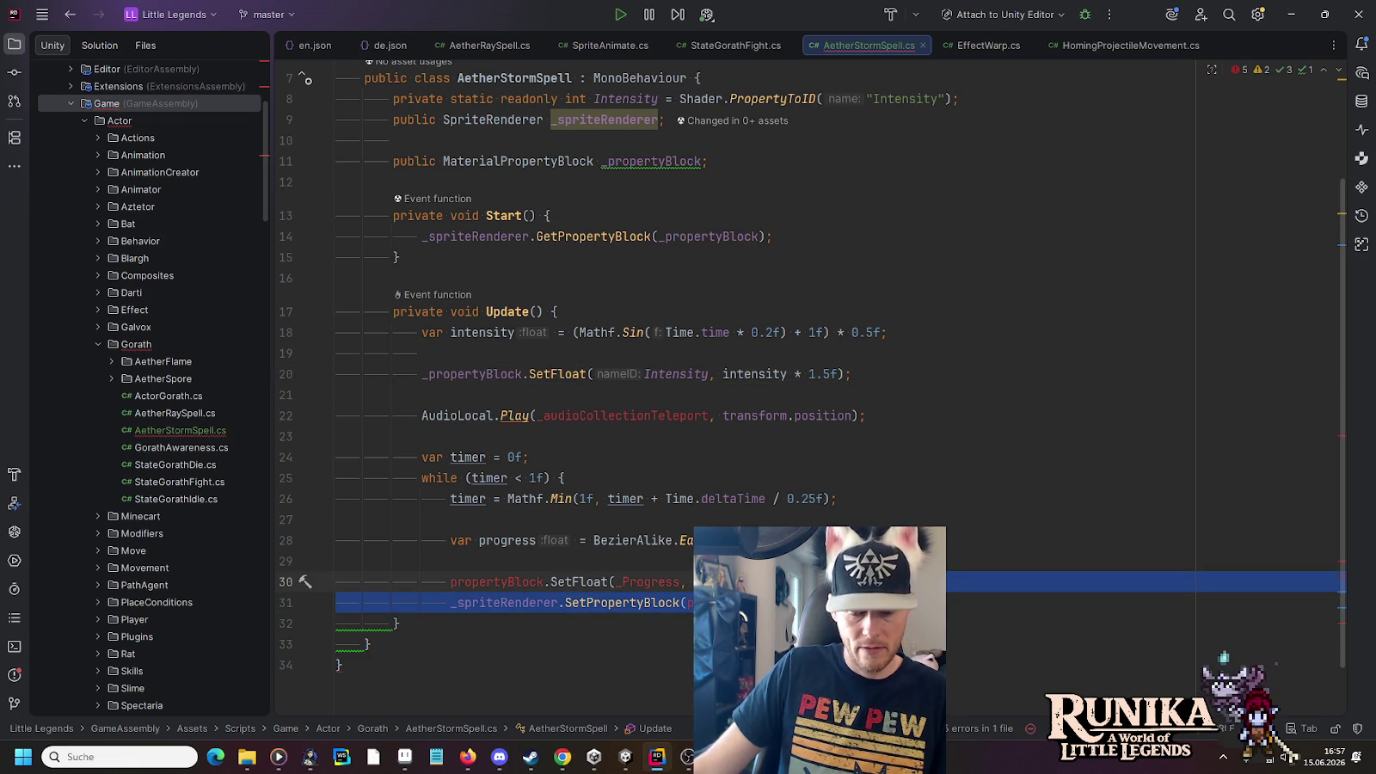
{"action": "key", "text": "ctrl+c"}
{"action": "left_click", "coordinate": [895, 375]}
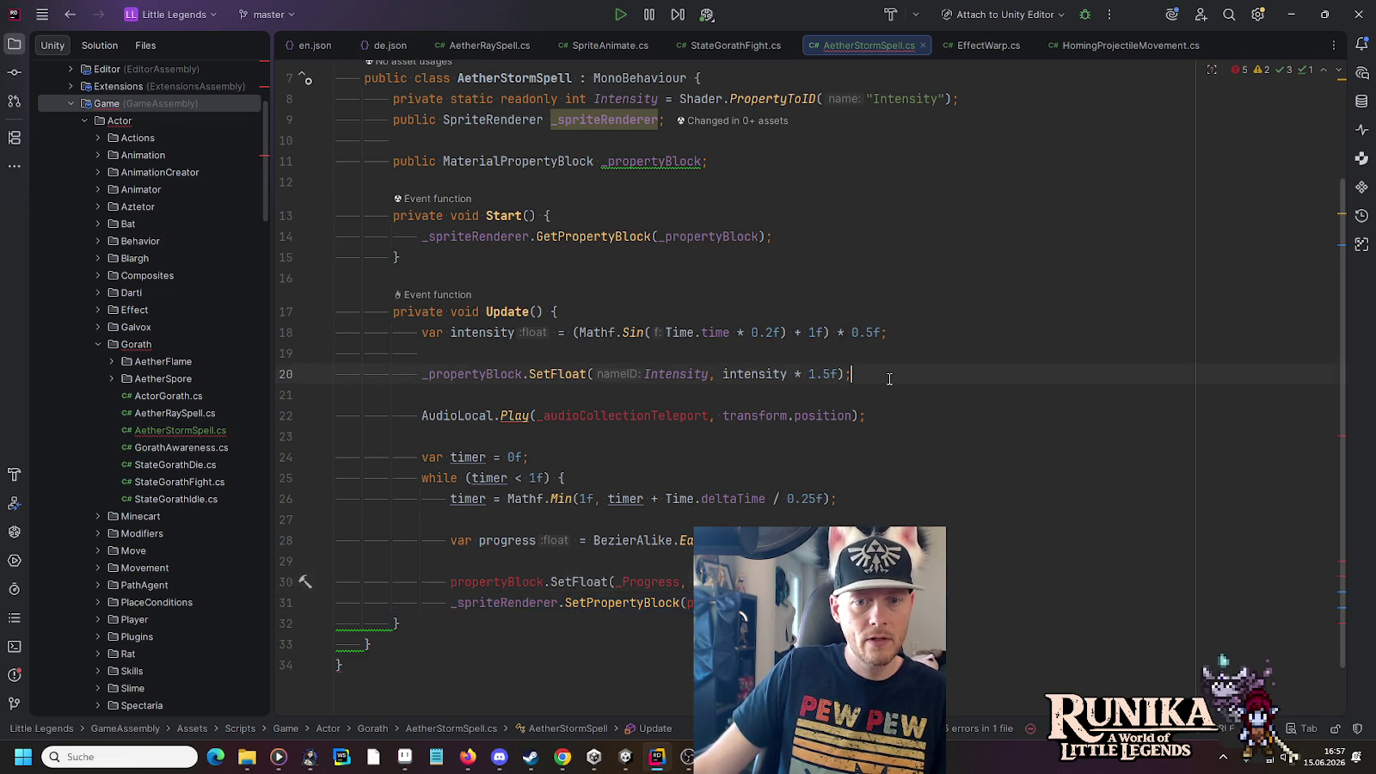
{"action": "key", "text": "ctrl+v"}
{"action": "double_click", "coordinate": [496, 371]}
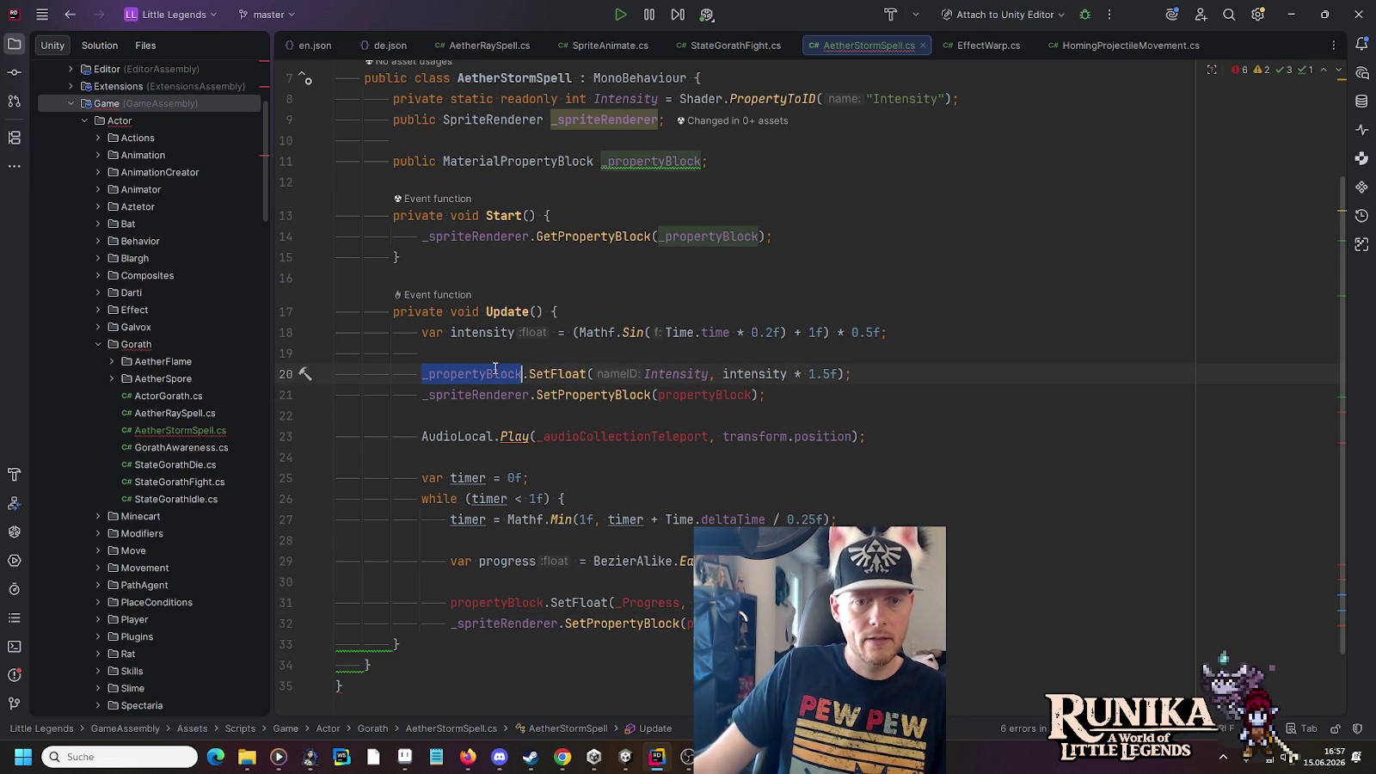
{"action": "key", "text": "ctrl+c"}
{"action": "double_click", "coordinate": [705, 394]}
{"action": "key", "text": "ctrl+v"}
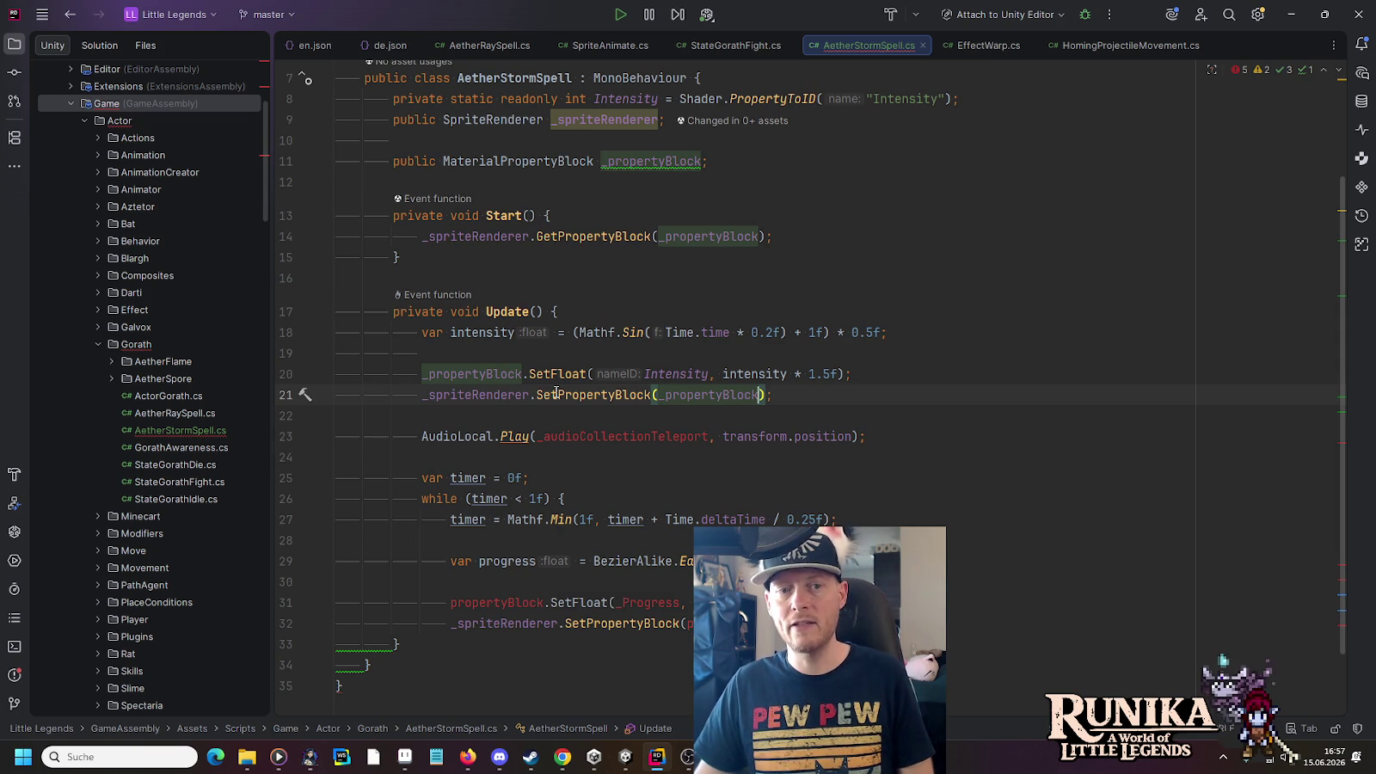
Delete the leftover audio and timer code below SetPropertyBlock
{"action": "mouse_move", "coordinate": [557, 393]}
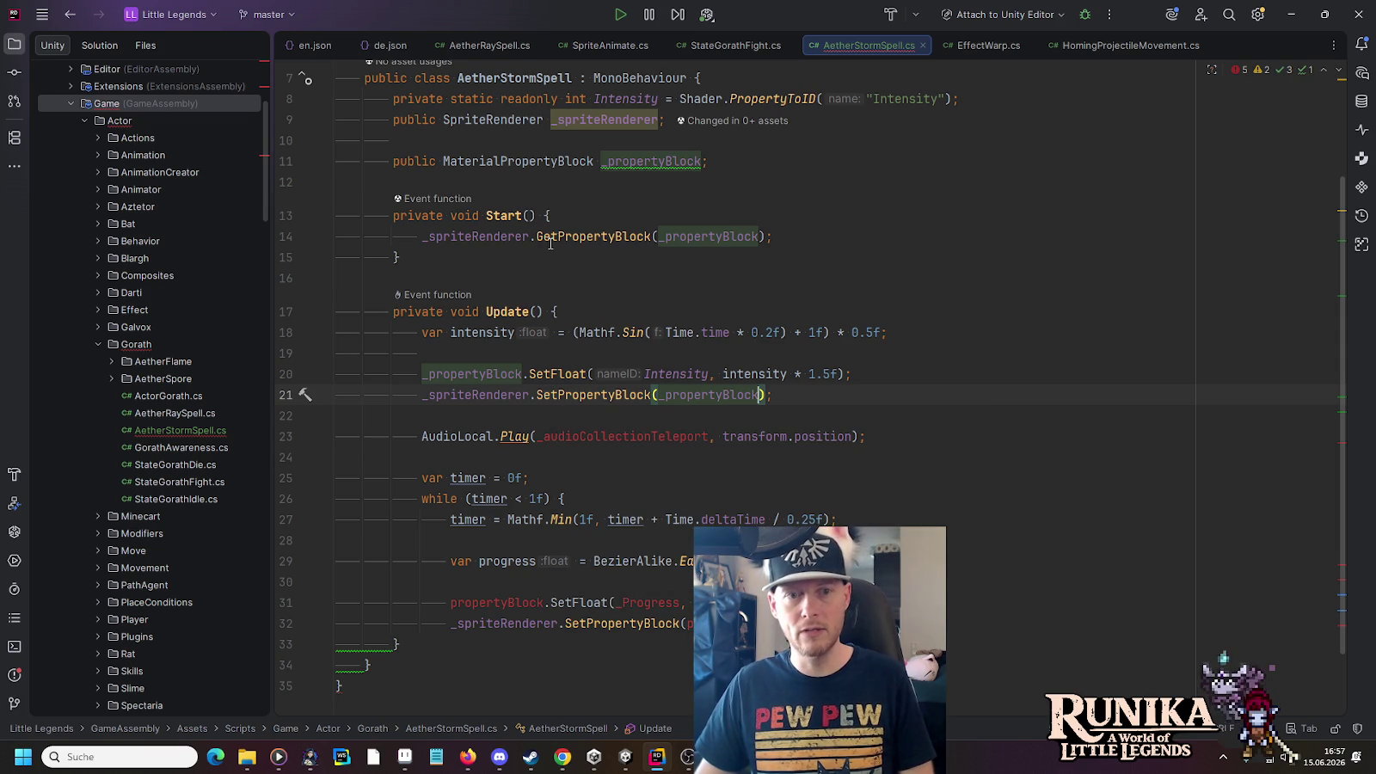
{"action": "mouse_move", "coordinate": [559, 232]}
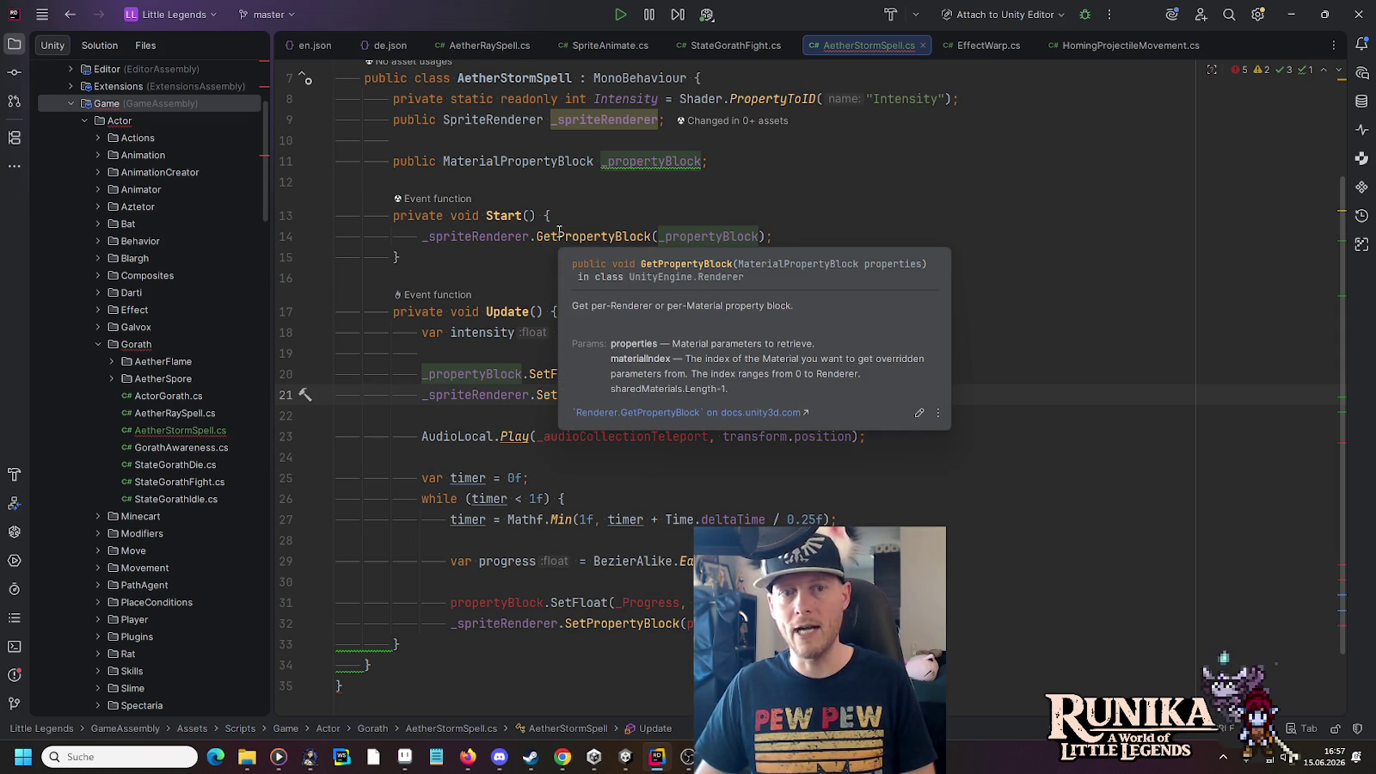
{"action": "mouse_move", "coordinate": [1032, 602]}
{"action": "left_mouse_down"}
{"action": "mouse_move", "coordinate": [697, 623]}
{"action": "mouse_move", "coordinate": [796, 395]}
{"action": "left_mouse_up"}
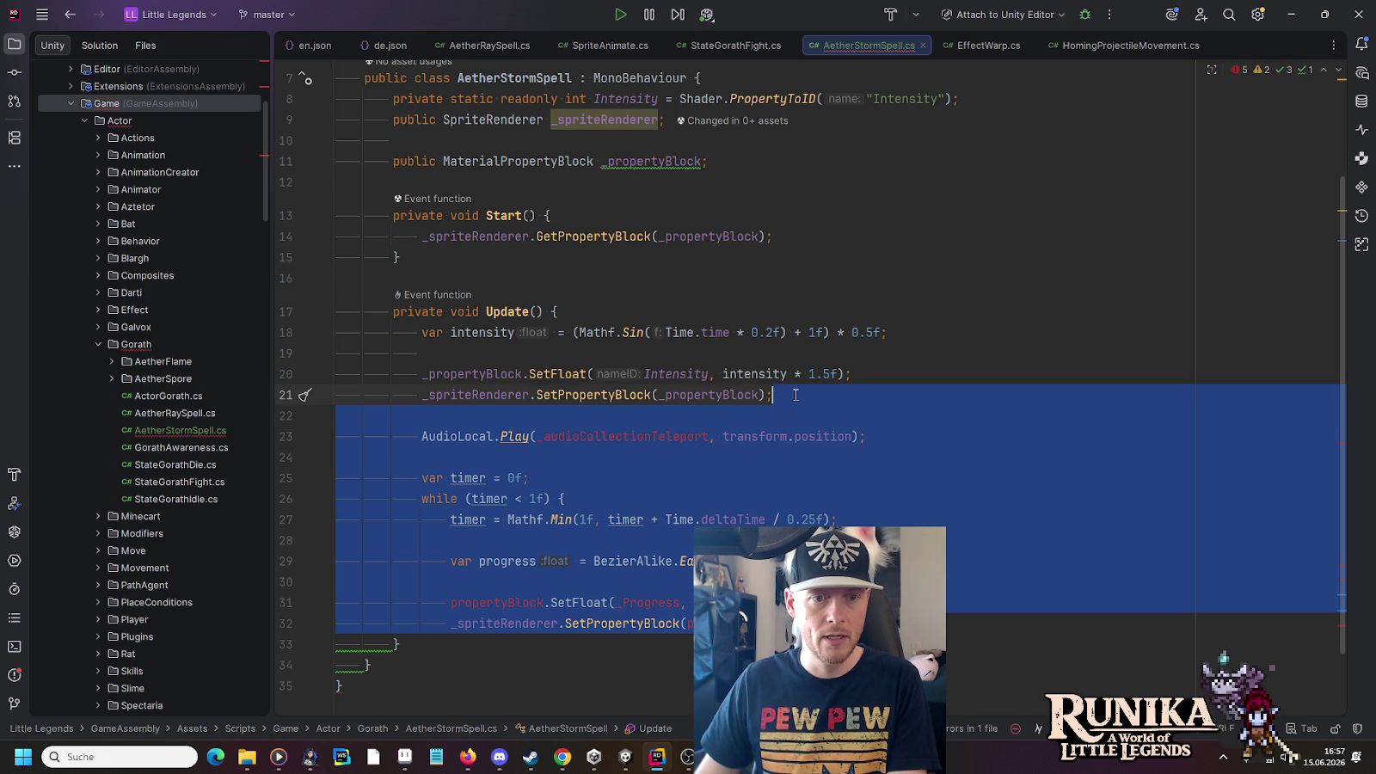
{"action": "key", "text": "Delete"}
Delete the System, ServicesNS and WorldNS using lines, keeping only UnityEngine
{"action": "left_click", "coordinate": [471, 78]}
{"action": "key", "text": "ctrl+y"}
{"action": "key", "text": "ctrl+y"}
{"action": "key", "text": "Down"}
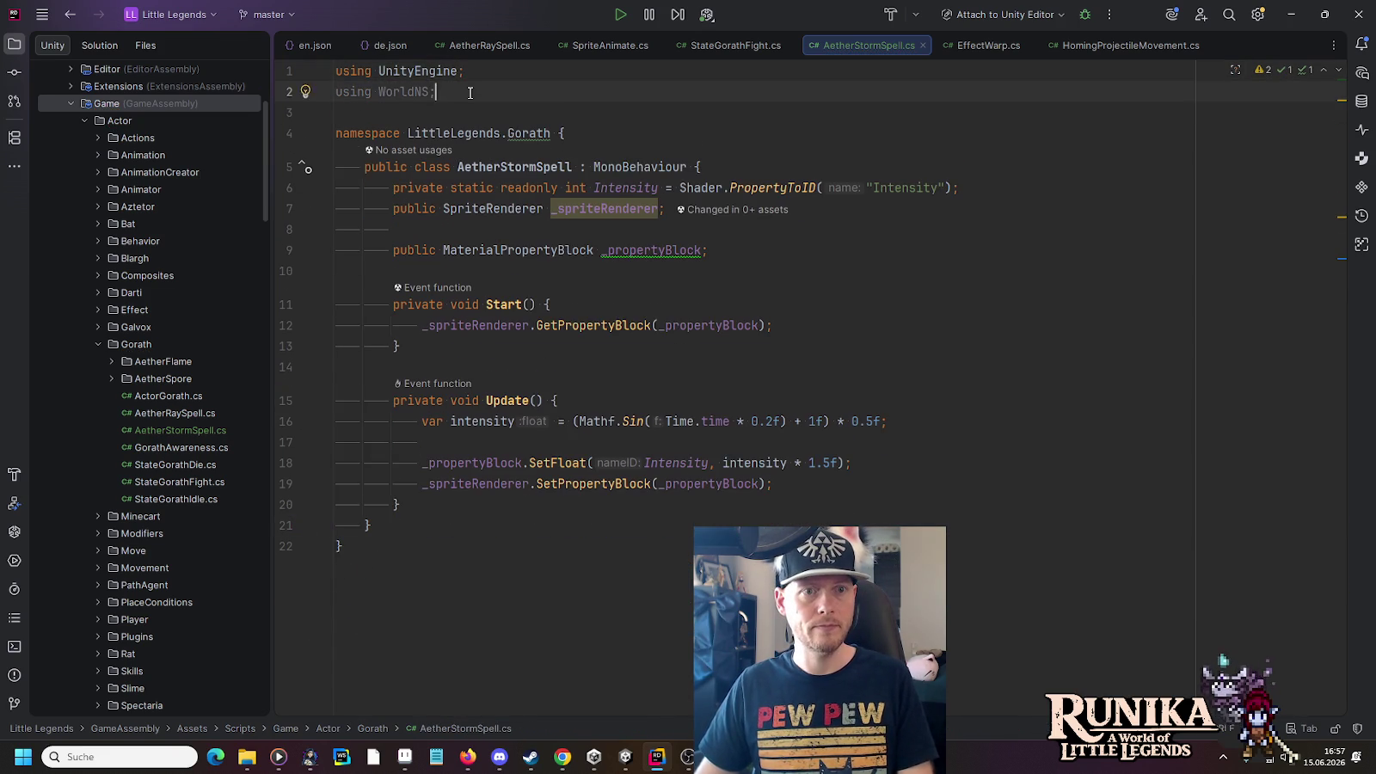
{"action": "key", "text": "ctrl+y"}
{"action": "left_click", "coordinate": [993, 173]}
{"action": "key", "text": "Return"}
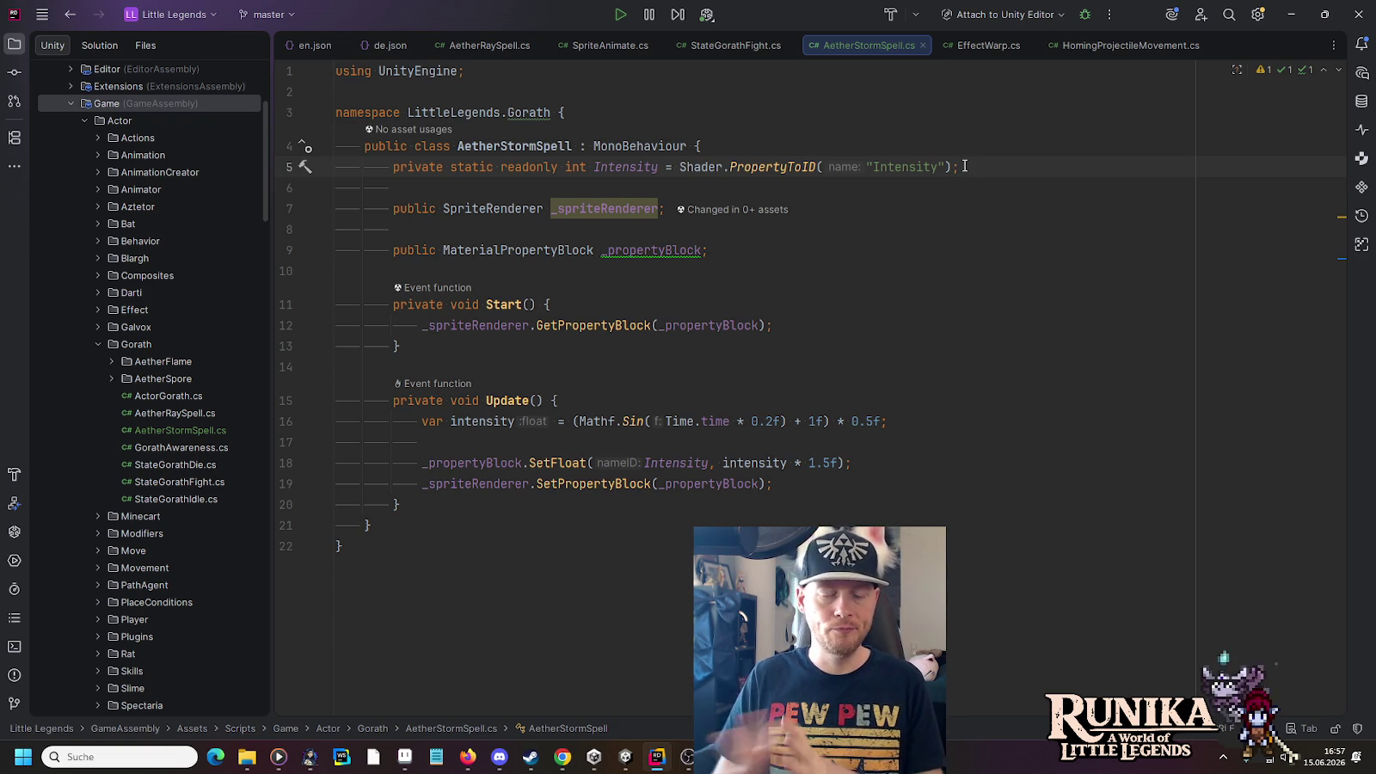
{"action": "left_click", "coordinate": [914, 439]}
{"action": "left_click", "coordinate": [914, 420]}
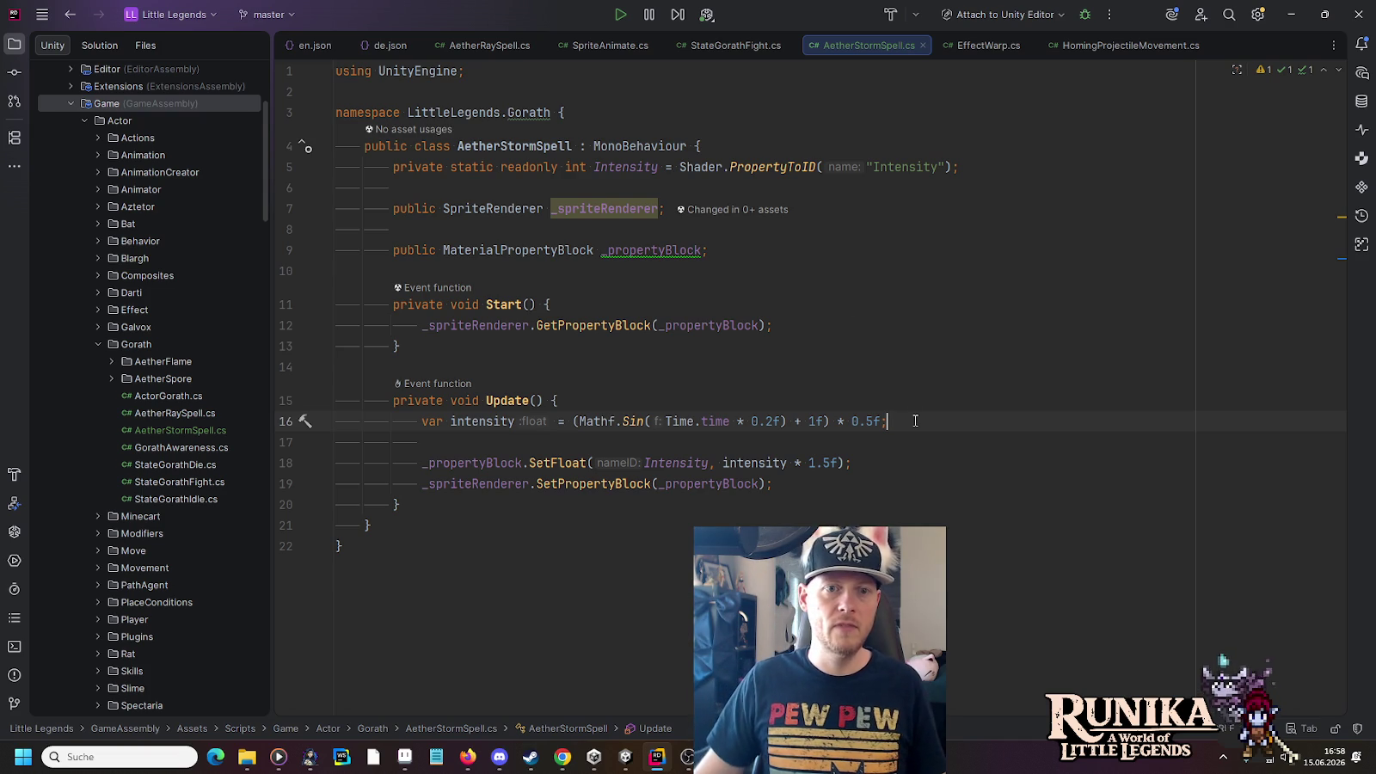
{"action": "left_click", "coordinate": [831, 250]}
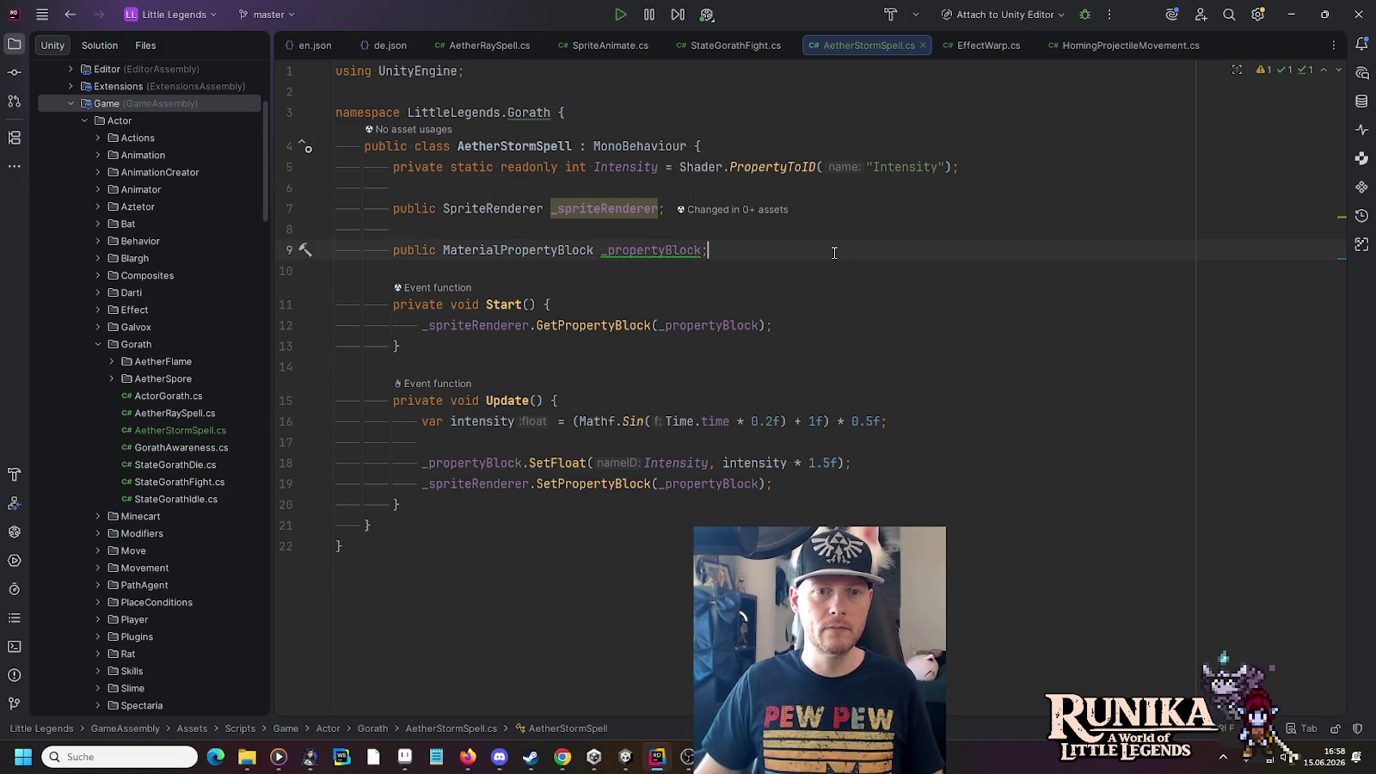
Add public float _intensity and _elapsedTime fields below the property block field
{"action": "key", "text": "Return"}
{"action": "key", "text": "Return"}
{"action": "type", "text": "public "}
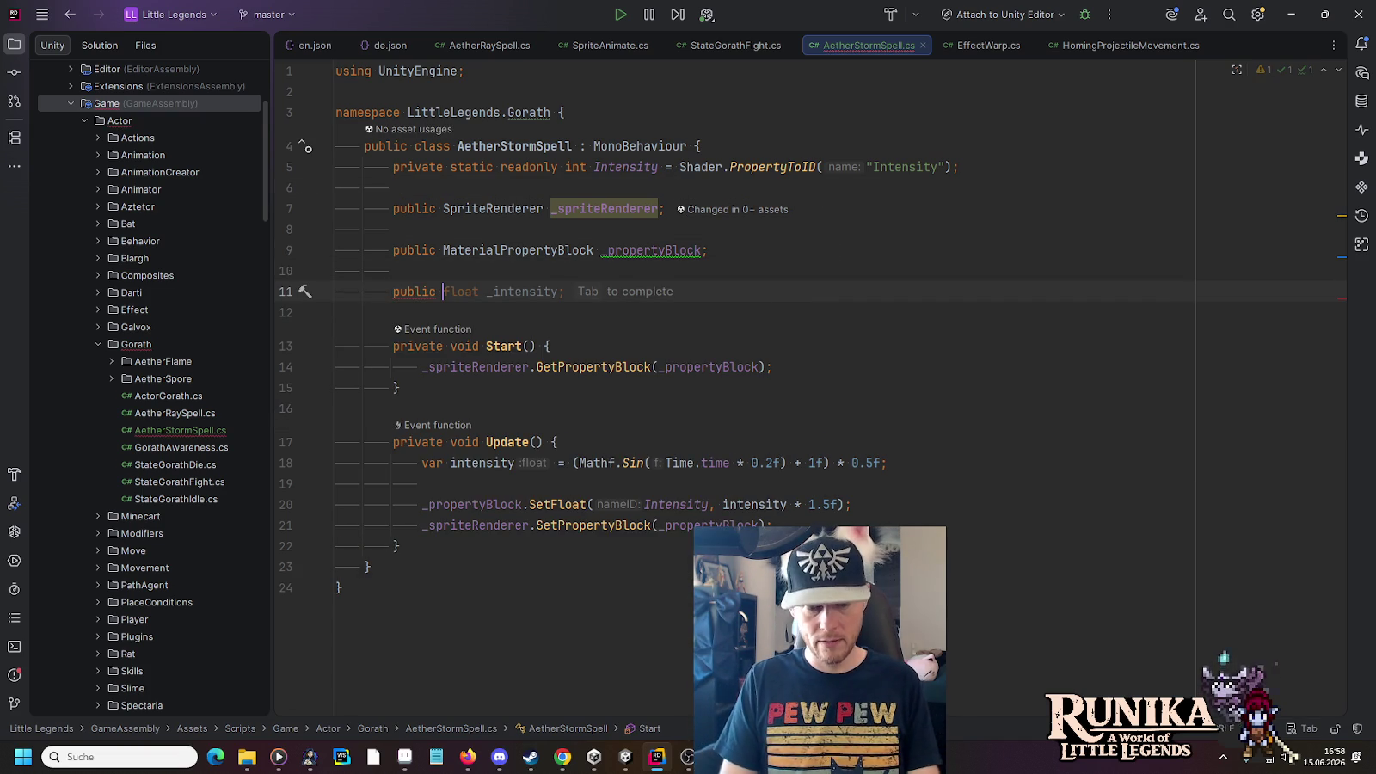
{"action": "type", "text": "float"}
{"action": "key", "text": "Tab"}
{"action": "key", "text": "Return"}
{"action": "key", "text": "Tab"}
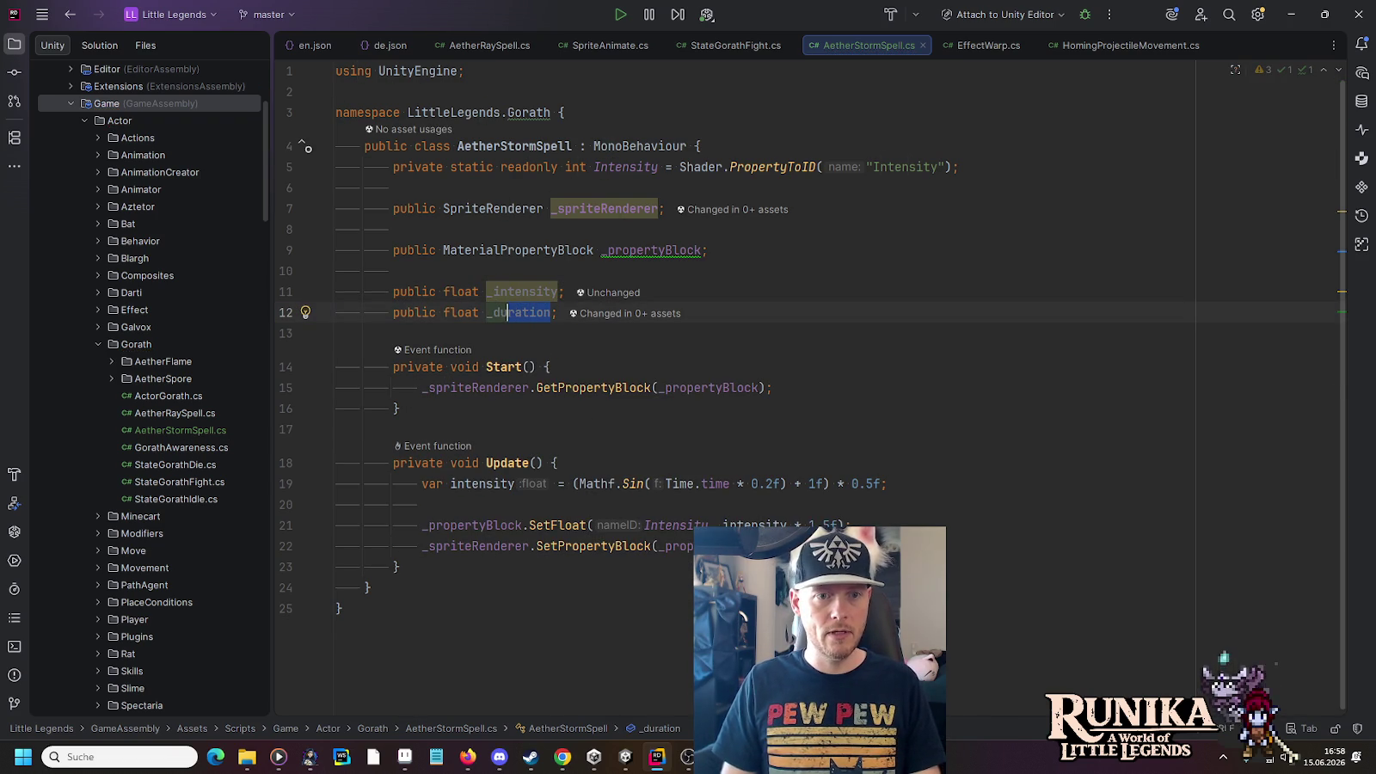
{"action": "type", "text": "_elapsedtime"}
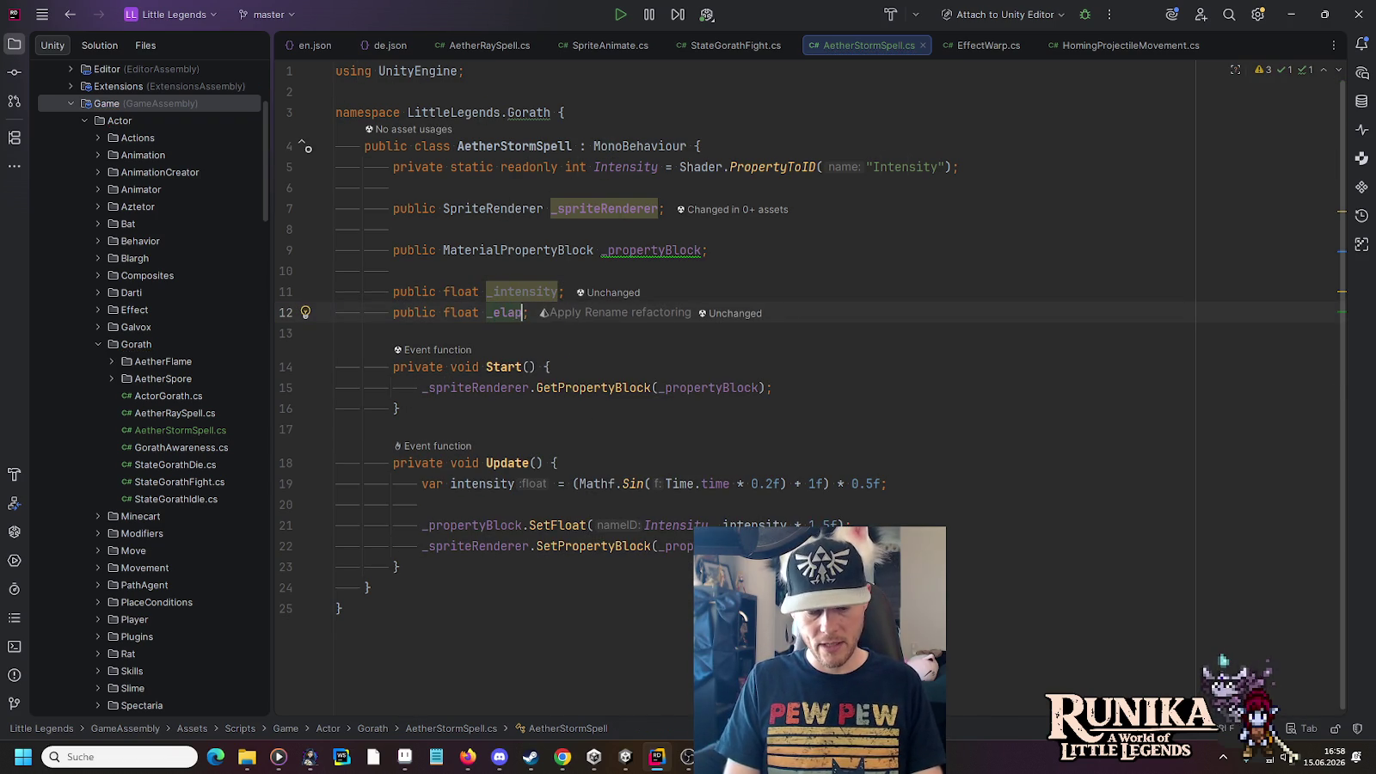
{"action": "left_click", "coordinate": [550, 312]}
{"action": "key", "text": "BackSpace"}
{"action": "type", "text": "Time"}
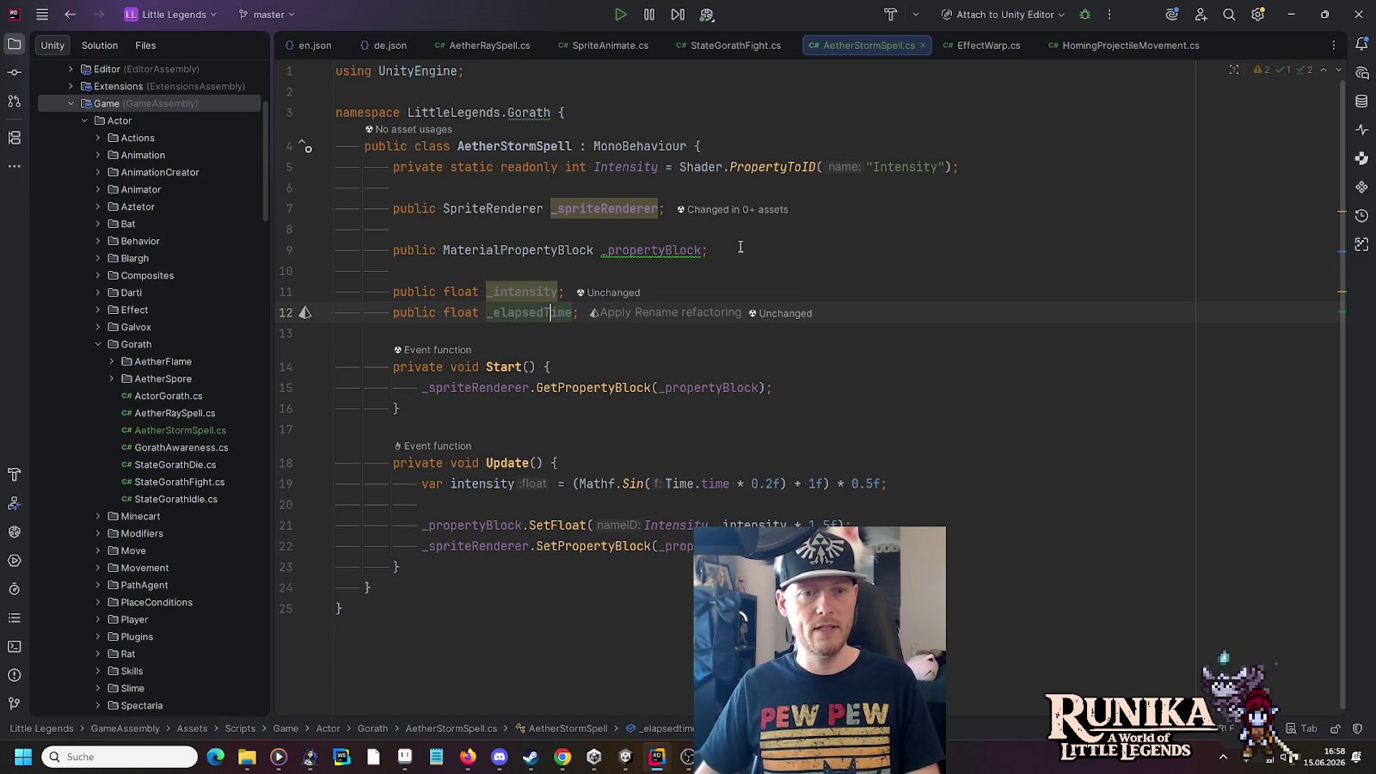
Rename the local intensity to _intensity and add _elapsedTime += Time.deltaTime after it
{"action": "double_click", "coordinate": [524, 289]}
{"action": "key", "text": "ctrl+c"}
{"action": "double_click", "coordinate": [475, 484]}
{"action": "key", "text": "ctrl+v"}
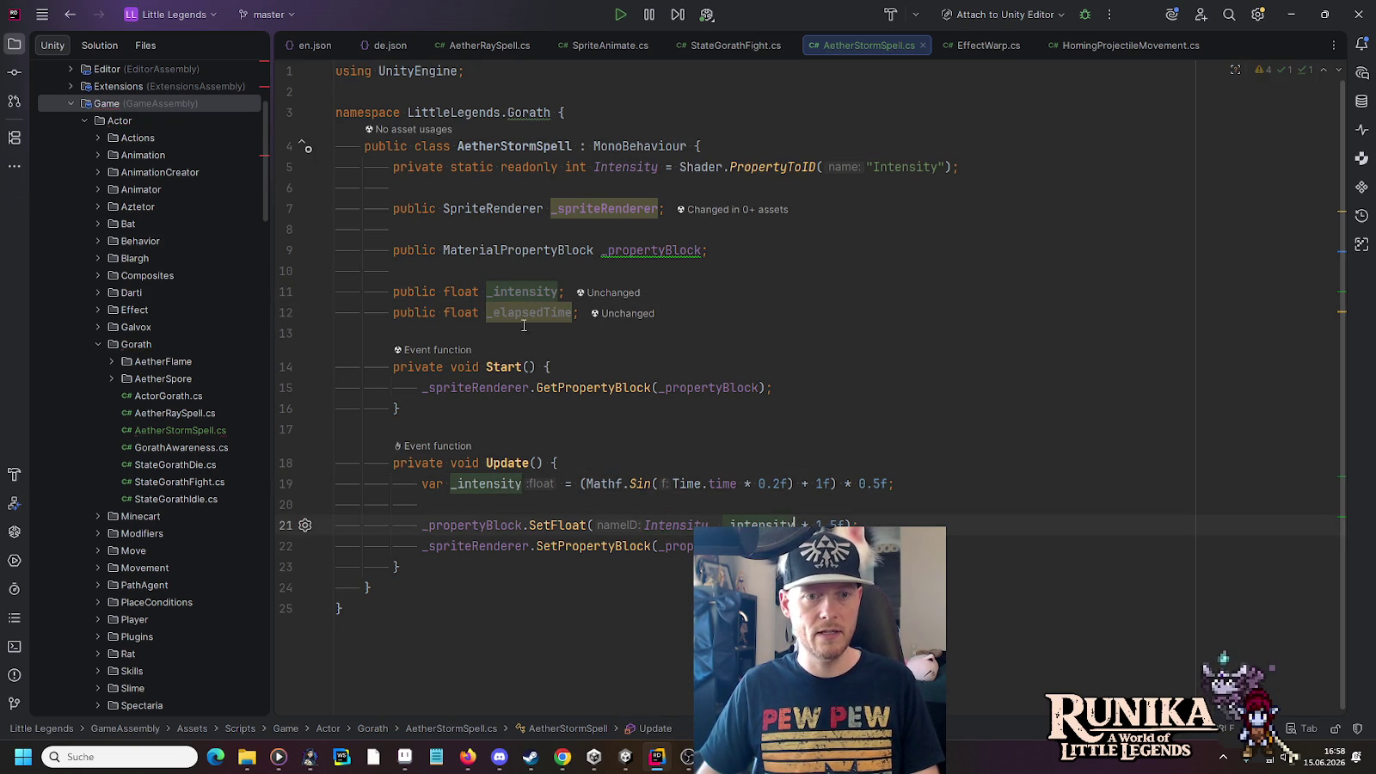
{"action": "double_click", "coordinate": [518, 313]}
{"action": "left_click", "coordinate": [996, 487]}
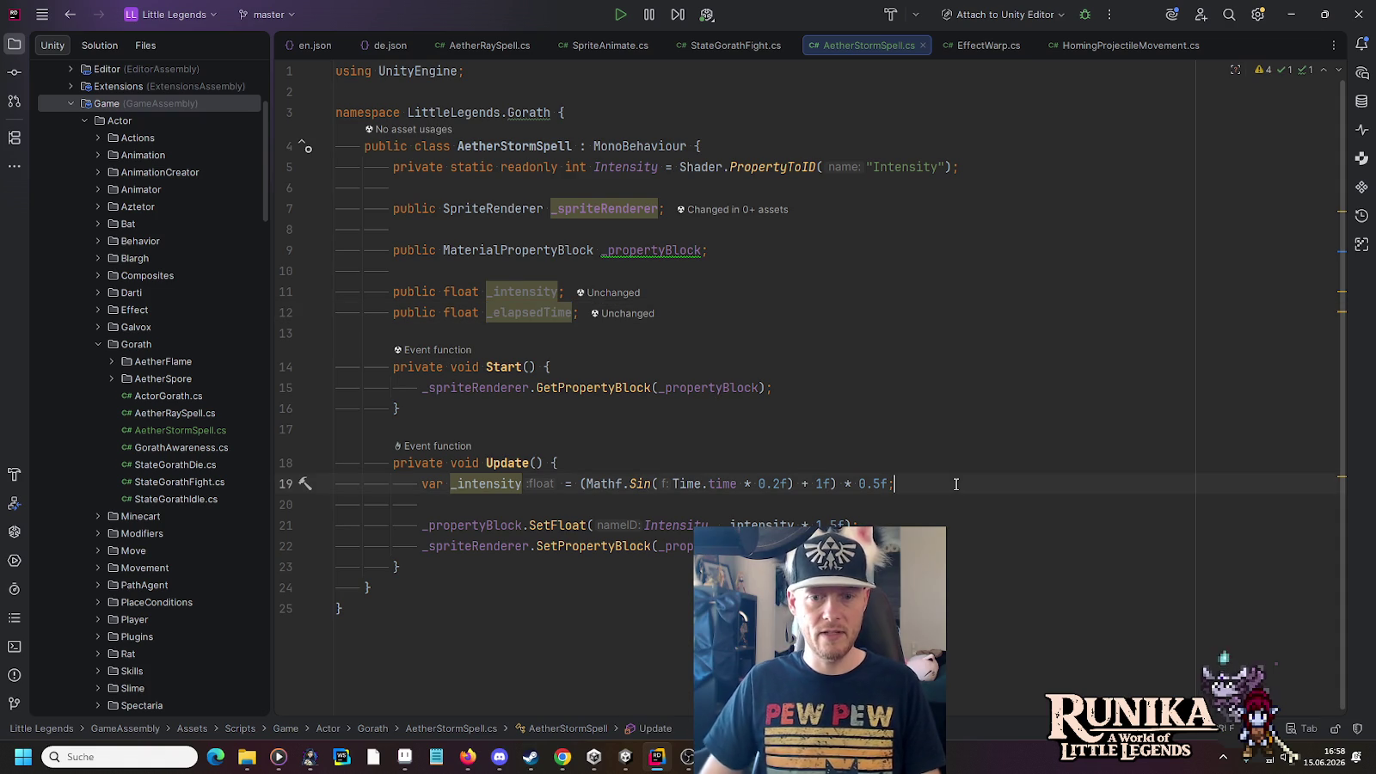
{"action": "key", "text": "Return"}
{"action": "type", "text": "_elapsedTime"}
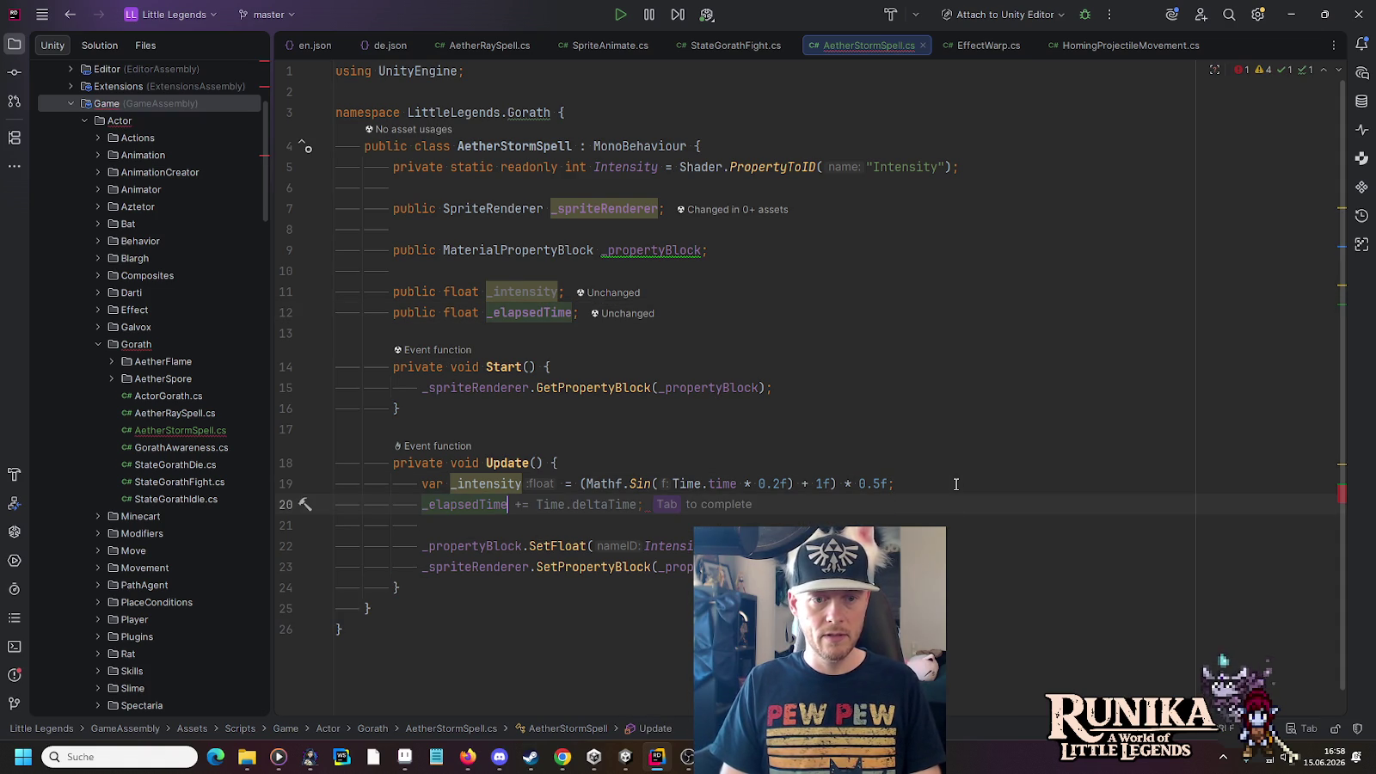
{"action": "key", "text": "Tab"}
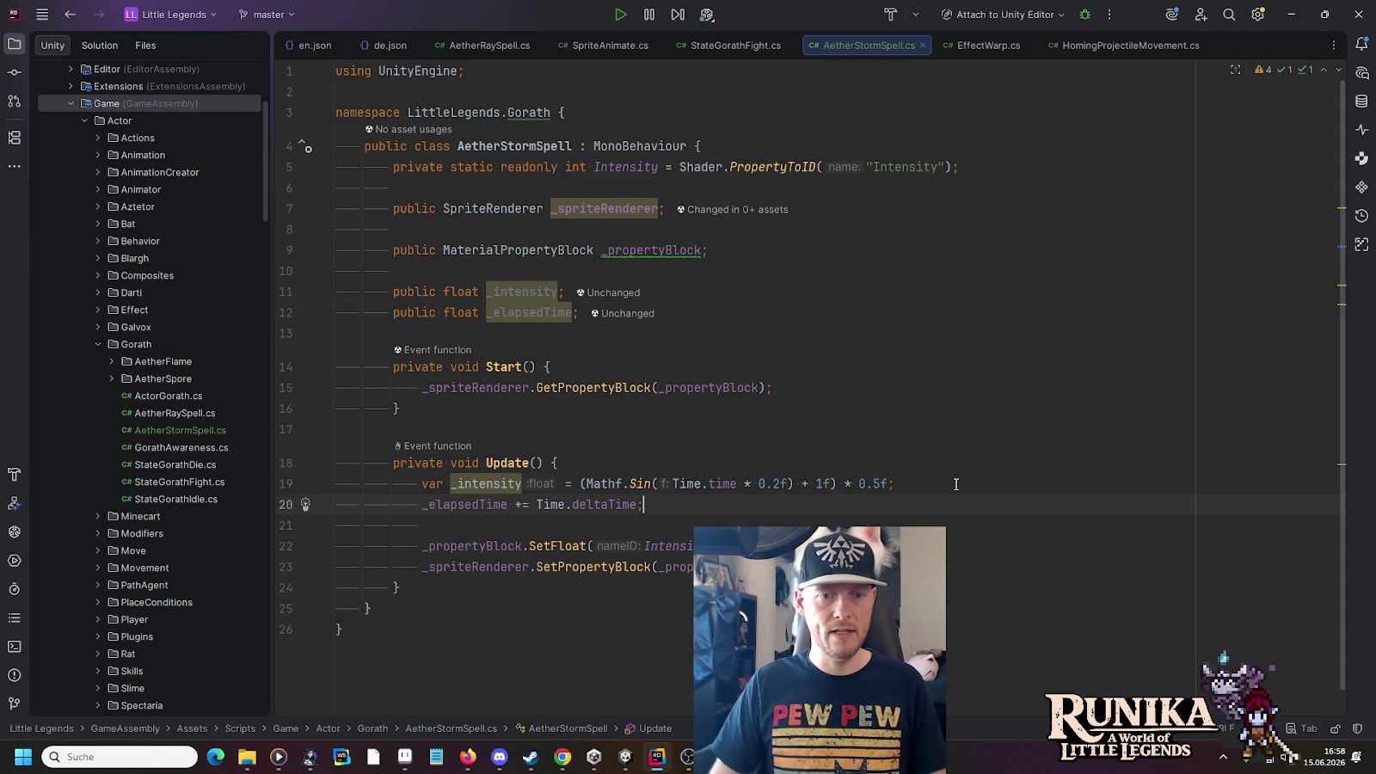
Move the * 1.5f multiplier from SetFloat into the intensity formula after 0.5f
{"action": "scroll", "coordinate": [871, 488], "scroll_direction": "down", "scroll_amount": 1}
{"action": "left_click", "coordinate": [844, 520]}
{"action": "left_click", "coordinate": [882, 457]}
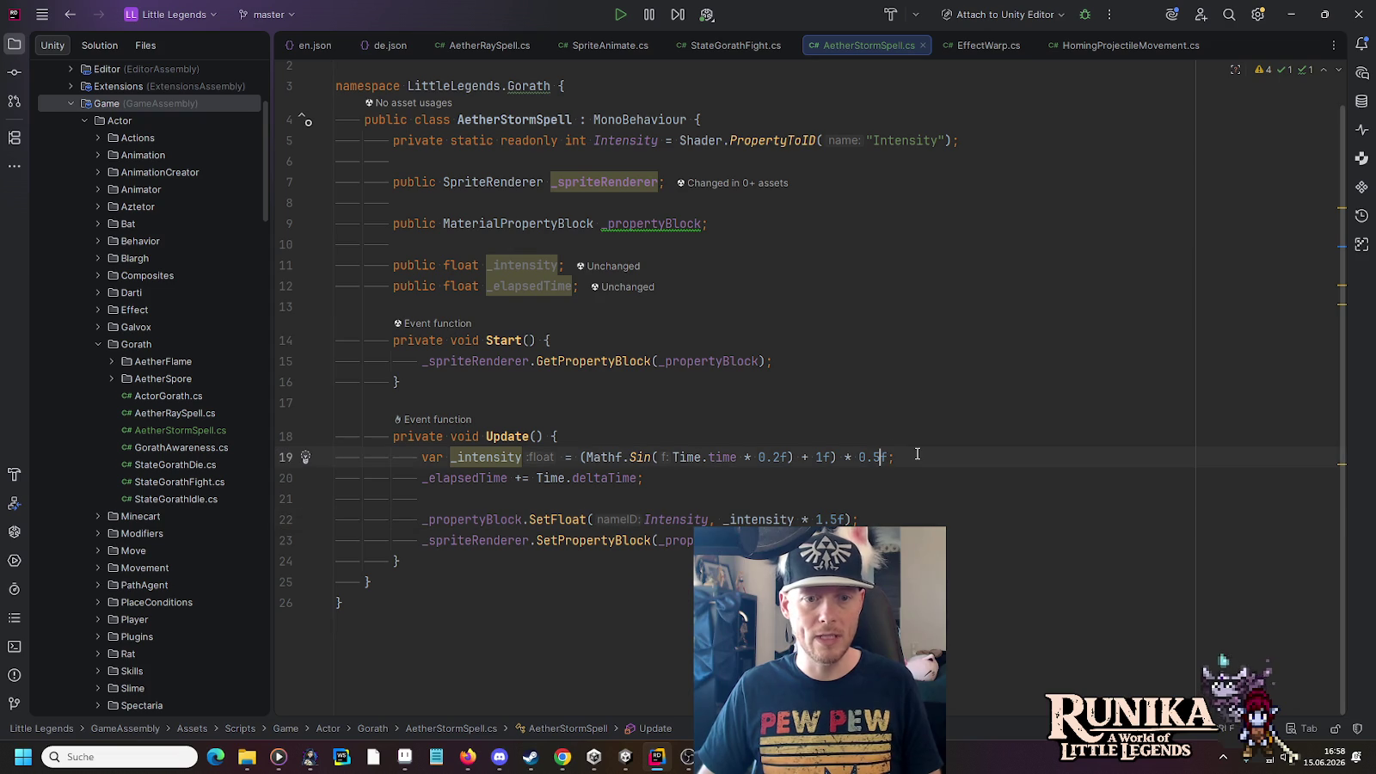
{"action": "left_click_drag", "start_coordinate": [846, 520], "coordinate": [795, 519]}
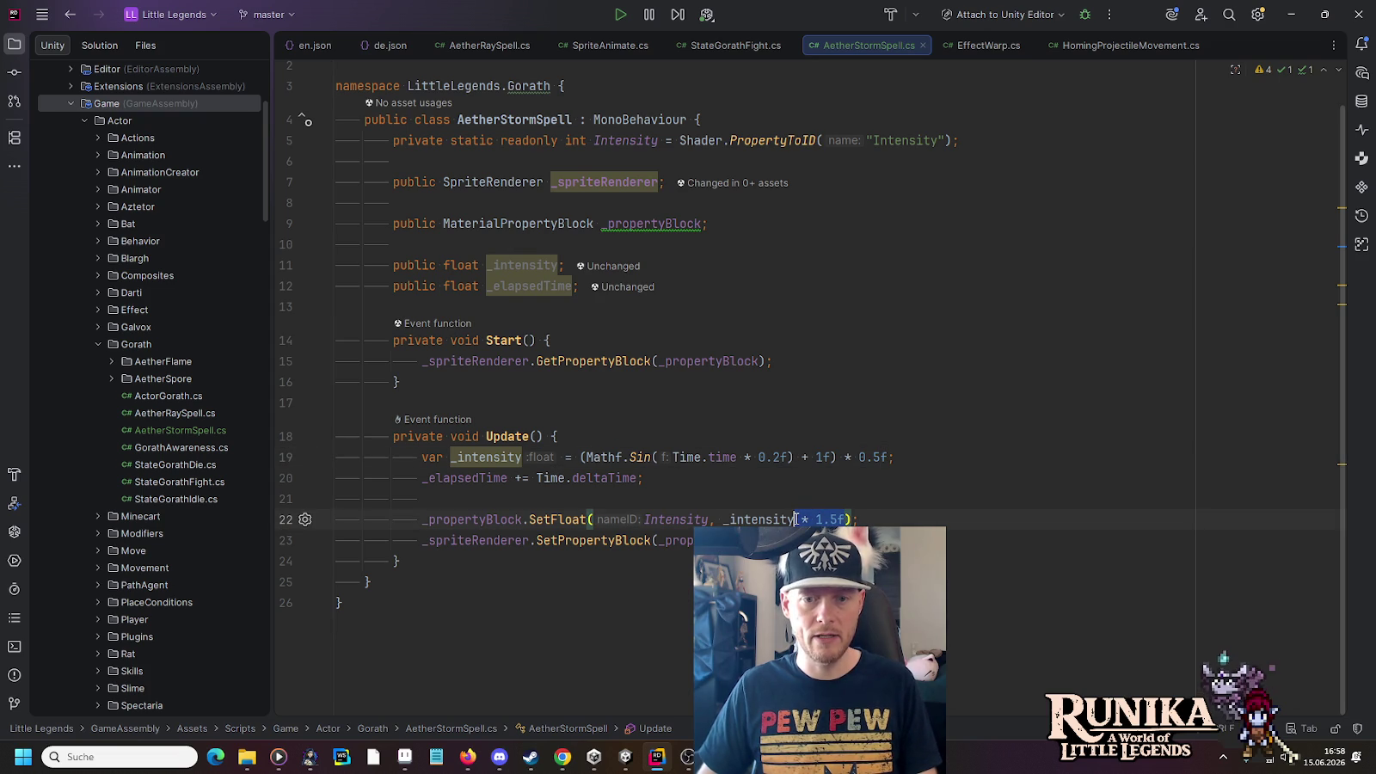
{"action": "key", "text": "ctrl+x"}
{"action": "left_click", "coordinate": [889, 457]}
{"action": "key", "text": "ctrl+v"}
{"action": "left_click", "coordinate": [792, 479]}
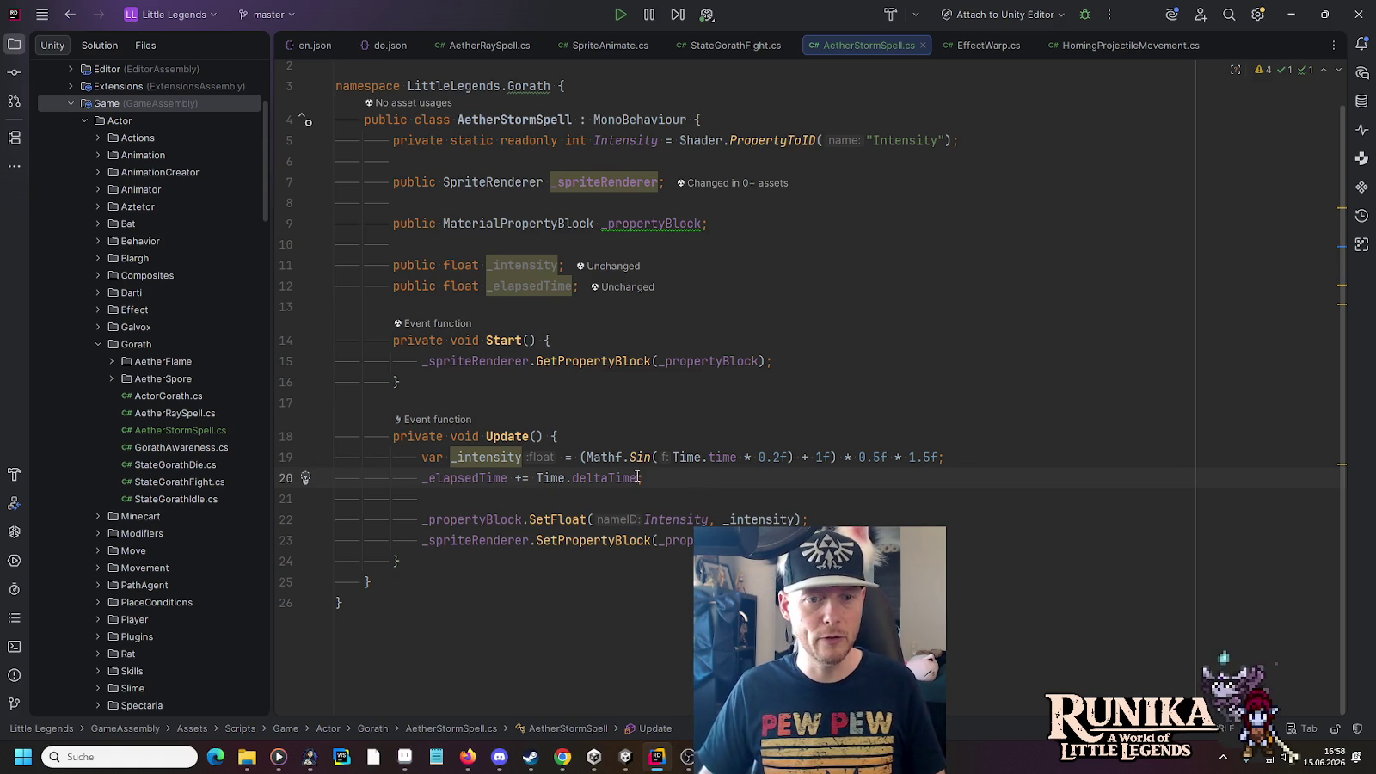
{"action": "left_click", "coordinate": [536, 478]}
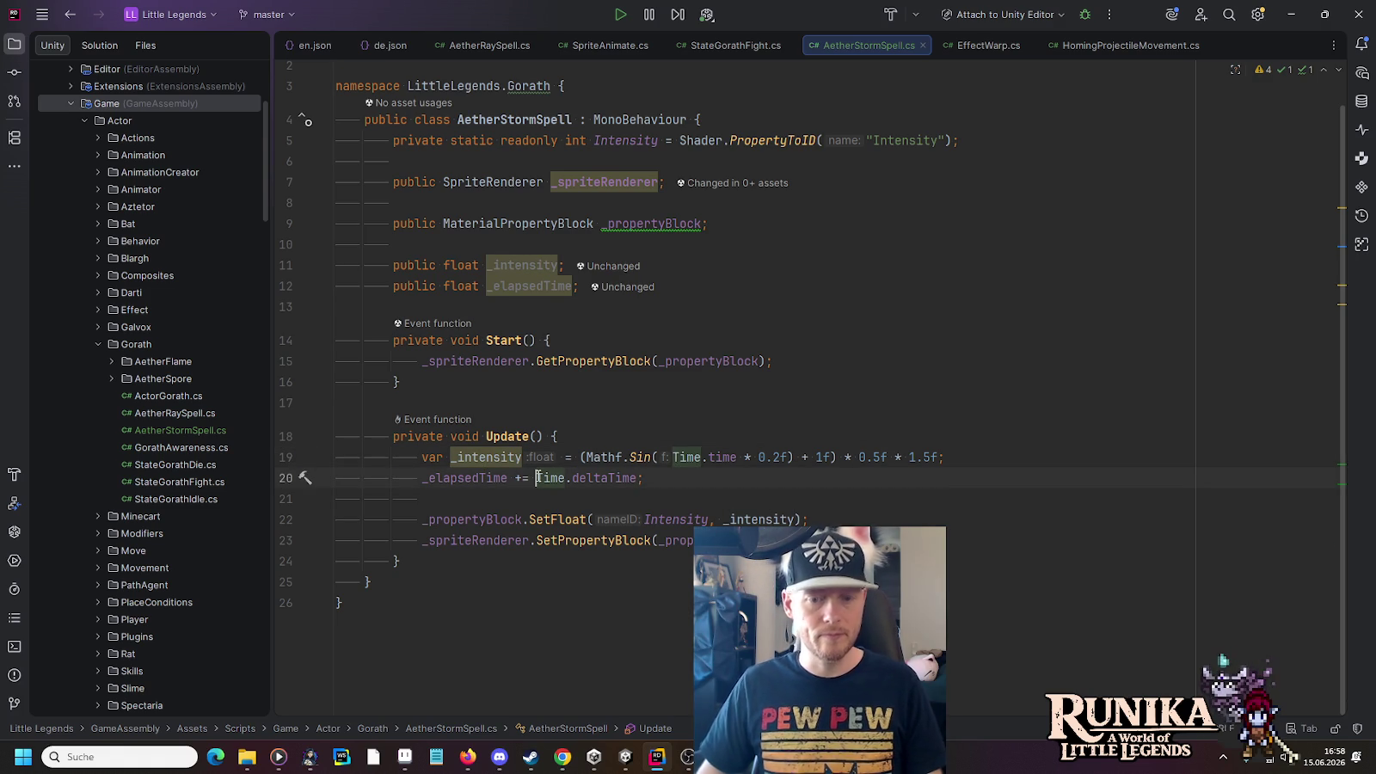
Scale the elapsed time increment by _intensity and drop var so the formula assigns _intensity
{"action": "type", "text": "_intensity *"}
{"action": "left_click", "coordinate": [464, 478]}
{"action": "left_click", "coordinate": [676, 499]}
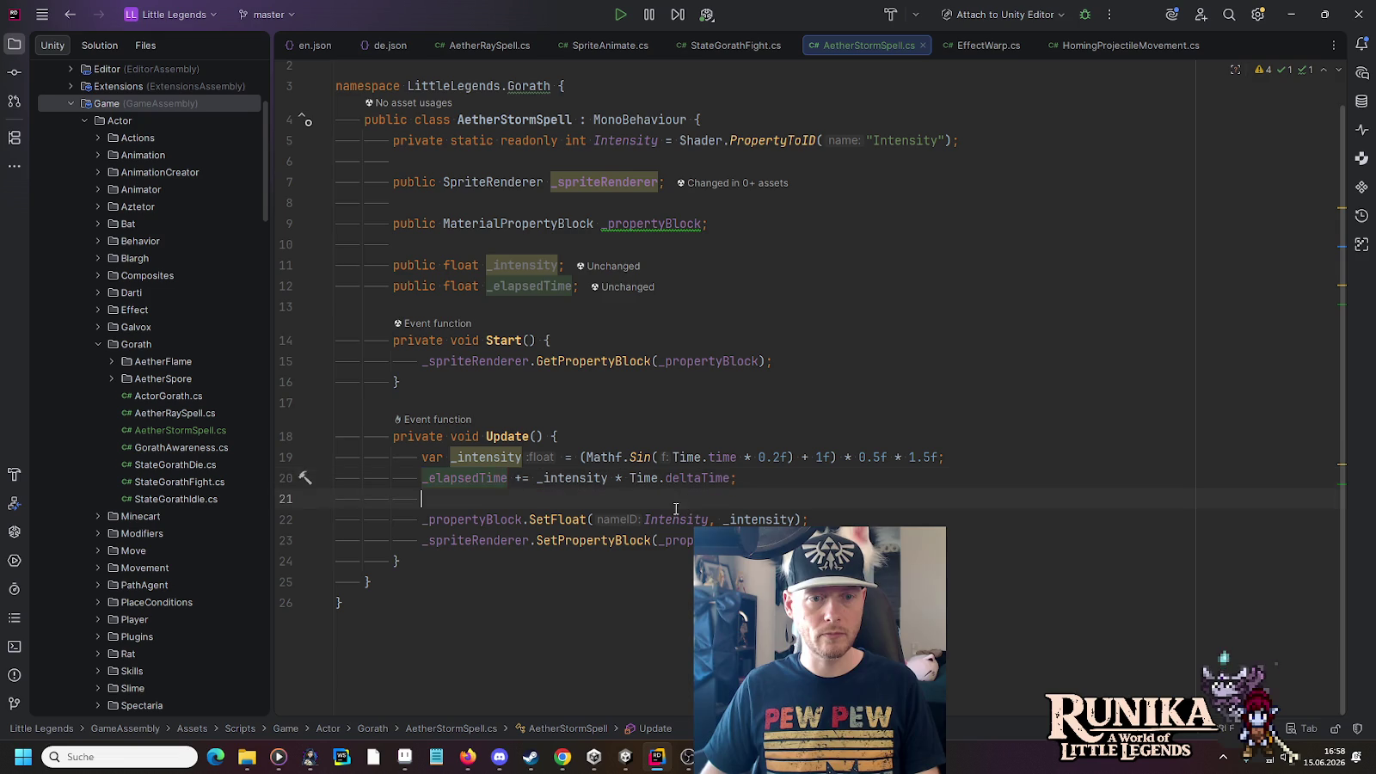
{"action": "key", "text": "Up"}
{"action": "key", "text": "Up"}
{"action": "key", "text": "ctrl+shift+Right"}
{"action": "key", "text": "Delete"}
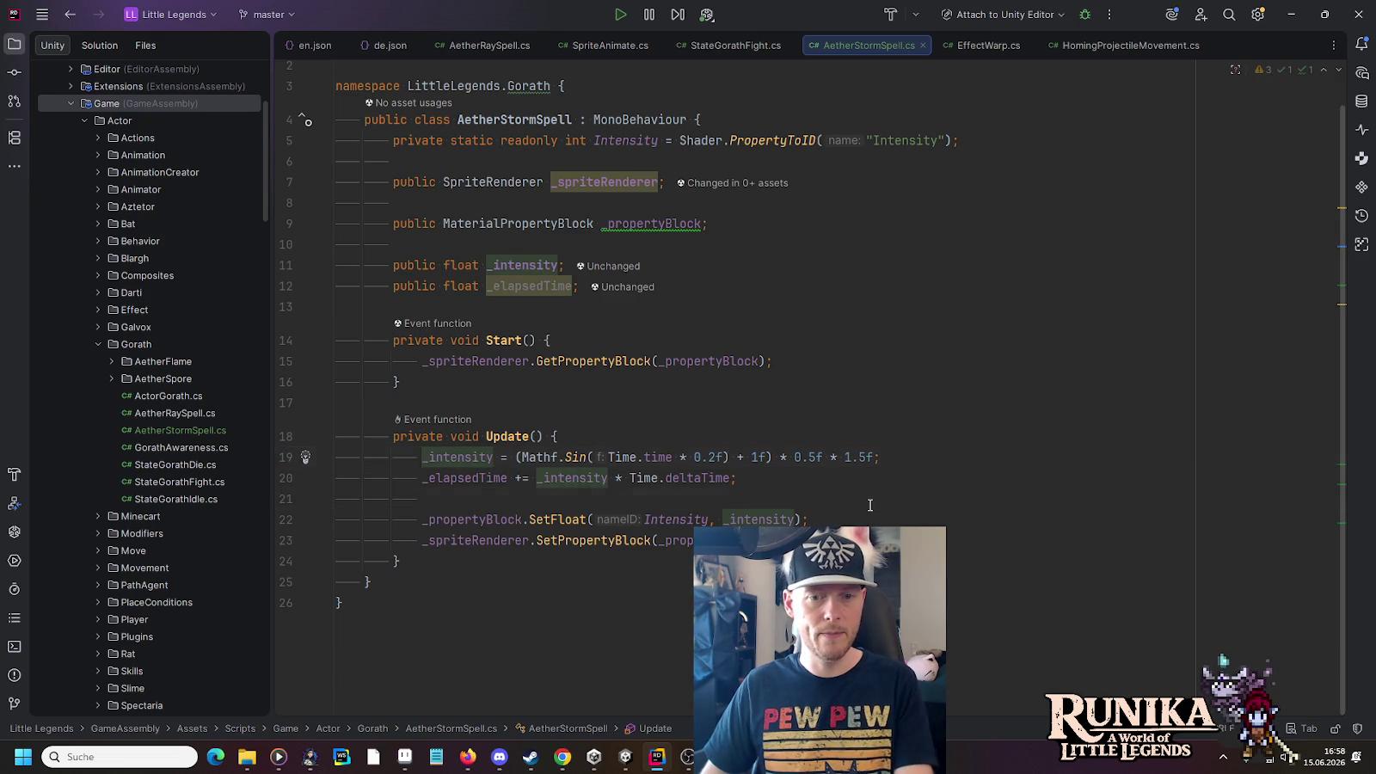
Duplicate SetFloat to pass _elapsedTime as "ElapsedTime" via a cached static property ID
{"action": "left_click_drag", "start_coordinate": [870, 505], "coordinate": [826, 521]}
{"action": "scroll", "coordinate": [508, 498], "scroll_direction": "up", "scroll_amount": 1}
{"action": "key", "text": "ctrl+d"}
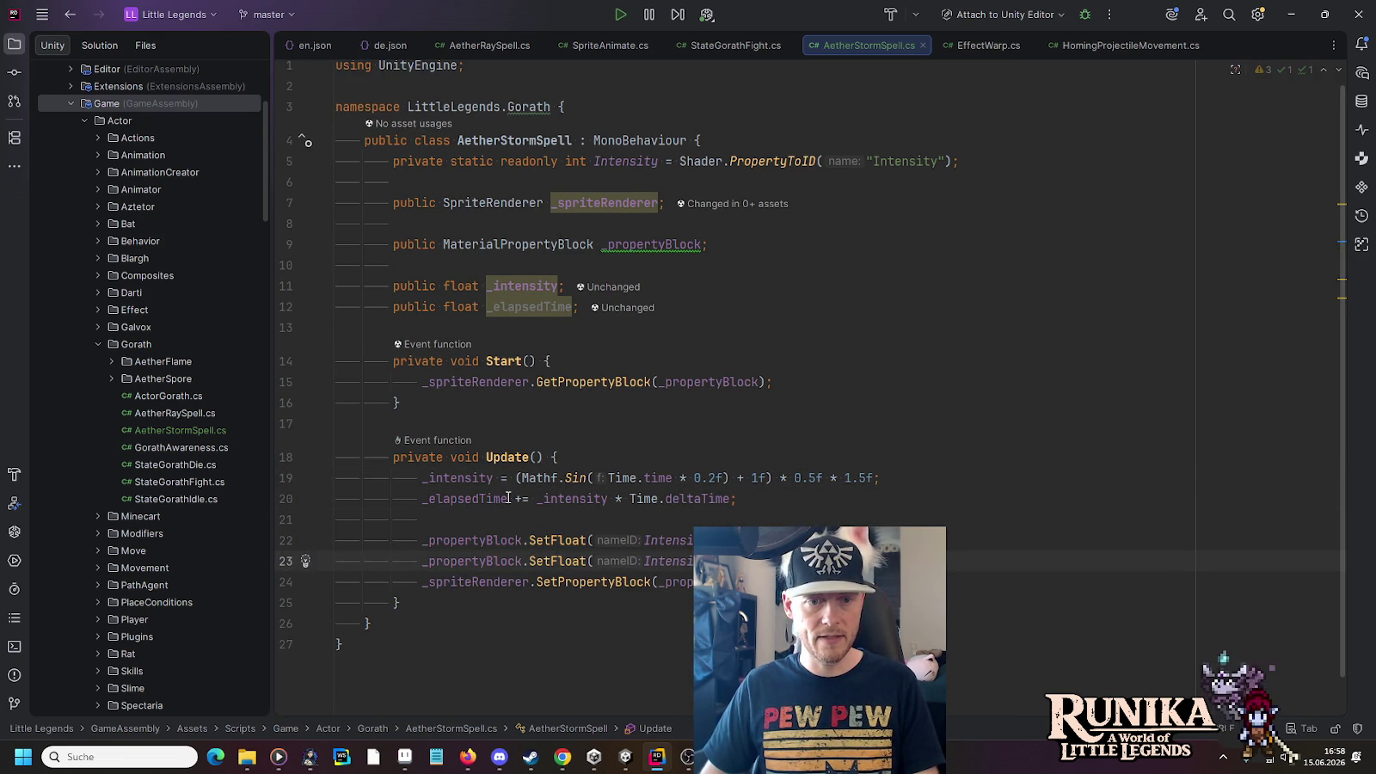
{"action": "double_click", "coordinate": [680, 559]}
{"action": "type", "text": "_elapsedTime"}
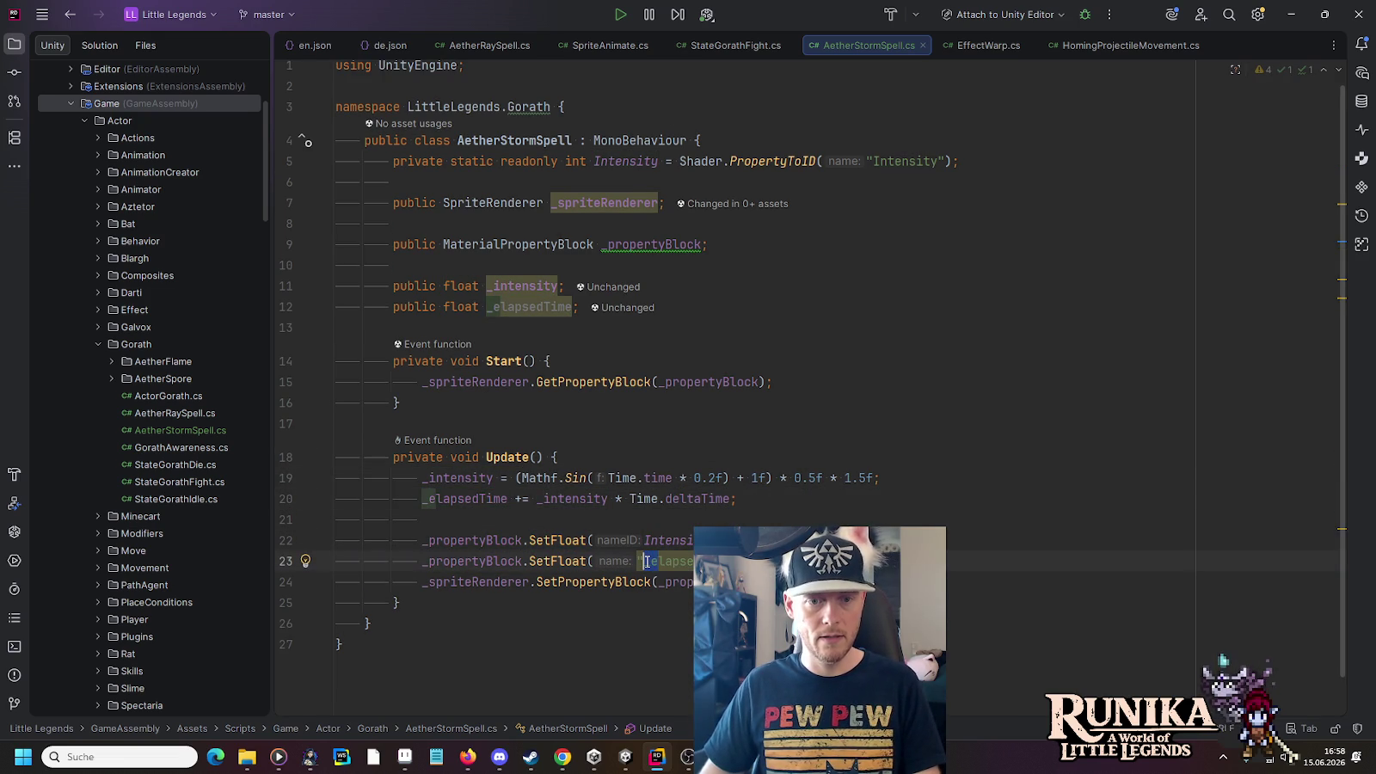
{"action": "key", "text": "Delete"}
{"action": "key", "text": "Delete"}
{"action": "type", "text": "E"}
{"action": "left_click", "coordinate": [467, 499]}
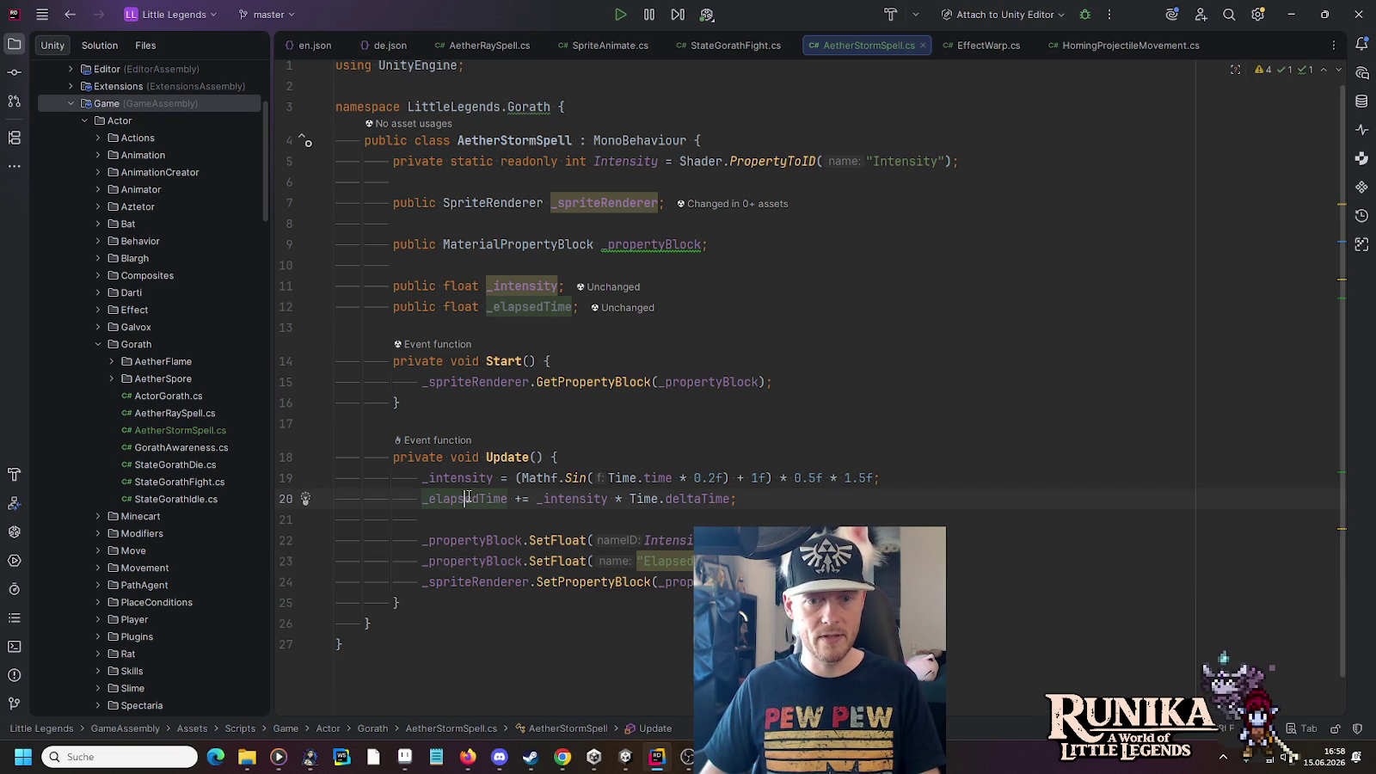
{"action": "left_click", "coordinate": [714, 561]}
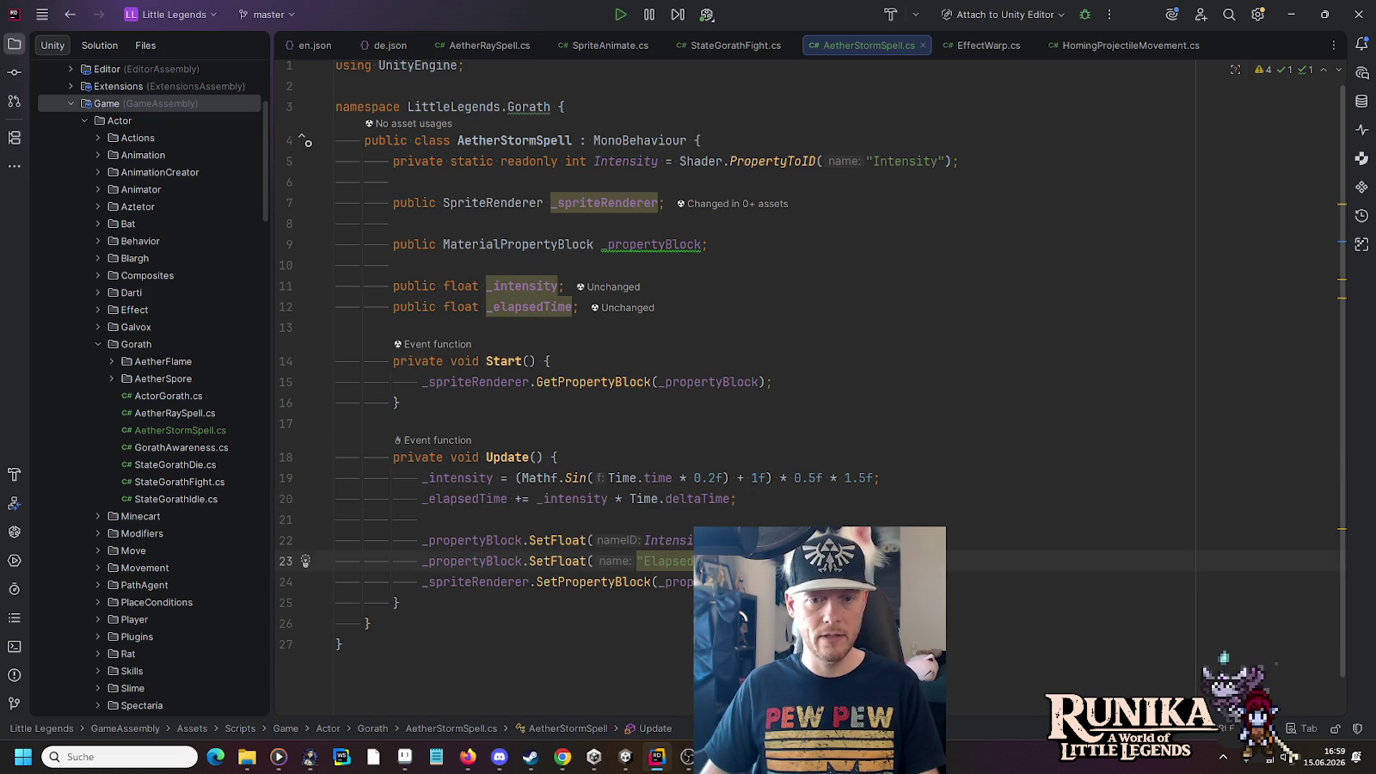
{"action": "key", "text": "alt+Return"}
{"action": "key", "text": "Return"}
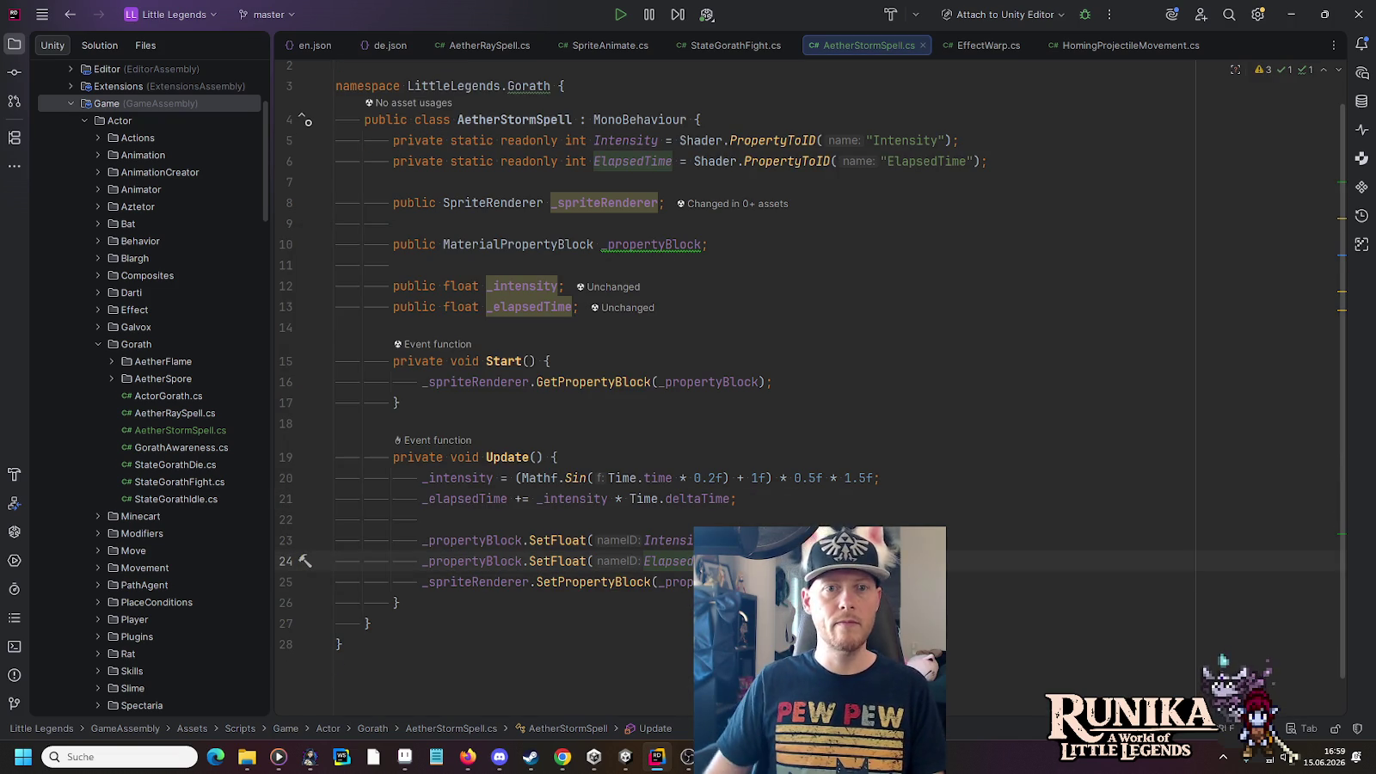
{"action": "key", "text": "Escape"}
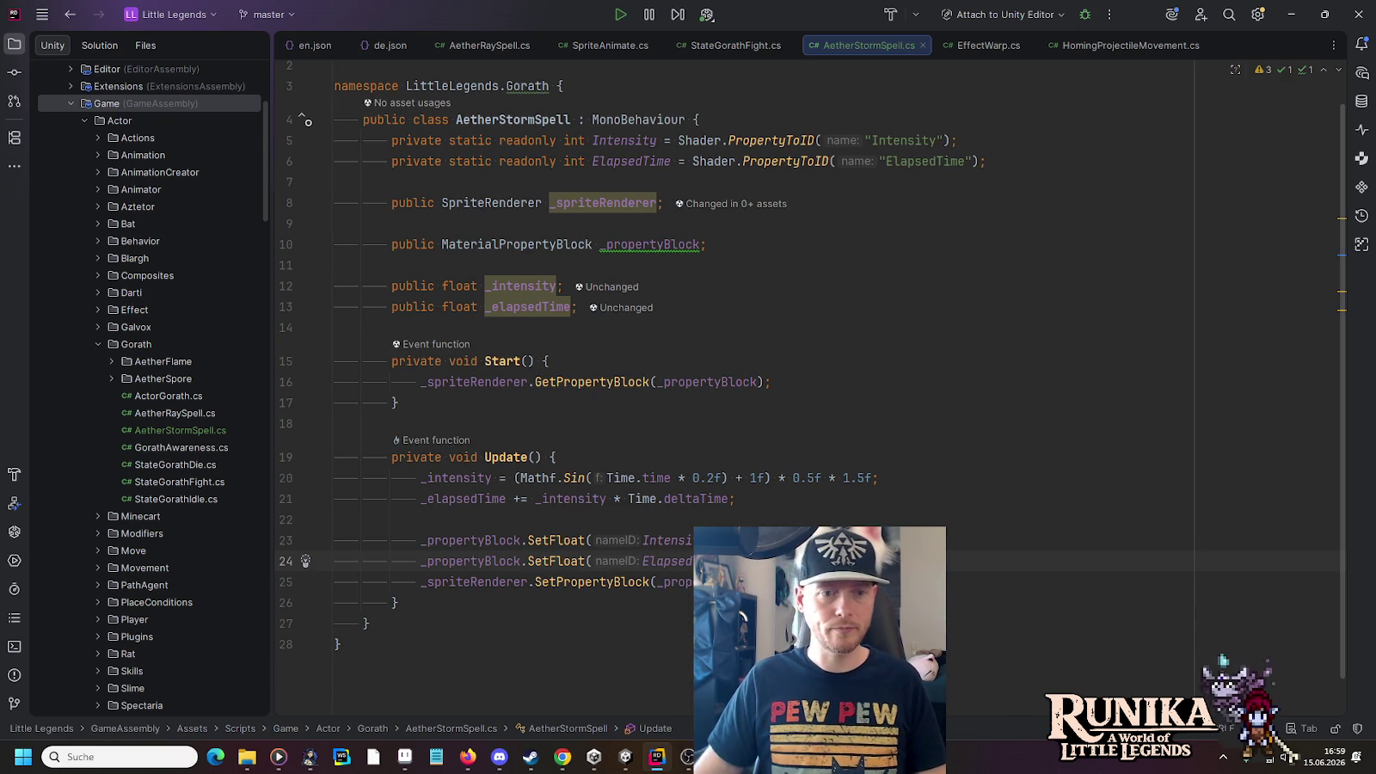
{"action": "left_click", "coordinate": [619, 762]}
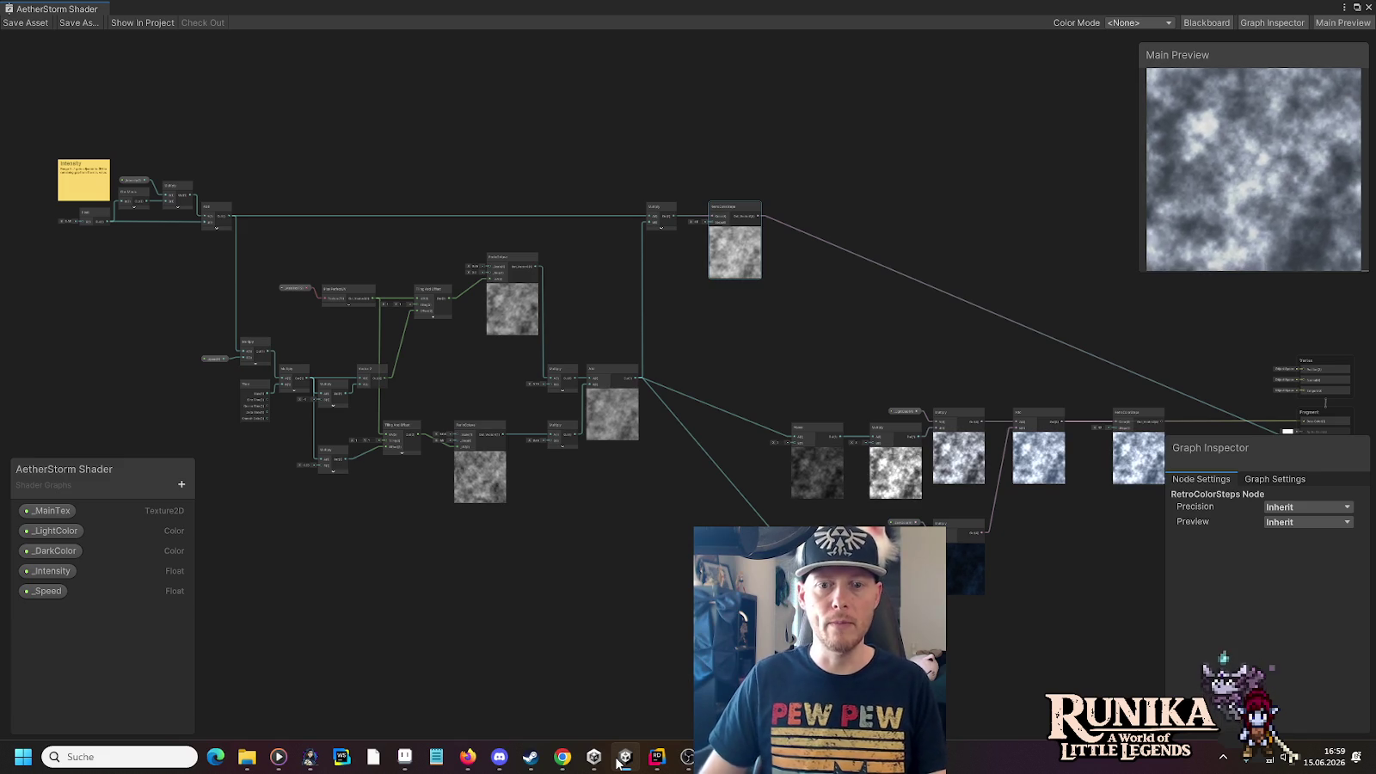
Pan and zoom the AetherStorm graph to the Intensity note's Float, One Minus, Multiply and Add nodes
{"action": "left_click_drag", "start_coordinate": [317, 521], "coordinate": [675, 562]}
{"action": "scroll", "coordinate": [673, 557], "scroll_direction": "up", "scroll_amount": 3}
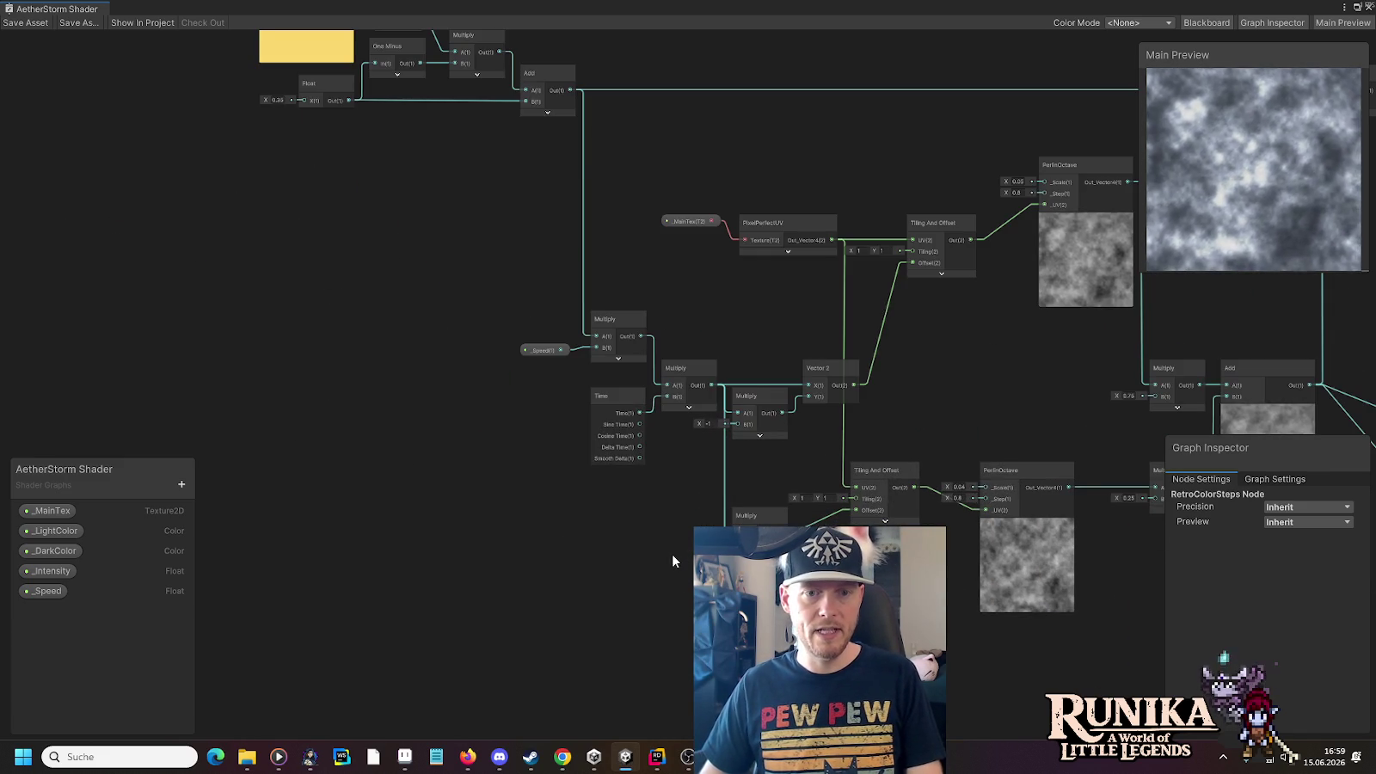
{"action": "left_click_drag", "start_coordinate": [468, 298], "coordinate": [480, 441]}
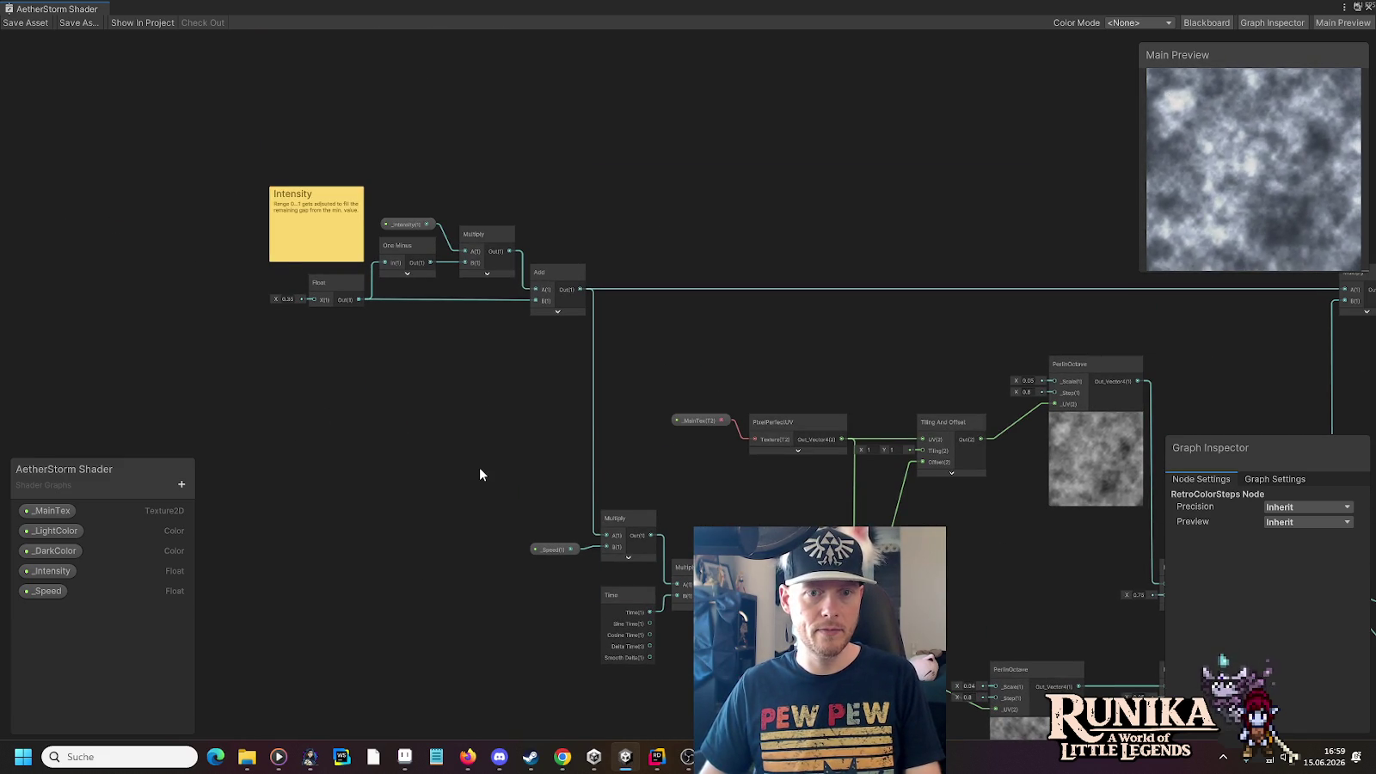